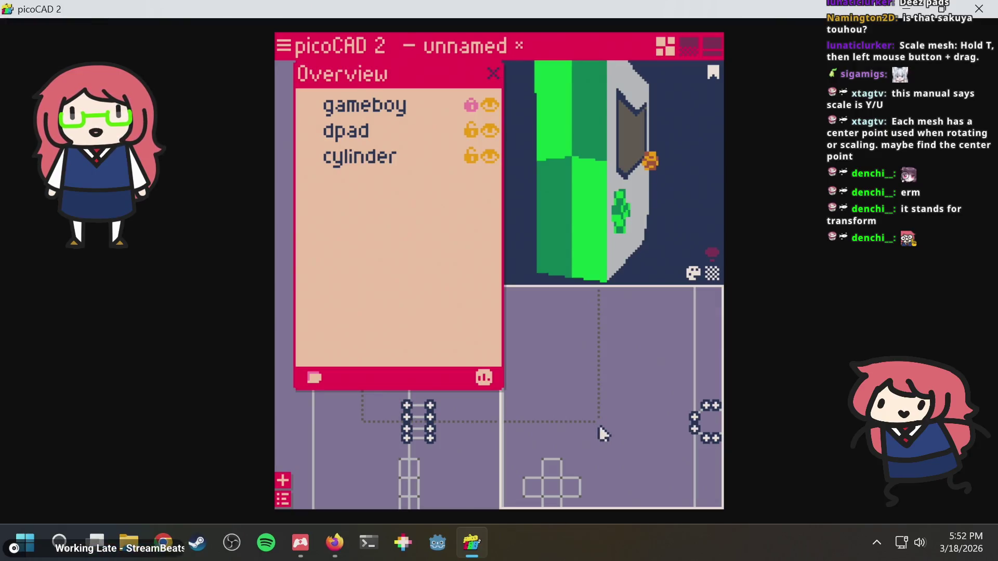
# Glance at the manual, return to picoCAD 2, and select the ladder-shaped mesh.
pyautogui.hotkey('alt', 'Tab')
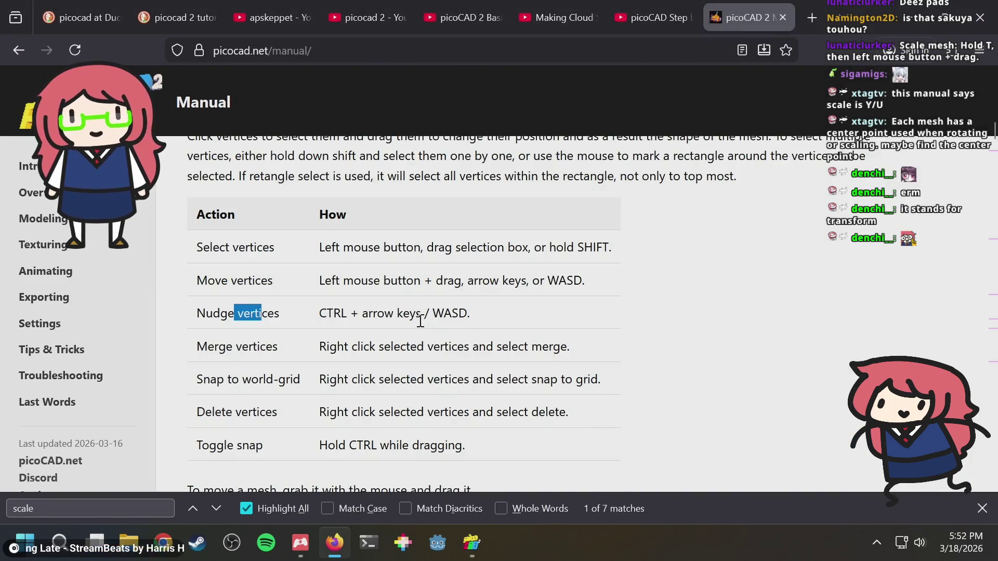
pyautogui.hotkey('alt', 'Tab')
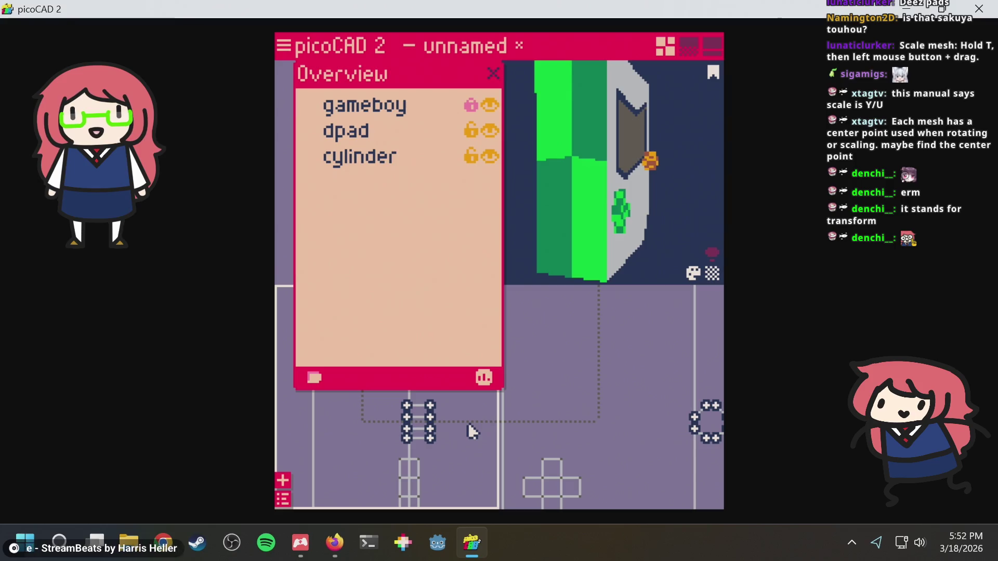
pyautogui.click(458, 435)
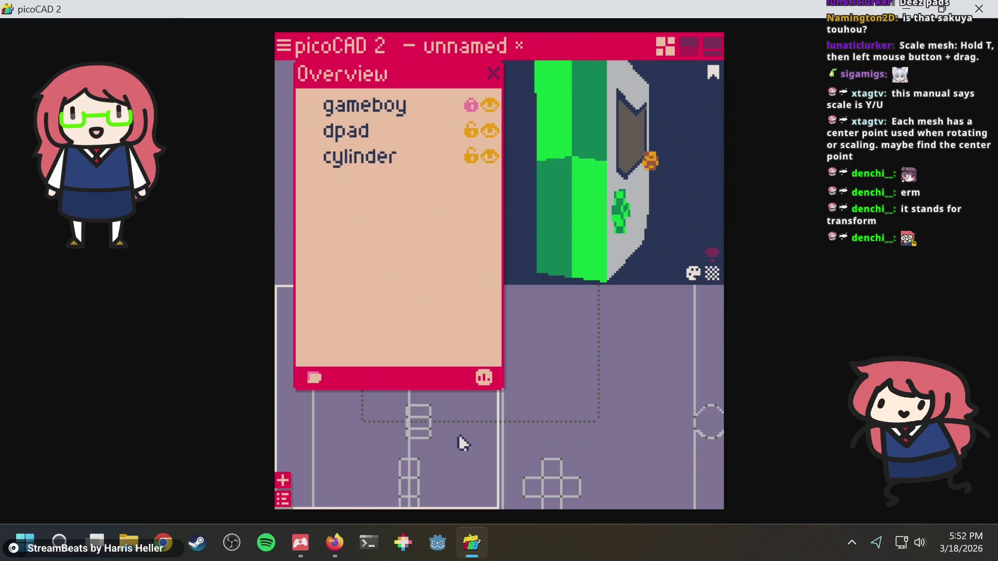
pyautogui.click(419, 397)
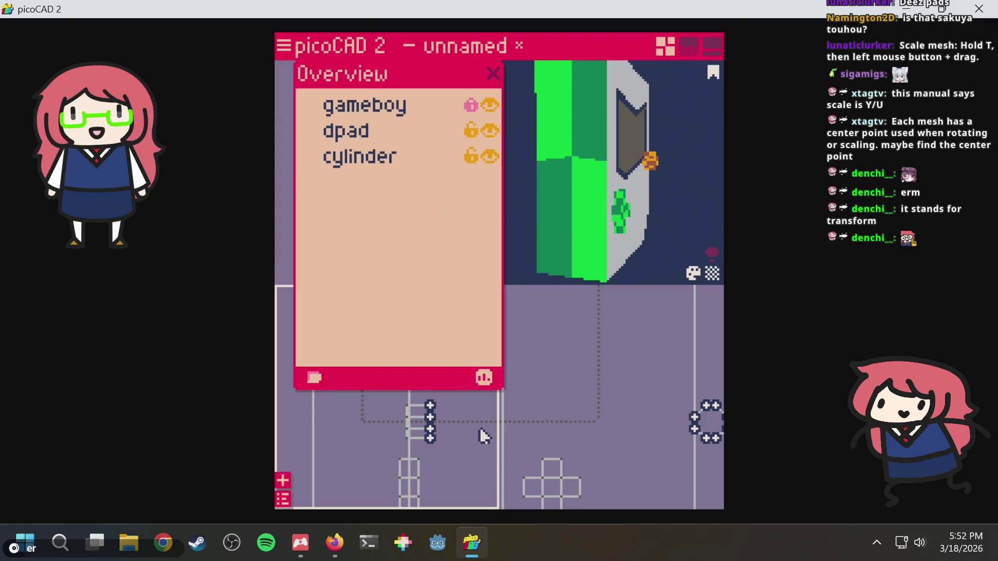
# Box-select all the ladder mesh's vertices, nudge them left and back right, then switch to the manual.
pyautogui.moveTo(483, 436); pyautogui.dragTo(456, 443, button='middle')
pyautogui.moveTo(459, 459)
pyautogui.mouseDown()
pyautogui.moveTo(423, 401)
pyautogui.moveTo(391, 391)
pyautogui.mouseUp()
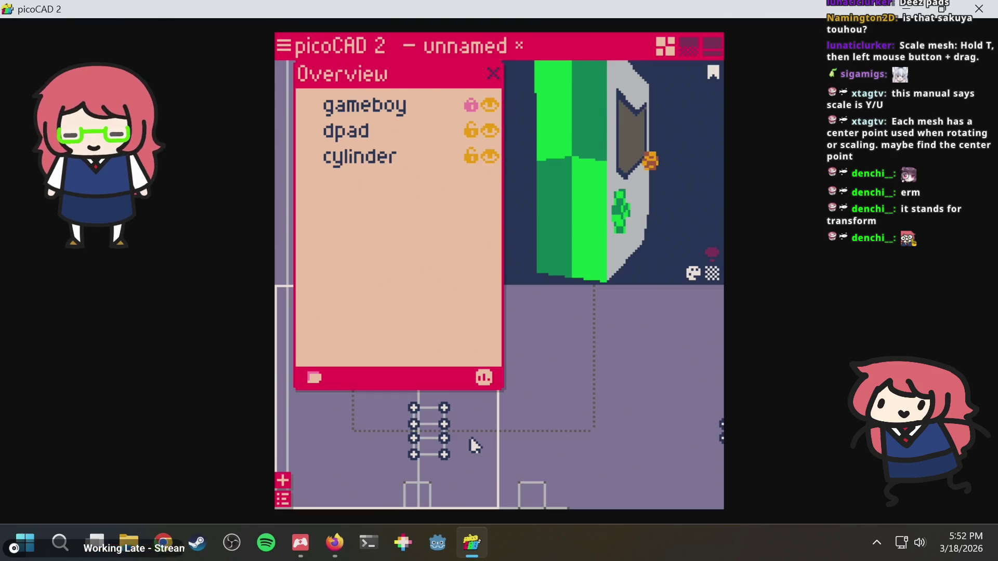
pyautogui.press('Left')
pyautogui.press('Right')
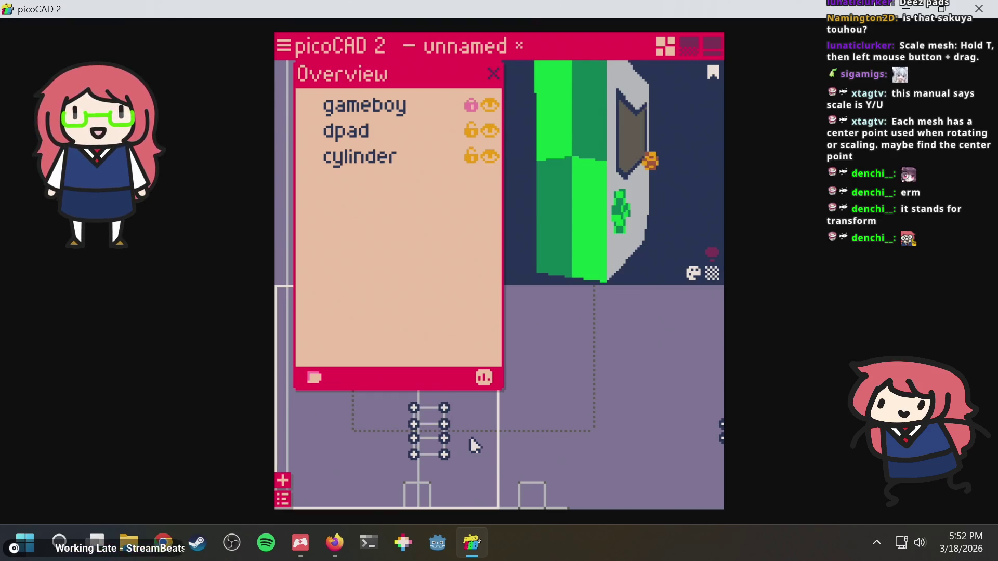
pyautogui.hotkey('alt', 'Tab')
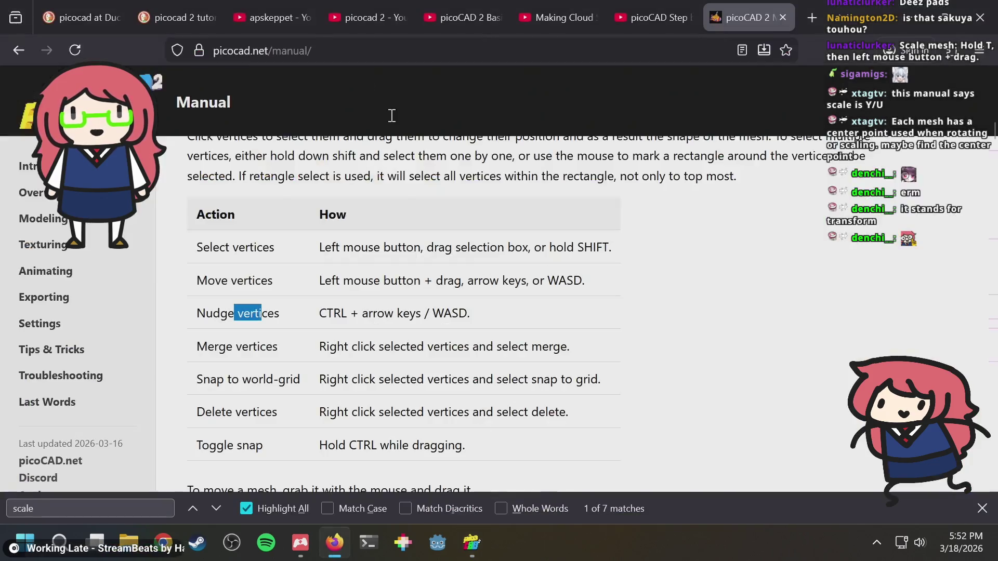
# Highlight the manual's notes on shift-selecting and rectangle-selecting vertices.
pyautogui.scroll(2, 361, 316)
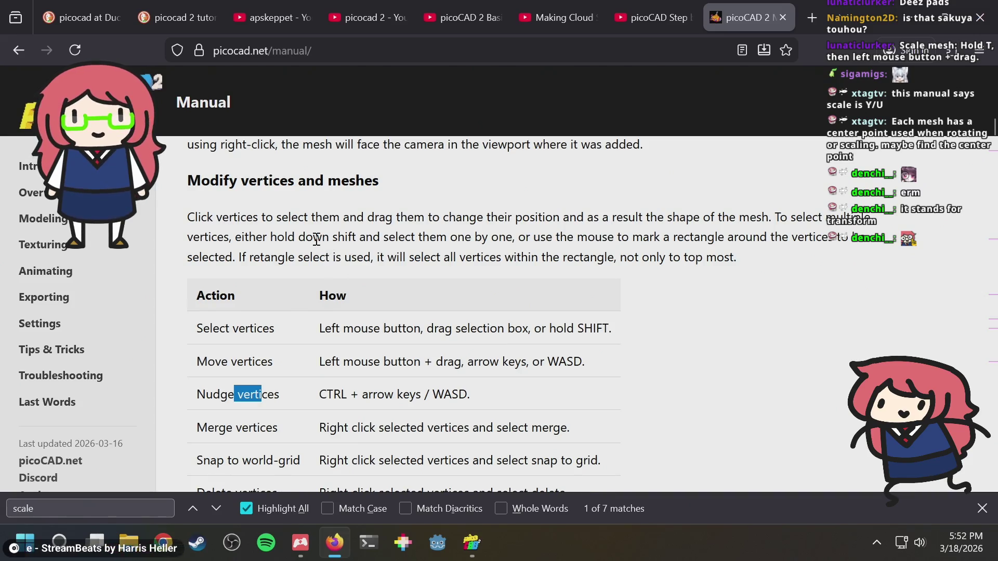
pyautogui.scroll(2, 458, 242)
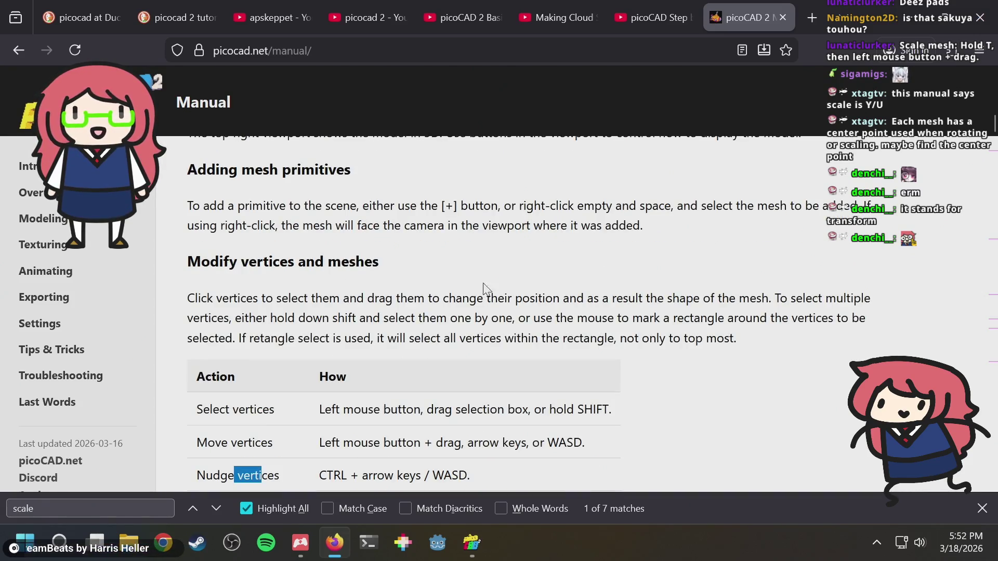
pyautogui.moveTo(305, 318); pyautogui.dragTo(450, 317)
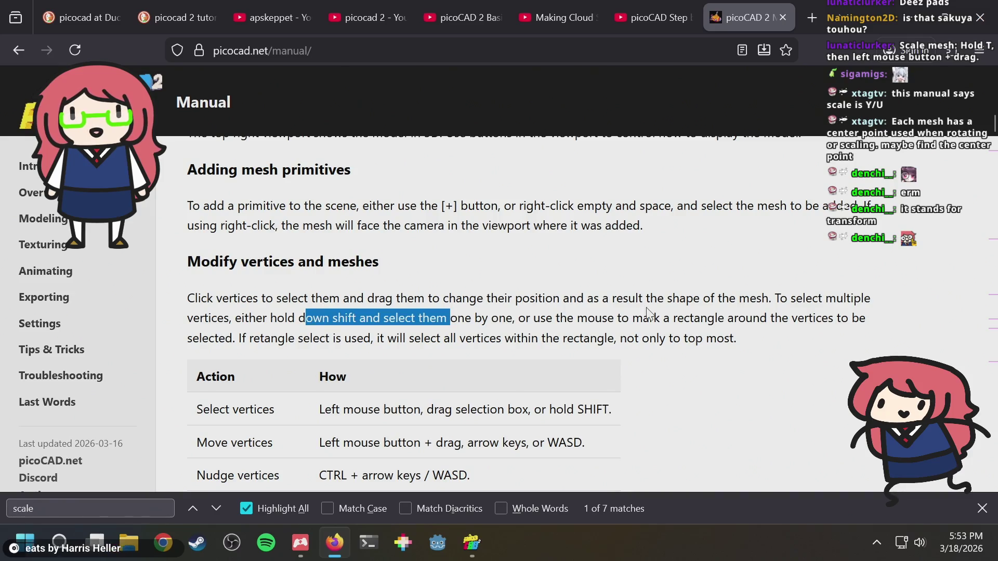
pyautogui.moveTo(589, 318); pyautogui.dragTo(703, 318)
pyautogui.click(710, 320)
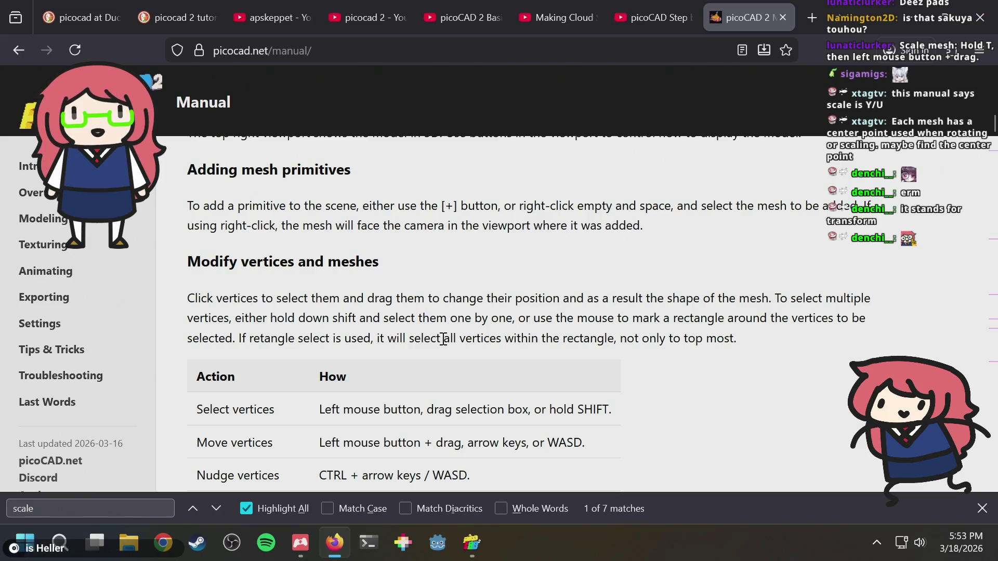
# Highlight the Move vertices instructions, then return to picoCAD 2.
pyautogui.scroll(-4, 444, 339)
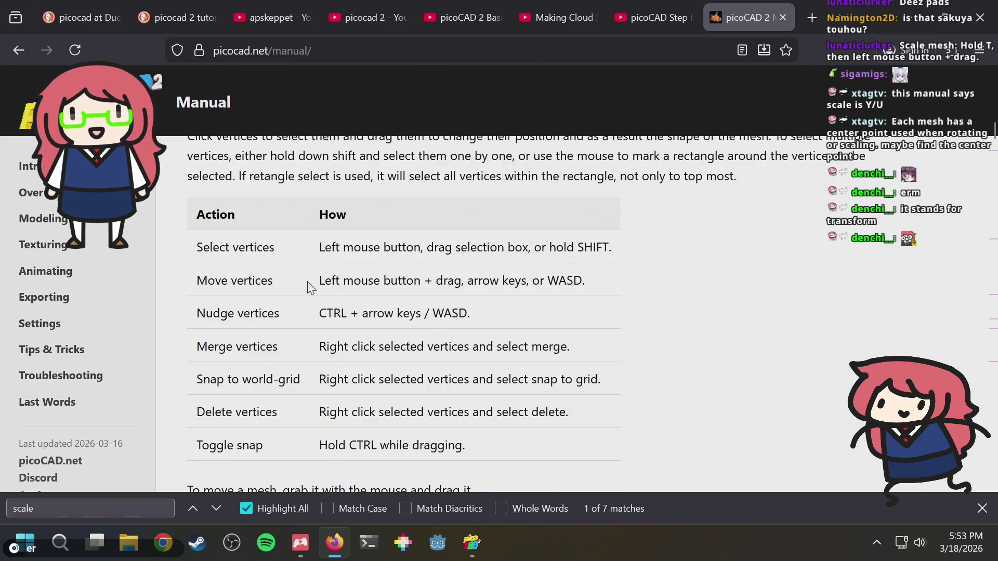
pyautogui.moveTo(307, 282); pyautogui.dragTo(425, 281)
pyautogui.click(414, 301)
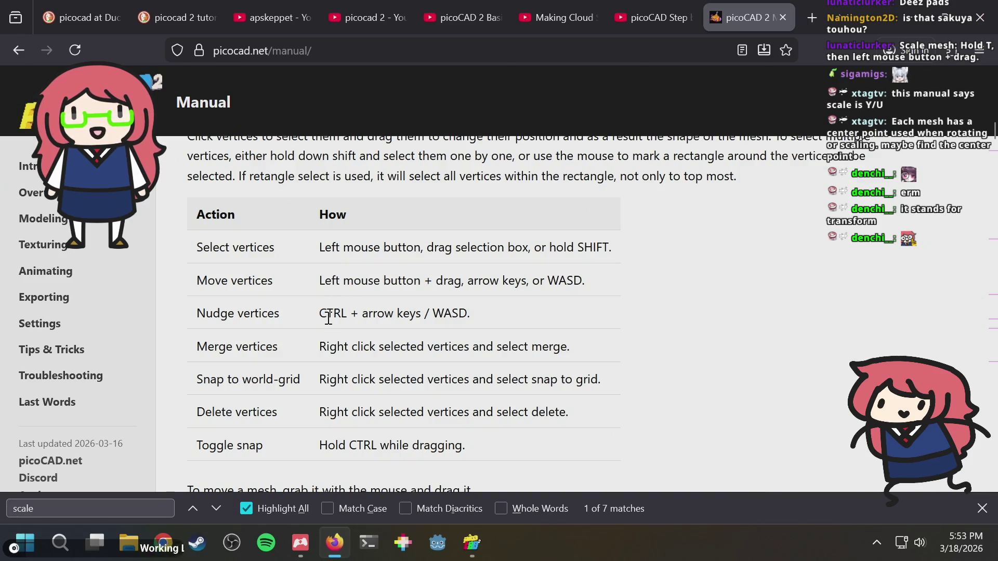
pyautogui.hotkey('alt', 'Tab')
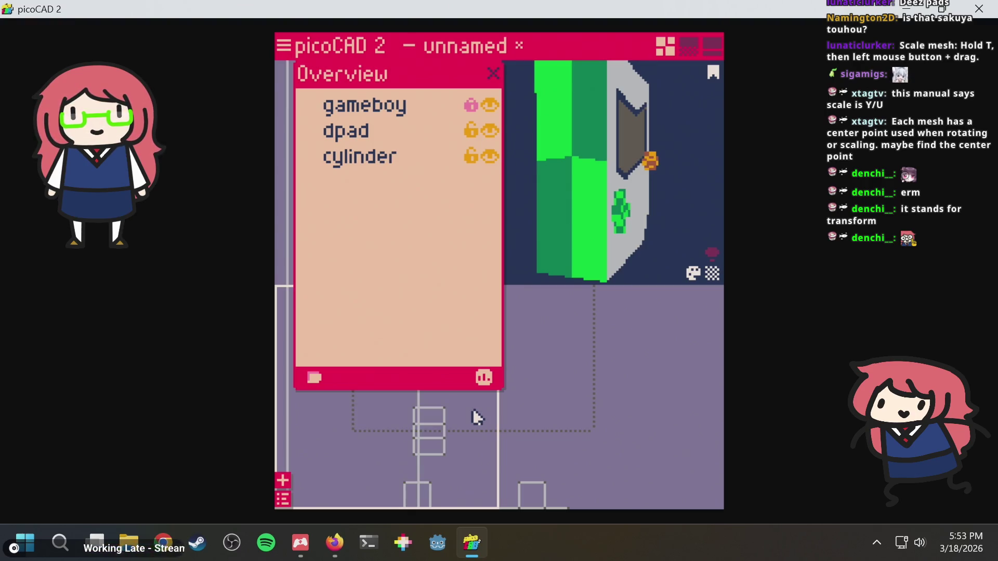
# Review the manual's Merge vertices and Nudge vertices instructions.
pyautogui.scroll(-3, 479, 416)
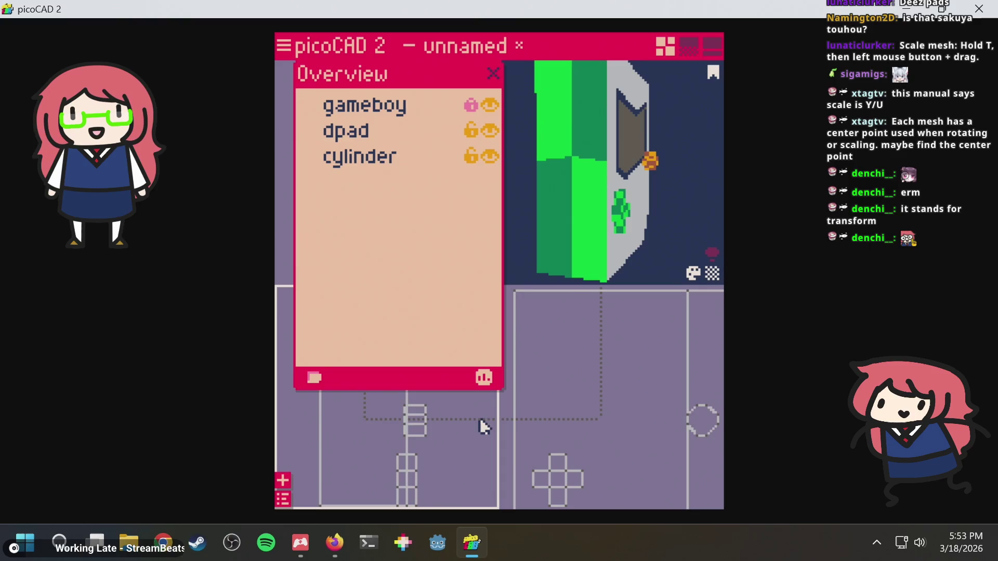
pyautogui.hscroll(3, 482, 425)
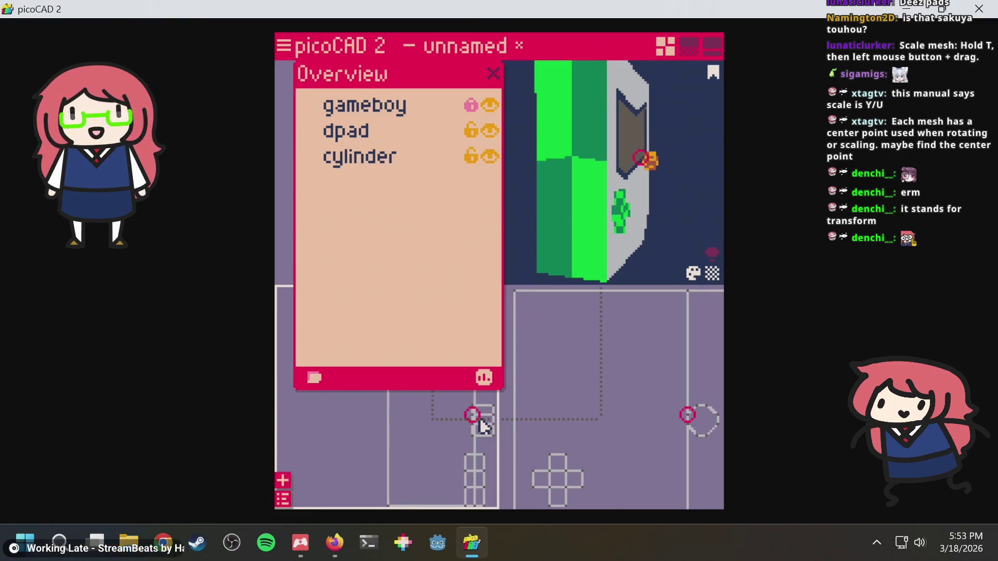
pyautogui.hscroll(-3, 479, 419)
pyautogui.hscroll(3, 482, 424)
pyautogui.hotkey('alt', 'Tab')
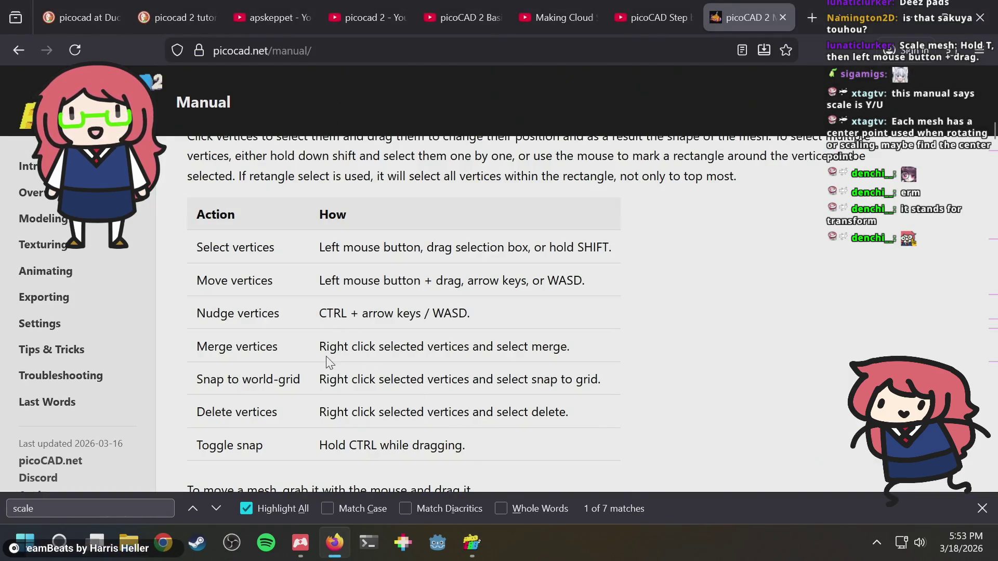
pyautogui.moveTo(322, 347); pyautogui.dragTo(457, 347)
pyautogui.moveTo(326, 304); pyautogui.dragTo(523, 325)
pyautogui.hotkey('alt', 'Tab')
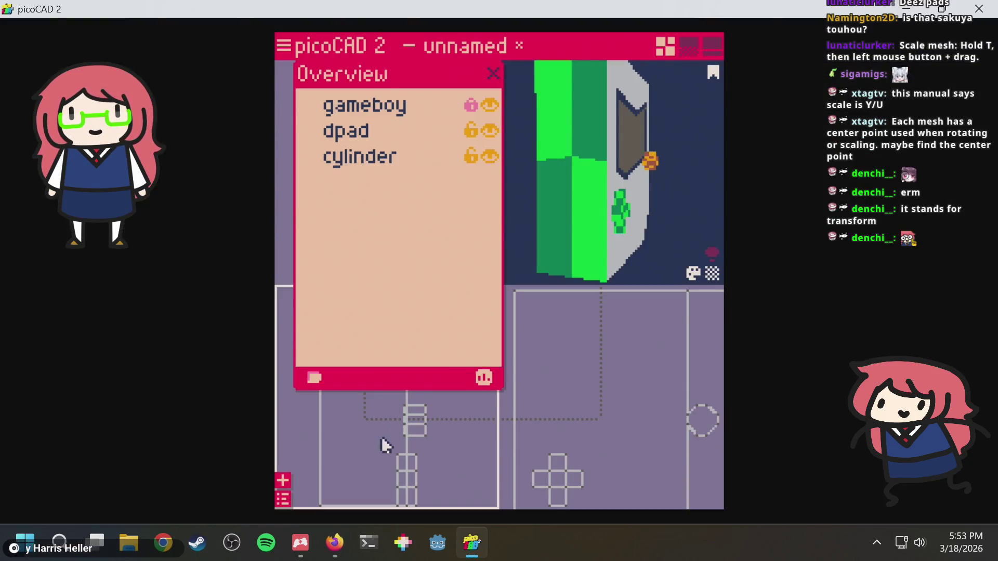
# Lock the dpad mesh against editing in the Overview.
pyautogui.click(425, 435)
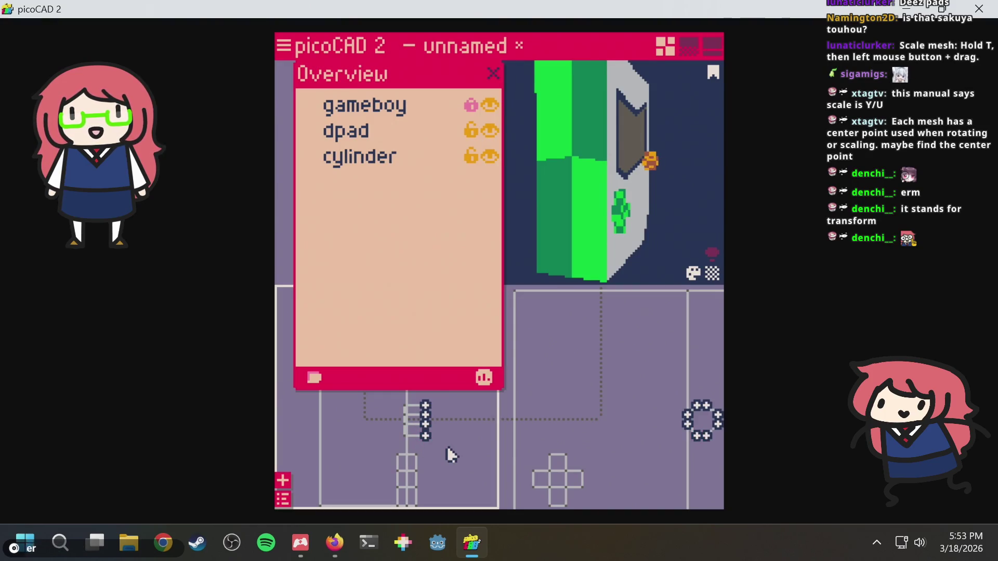
pyautogui.hotkey('alt', 'Tab')
pyautogui.hotkey('alt', 'Tab')
pyautogui.click(664, 164)
pyautogui.moveTo(664, 164); pyautogui.dragTo(664, 161, button='right')
pyautogui.scroll(3, 675, 156)
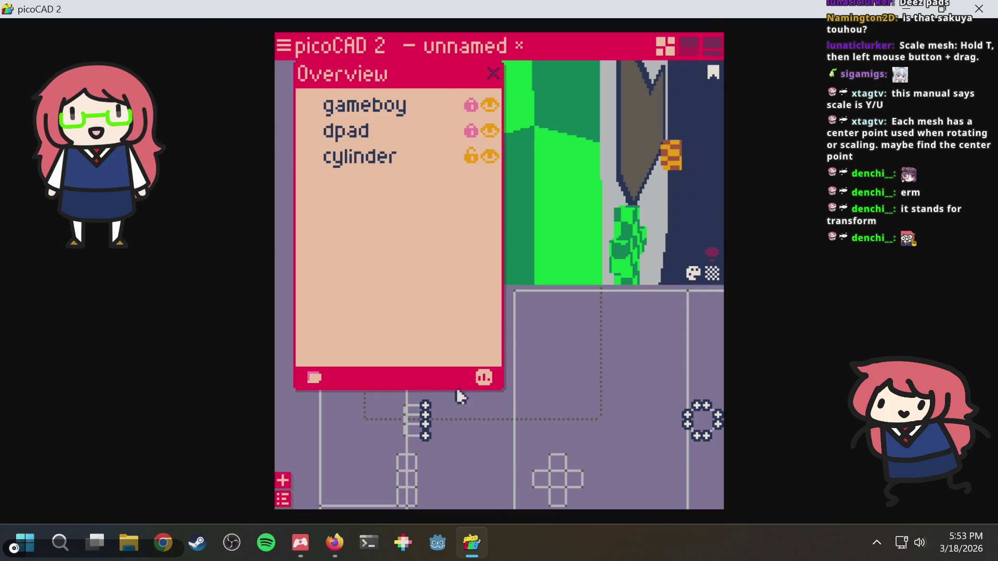
# Select the cylinder, stretch it wider with U, and shrink it back with Y.
pyautogui.click(429, 434)
pyautogui.click(412, 402)
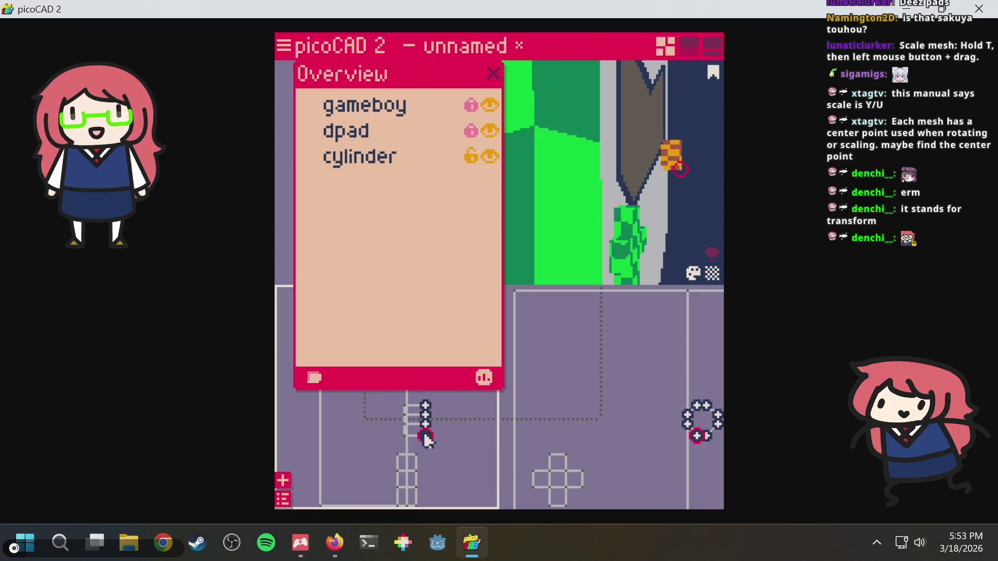
pyautogui.press('u')
pyautogui.press('u')
pyautogui.press('u')
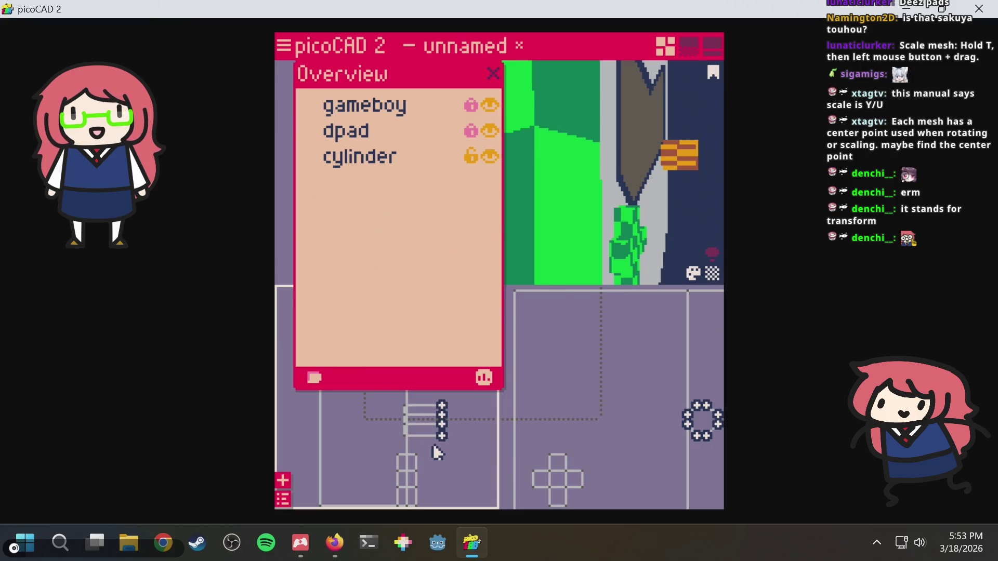
pyautogui.press('y')
pyautogui.press('y')
pyautogui.press('y')
pyautogui.press('y')
pyautogui.press('u')
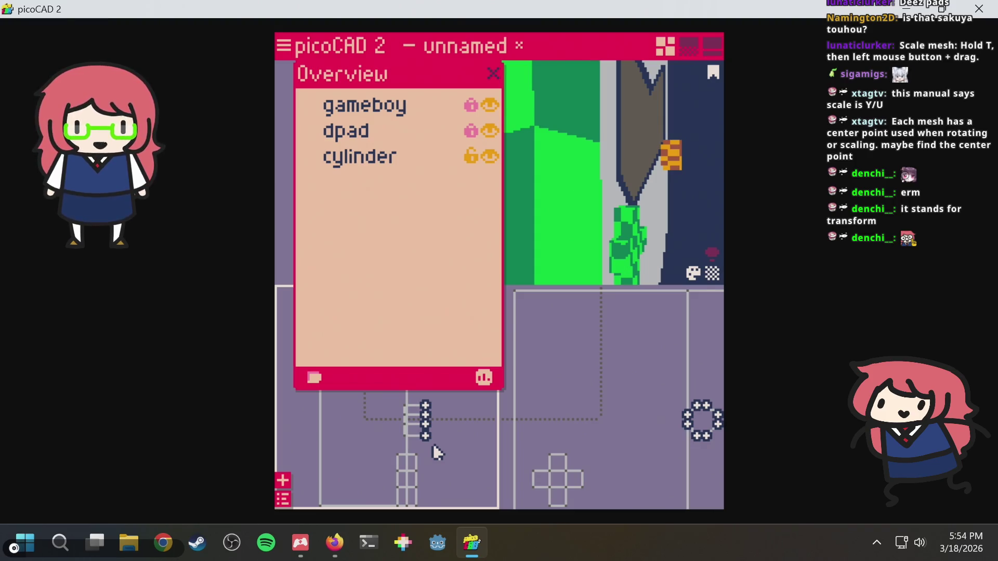
# Snap the picoCAD window to the left half, restore it, and maximize it again.
pyautogui.hotkey('alt', 'Tab')
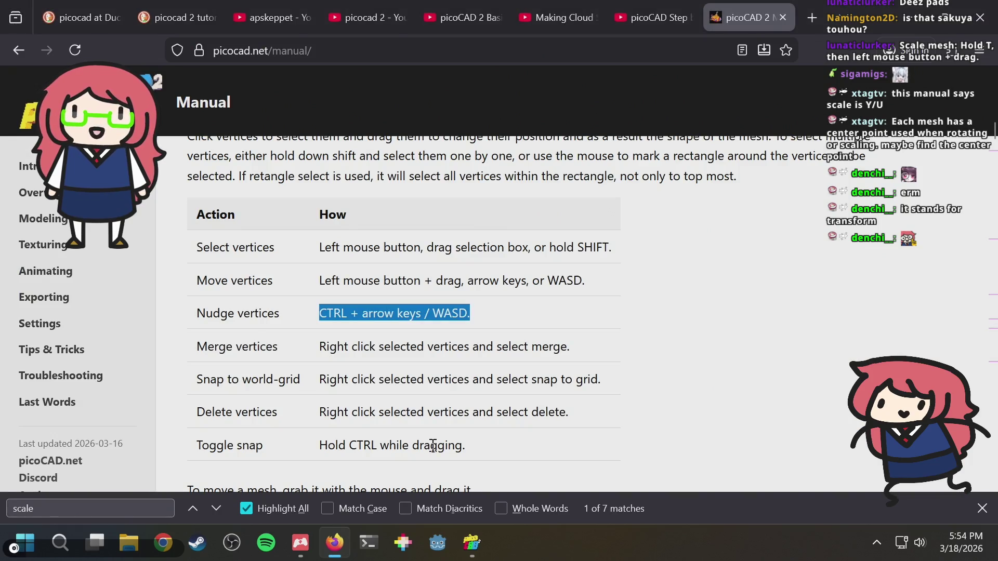
pyautogui.hotkey('alt', 'Tab')
pyautogui.press('super+Left')
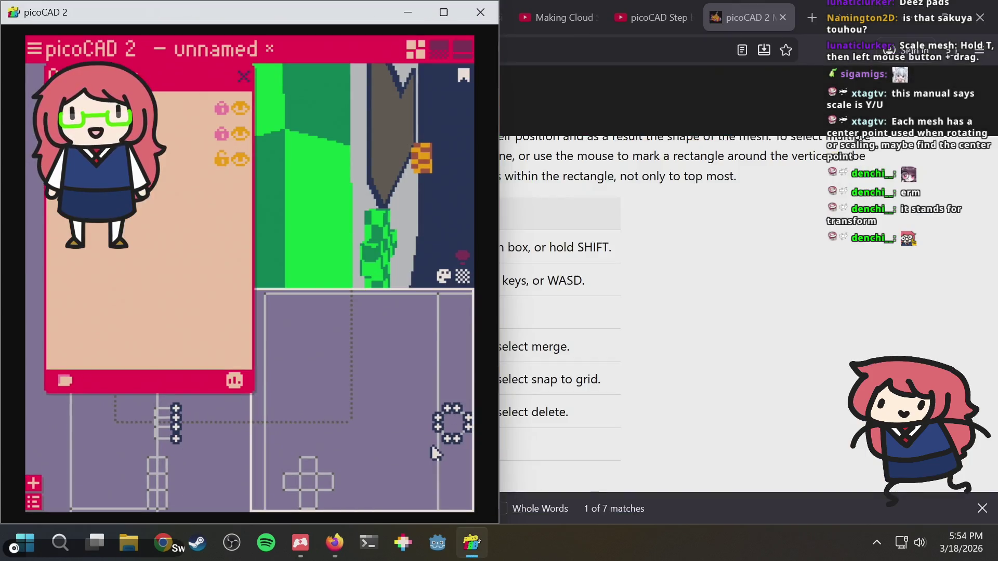
pyautogui.press('super+Down')
pyautogui.press('super+Up')
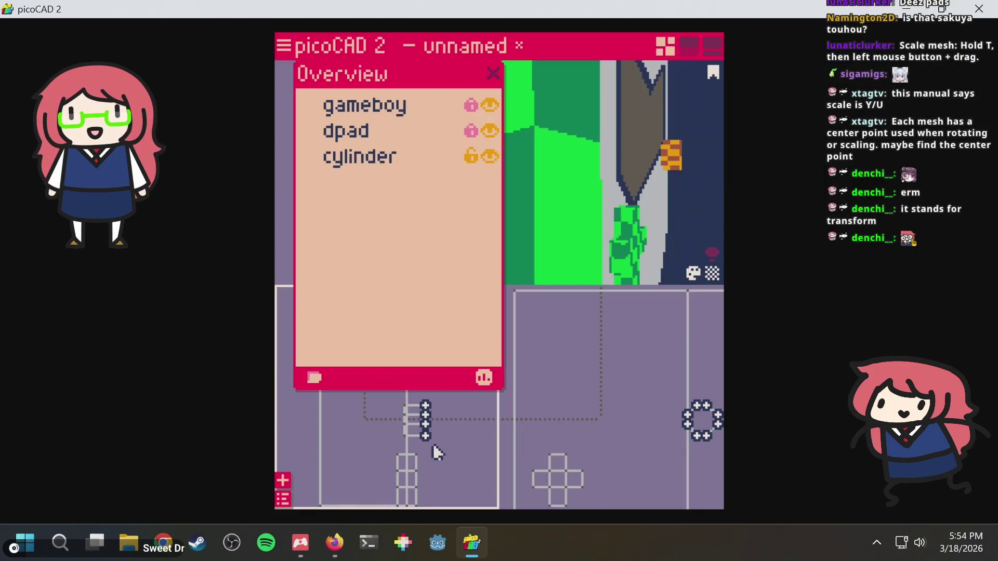
# Step the cylinder's vertex nudges back and forth with undo and redo.
pyautogui.hotkey('ctrl', 'z')
pyautogui.hotkey('ctrl', 'y')
pyautogui.hotkey('ctrl', 'y')
pyautogui.hotkey('ctrl', 'z')
pyautogui.hotkey('ctrl', 'y')
pyautogui.hotkey('ctrl', 'z')
pyautogui.hotkey('ctrl', 'z')
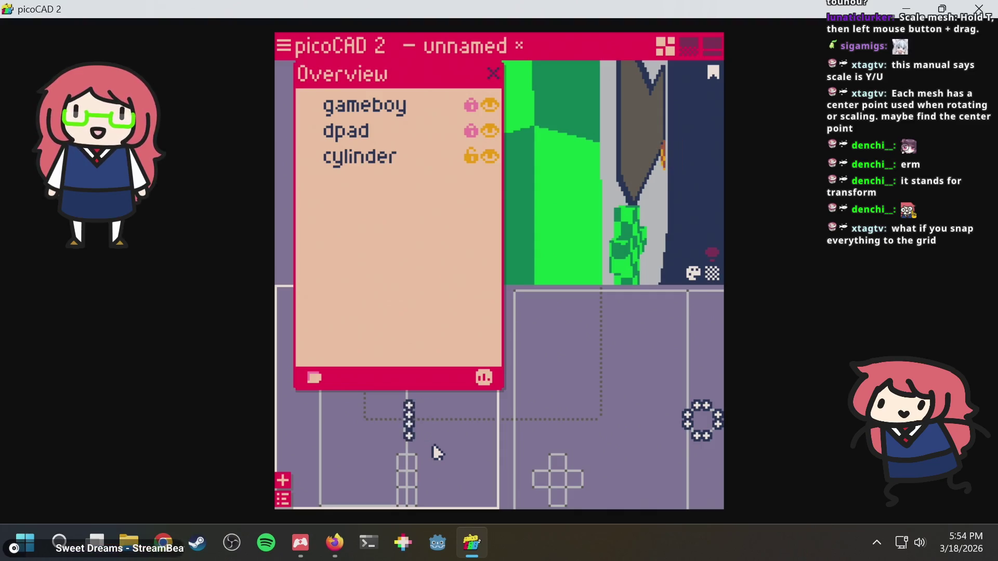
pyautogui.hotkey('ctrl', 'y')
# Open and dismiss the primitives list, rotate the 3D preview, and open the cylinder's options.
pyautogui.rightClick(462, 423)
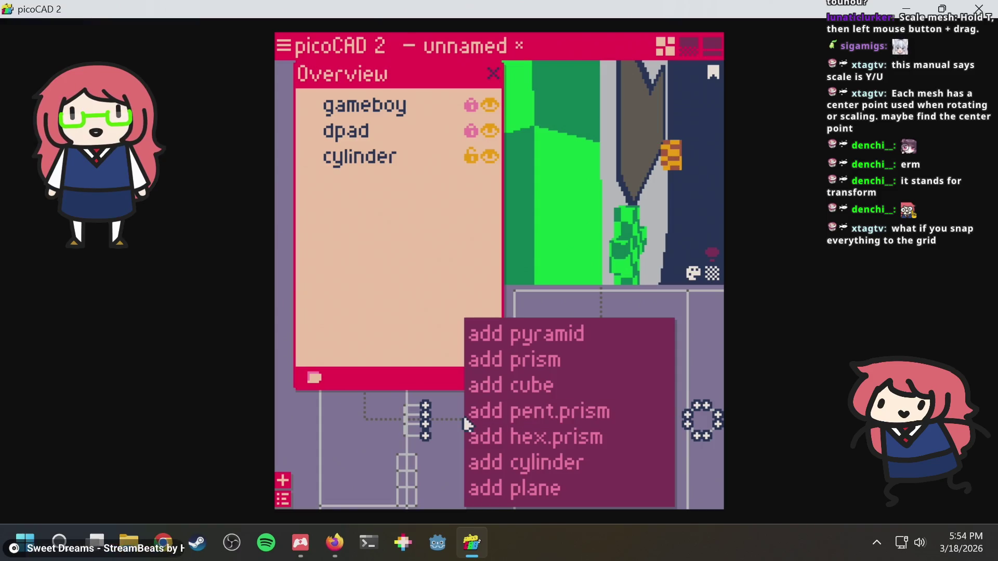
pyautogui.click(442, 383)
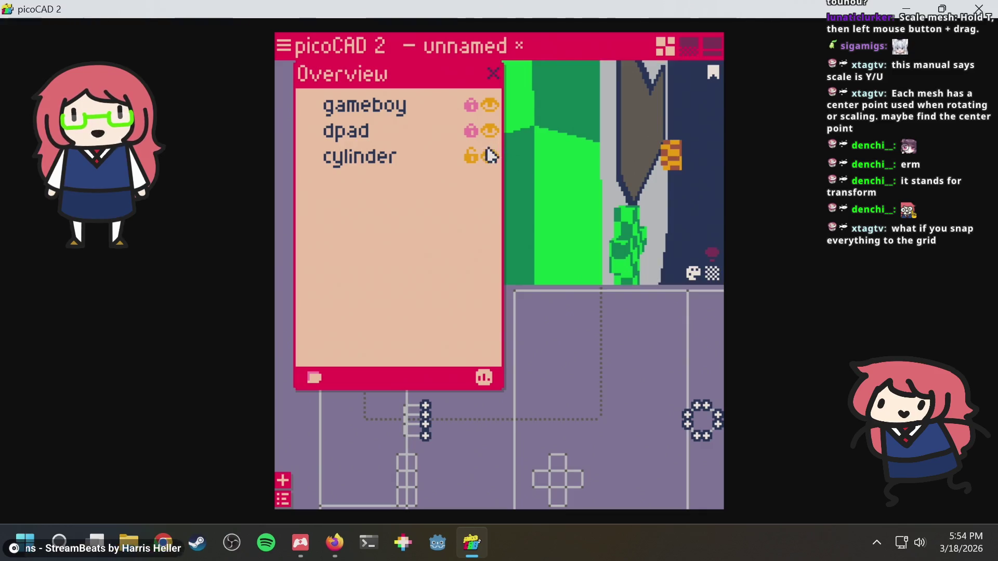
pyautogui.moveTo(531, 202); pyautogui.dragTo(472, 178, button='right')
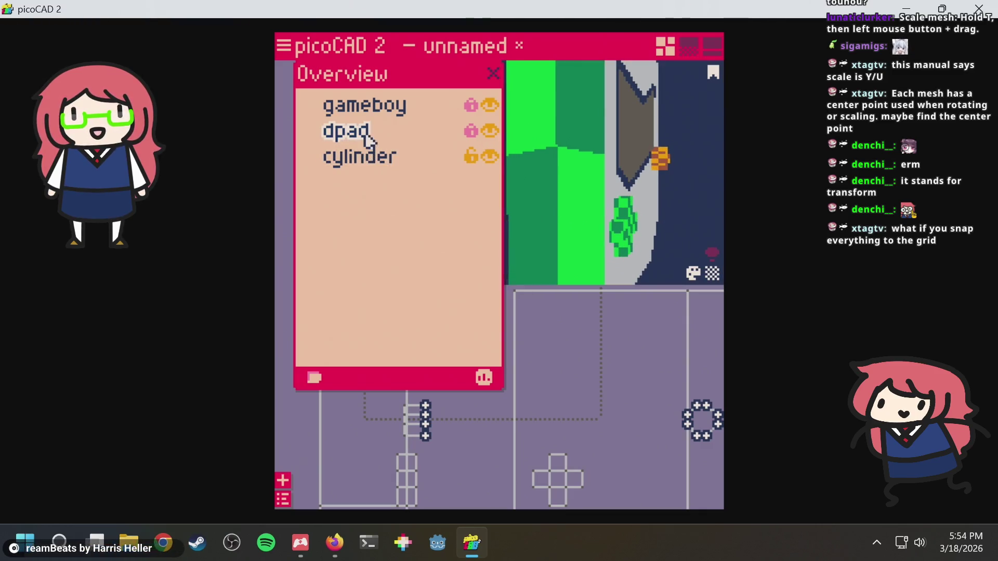
pyautogui.rightClick(376, 161)
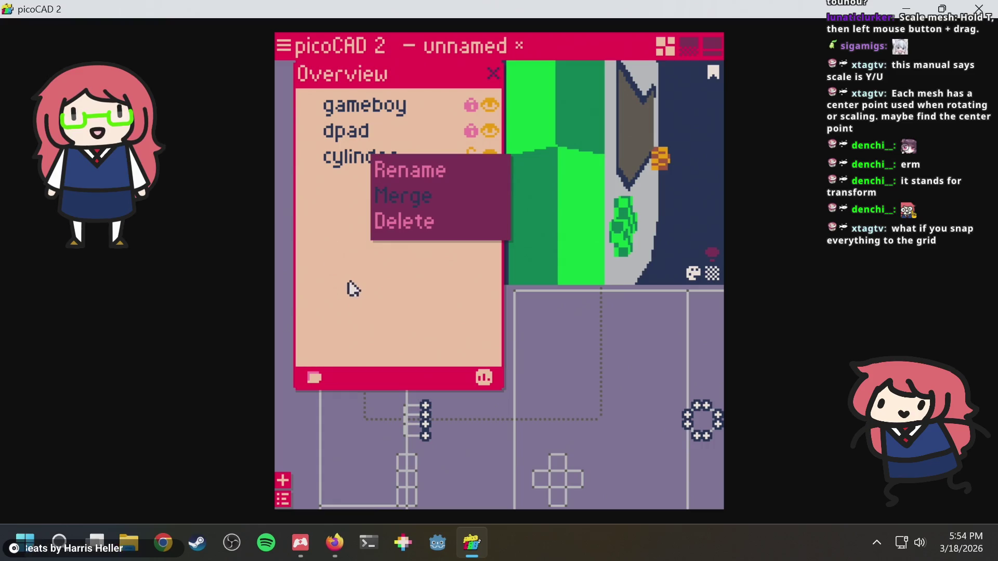
# Snap the box-selected dpad and cylinder vertices to the grid.
pyautogui.moveTo(445, 452); pyautogui.dragTo(379, 390)
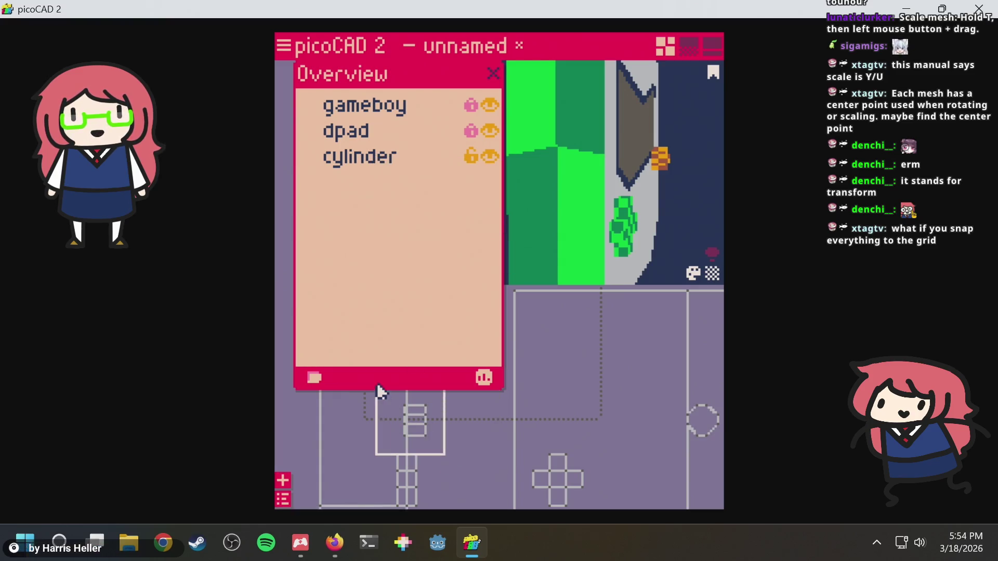
pyautogui.rightClick(425, 436)
pyautogui.click(437, 462)
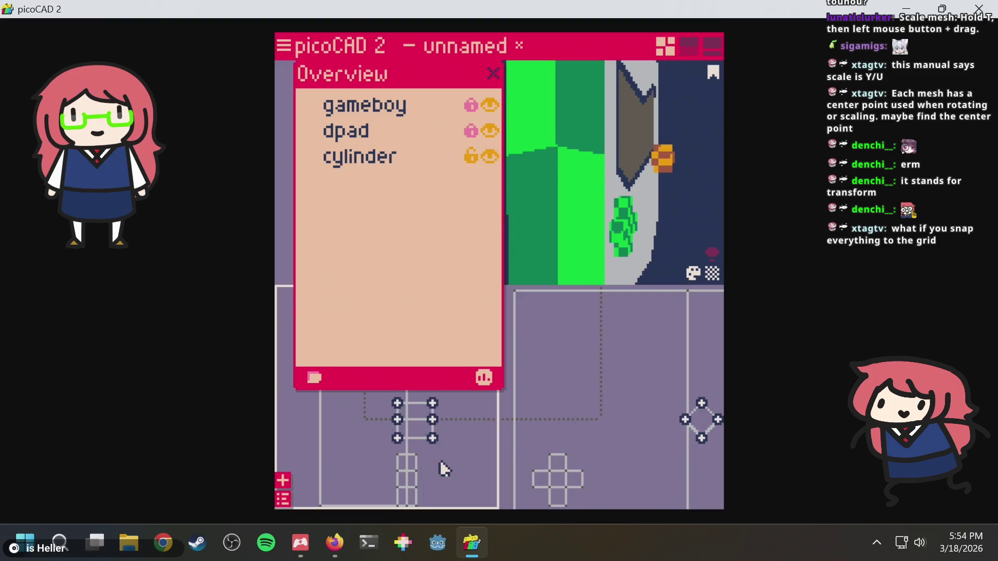
pyautogui.scroll(-2, 438, 448)
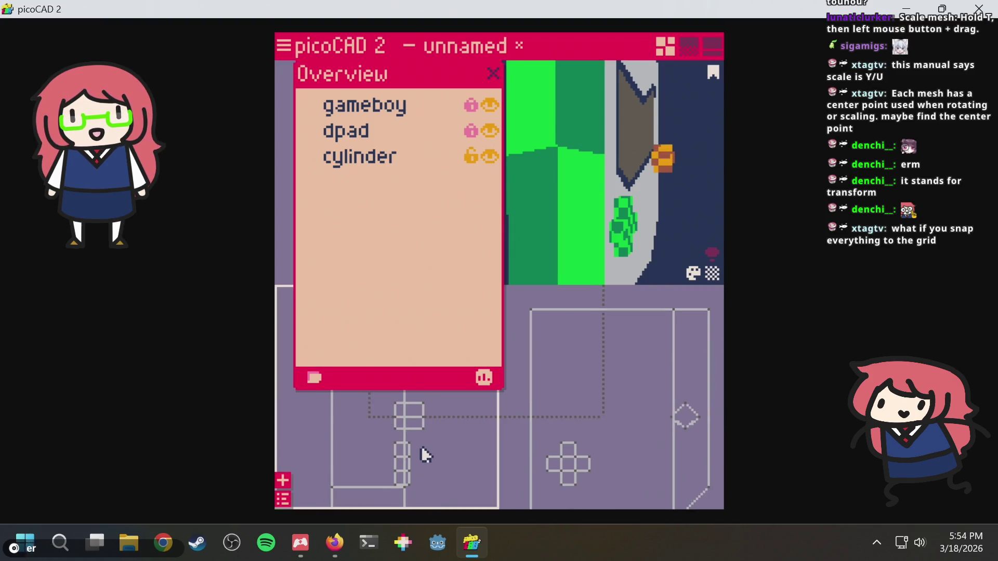
pyautogui.scroll(3, 454, 434)
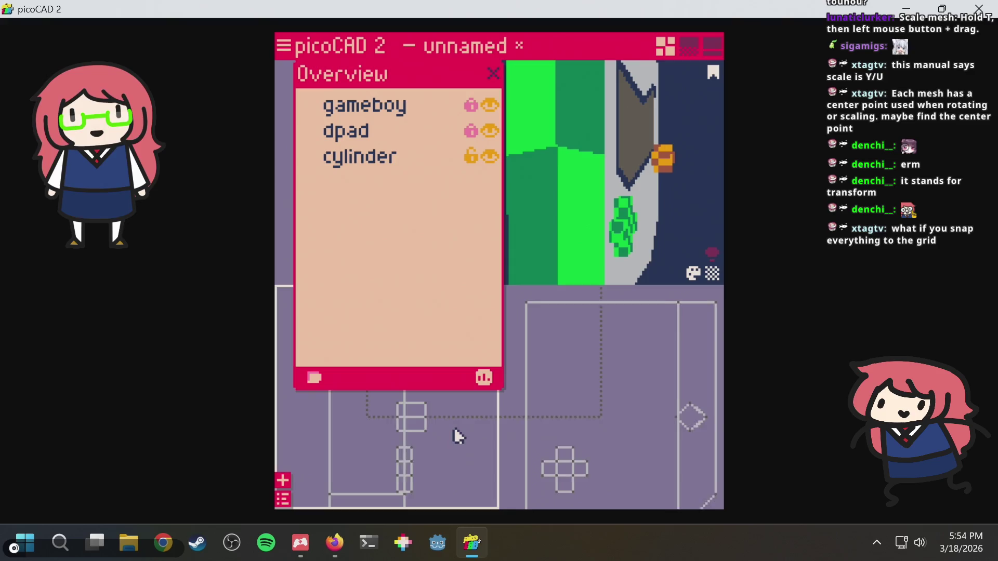
# Lock the cylinder mesh in the Overview and box-select the cylinder in the side view.
pyautogui.click(435, 431)
pyautogui.click(437, 435)
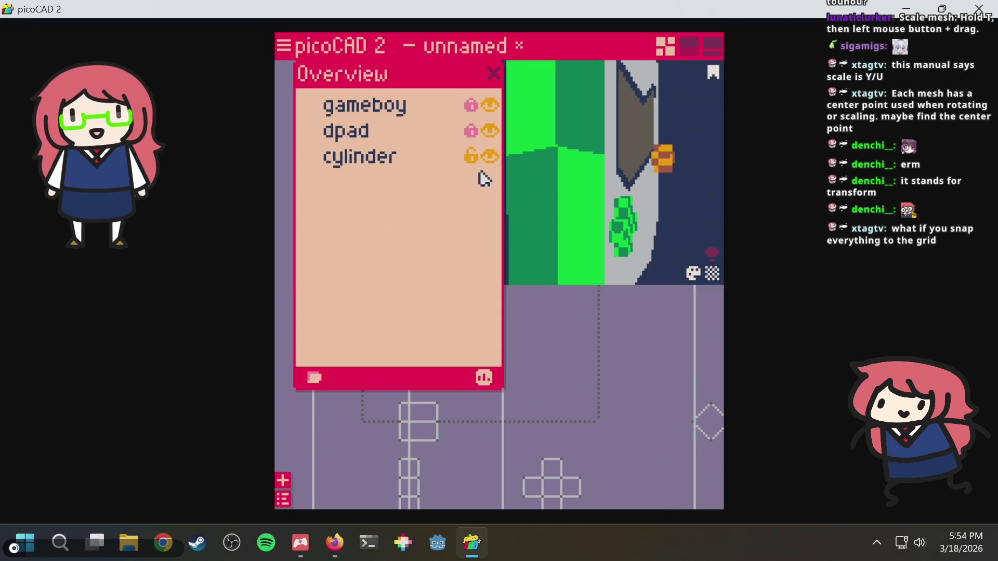
pyautogui.click(472, 157)
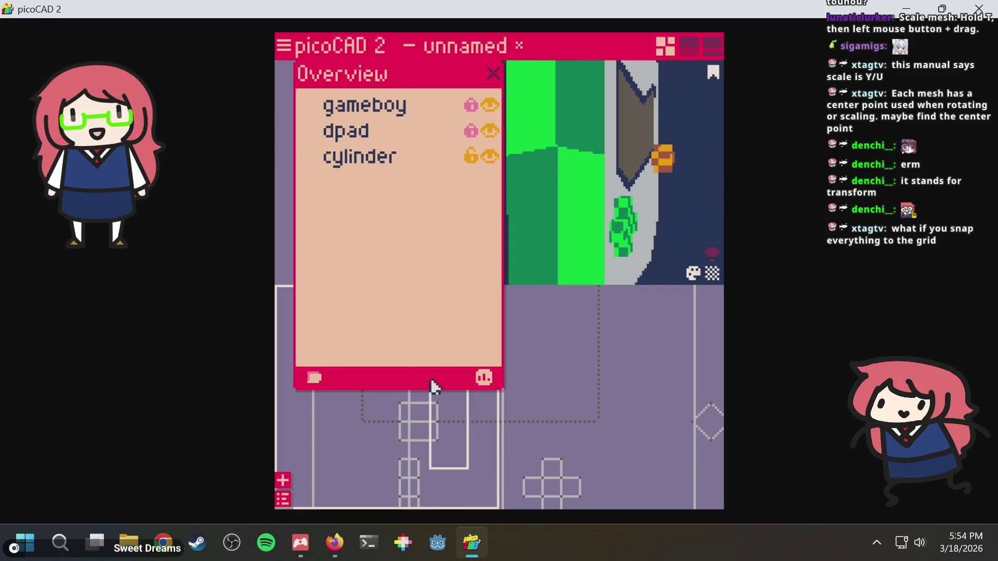
pyautogui.click(436, 444)
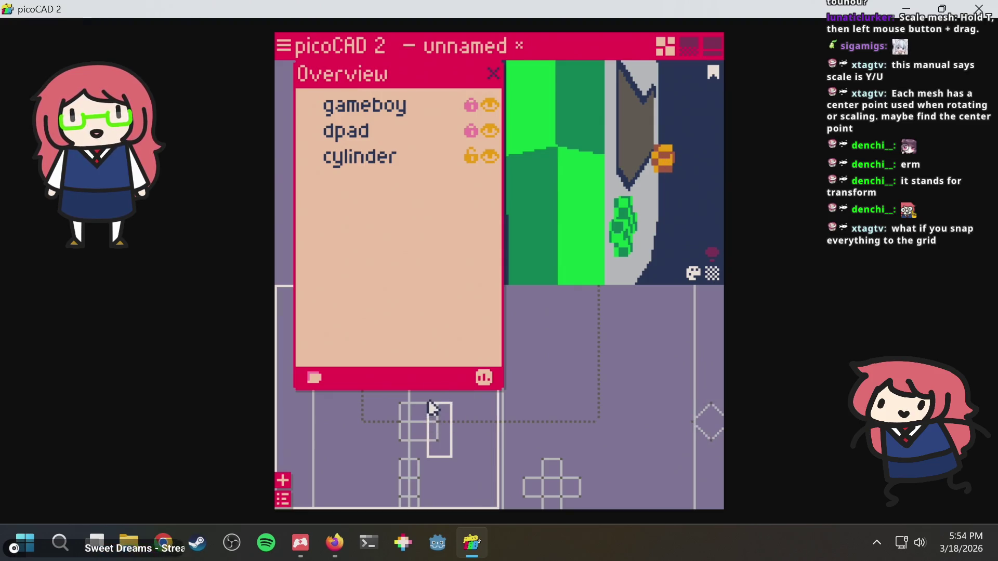
pyautogui.click(453, 436)
pyautogui.scroll(-4, 454, 435)
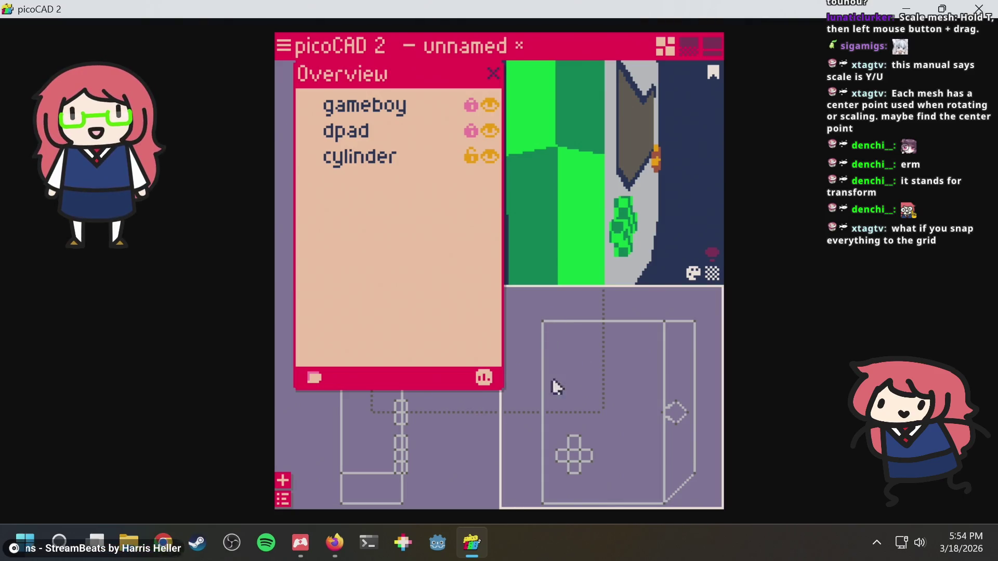
pyautogui.moveTo(617, 448); pyautogui.dragTo(697, 359)
# Nudge the cylinder down and left, then orbit the 3D view around the gameboy.
pyautogui.press('Down')
pyautogui.press('Down')
pyautogui.press('Left')
pyautogui.scroll(2, 592, 187)
pyautogui.moveTo(587, 181)
pyautogui.mouseDown(button='right')
pyautogui.moveTo(624, 205)
pyautogui.moveTo(639, 236)
pyautogui.moveTo(587, 187)
pyautogui.moveTo(648, 178)
pyautogui.moveTo(621, 192)
pyautogui.moveTo(630, 197)
pyautogui.moveTo(664, 143)
pyautogui.moveTo(630, 167)
pyautogui.moveTo(535, 166)
pyautogui.moveTo(673, 159)
pyautogui.moveTo(655, 167)
pyautogui.moveTo(532, 181)
pyautogui.moveTo(626, 182)
pyautogui.moveTo(646, 171)
pyautogui.moveTo(597, 167)
pyautogui.moveTo(675, 166)
pyautogui.moveTo(644, 165)
pyautogui.mouseUp(button='right')
# Drag the button mesh upward in the ortho view, undoing and redoing the move.
pyautogui.moveTo(685, 450); pyautogui.dragTo(671, 436)
pyautogui.moveTo(627, 412); pyautogui.dragTo(681, 476)
pyautogui.hotkey('ctrl', 'z')
pyautogui.hotkey('ctrl', 'y')
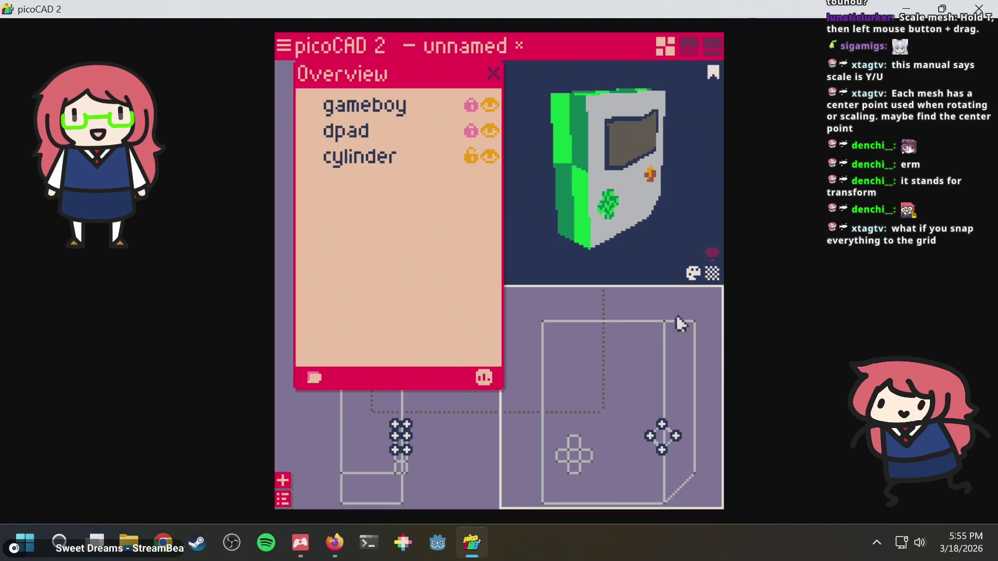
pyautogui.scroll(5, 670, 193)
# Orbit the 3D view to check the button from the top, side and angled front.
pyautogui.moveTo(669, 183)
pyautogui.mouseDown(button='right')
pyautogui.moveTo(604, 165)
pyautogui.moveTo(597, 148)
pyautogui.moveTo(608, 123)
pyautogui.moveTo(590, 145)
pyautogui.moveTo(561, 151)
pyautogui.moveTo(592, 164)
pyautogui.moveTo(621, 154)
pyautogui.moveTo(591, 167)
pyautogui.moveTo(694, 170)
pyautogui.moveTo(677, 163)
pyautogui.moveTo(536, 185)
pyautogui.moveTo(597, 151)
pyautogui.moveTo(568, 162)
pyautogui.mouseUp(button='right')
pyautogui.scroll(-2, 585, 165)
pyautogui.scroll(-2, 584, 162)
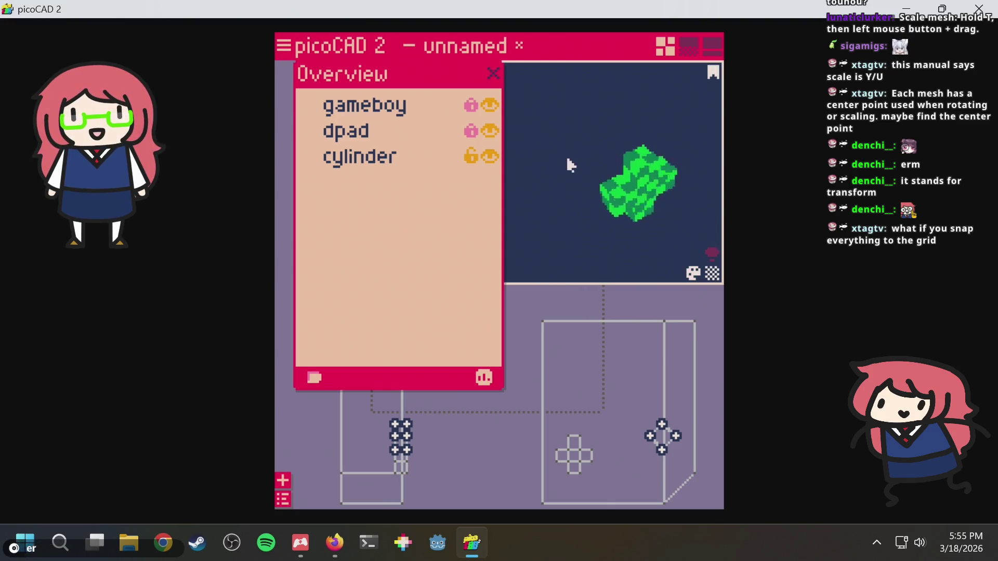
pyautogui.scroll(5, 554, 143)
pyautogui.moveTo(579, 145)
pyautogui.mouseDown()
pyautogui.moveTo(641, 151)
pyautogui.moveTo(710, 139)
pyautogui.moveTo(684, 133)
pyautogui.moveTo(637, 162)
pyautogui.moveTo(664, 163)
pyautogui.mouseUp()
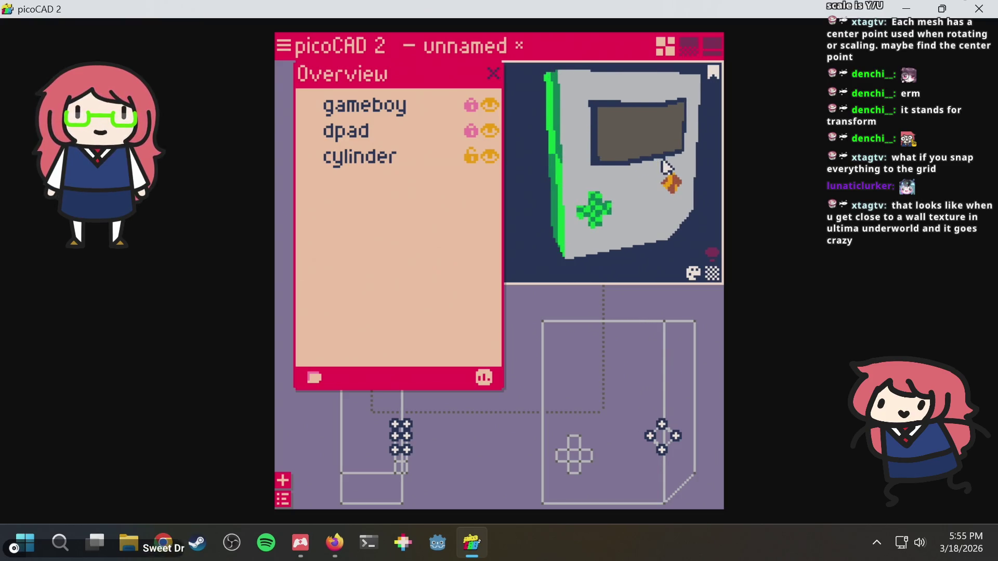
pyautogui.moveTo(664, 166)
pyautogui.mouseDown()
pyautogui.moveTo(691, 152)
pyautogui.moveTo(575, 161)
pyautogui.moveTo(646, 165)
pyautogui.moveTo(704, 254)
pyautogui.mouseUp()
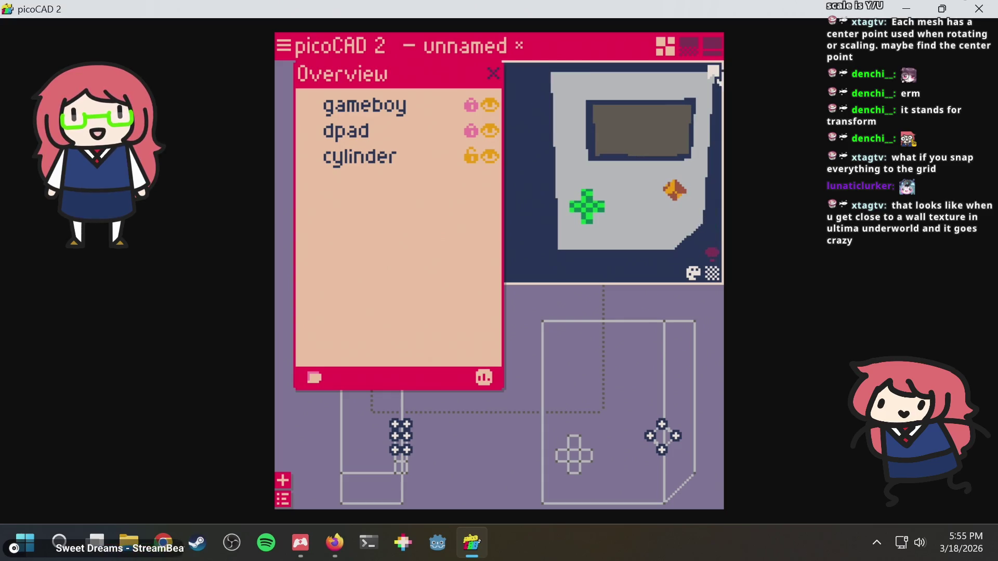
pyautogui.click(711, 272)
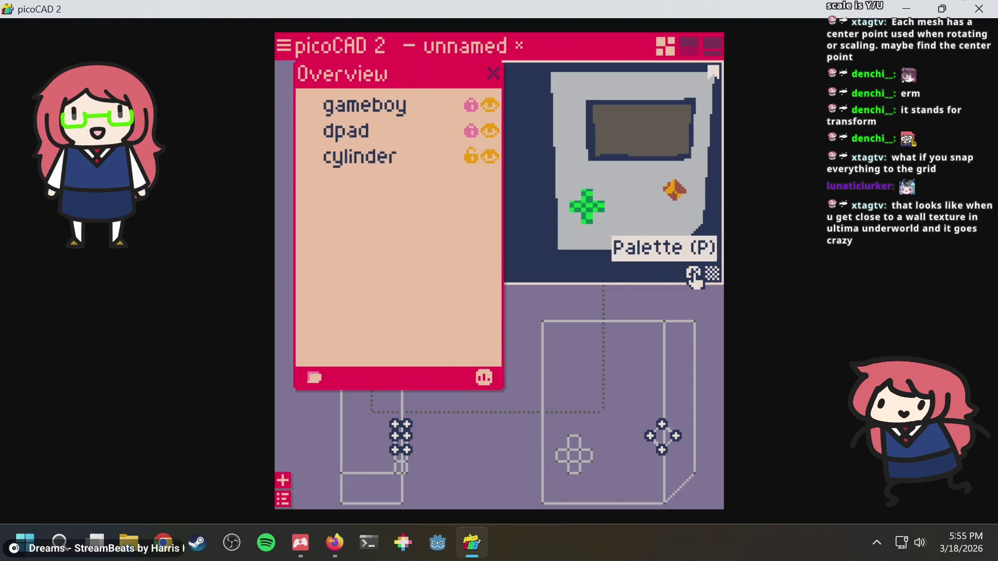
pyautogui.click(693, 275)
pyautogui.click(711, 274)
pyautogui.click(710, 274)
pyautogui.click(610, 153)
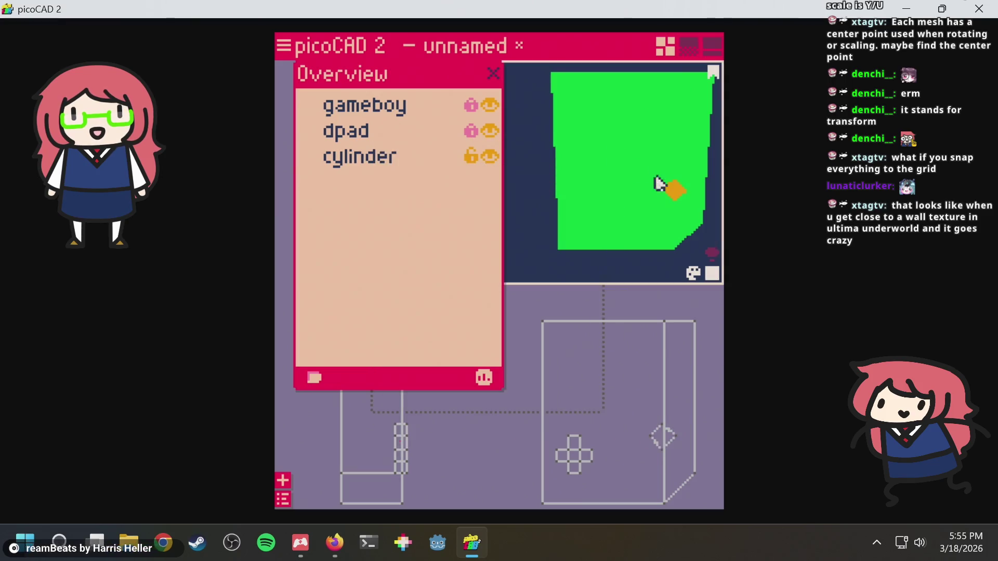
pyautogui.click(710, 274)
pyautogui.click(711, 274)
pyautogui.click(710, 274)
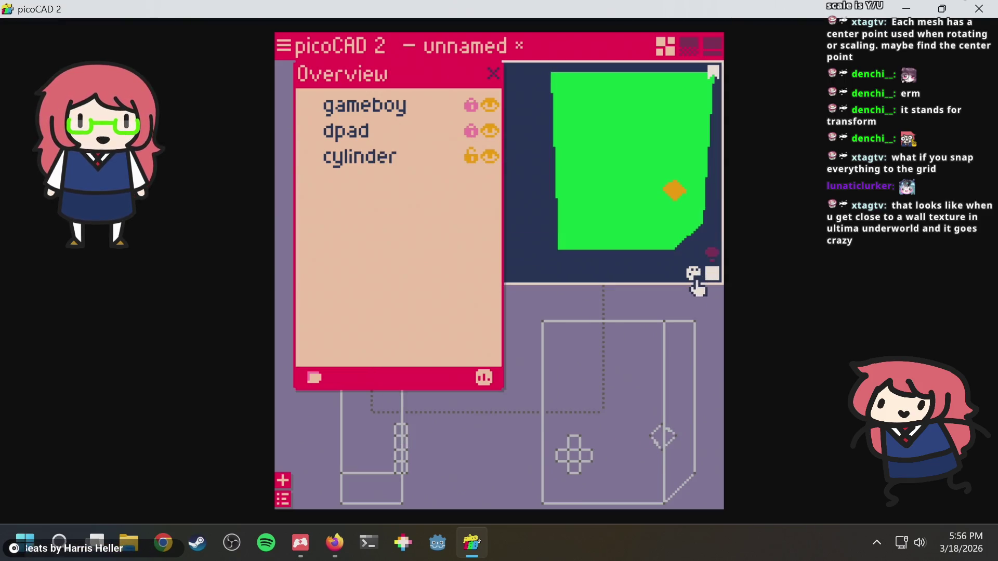
pyautogui.click(711, 274)
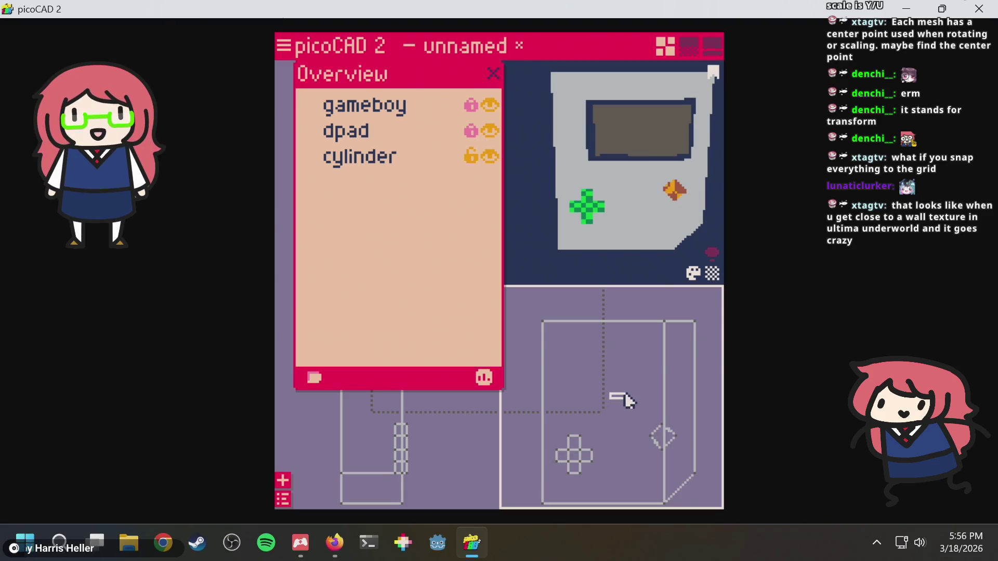
# Rename the cylinder mesh to a_button.
pyautogui.rightClick(387, 163)
pyautogui.click(399, 173)
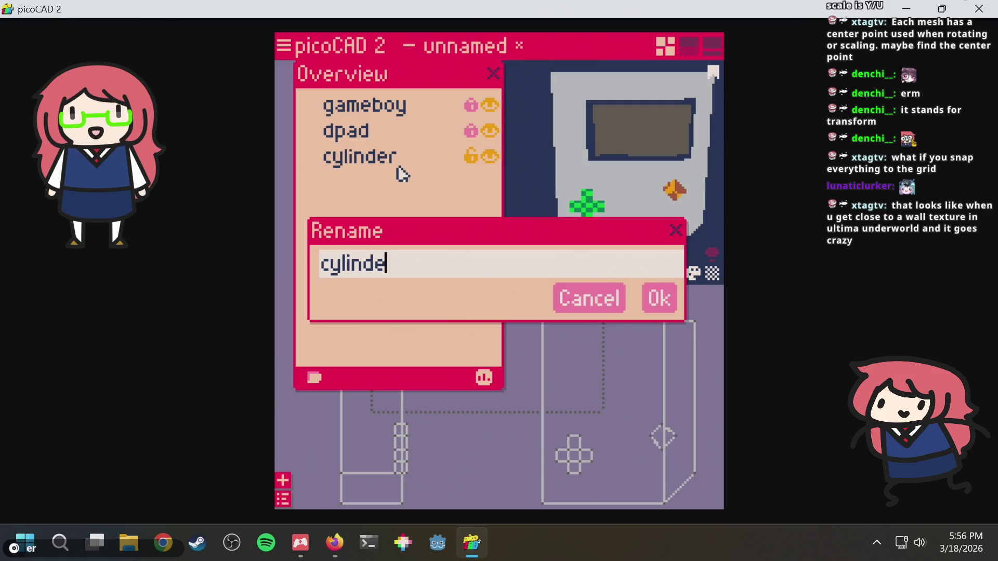
pyautogui.press('BackSpace')
pyautogui.press('BackSpace')
pyautogui.press('BackSpace')
pyautogui.write('a_button')
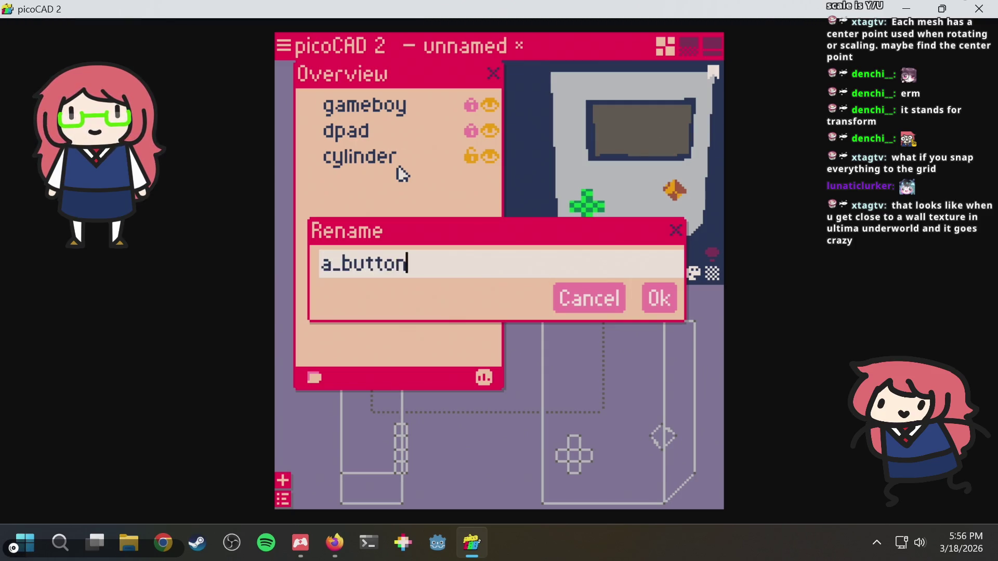
pyautogui.press('Return')
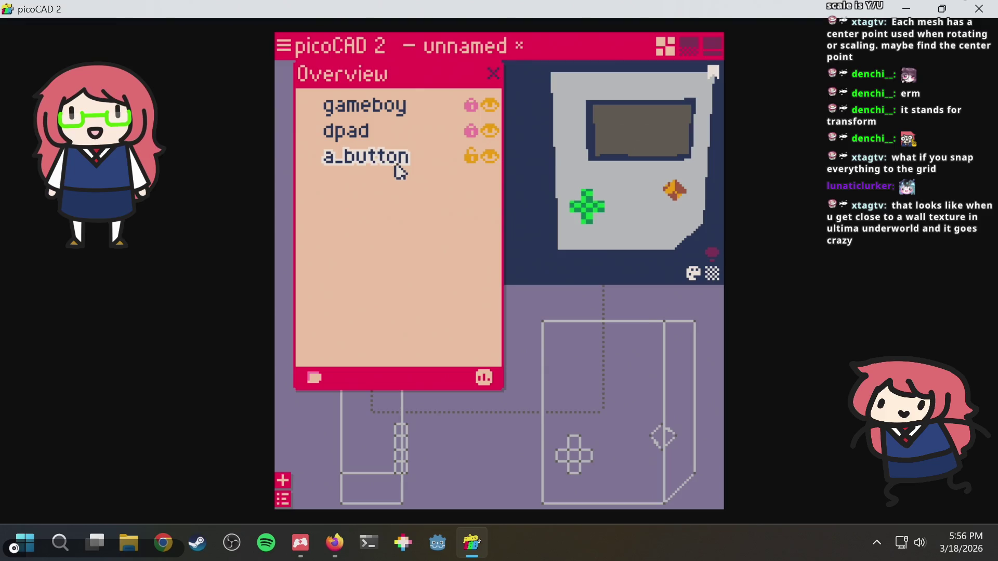
pyautogui.rightClick(396, 165)
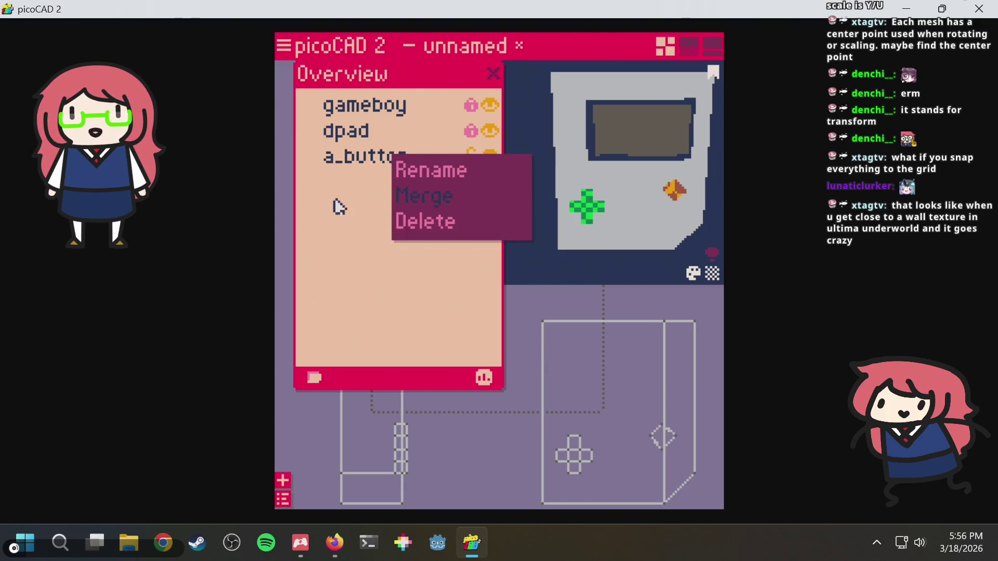
pyautogui.click(329, 206)
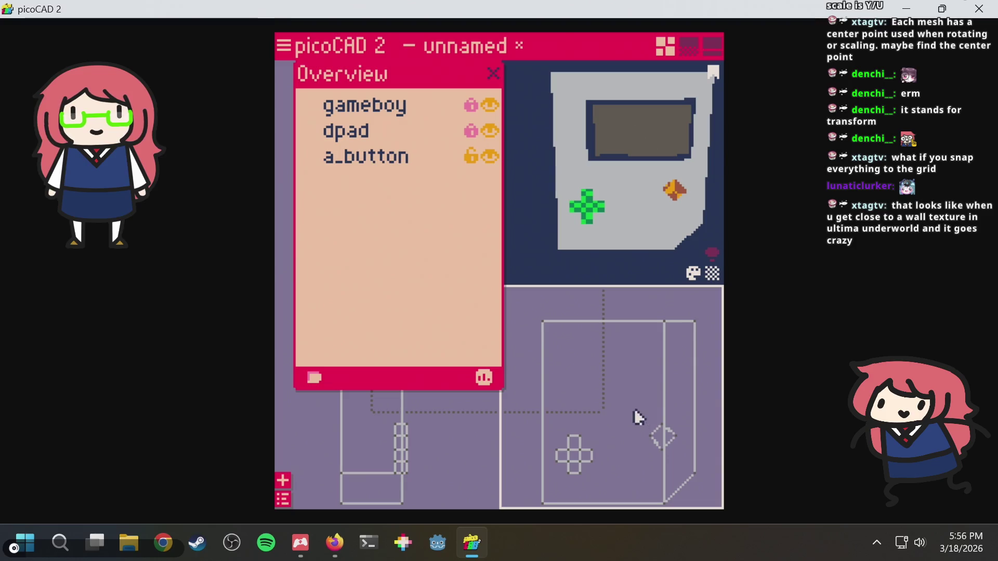
# Check the project's vertex and face counts, then merge all of a_button's box-selected vertices.
pyautogui.click(673, 453)
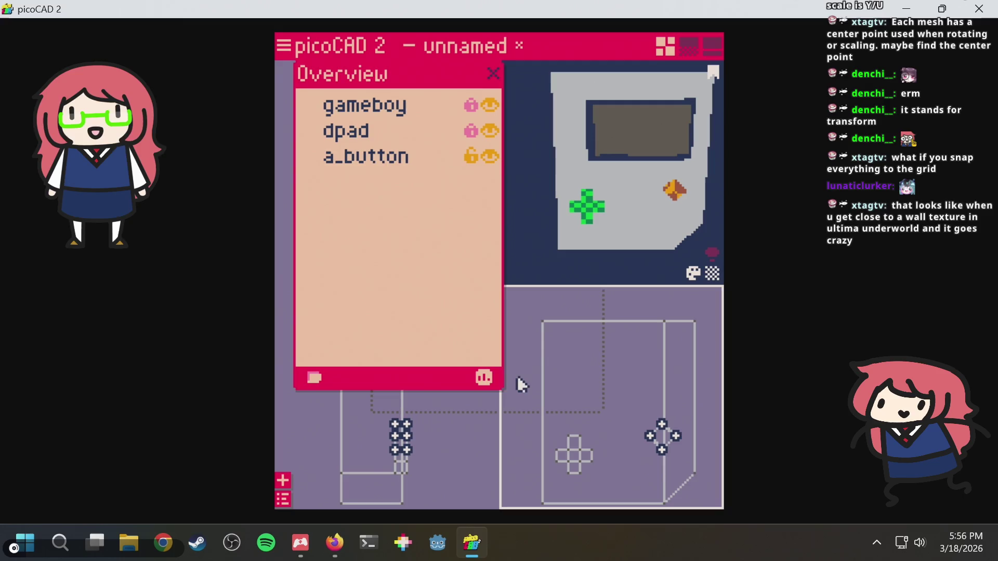
pyautogui.click(485, 382)
pyautogui.click(508, 317)
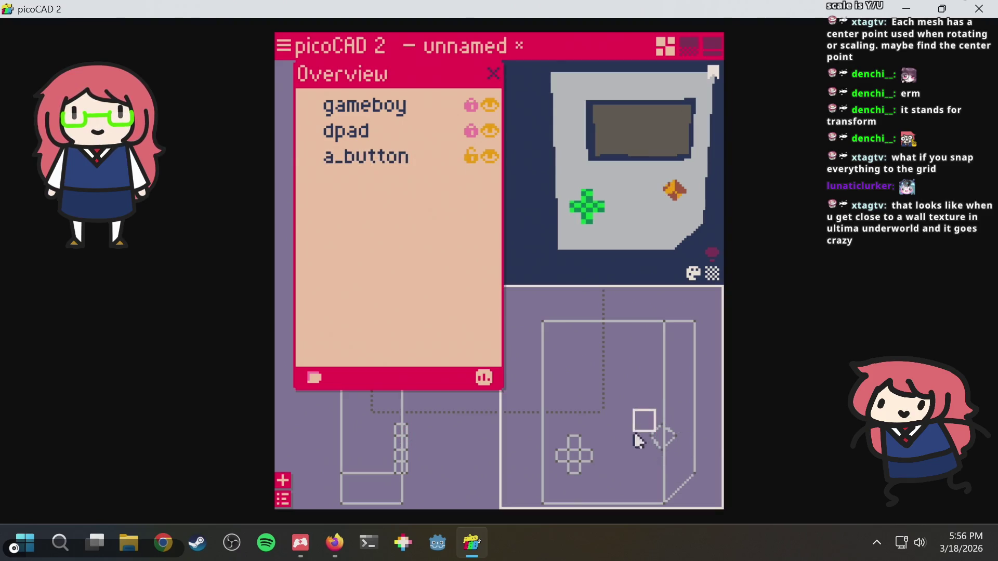
pyautogui.moveTo(672, 391); pyautogui.dragTo(636, 445)
pyautogui.moveTo(623, 378); pyautogui.dragTo(694, 469)
pyautogui.rightClick(680, 444)
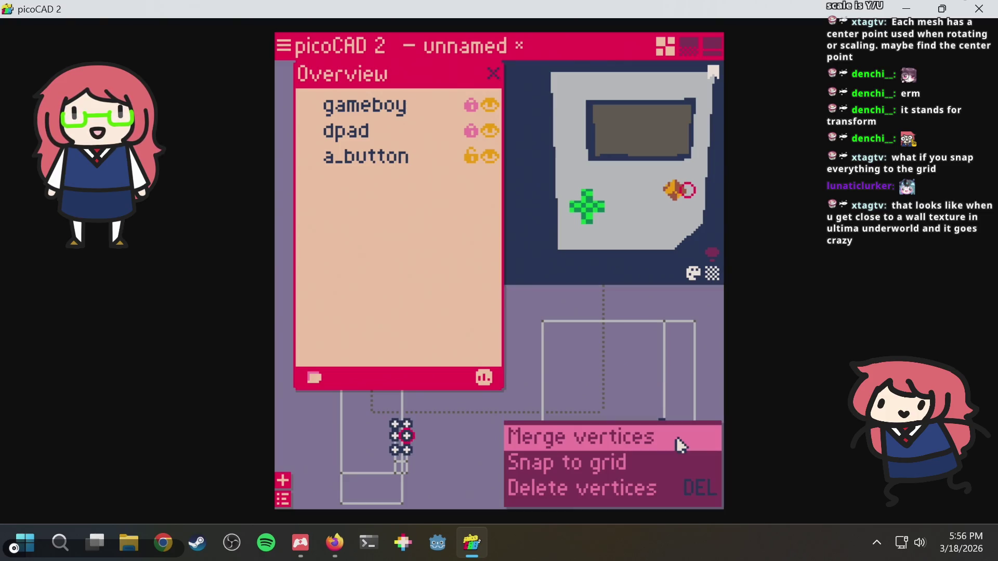
pyautogui.click(673, 434)
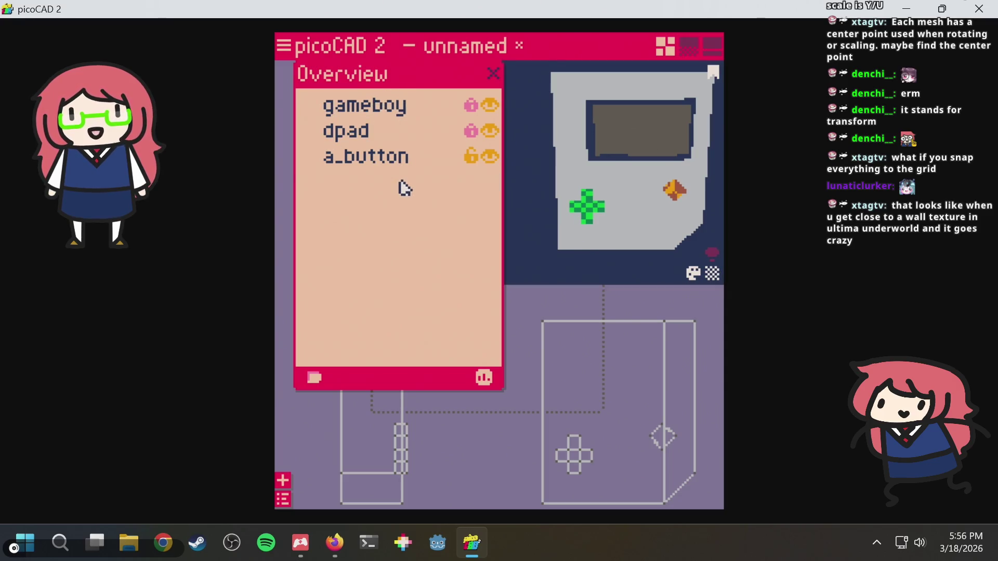
pyautogui.hotkey('alt', 'Tab')
pyautogui.scroll(-3, 602, 244)
# Search the manual for 'duplicate', then for 'ips'.
pyautogui.hotkey('ctrl', 'f')
pyautogui.write('duplicate')
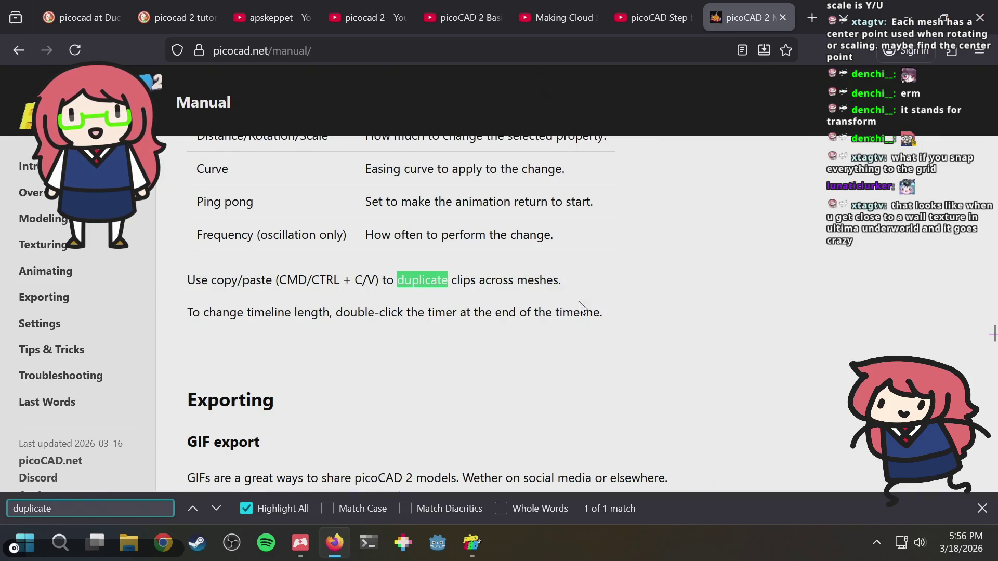
pyautogui.moveTo(459, 281); pyautogui.dragTo(462, 281)
pyautogui.scroll(5, 613, 288)
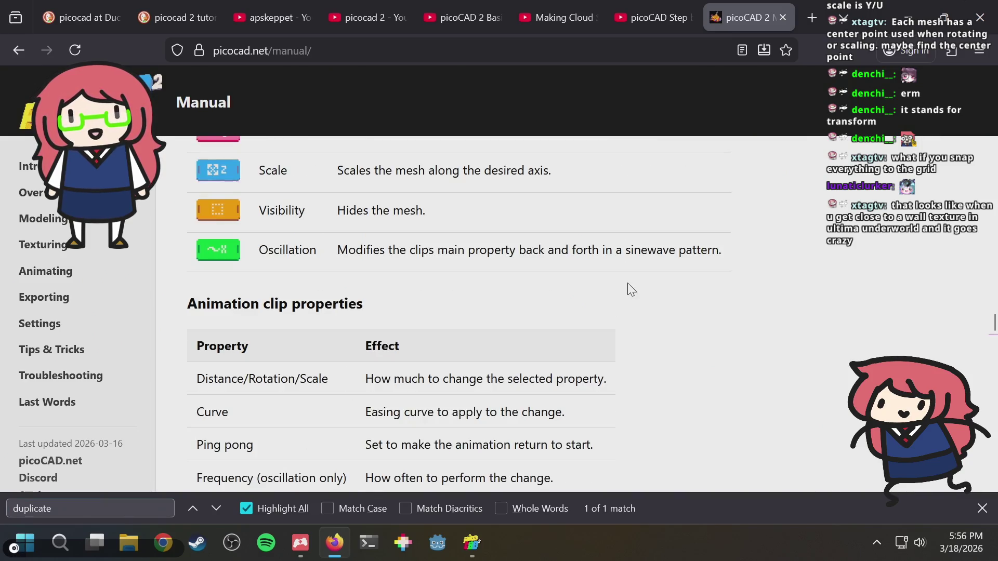
pyautogui.hotkey('ctrl', 'f')
pyautogui.write('ips')
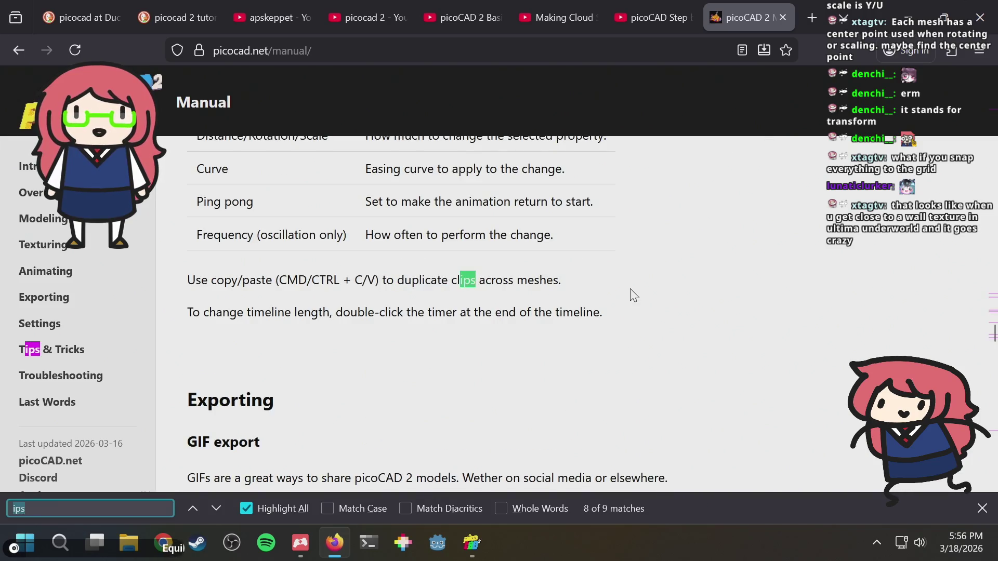
pyautogui.press('Return')
pyautogui.press('Return')
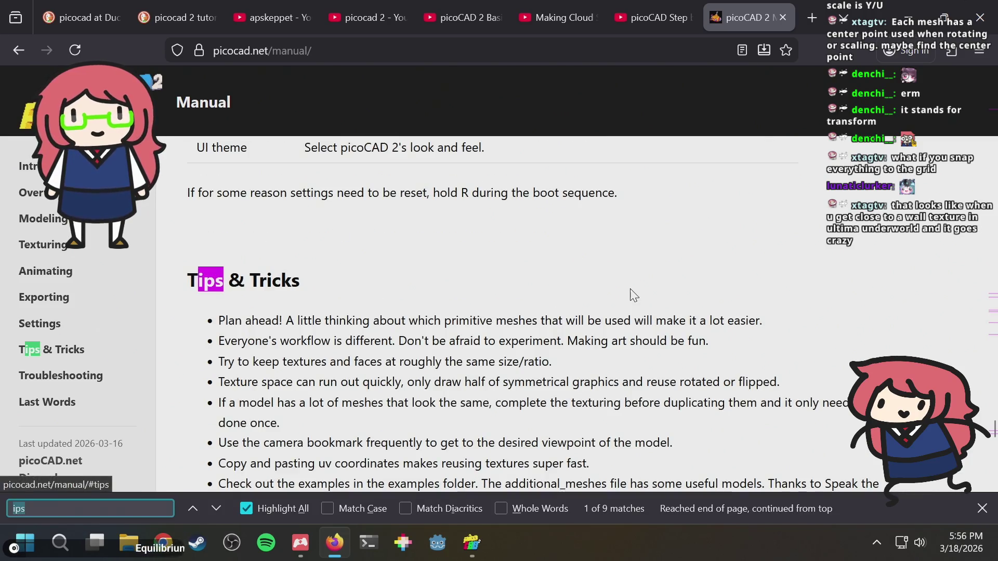
# Search 'duplica' and highlight the note that copy/paste duplicates meshes.
pyautogui.hotkey('ctrl', 'f')
pyautogui.write('duplica')
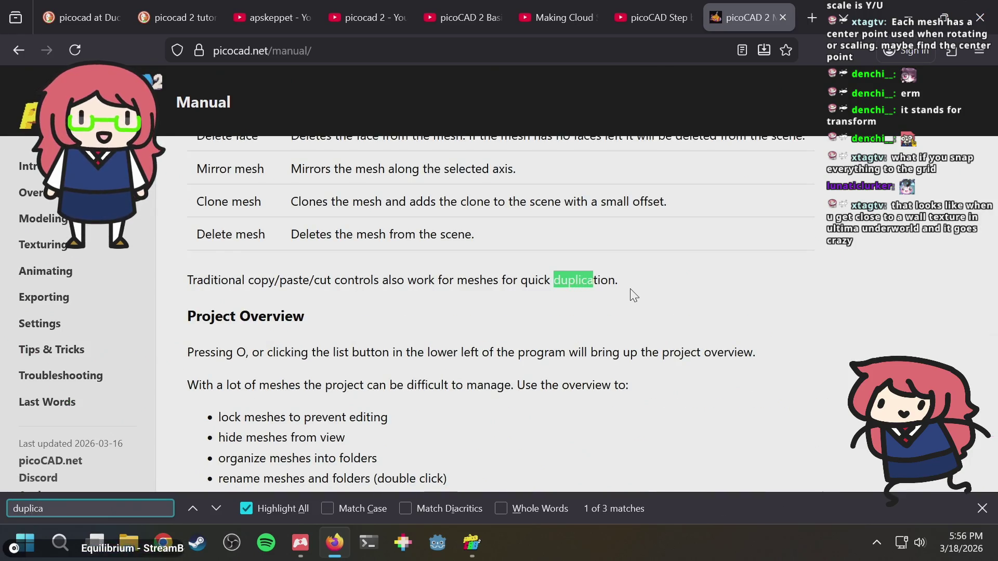
pyautogui.scroll(3, 383, 362)
pyautogui.moveTo(289, 441); pyautogui.dragTo(338, 441)
pyautogui.hotkey('alt', 'Tab')
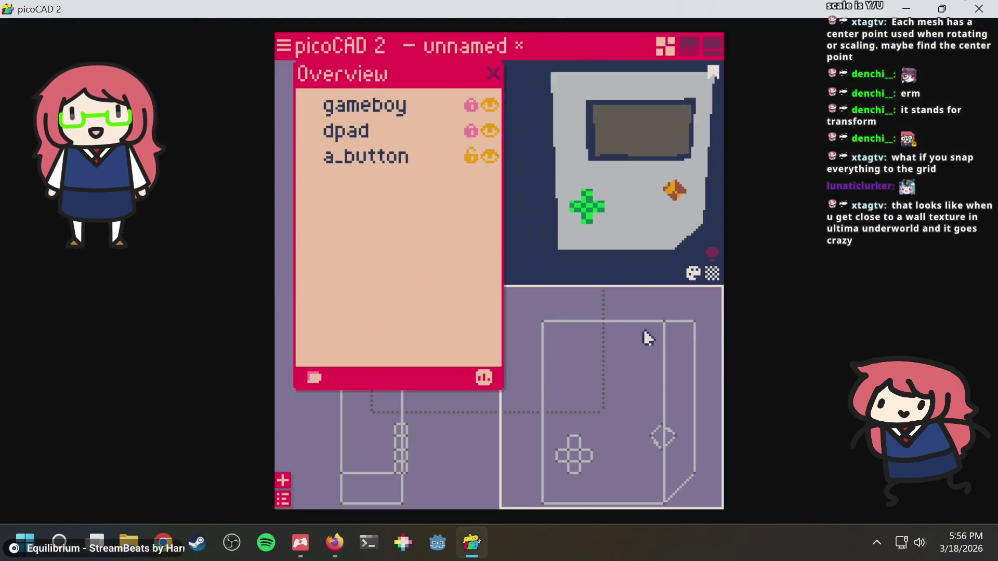
# Select a_button and all its vertices, recheck the manual, then return to picoCAD 2.
pyautogui.click(663, 437)
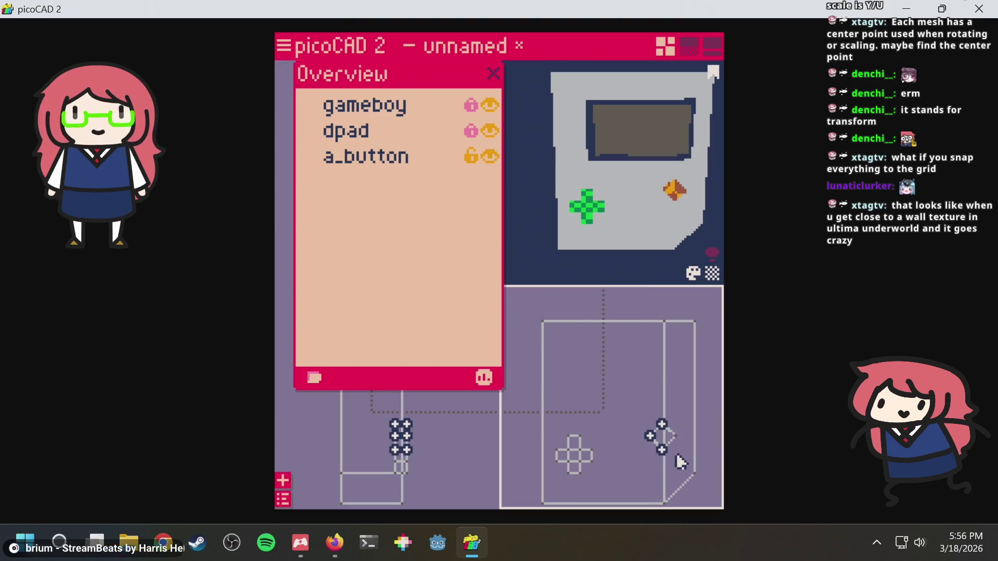
pyautogui.moveTo(691, 420); pyautogui.dragTo(645, 473)
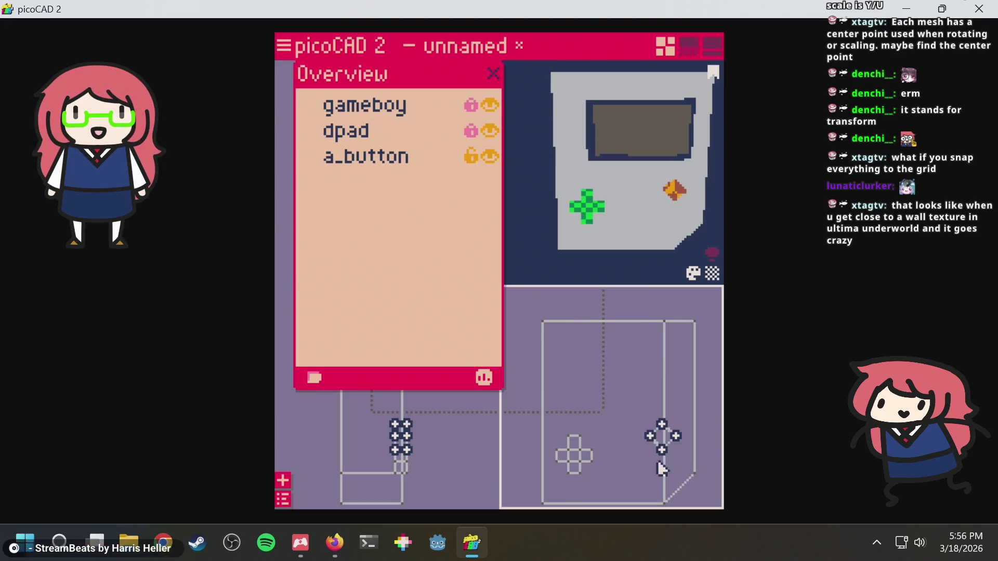
pyautogui.rightClick(351, 164)
pyautogui.click(349, 164)
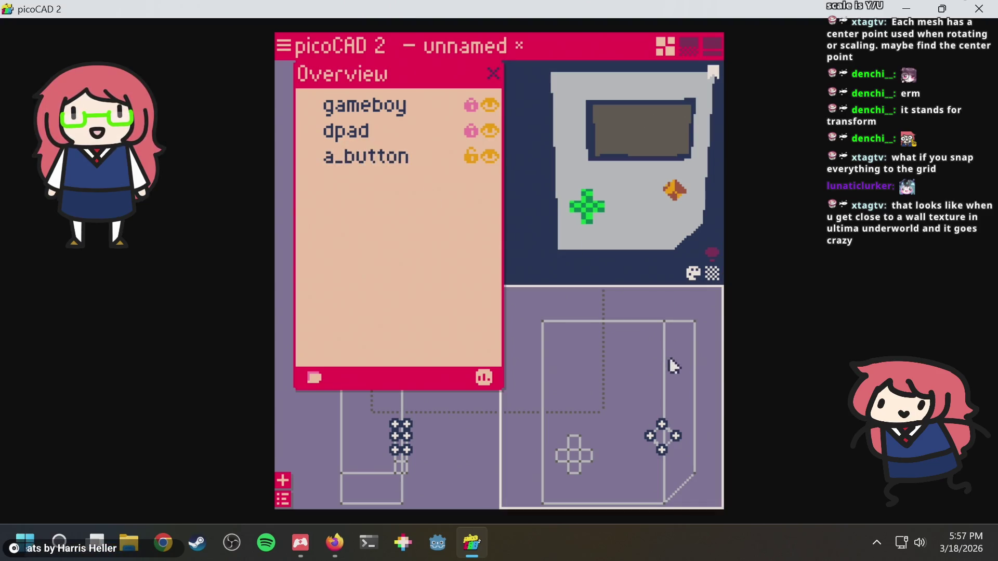
pyautogui.hotkey('alt', 'Tab')
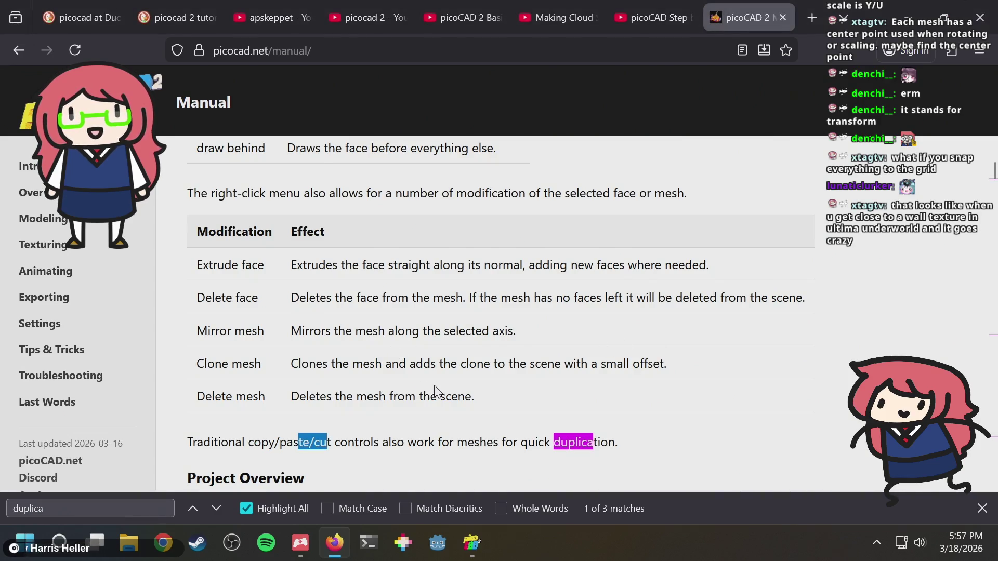
pyautogui.scroll(3, 435, 391)
pyautogui.scroll(-3, 435, 391)
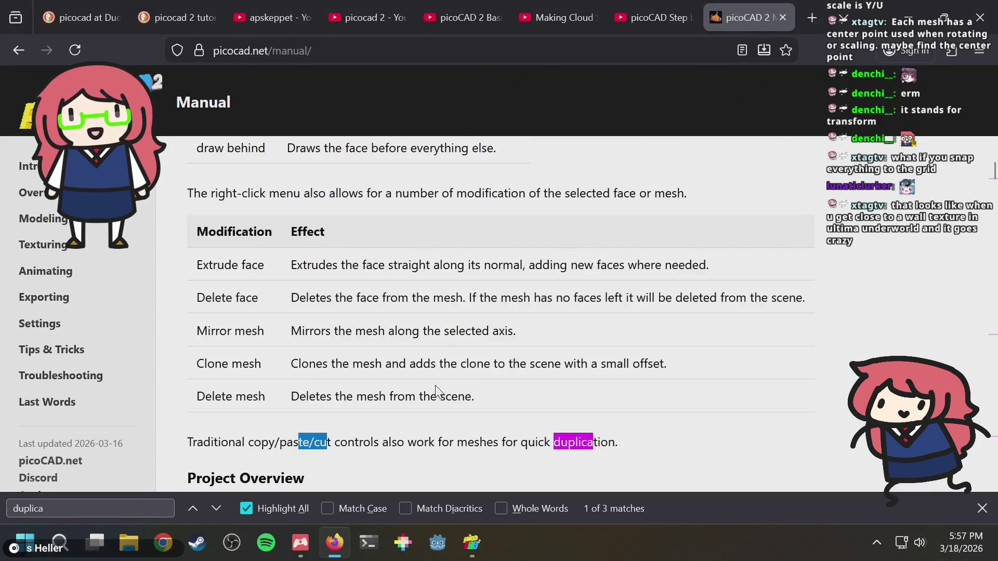
pyautogui.scroll(-2, 435, 391)
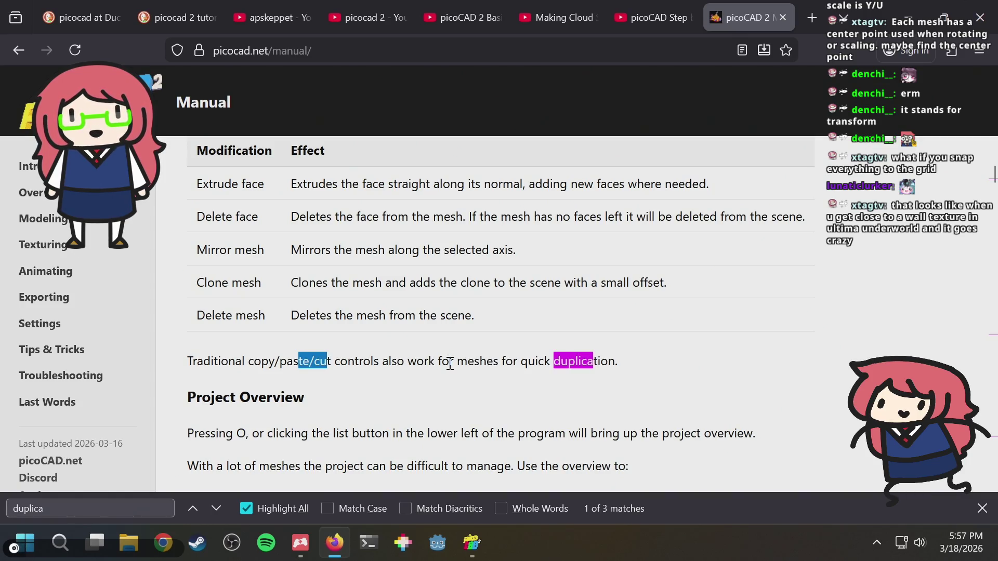
pyautogui.hotkey('alt', 'Tab')
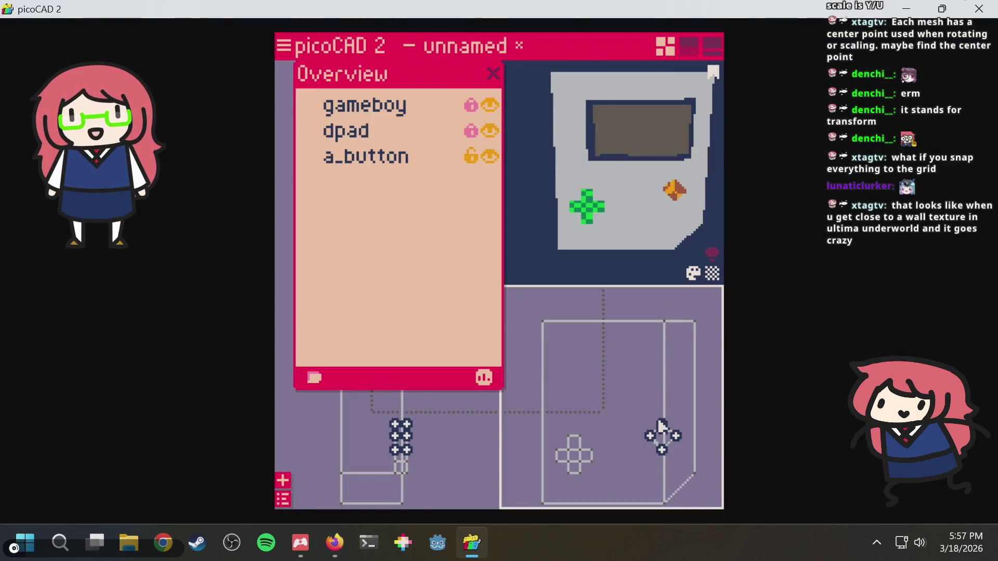
# Copy and paste a_button to create the duplicate a_button.1 and select it.
pyautogui.moveTo(646, 408)
pyautogui.mouseDown(button='middle')
pyautogui.moveTo(668, 423)
pyautogui.moveTo(619, 369)
pyautogui.moveTo(601, 394)
pyautogui.mouseUp(button='middle')
pyautogui.scroll(2, 600, 393)
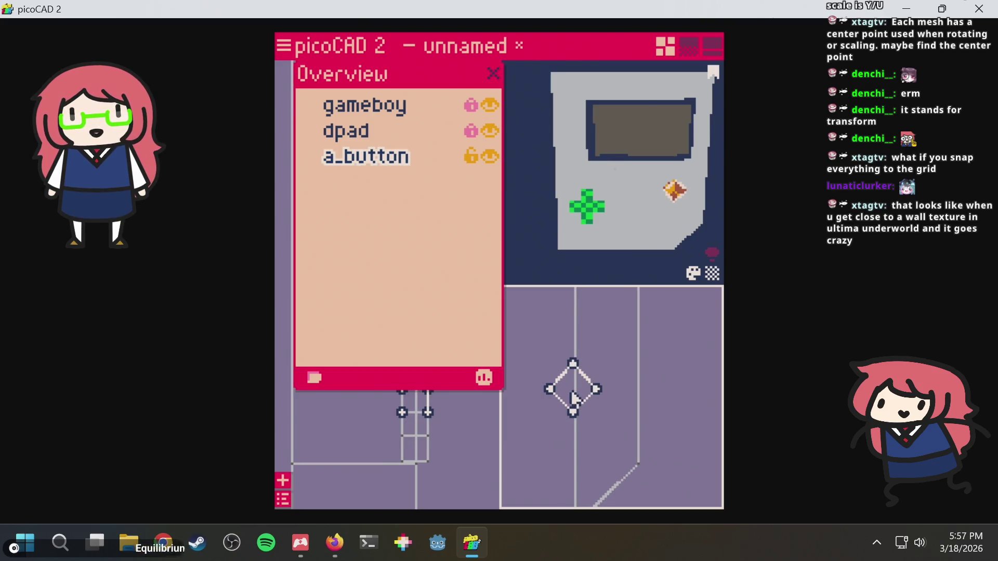
pyautogui.hotkey('ctrl', 'c')
pyautogui.hotkey('ctrl', 'v')
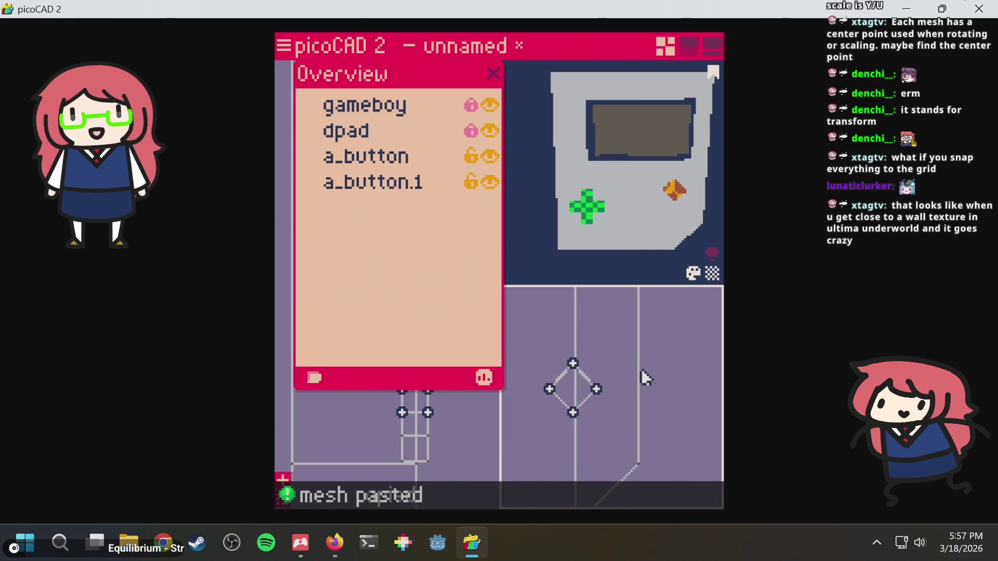
pyautogui.scroll(-1, 610, 335)
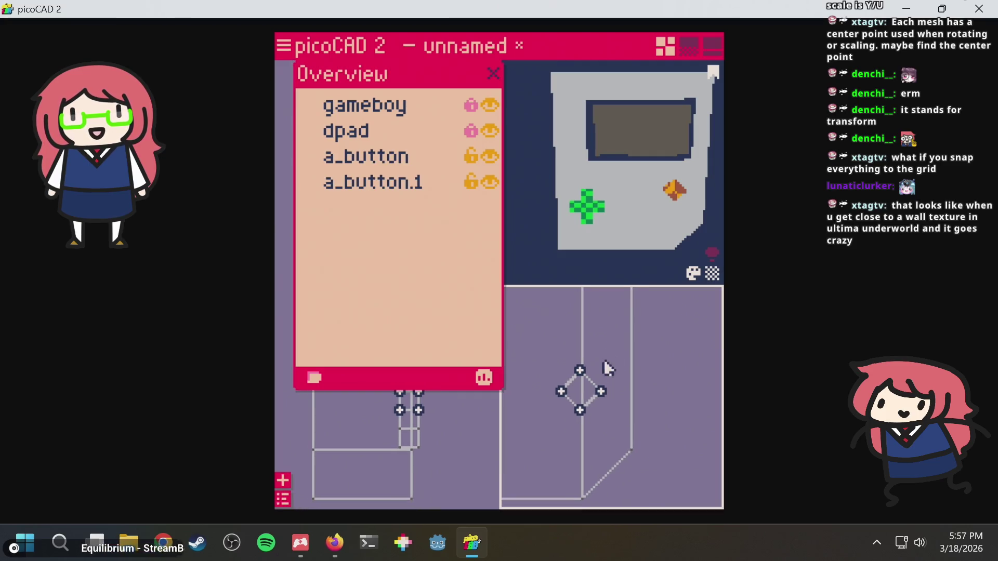
pyautogui.click(543, 336)
pyautogui.moveTo(542, 337); pyautogui.dragTo(620, 431)
pyautogui.click(583, 392)
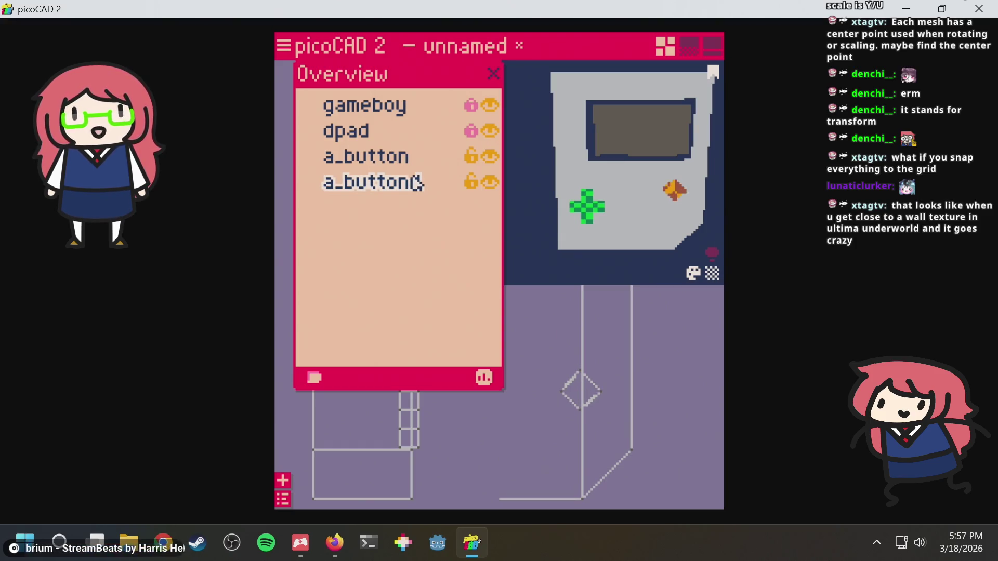
# Rename a_button.1 to b_button in the Overview.
pyautogui.doubleClick(416, 183)
pyautogui.press('BackSpace')
pyautogui.press('BackSpace')
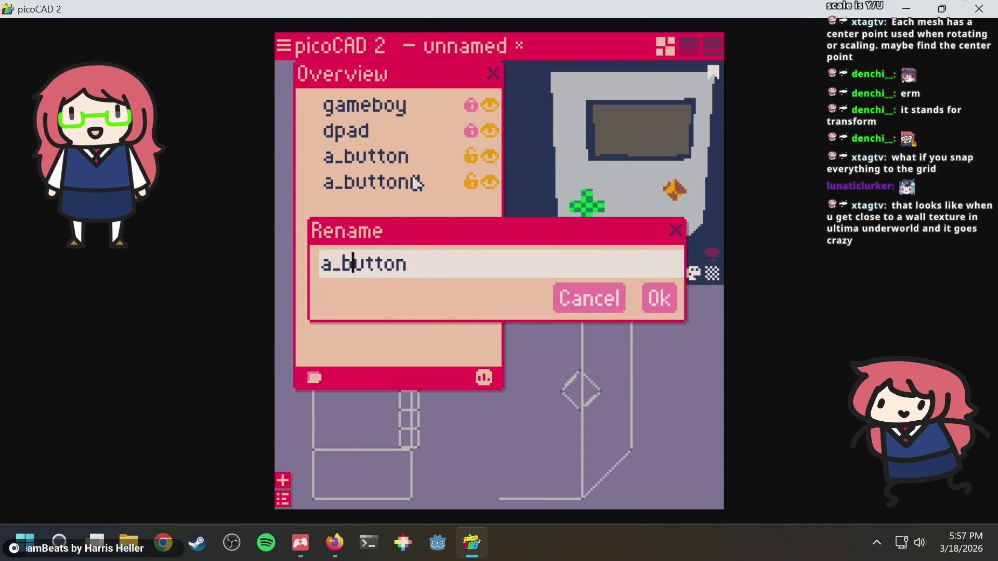
pyautogui.write('b')
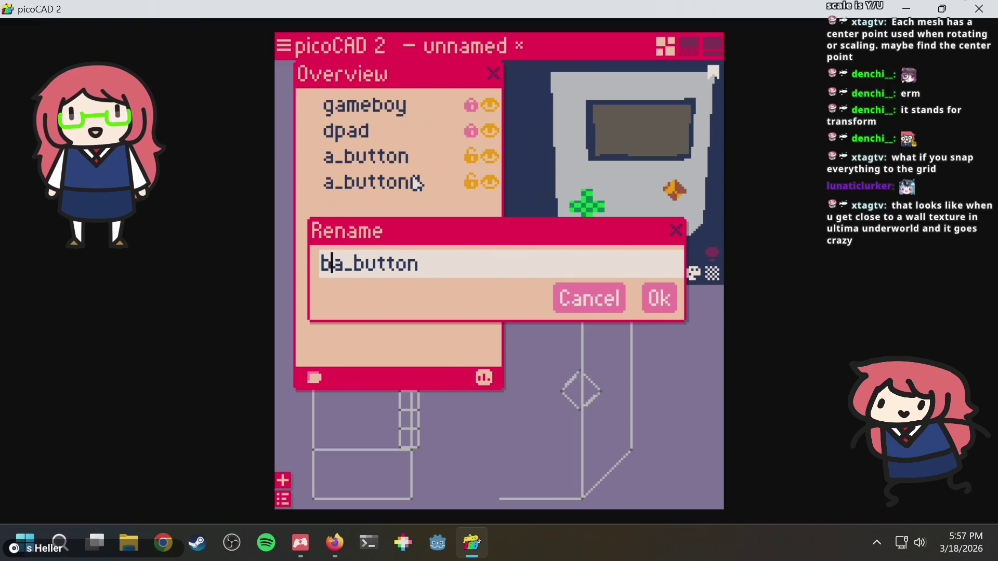
pyautogui.press('Delete')
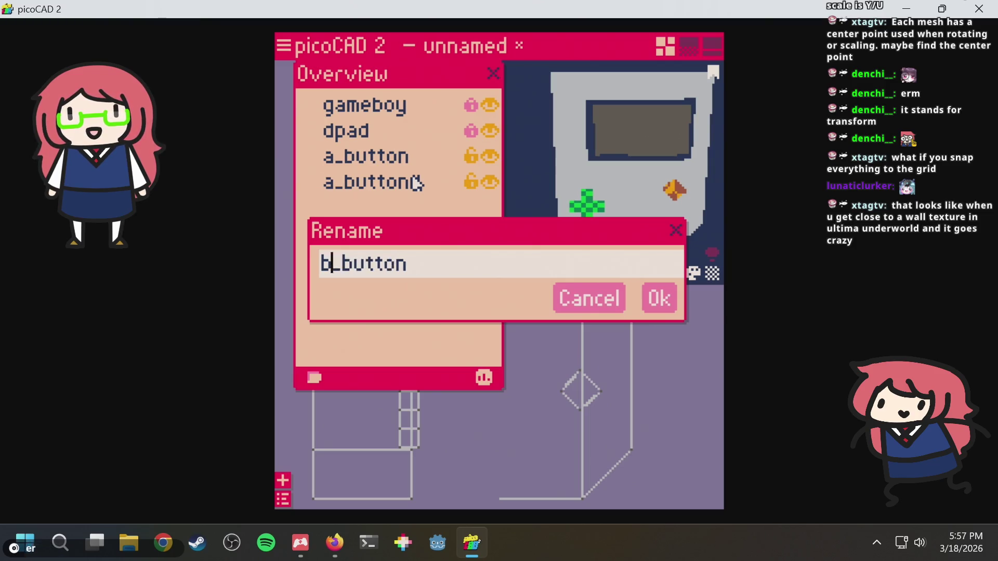
pyautogui.press('Return')
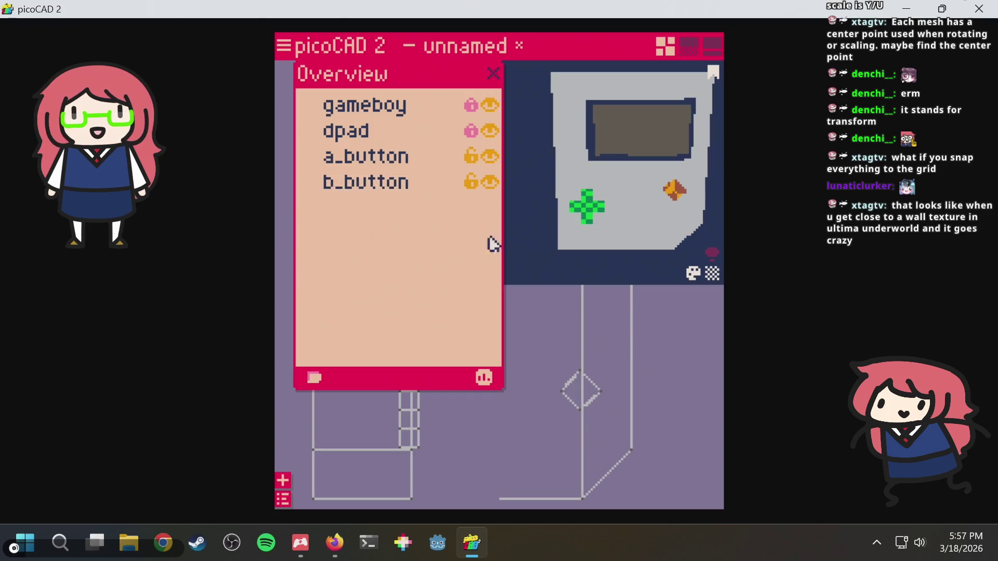
pyautogui.scroll(-1, 615, 338)
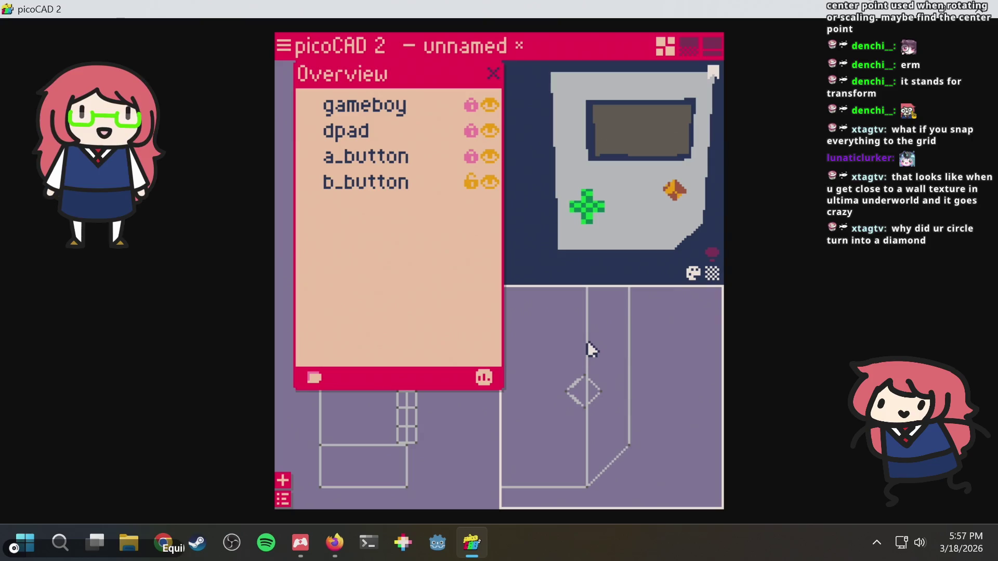
# Nudge b_button down and to the left so it sits below a_button.
pyautogui.scroll(2, 593, 394)
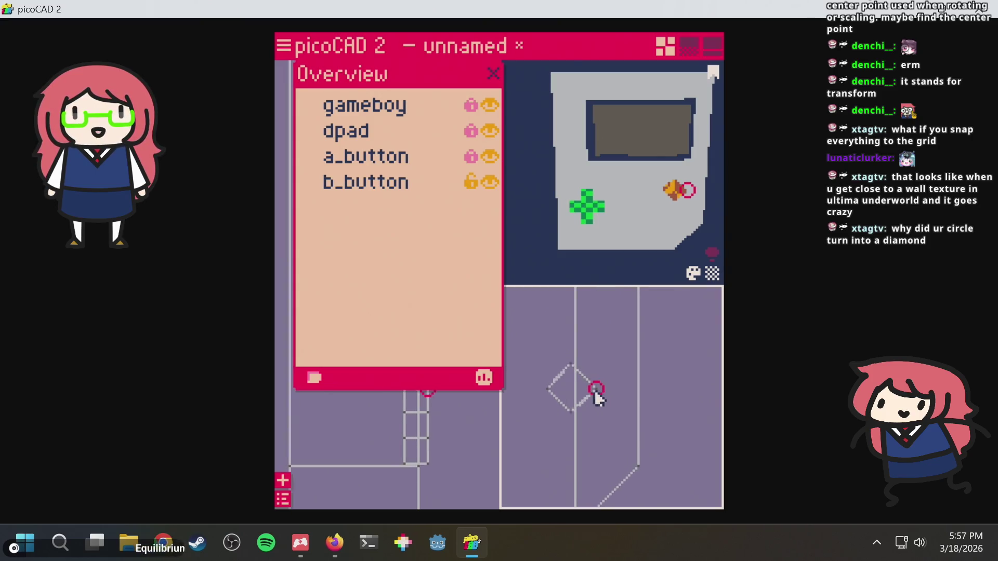
pyautogui.moveTo(606, 416)
pyautogui.mouseDown(button='middle')
pyautogui.moveTo(677, 413)
pyautogui.moveTo(665, 415)
pyautogui.moveTo(684, 423)
pyautogui.moveTo(628, 423)
pyautogui.mouseUp(button='middle')
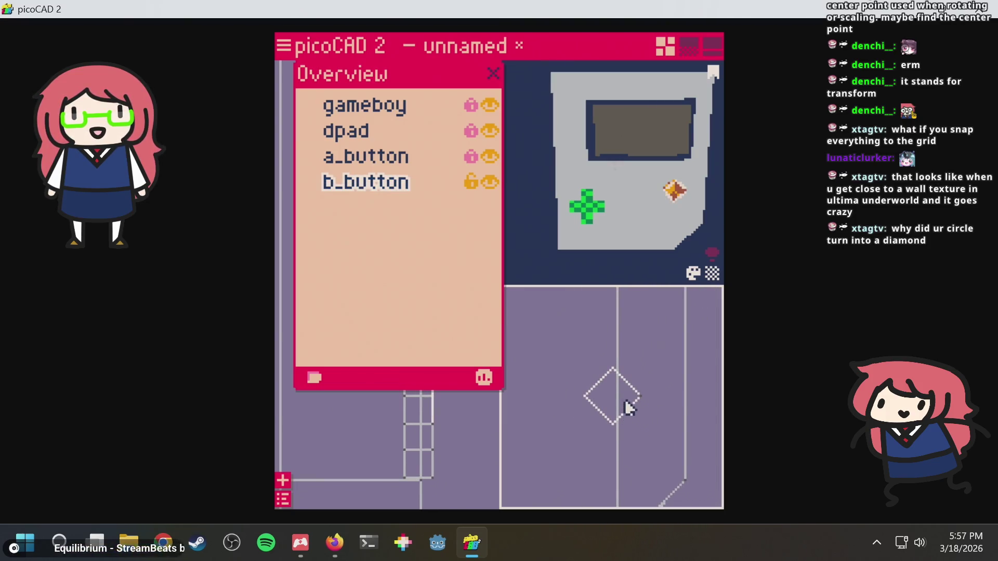
pyautogui.click(606, 382)
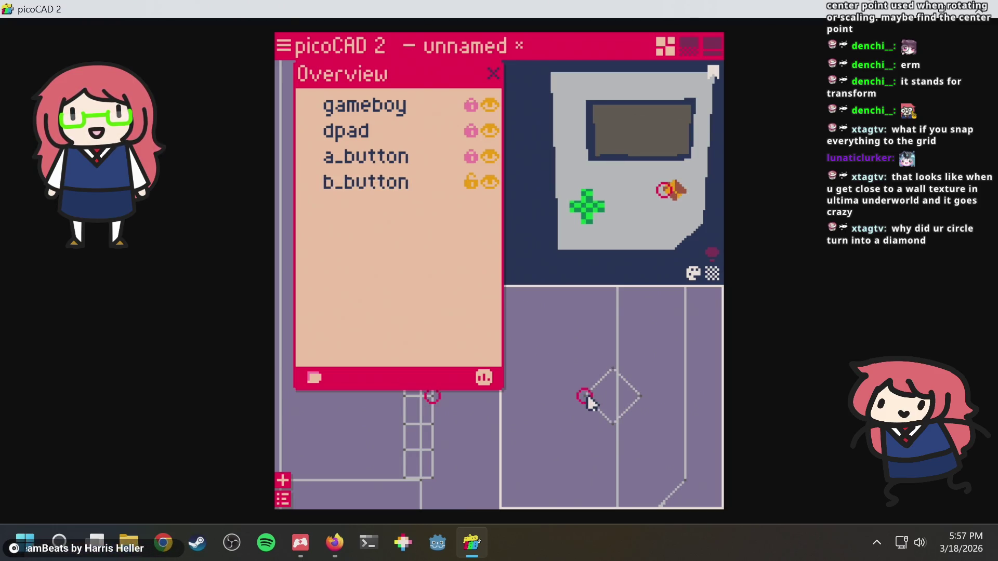
pyautogui.press('Left')
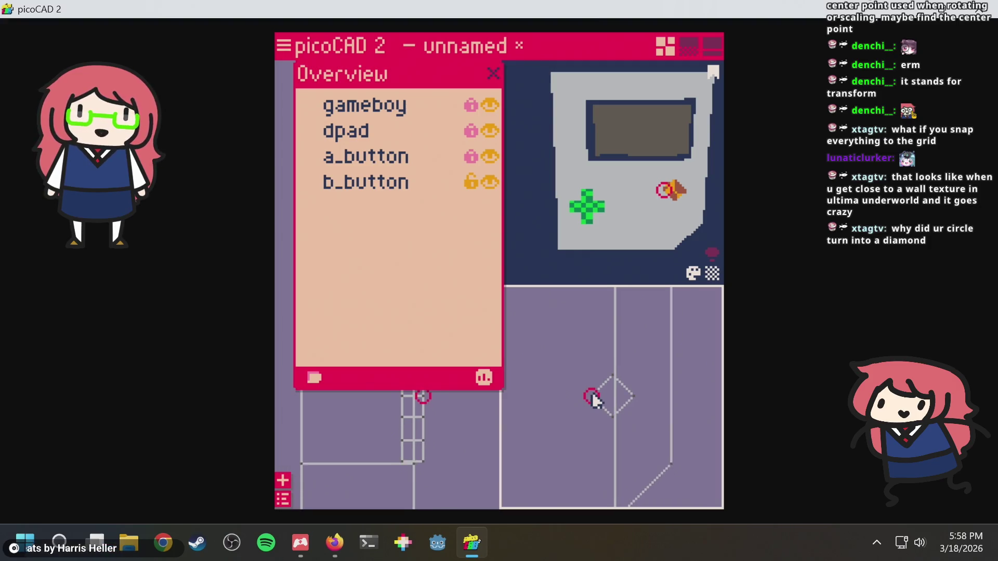
pyautogui.moveTo(591, 357); pyautogui.dragTo(649, 432)
pyautogui.hotkey('ctrl', 'd')
pyautogui.press('Down')
pyautogui.press('Left')
pyautogui.press('Left')
pyautogui.press('Left')
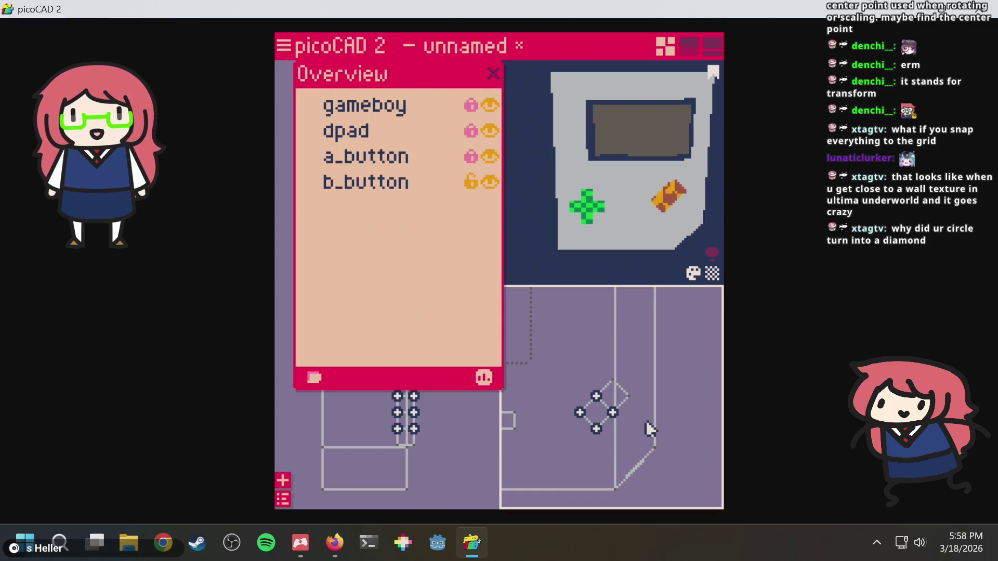
pyautogui.press('Down')
# Shift both button diamonds one step right to form the diagonal pair.
pyautogui.click(656, 356)
pyautogui.moveTo(552, 368); pyautogui.dragTo(658, 479)
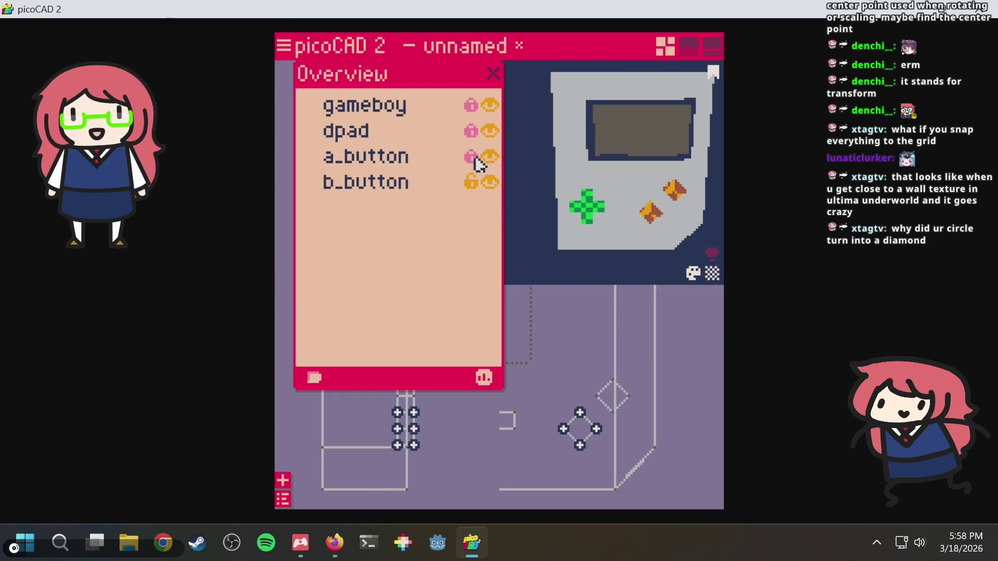
pyautogui.moveTo(545, 365); pyautogui.dragTo(695, 473)
pyautogui.press('Right')
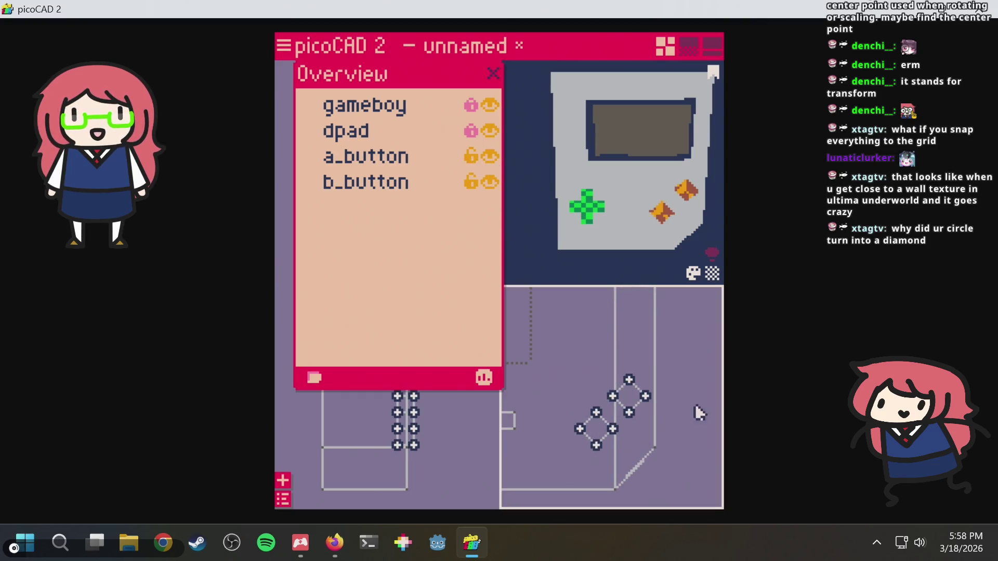
pyautogui.scroll(2, 672, 219)
pyautogui.moveTo(657, 214)
pyautogui.mouseDown(button='right')
pyautogui.moveTo(661, 185)
pyautogui.moveTo(682, 181)
pyautogui.moveTo(630, 213)
pyautogui.moveTo(597, 180)
pyautogui.moveTo(695, 187)
pyautogui.moveTo(695, 235)
pyautogui.moveTo(576, 187)
pyautogui.moveTo(613, 174)
pyautogui.moveTo(641, 200)
pyautogui.mouseUp(button='right')
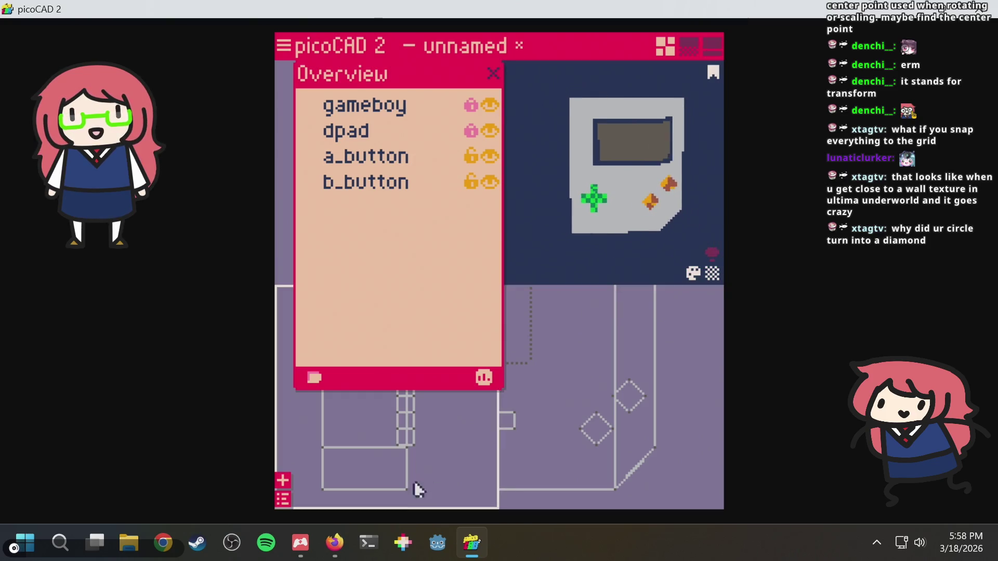
pyautogui.click(346, 531)
# Search for 'game boy' in a new Firefox tab and show the image results.
pyautogui.hotkey('ctrl', 't')
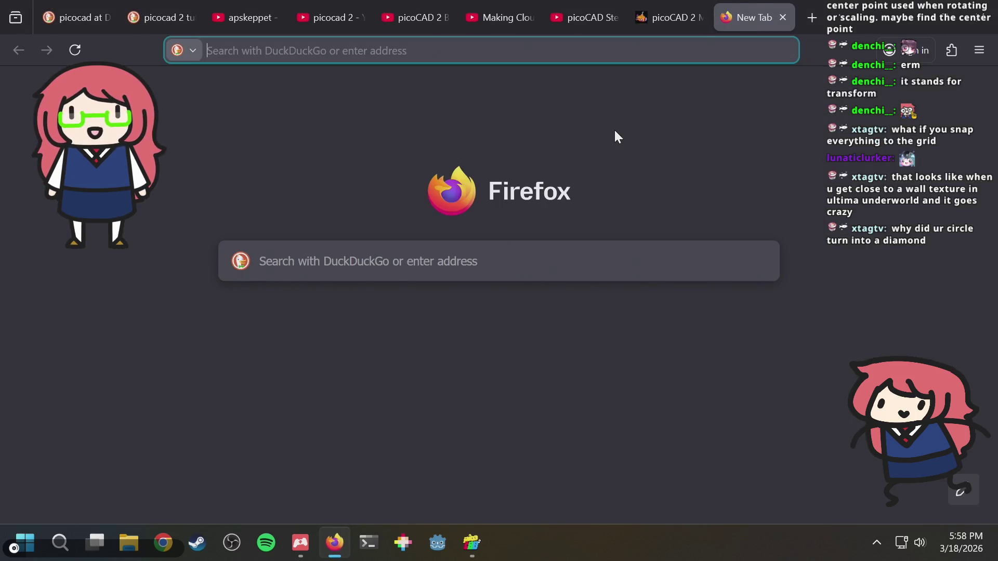
pyautogui.write('game boy')
pyautogui.press('Return')
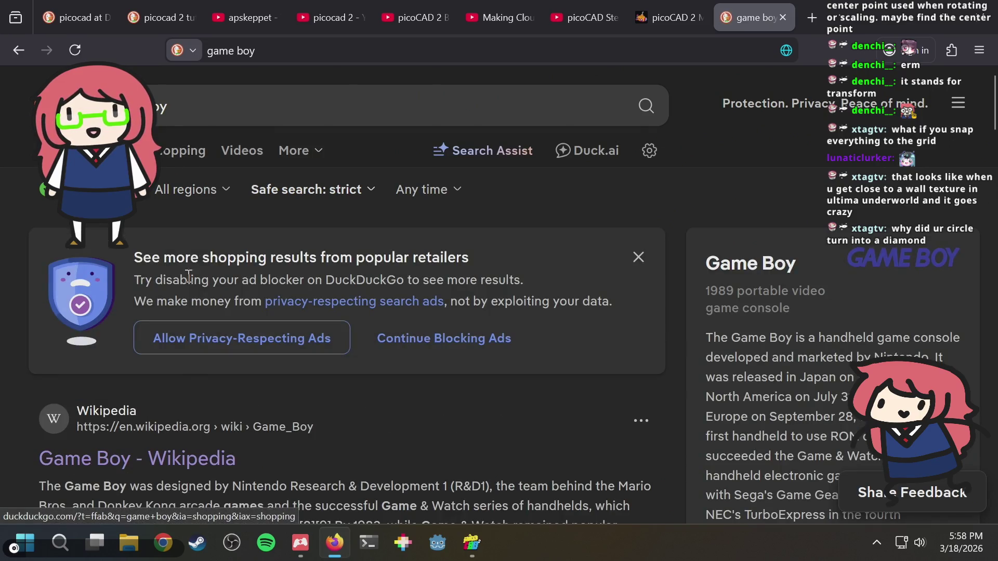
pyautogui.moveTo(301, 543)
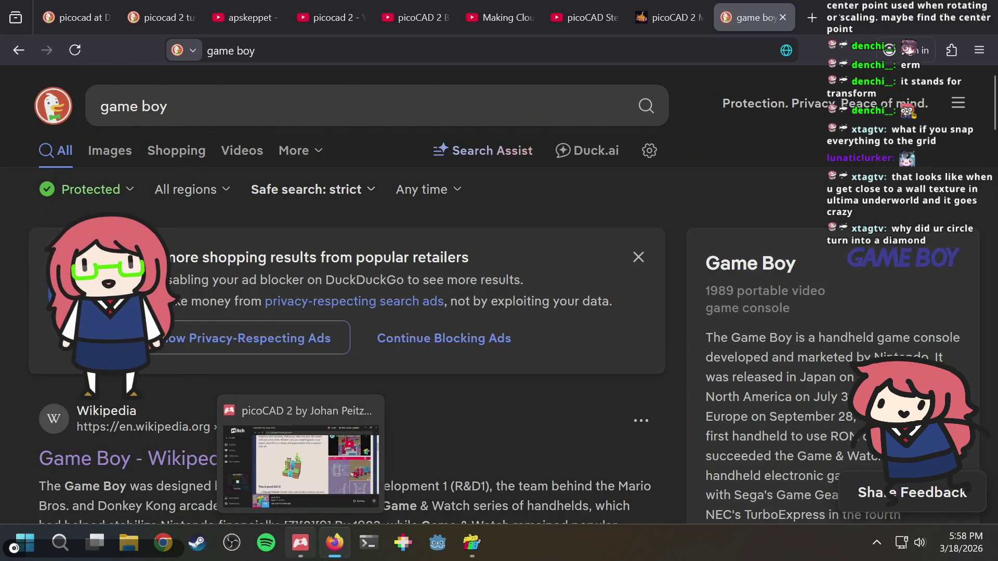
pyautogui.click(112, 151)
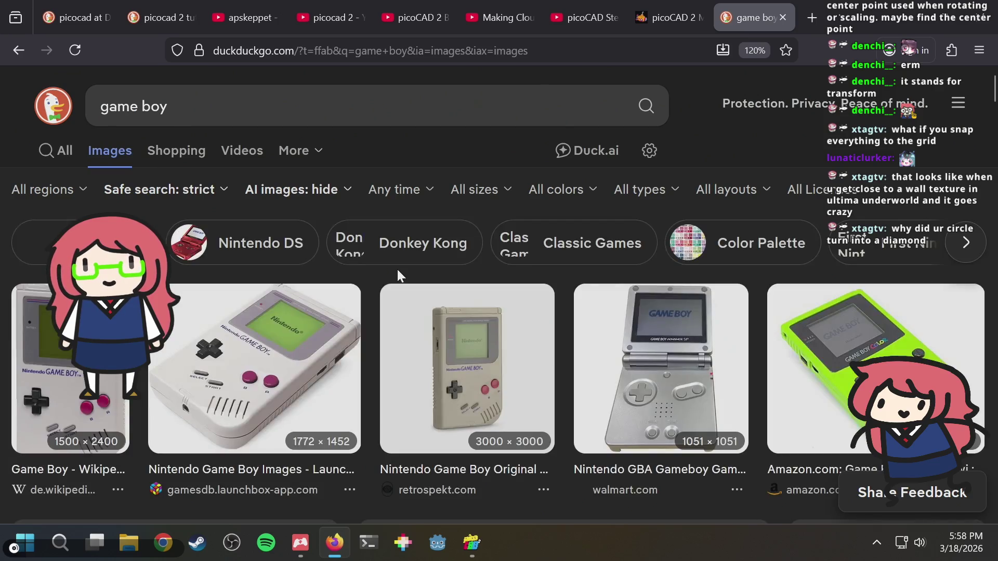
# Compare the Game Boy reference images with the model, ending back in picoCAD 2.
pyautogui.moveTo(300, 543)
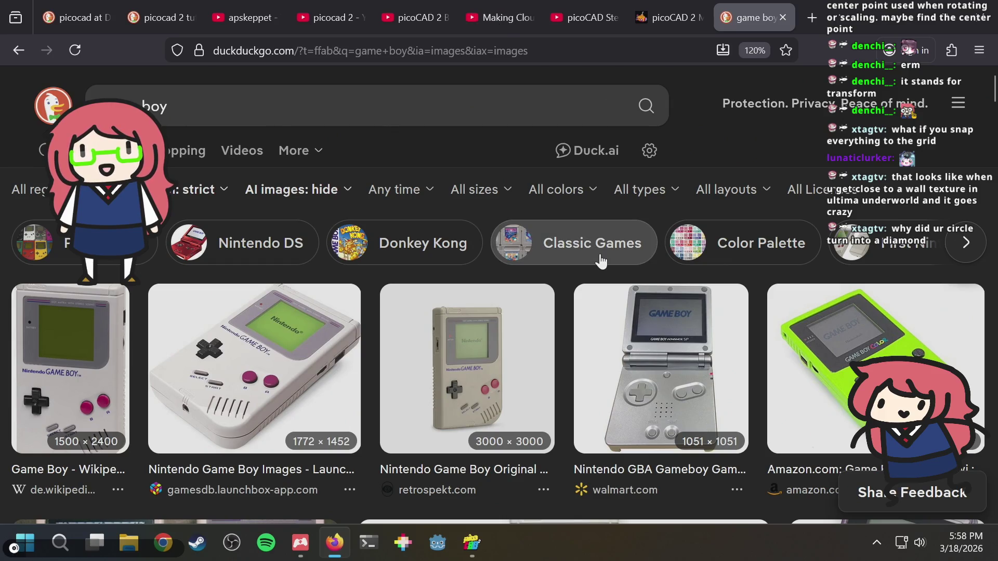
pyautogui.hotkey('alt', 'Tab')
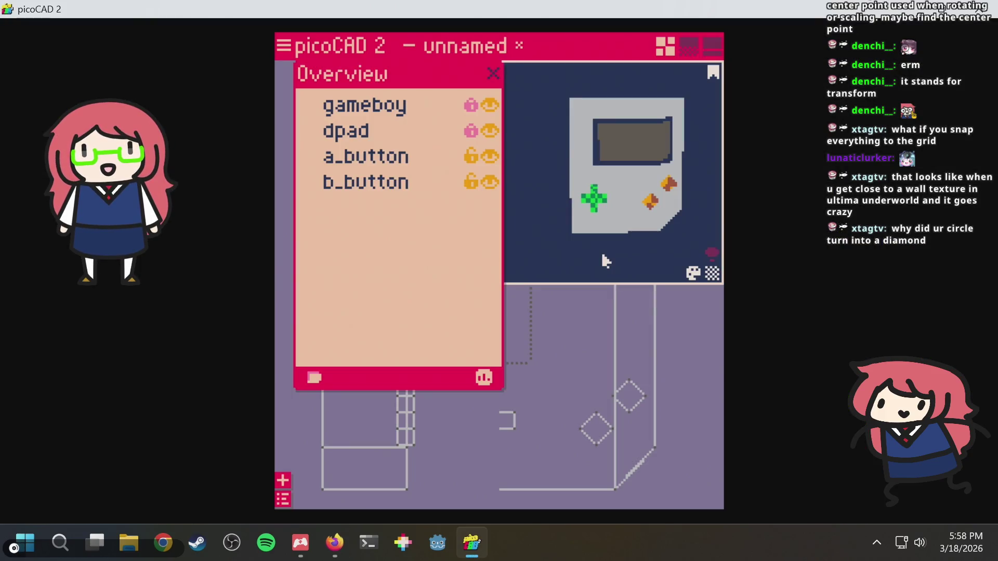
pyautogui.hotkey('alt', 'Tab')
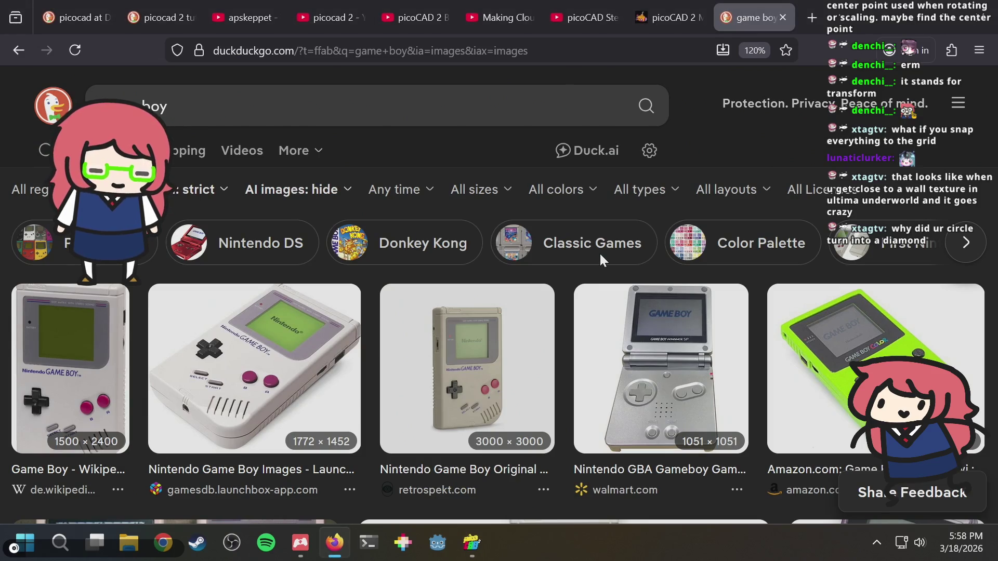
pyautogui.hotkey('alt', 'Tab')
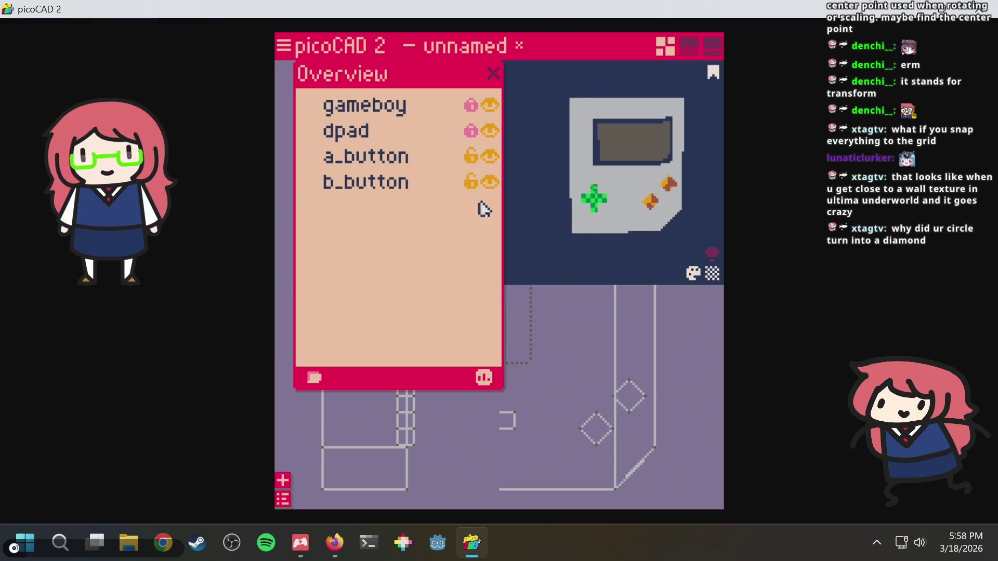
pyautogui.scroll(1, 530, 344)
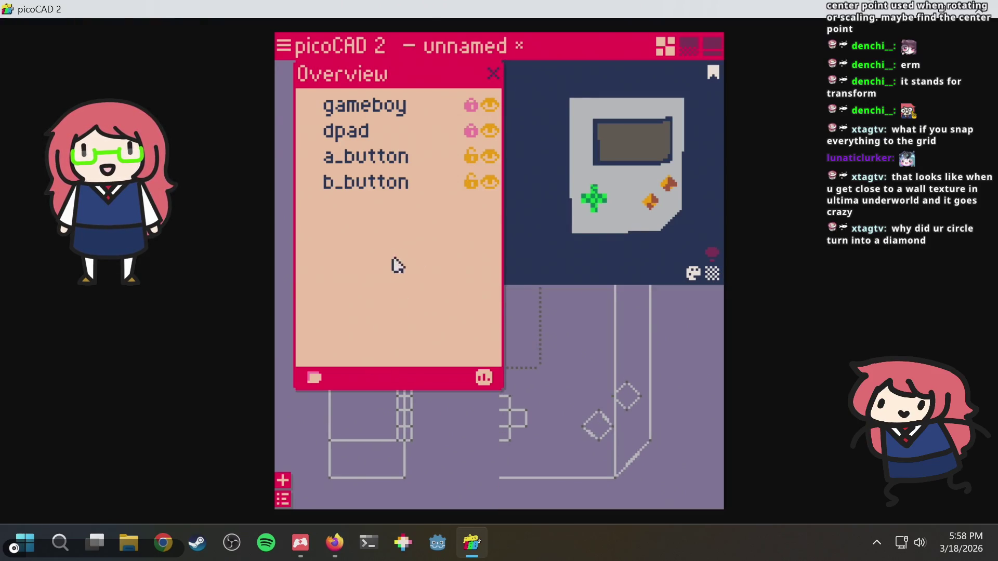
# Add a new cube above the d-pad and squash it into a small flat bar.
pyautogui.rightClick(463, 423)
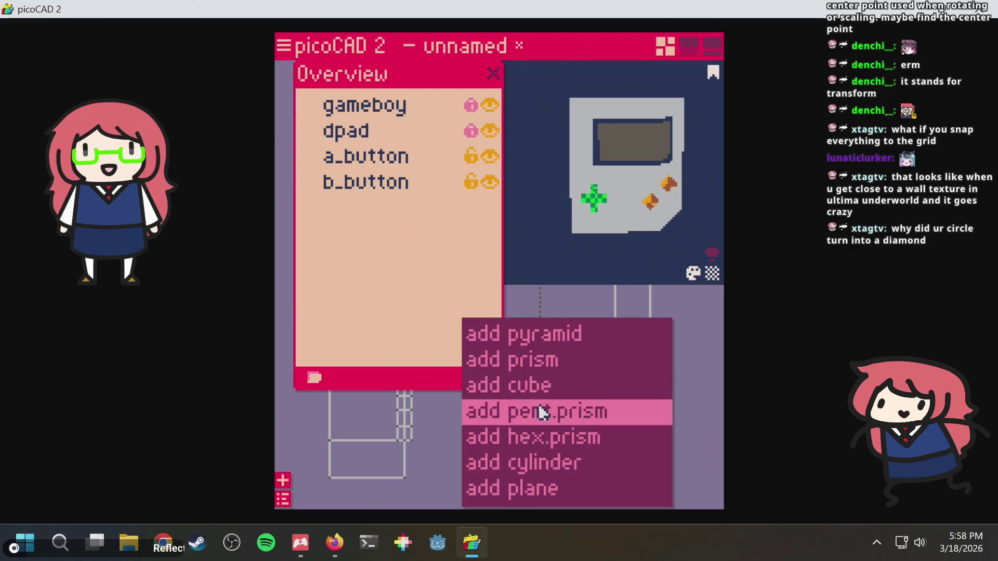
pyautogui.click(544, 385)
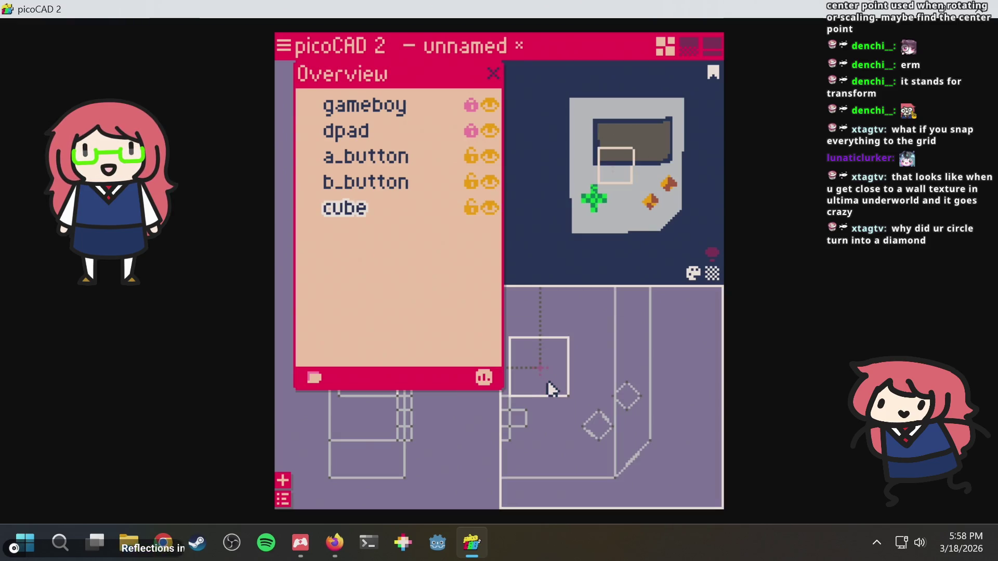
pyautogui.click(516, 285)
pyautogui.scroll(1, 580, 401)
pyautogui.scroll(-1, 582, 400)
pyautogui.moveTo(572, 408)
pyautogui.mouseDown()
pyautogui.moveTo(631, 364)
pyautogui.moveTo(525, 336)
pyautogui.moveTo(601, 363)
pyautogui.mouseUp()
pyautogui.press('Down')
pyautogui.press('Down')
pyautogui.press('Down')
pyautogui.moveTo(597, 393)
pyautogui.mouseDown()
pyautogui.moveTo(579, 407)
pyautogui.moveTo(608, 364)
pyautogui.mouseUp()
pyautogui.click(606, 360)
pyautogui.scroll(2, 584, 383)
pyautogui.moveTo(570, 389); pyautogui.dragTo(644, 370, button='middle')
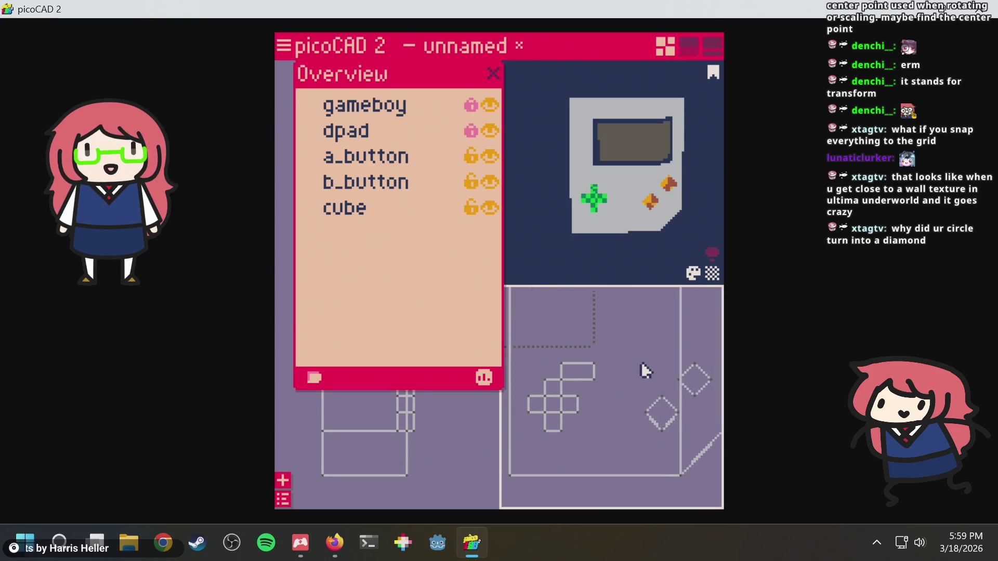
pyautogui.click(608, 350)
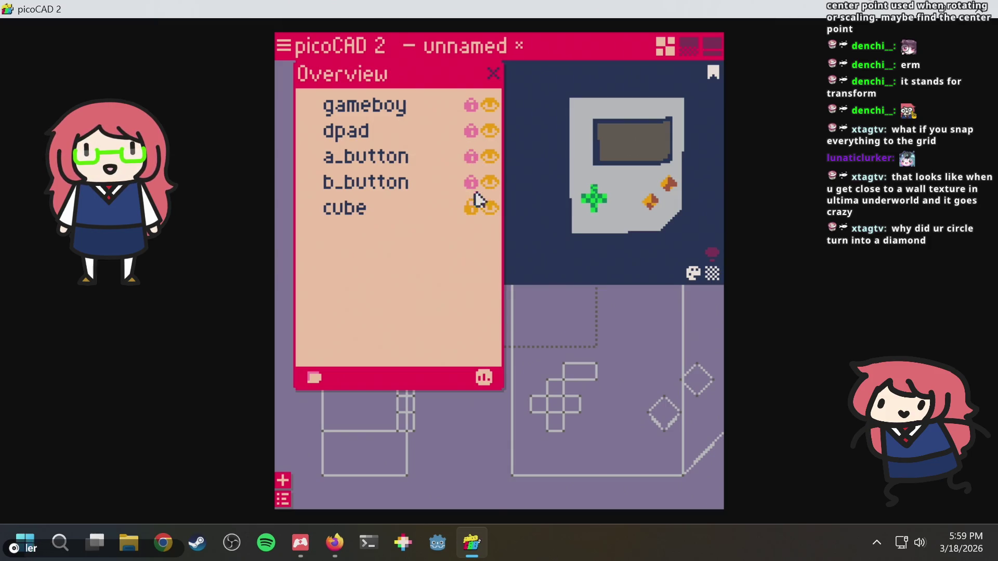
pyautogui.moveTo(634, 336); pyautogui.dragTo(555, 410)
# Look up 'rotate' in the picoCAD manual in Firefox, then return to the model.
pyautogui.hotkey('alt', 'Tab')
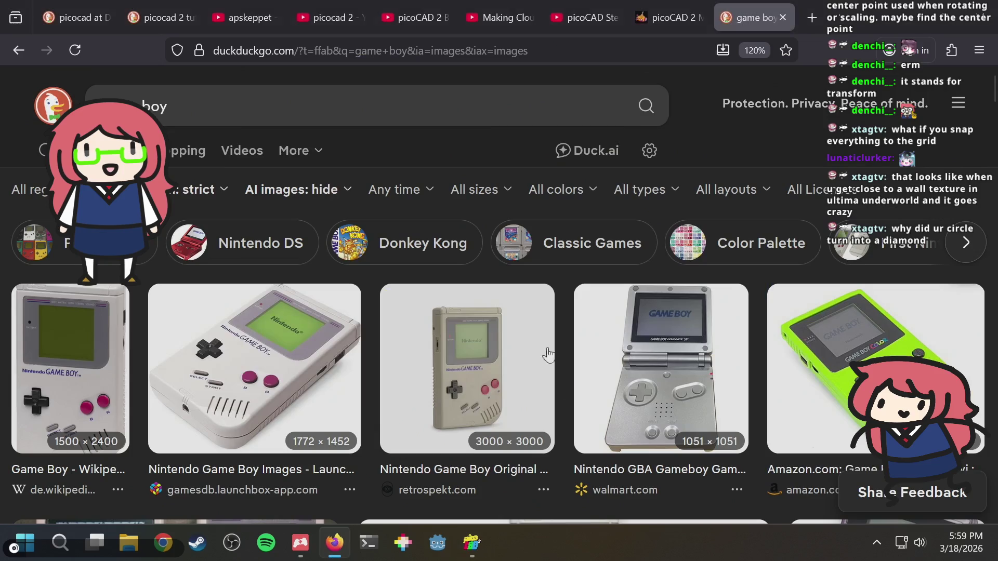
pyautogui.hotkey('ctrl', 'shift', 'Tab')
pyautogui.hotkey('ctrl', 'f')
pyautogui.write('rotate')
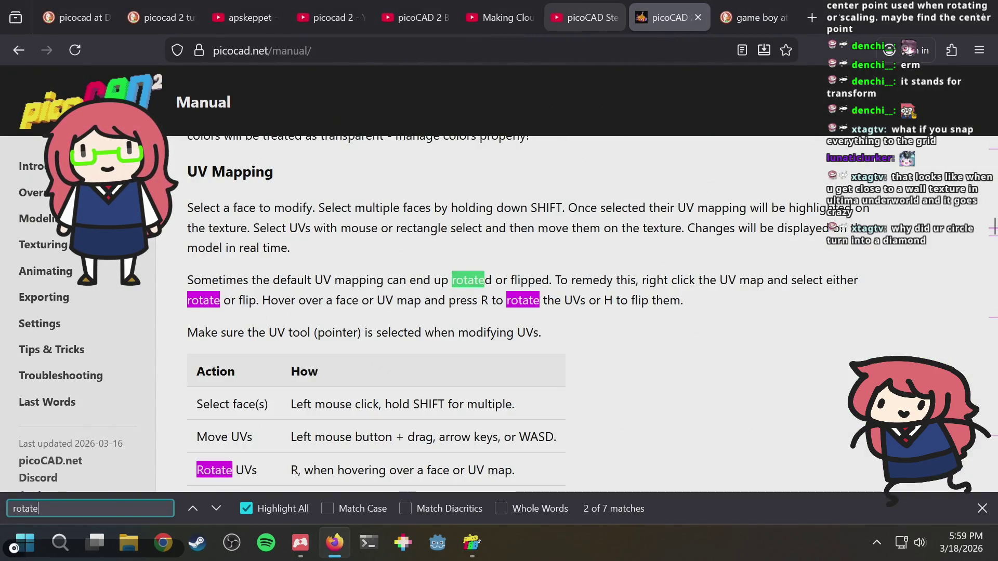
pyautogui.press('Escape')
pyautogui.hotkey('alt', 'Tab')
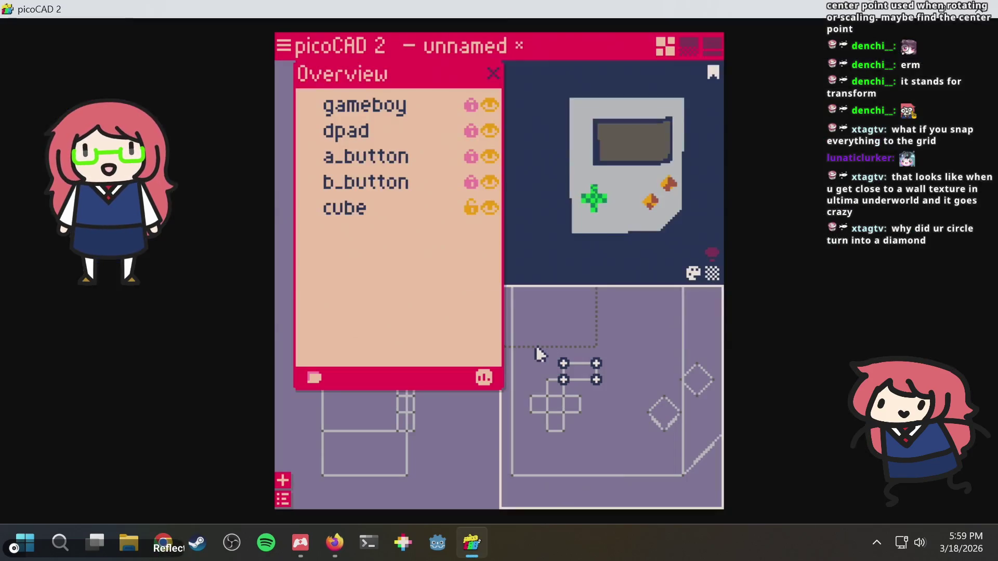
# Rotate the flat bar so it tilts diagonally.
pyautogui.moveTo(582, 375)
pyautogui.mouseDown()
pyautogui.moveTo(588, 367)
pyautogui.moveTo(595, 383)
pyautogui.moveTo(571, 383)
pyautogui.moveTo(615, 343)
pyautogui.moveTo(597, 356)
pyautogui.moveTo(598, 372)
pyautogui.moveTo(597, 352)
pyautogui.moveTo(603, 385)
pyautogui.mouseUp()
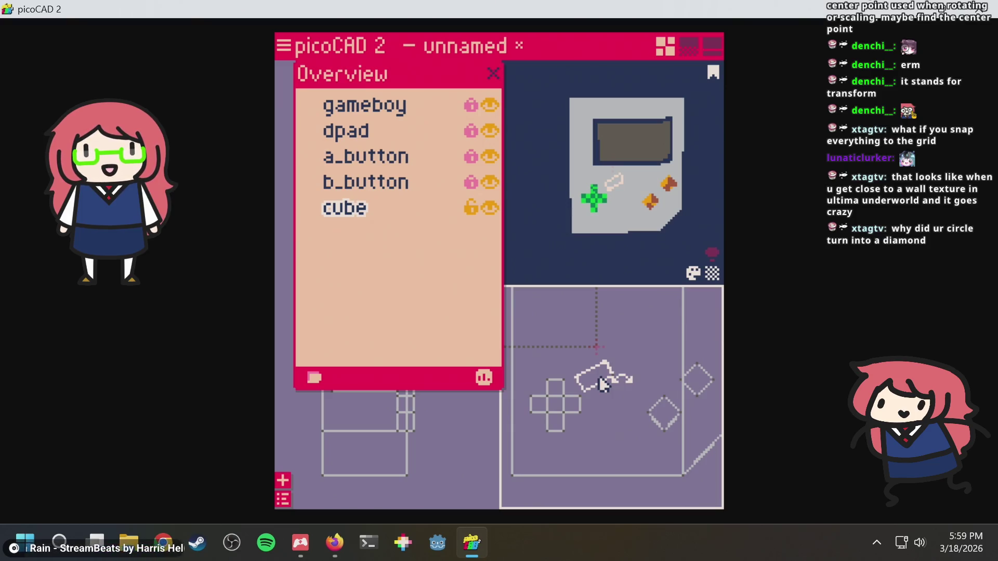
pyautogui.click(559, 343)
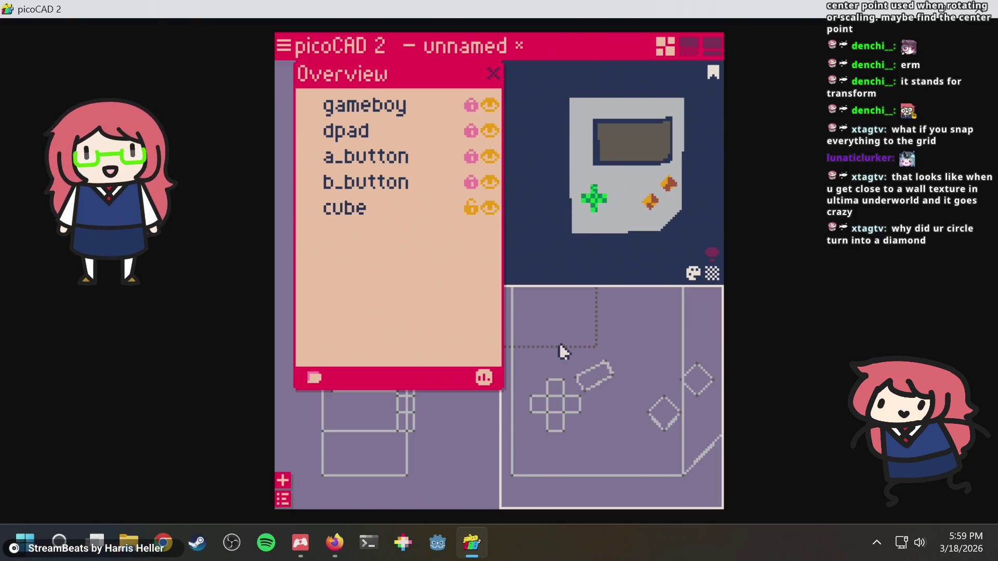
pyautogui.moveTo(635, 410); pyautogui.dragTo(631, 414)
pyautogui.press('Up')
pyautogui.press('Up')
pyautogui.press('Up')
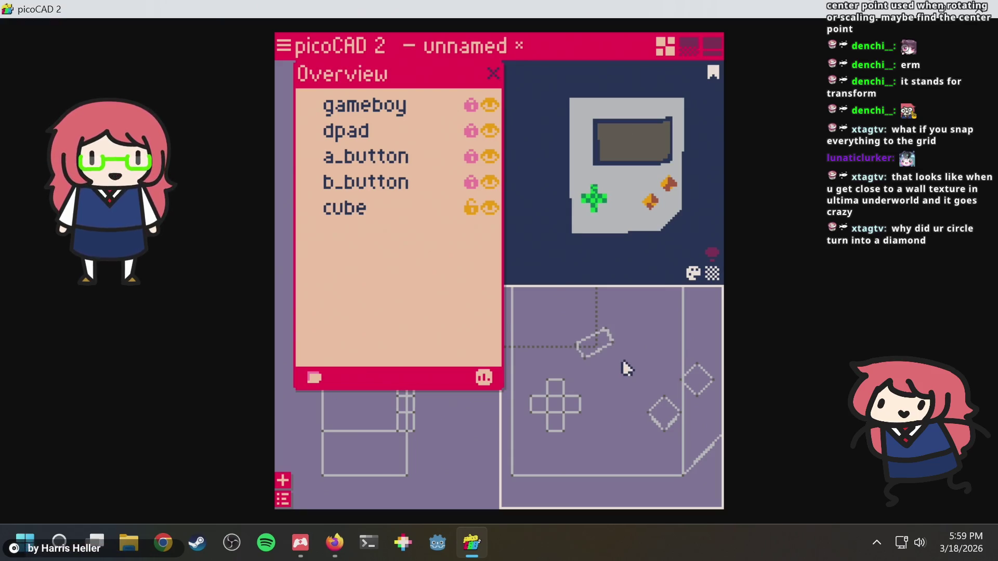
pyautogui.click(606, 347)
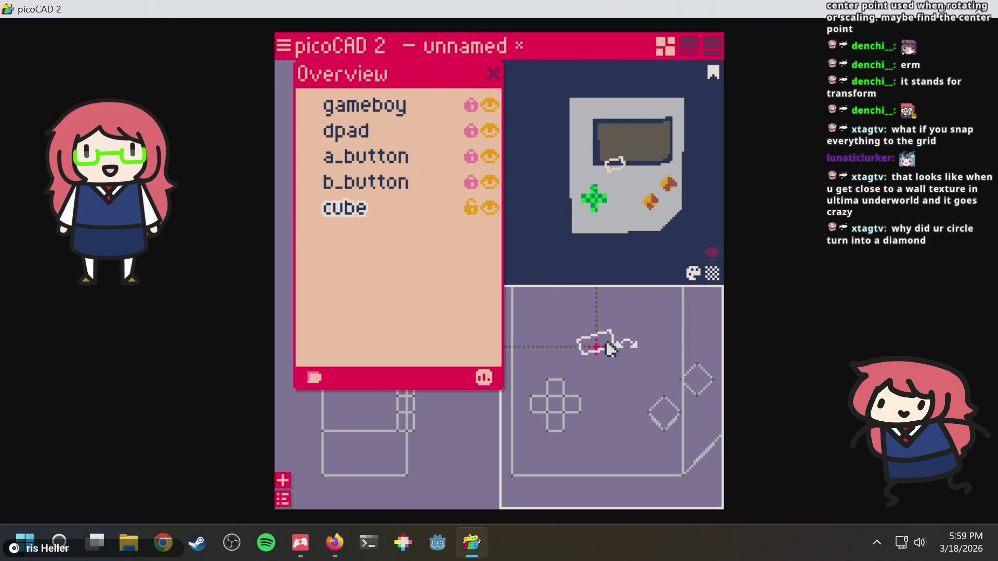
pyautogui.moveTo(618, 354); pyautogui.dragTo(601, 350)
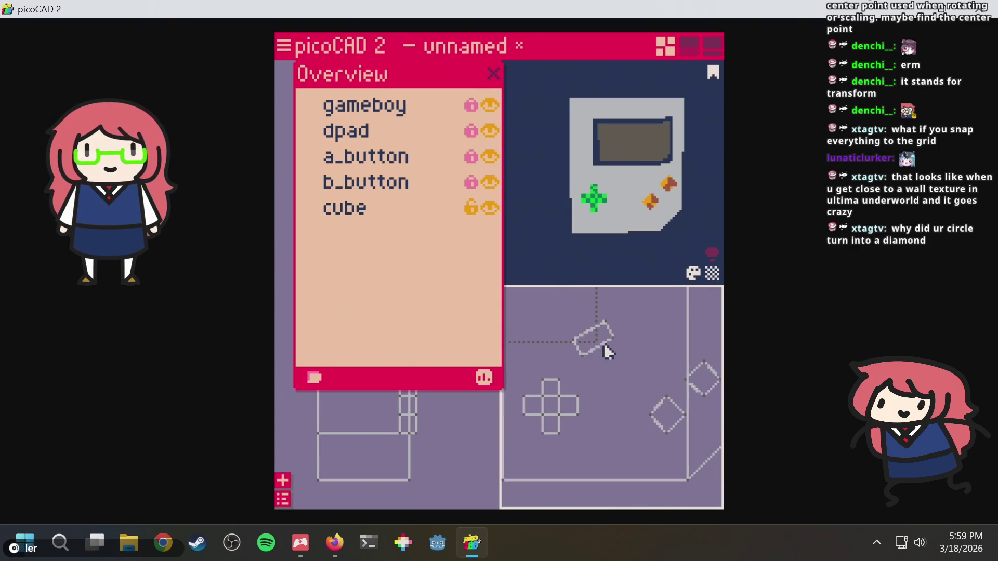
# Check the Game Boy reference, then move the tilted bar down below the d-pad.
pyautogui.hotkey('alt', 'Tab')
pyautogui.hotkey('ctrl', 'Tab')
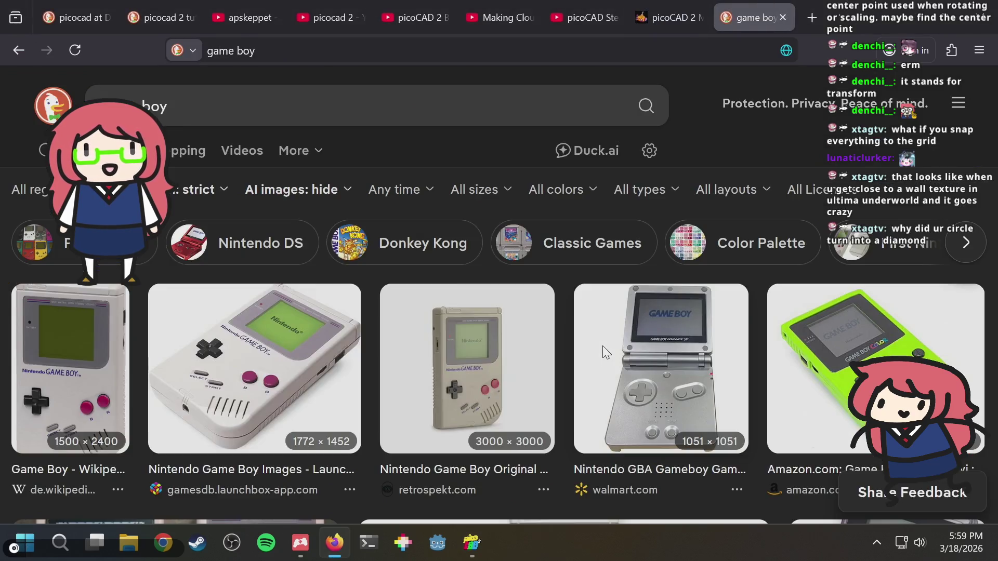
pyautogui.hotkey('alt', 'Tab')
pyautogui.press('Down')
pyautogui.press('Down')
pyautogui.press('Down')
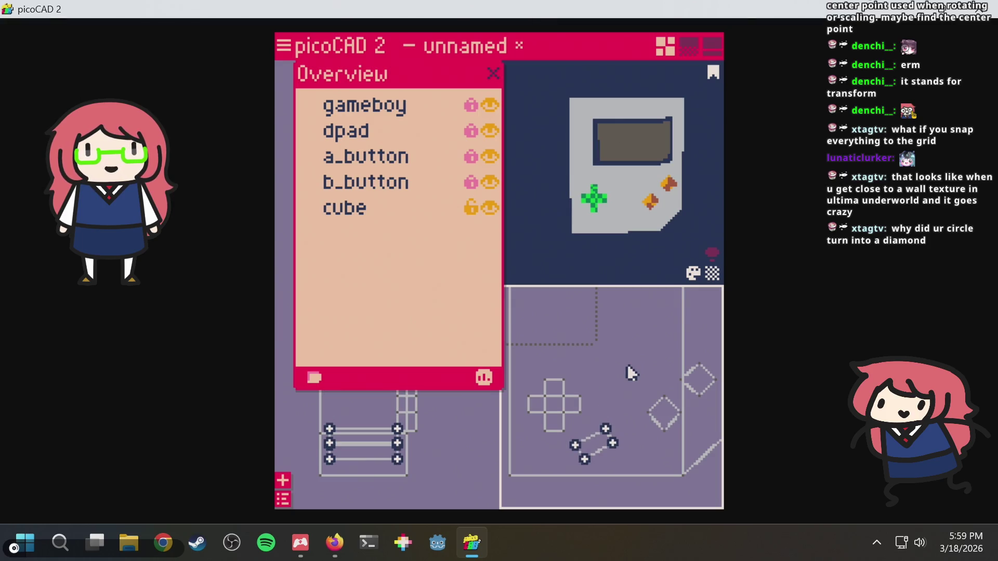
# Select the tilted bar and paste a duplicate copy of it.
pyautogui.click(401, 463)
pyautogui.moveTo(308, 422)
pyautogui.mouseDown()
pyautogui.moveTo(375, 481)
pyautogui.moveTo(387, 476)
pyautogui.mouseUp()
pyautogui.moveTo(422, 412); pyautogui.dragTo(374, 471)
pyautogui.click(451, 442)
pyautogui.moveTo(592, 276)
pyautogui.mouseDown()
pyautogui.moveTo(683, 174)
pyautogui.moveTo(585, 270)
pyautogui.mouseUp()
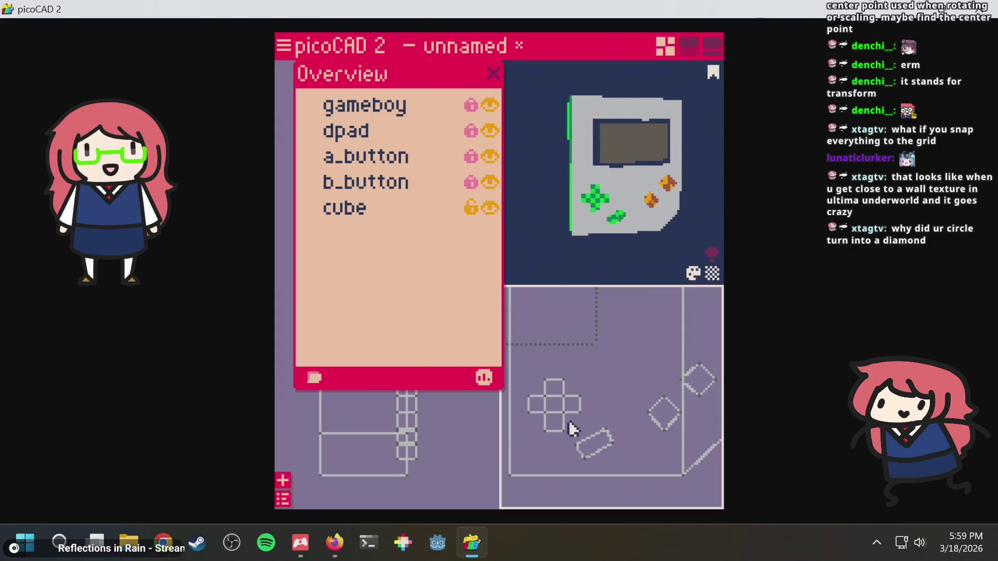
pyautogui.click(598, 446)
pyautogui.hotkey('ctrl', 'c')
pyautogui.hotkey('ctrl', 'v')
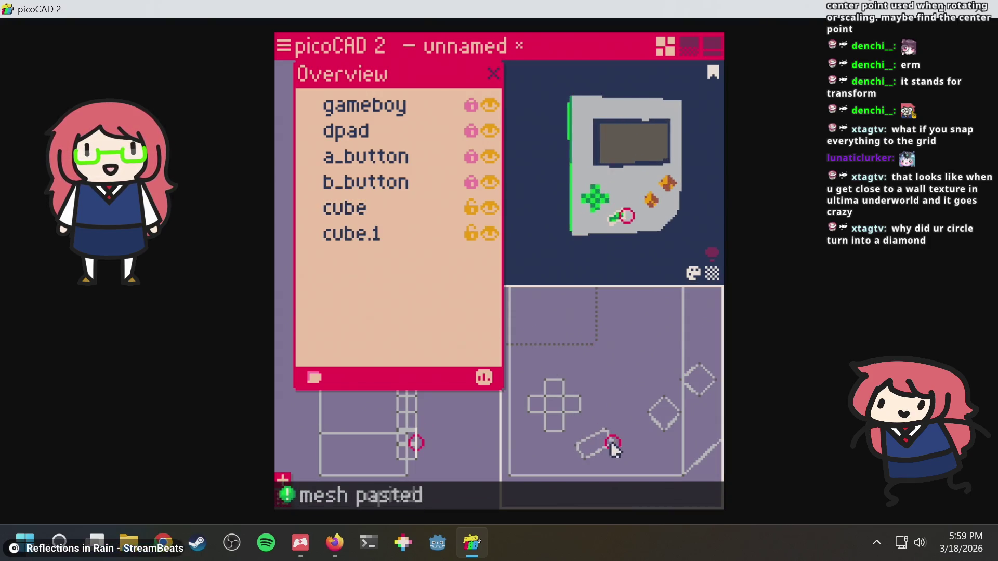
# Rename the original bar 'select' and the copy 'start' in the overview.
pyautogui.click(409, 242)
pyautogui.doubleClick(358, 229)
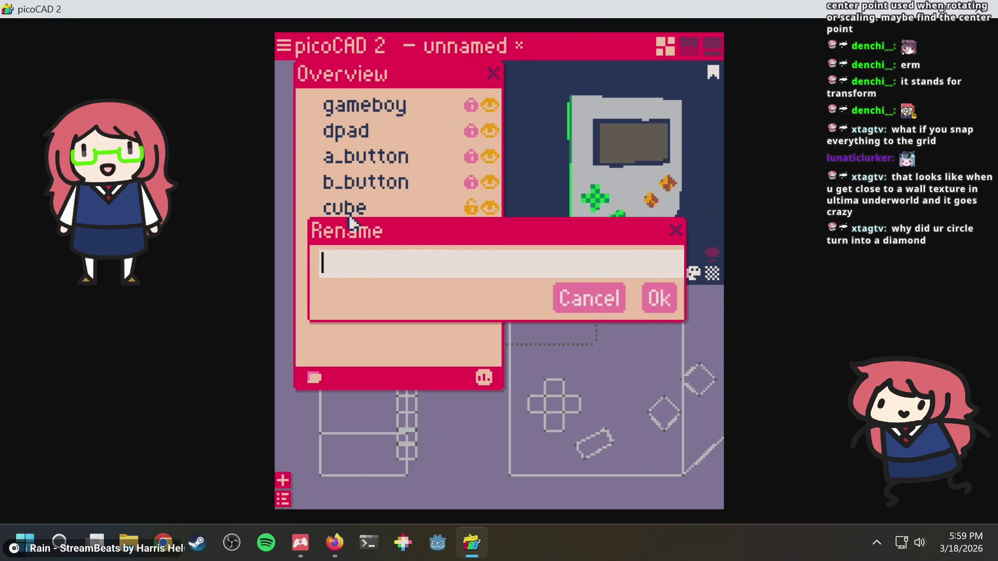
pyautogui.write('select')
pyautogui.press('Return')
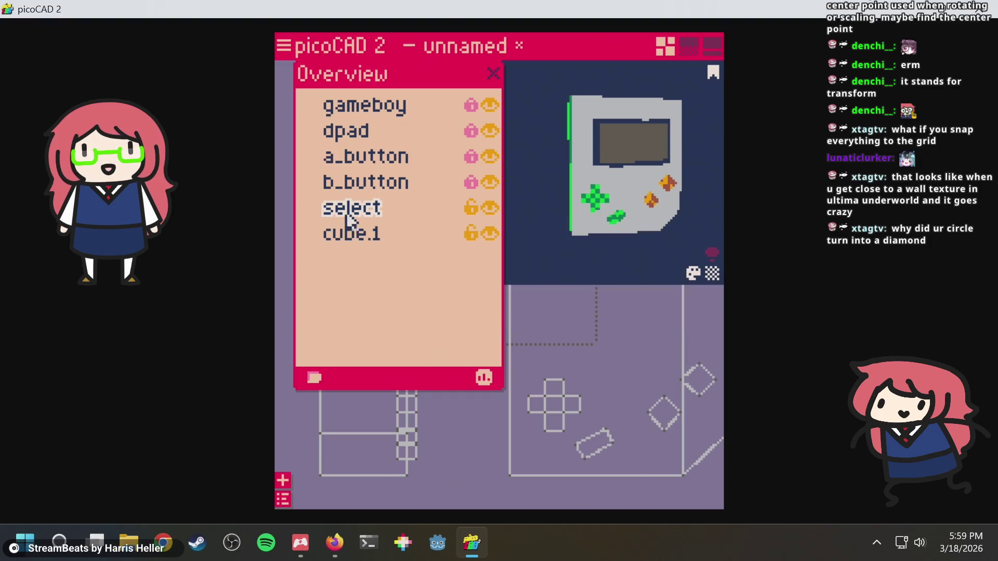
pyautogui.doubleClick(370, 232)
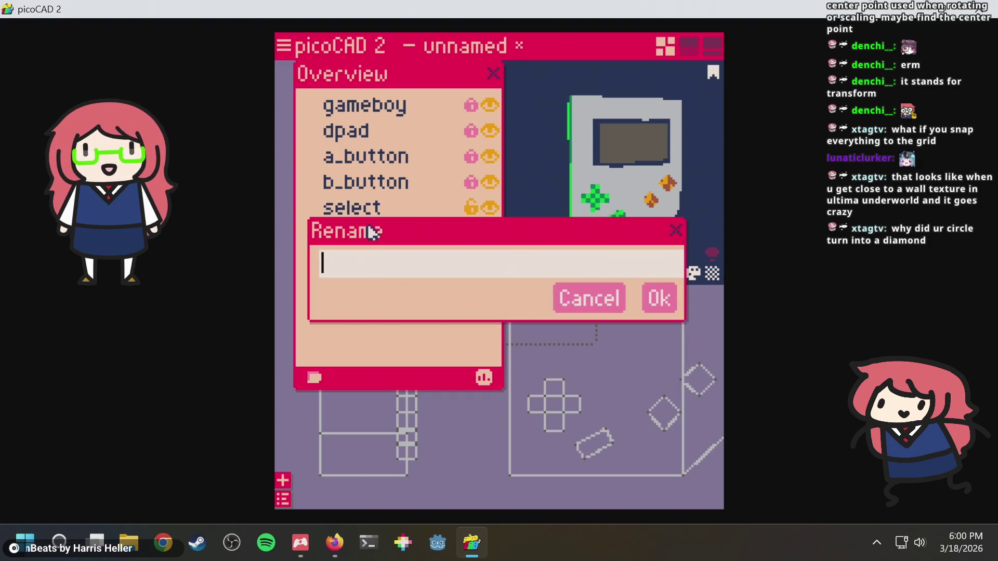
pyautogui.write('start')
pyautogui.press('Return')
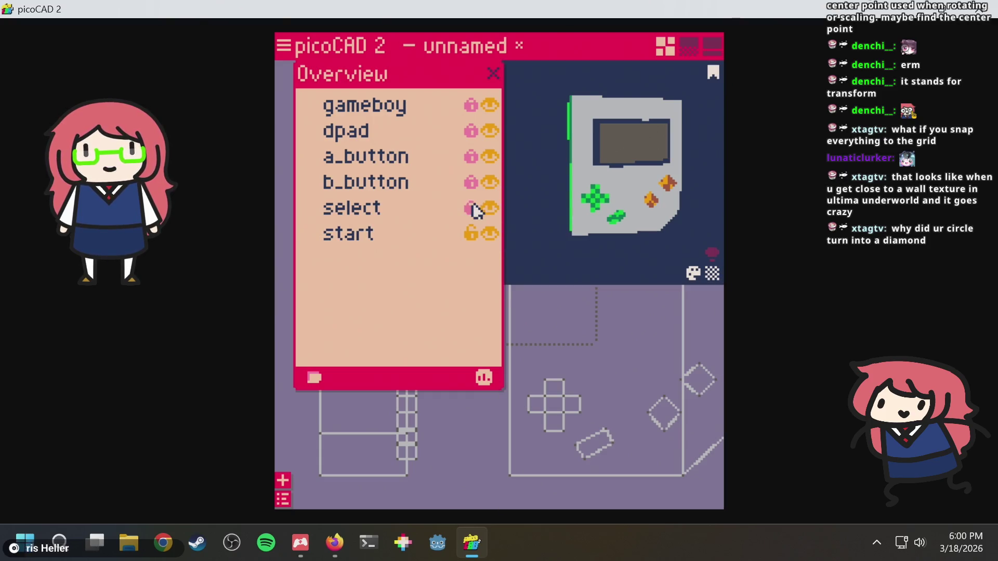
# Move the start bar right beside select, checking the Game Boy reference.
pyautogui.moveTo(626, 445); pyautogui.dragTo(628, 447)
pyautogui.moveTo(650, 484)
pyautogui.mouseDown()
pyautogui.moveTo(675, 458)
pyautogui.moveTo(671, 447)
pyautogui.mouseUp()
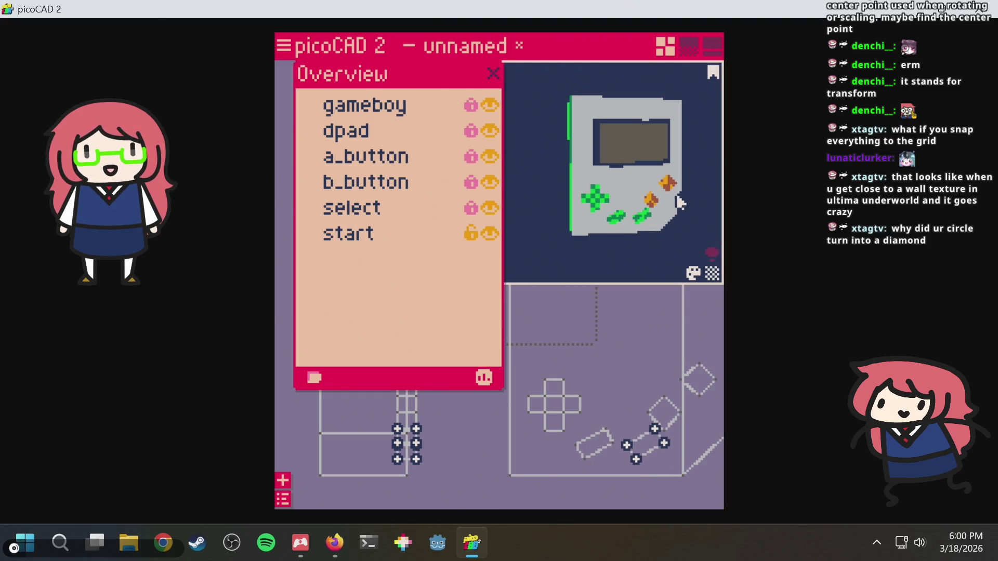
pyautogui.hotkey('alt', 'Tab')
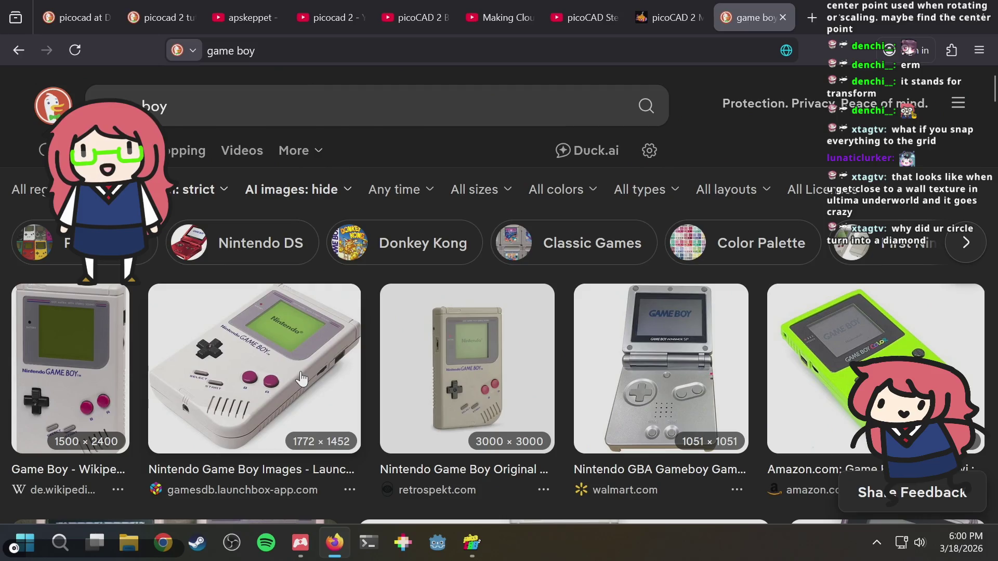
pyautogui.hotkey('alt', 'Tab')
pyautogui.scroll(4, 652, 169)
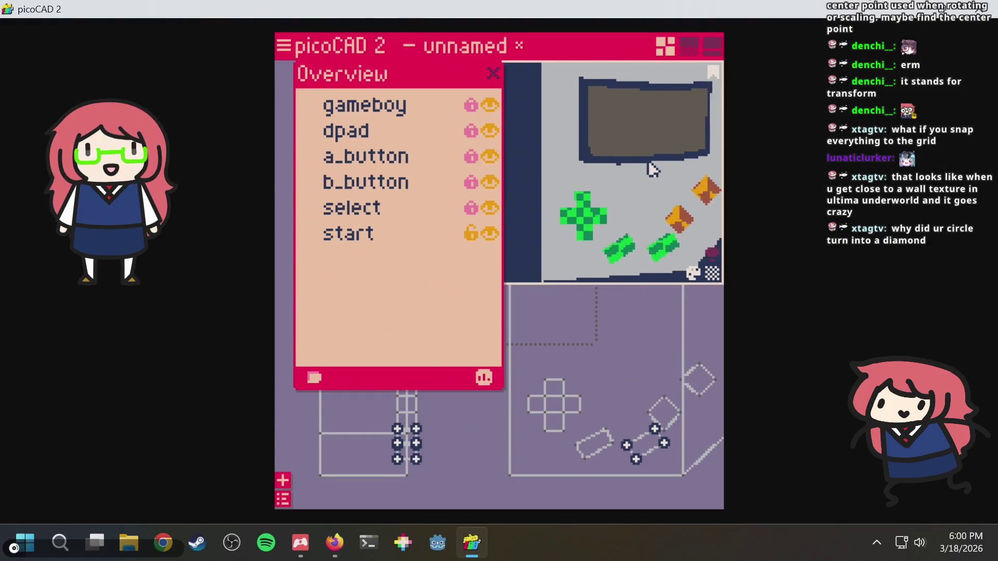
pyautogui.scroll(-4, 652, 169)
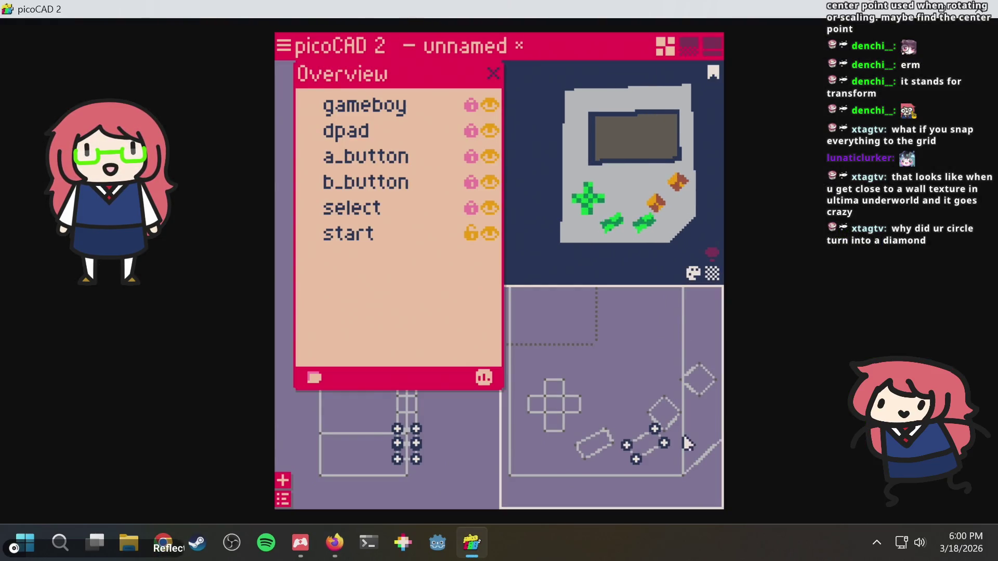
# Change the part locks so that only the gameboy body is unlocked.
pyautogui.click(469, 185)
pyautogui.click(471, 235)
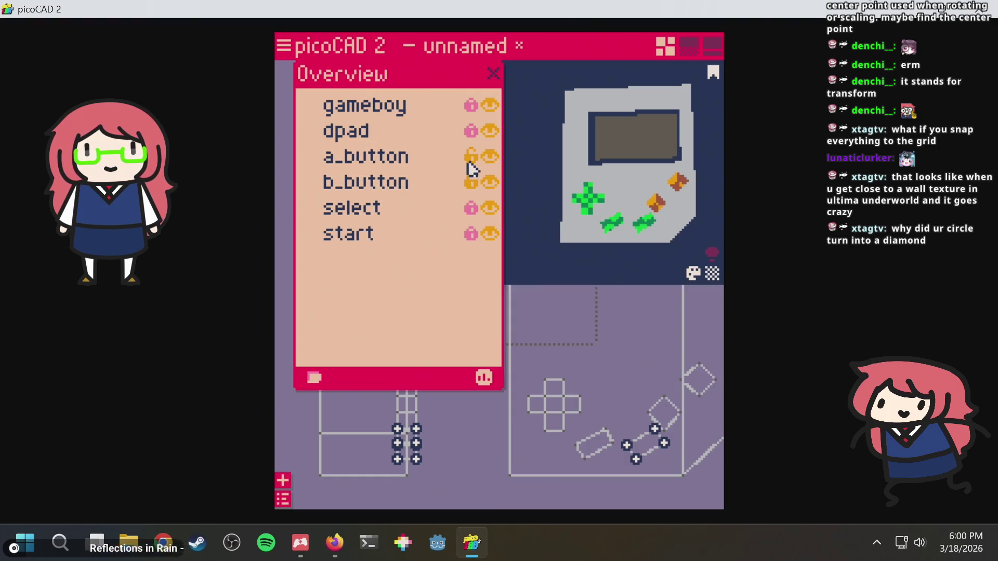
pyautogui.scroll(-1, 694, 392)
pyautogui.moveTo(622, 342); pyautogui.dragTo(716, 436)
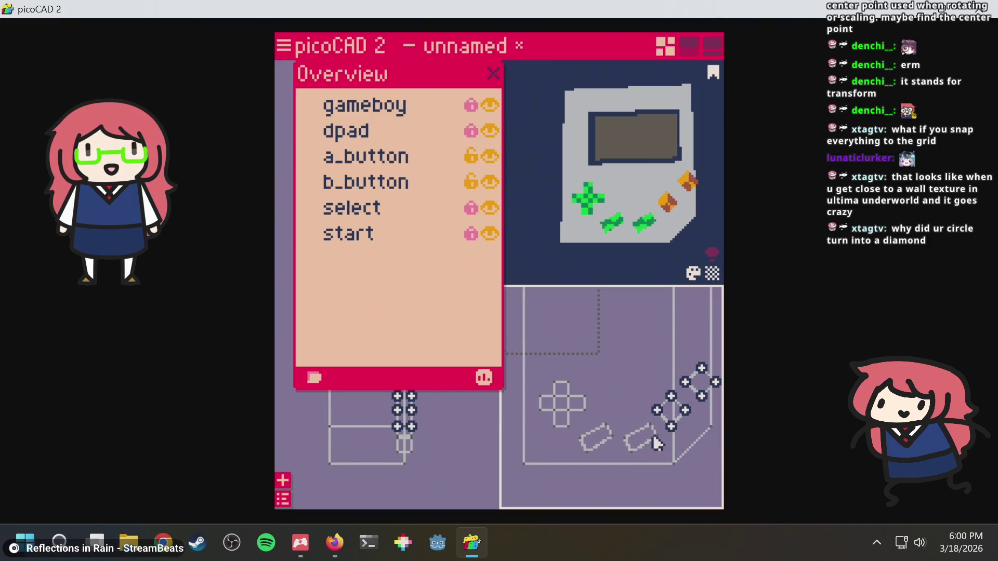
pyautogui.scroll(-3, 659, 442)
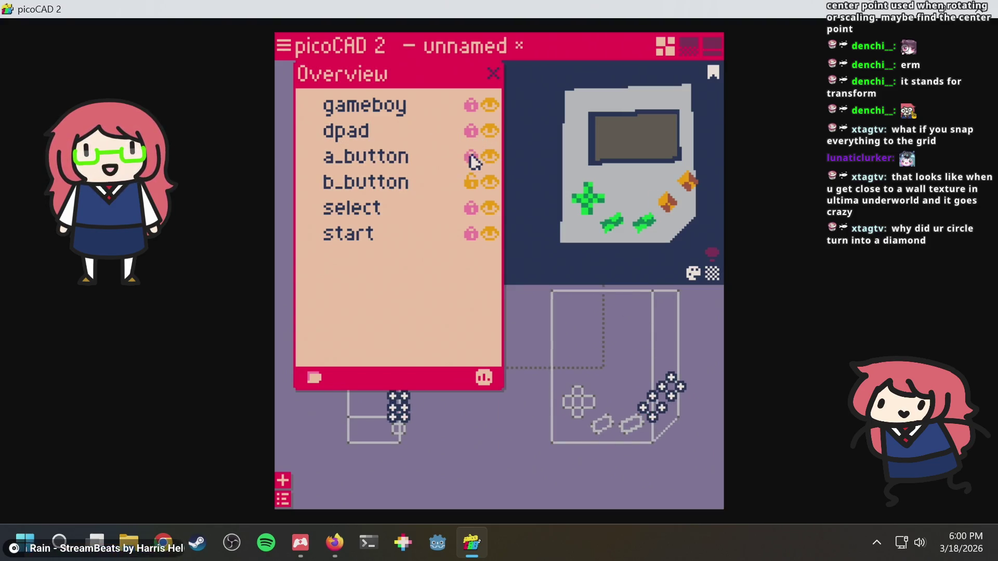
pyautogui.click(648, 336)
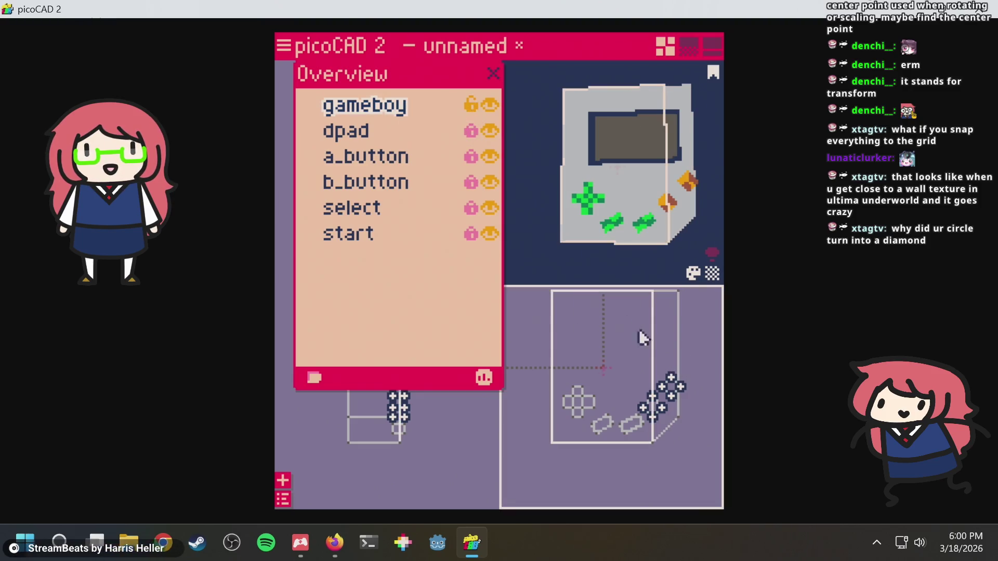
# Begin scaling the gameboy body, then cancel to keep its original size.
pyautogui.press('s')
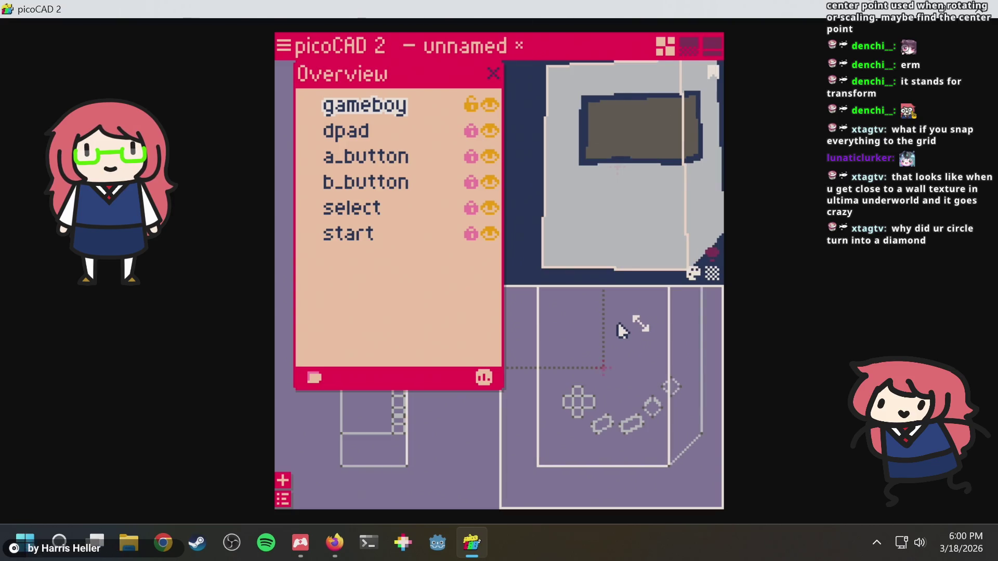
pyautogui.press('Escape')
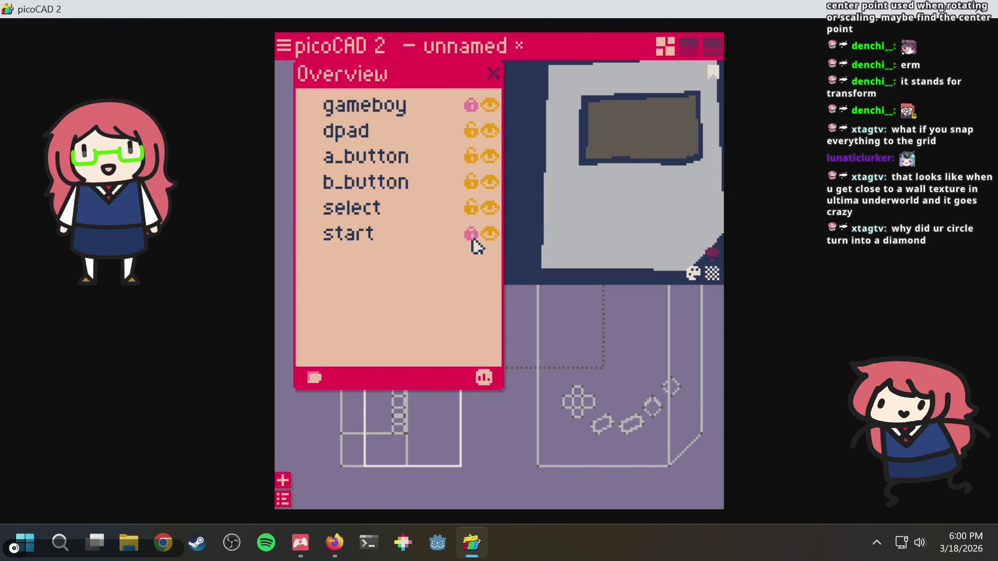
pyautogui.scroll(-5, 470, 422)
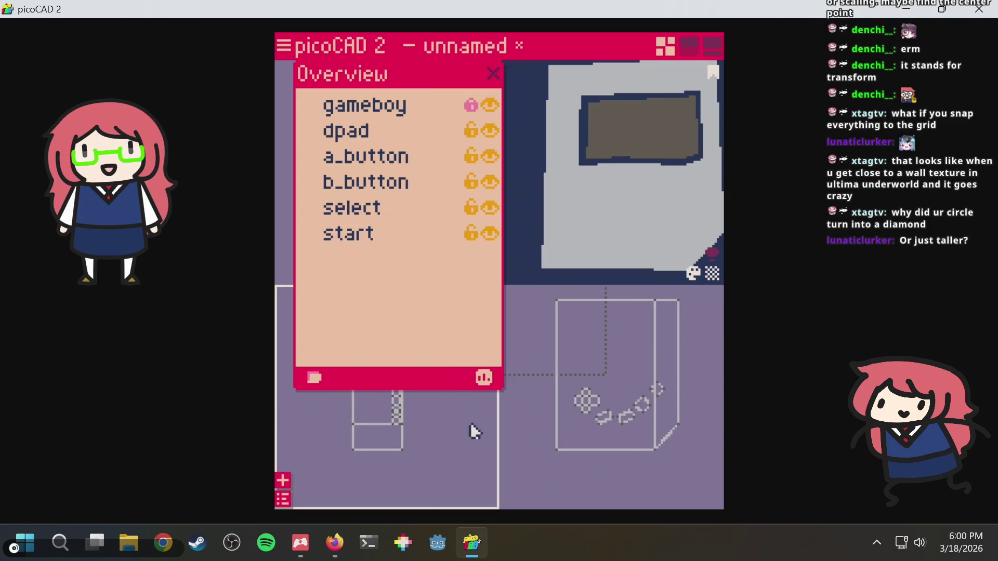
# Nudge the dpad one step to the left.
pyautogui.moveTo(478, 446); pyautogui.dragTo(488, 481, button='middle')
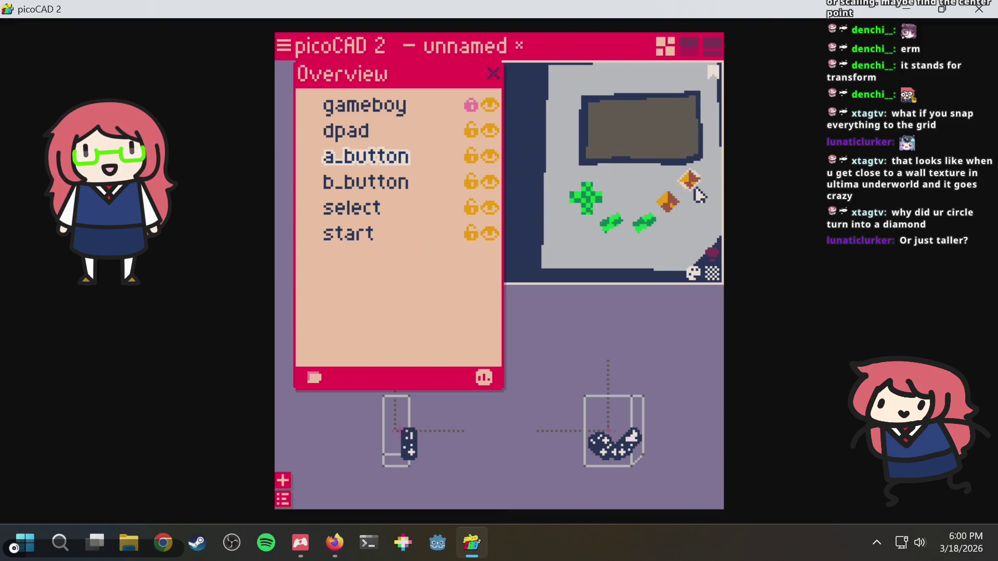
pyautogui.scroll(-3, 698, 193)
pyautogui.moveTo(698, 193)
pyautogui.mouseDown(button='right')
pyautogui.moveTo(623, 200)
pyautogui.moveTo(663, 209)
pyautogui.moveTo(626, 212)
pyautogui.moveTo(688, 210)
pyautogui.moveTo(606, 211)
pyautogui.moveTo(598, 197)
pyautogui.moveTo(585, 206)
pyautogui.moveTo(609, 229)
pyautogui.moveTo(644, 223)
pyautogui.mouseUp(button='right')
pyautogui.scroll(2, 643, 223)
pyautogui.scroll(-1, 644, 223)
pyautogui.scroll(1, 634, 225)
pyautogui.scroll(3, 597, 397)
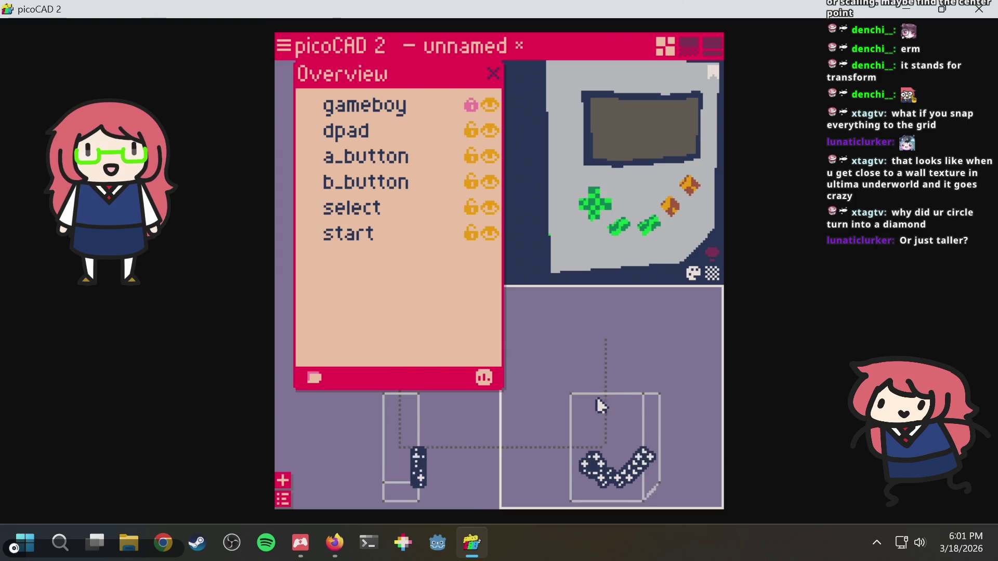
pyautogui.moveTo(610, 393)
pyautogui.mouseDown(button='right')
pyautogui.moveTo(610, 357)
pyautogui.moveTo(588, 319)
pyautogui.moveTo(581, 355)
pyautogui.moveTo(617, 332)
pyautogui.moveTo(659, 329)
pyautogui.moveTo(624, 345)
pyautogui.mouseUp(button='right')
pyautogui.moveTo(539, 348)
pyautogui.mouseDown()
pyautogui.moveTo(594, 408)
pyautogui.moveTo(604, 402)
pyautogui.mouseUp()
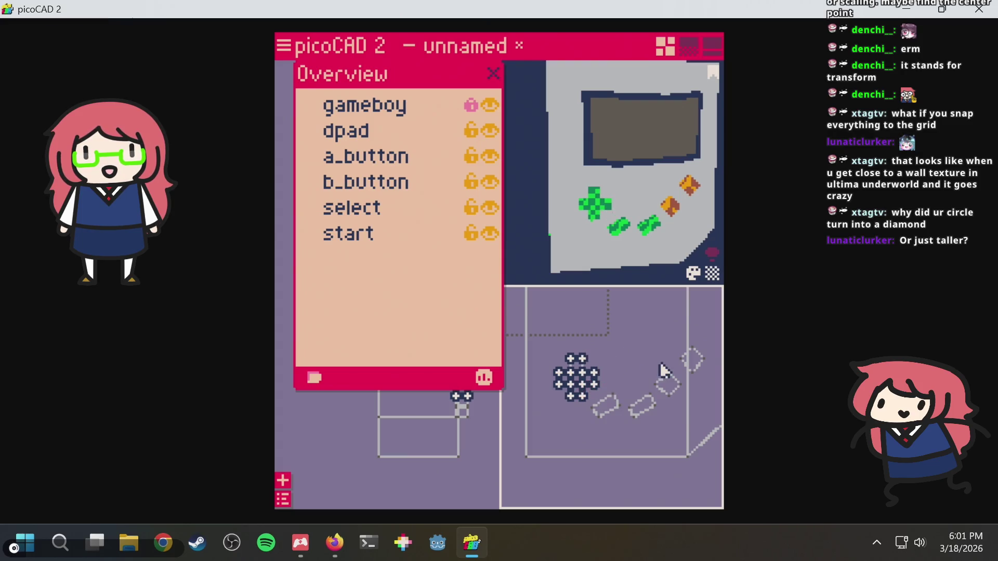
pyautogui.press('Left')
# Move the A and B buttons together further to the right.
pyautogui.moveTo(653, 337)
pyautogui.mouseDown()
pyautogui.moveTo(697, 400)
pyautogui.moveTo(710, 403)
pyautogui.mouseUp()
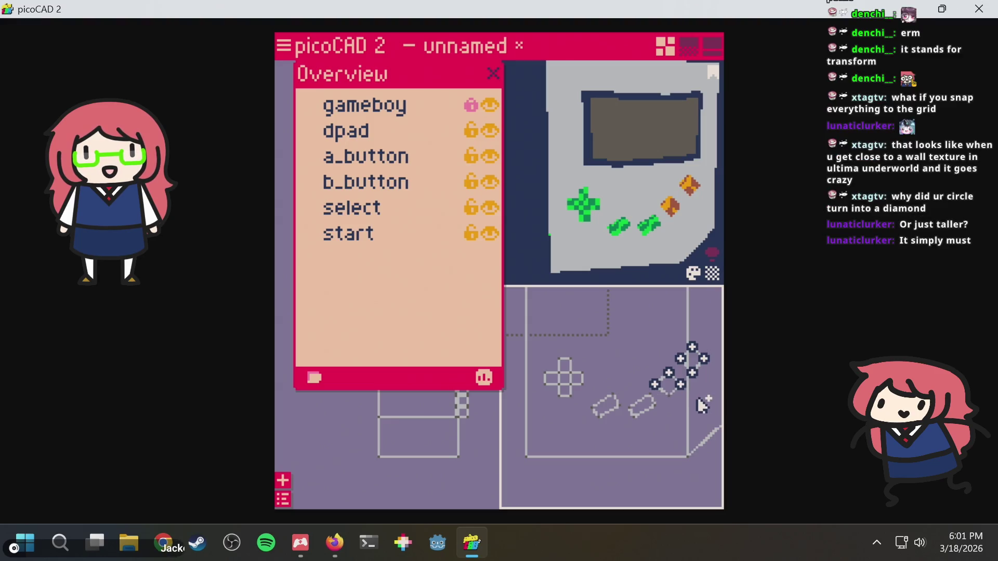
pyautogui.click(668, 378)
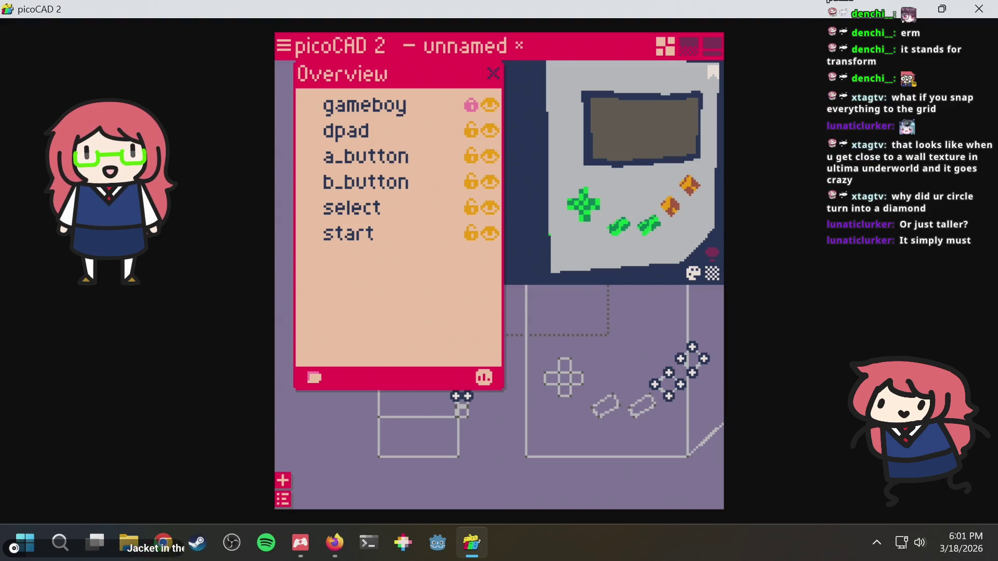
pyautogui.moveTo(671, 426)
pyautogui.mouseDown()
pyautogui.moveTo(683, 426)
pyautogui.moveTo(664, 434)
pyautogui.moveTo(592, 386)
pyautogui.mouseUp()
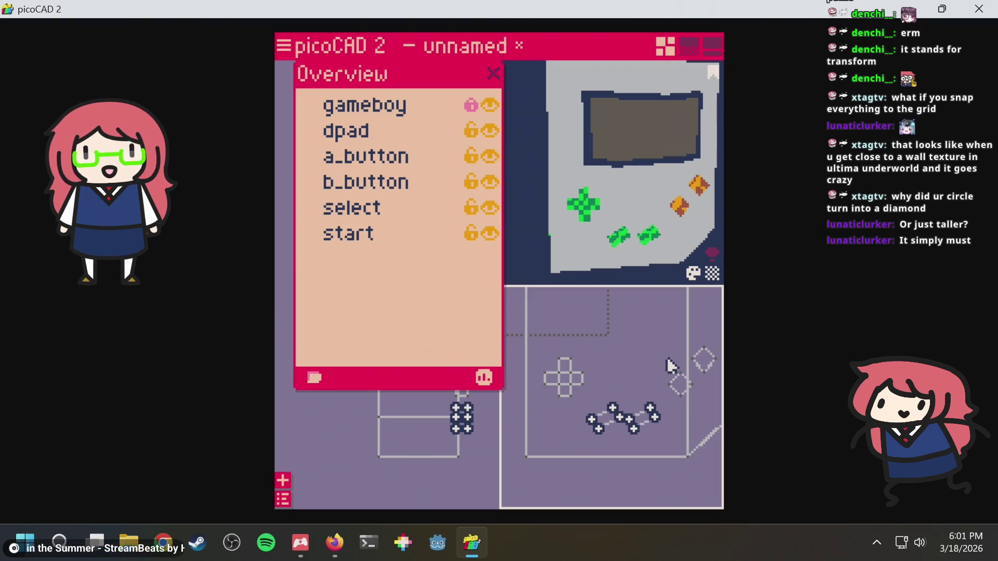
pyautogui.click(648, 341)
pyautogui.scroll(-2, 665, 208)
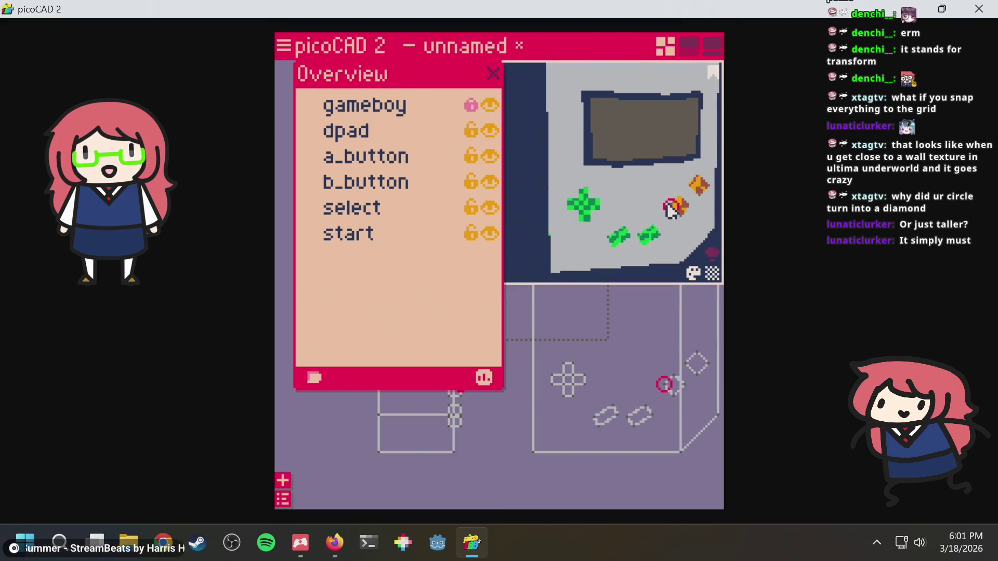
# Open the original Game Boy reference photo in Firefox for comparison.
pyautogui.hotkey('alt', 'Tab')
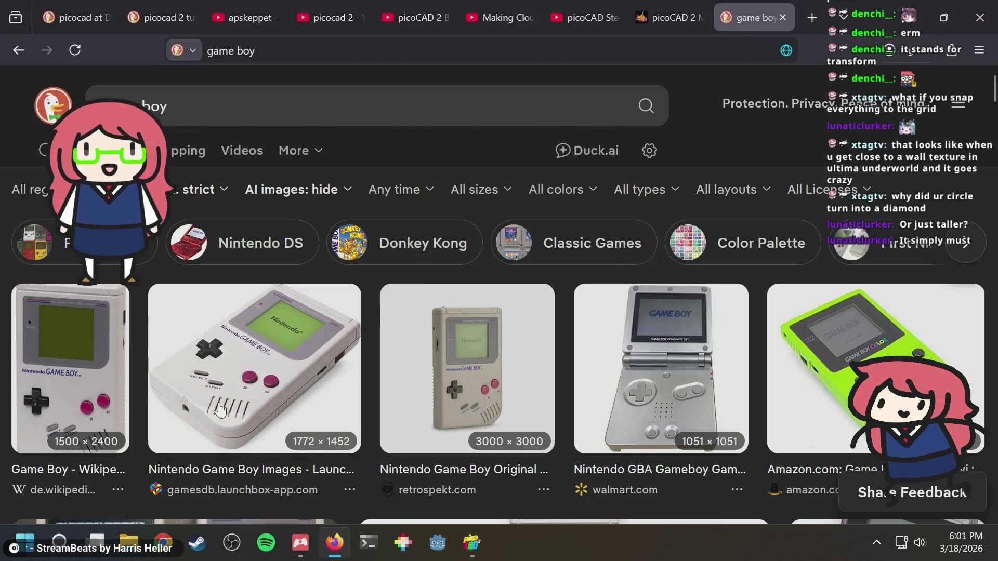
pyautogui.click(499, 354)
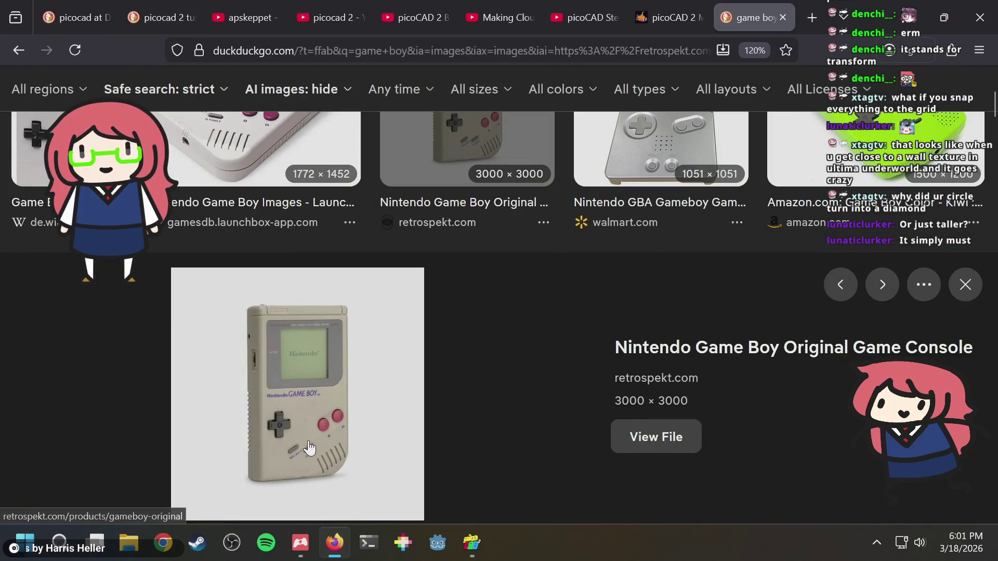
pyautogui.hotkey('alt', 'Tab')
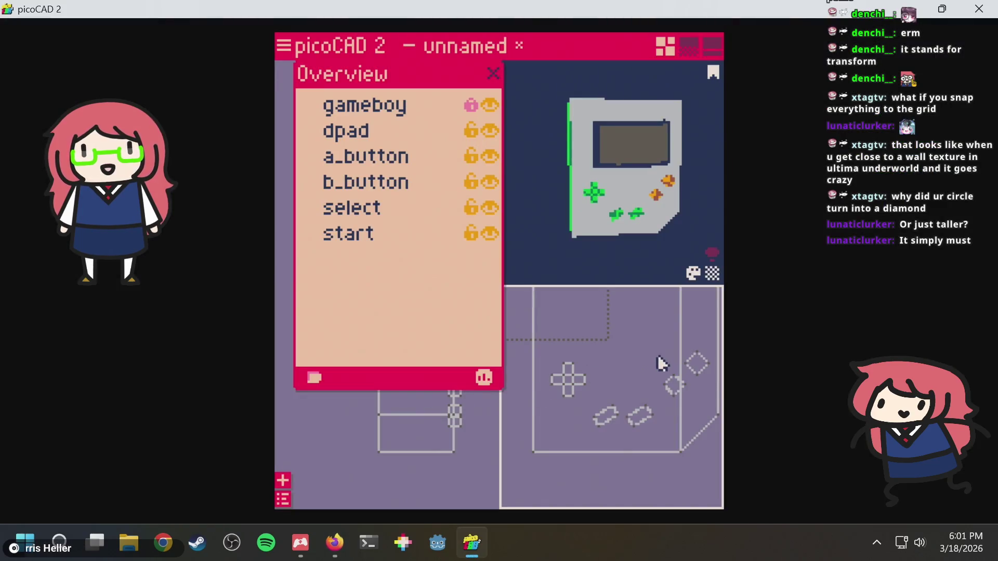
# Unlock the gameboy body in the parts list for editing.
pyautogui.hotkey('alt', 'Tab')
pyautogui.hotkey('alt', 'Tab')
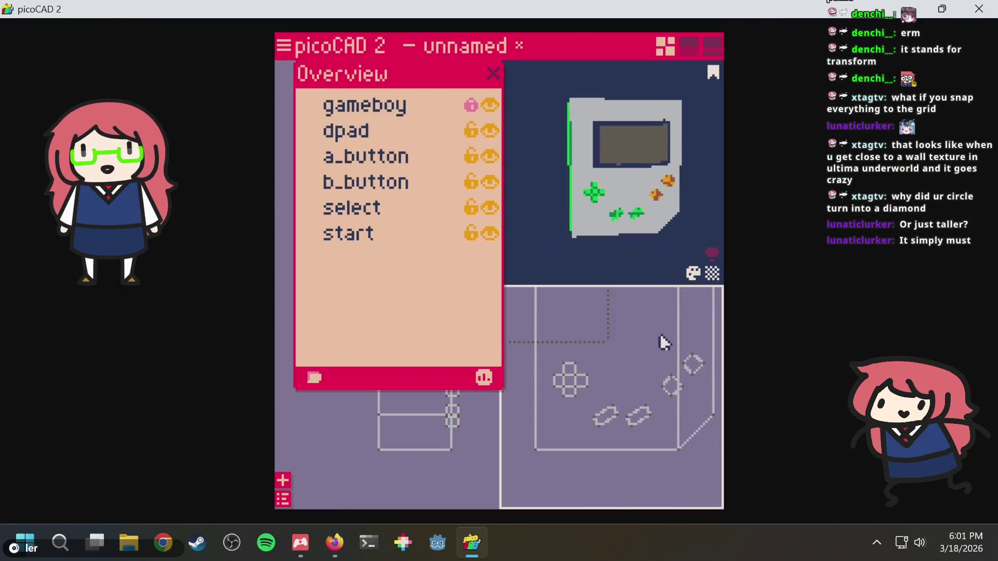
pyautogui.moveTo(619, 136)
pyautogui.mouseDown(button='right')
pyautogui.moveTo(615, 147)
pyautogui.moveTo(634, 163)
pyautogui.moveTo(680, 151)
pyautogui.moveTo(676, 187)
pyautogui.mouseUp(button='right')
pyautogui.scroll(-2, 553, 342)
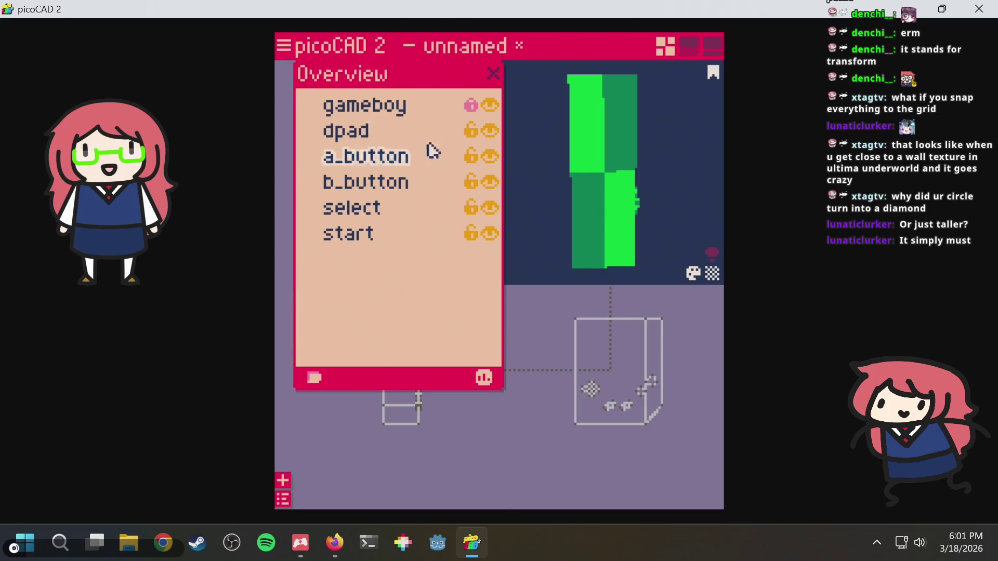
pyautogui.click(494, 74)
pyautogui.moveTo(350, 311); pyautogui.dragTo(401, 464)
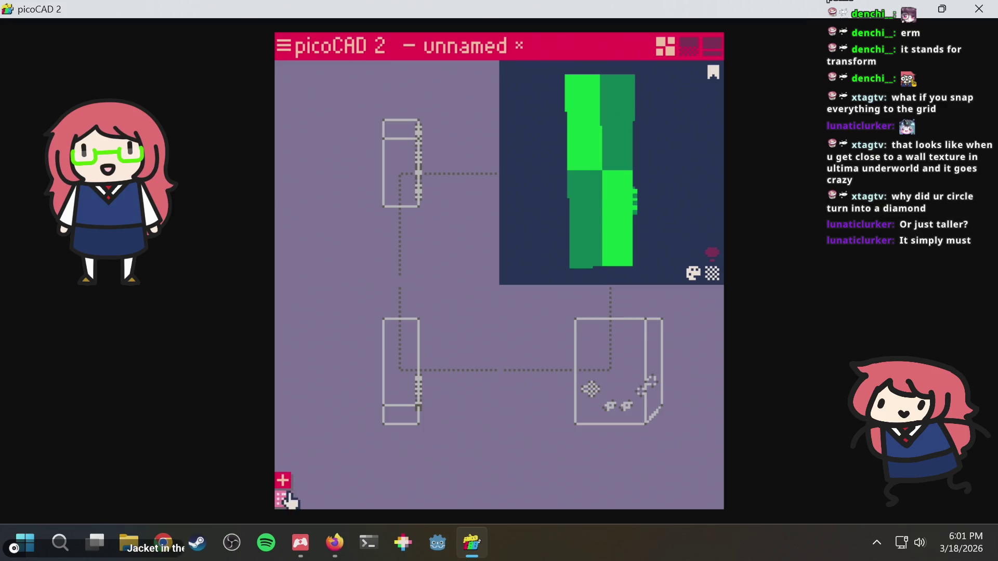
pyautogui.click(289, 500)
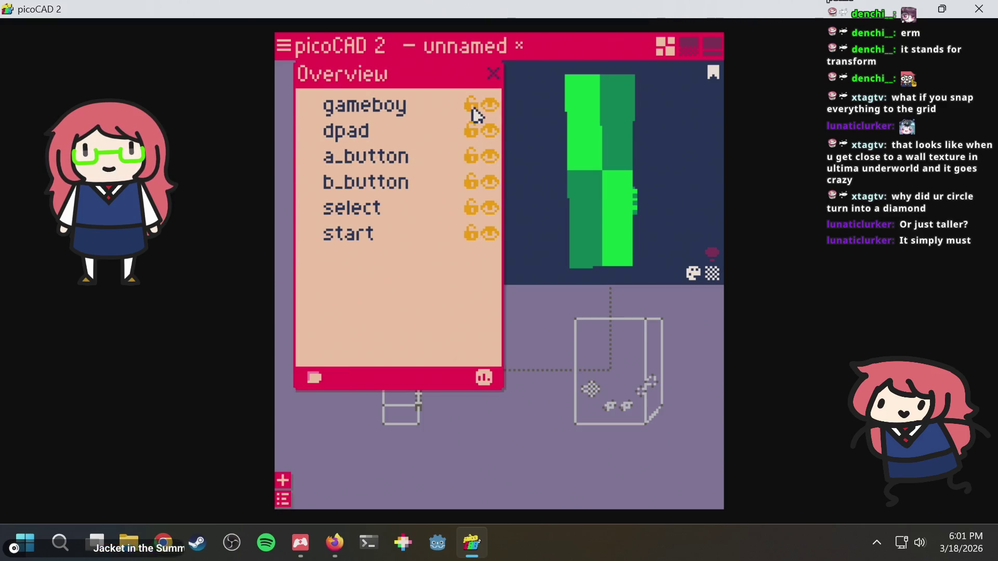
pyautogui.click(492, 75)
# Shift the body's back-edge vertices to make it slightly thinner, then enter texture mode.
pyautogui.moveTo(361, 299); pyautogui.dragTo(395, 447)
pyautogui.press('Right')
pyautogui.press('Right')
pyautogui.press('Right')
pyautogui.click(468, 354)
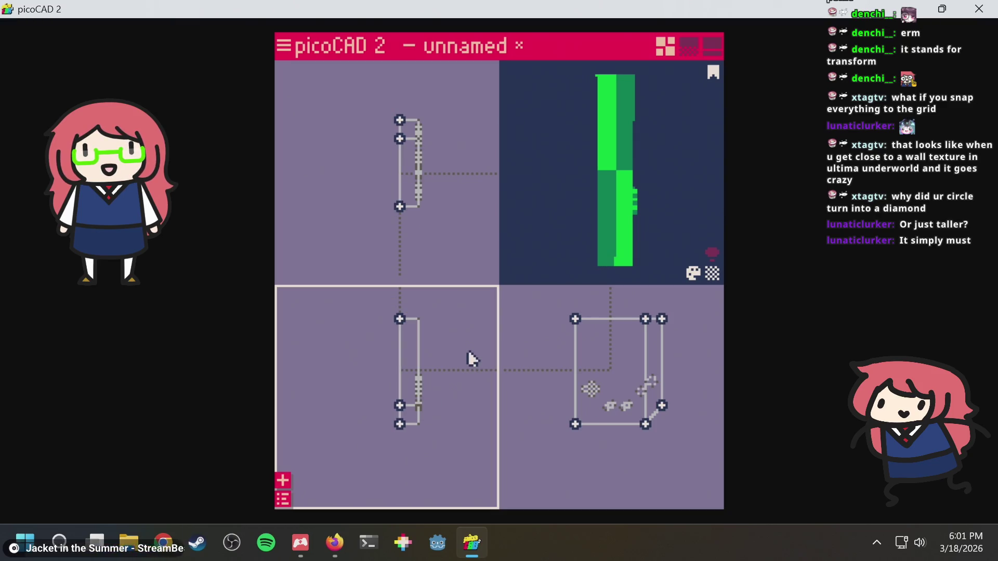
pyautogui.moveTo(675, 185); pyautogui.dragTo(662, 185)
pyautogui.click(662, 185)
pyautogui.moveTo(366, 311)
pyautogui.mouseDown()
pyautogui.moveTo(403, 467)
pyautogui.moveTo(406, 457)
pyautogui.mouseUp()
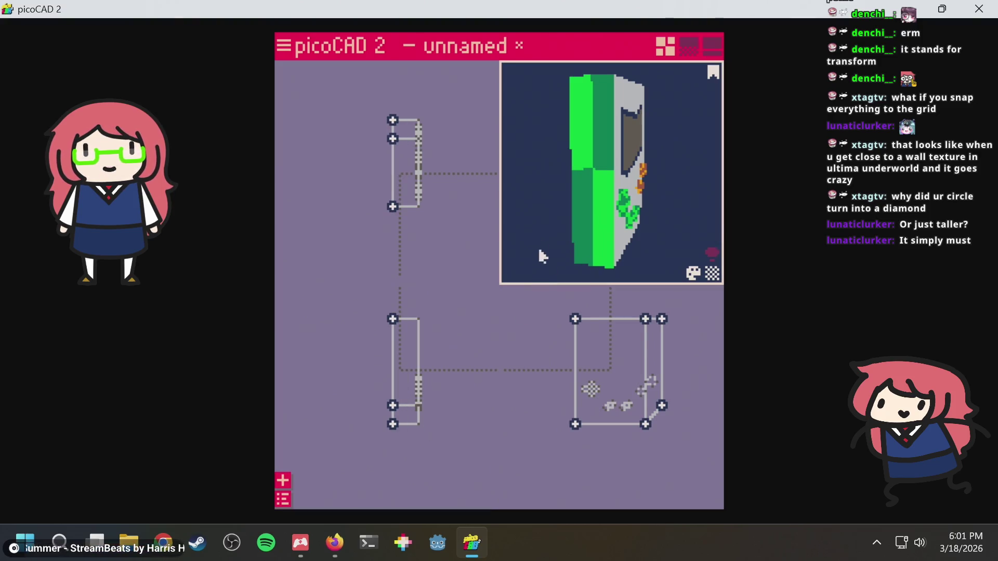
pyautogui.press('Left')
pyautogui.press('Left')
pyautogui.moveTo(601, 177)
pyautogui.mouseDown()
pyautogui.moveTo(525, 198)
pyautogui.moveTo(503, 173)
pyautogui.moveTo(508, 259)
pyautogui.moveTo(508, 197)
pyautogui.moveTo(520, 177)
pyautogui.mouseUp()
pyautogui.click(691, 45)
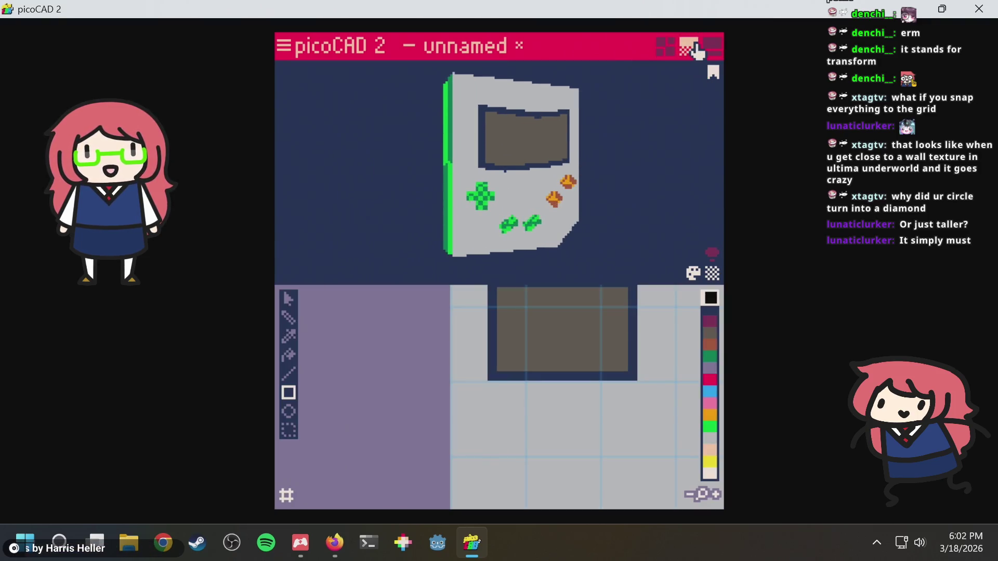
# Zoom the UV panel and select the face's texture region in the map.
pyautogui.scroll(5, 575, 118)
pyautogui.scroll(-4, 680, 163)
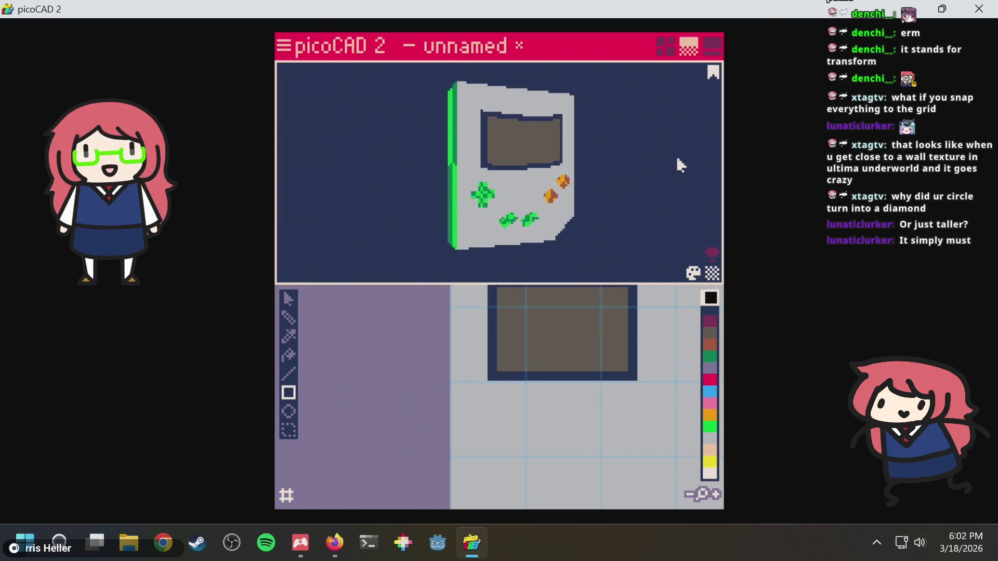
pyautogui.scroll(-3, 616, 363)
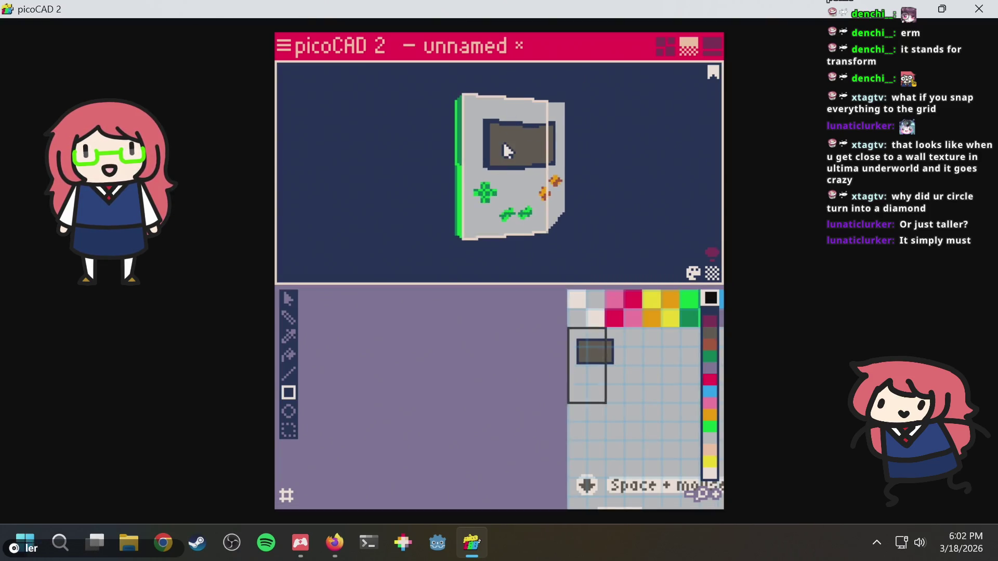
pyautogui.scroll(3, 643, 195)
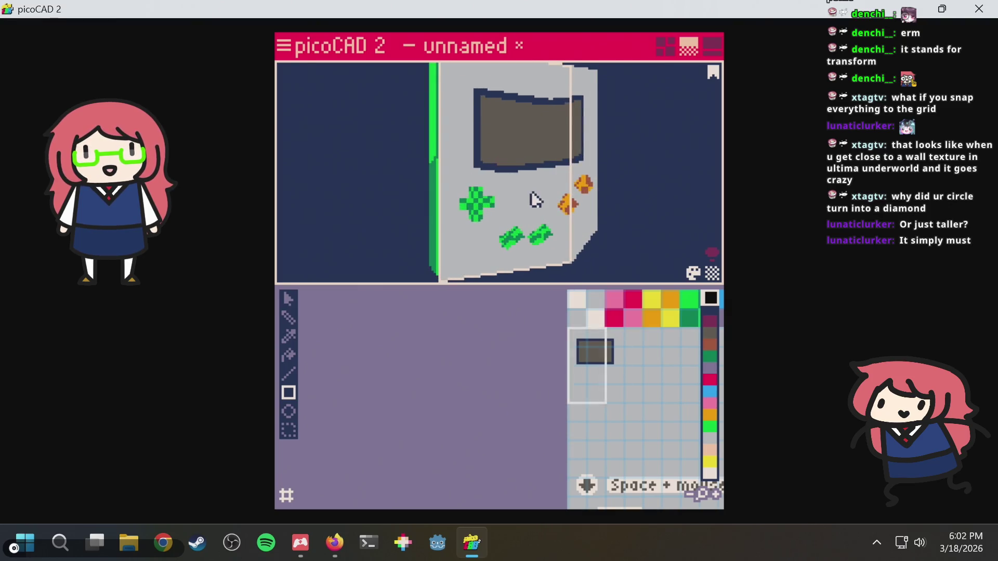
pyautogui.scroll(4, 608, 347)
pyautogui.scroll(-3, 498, 320)
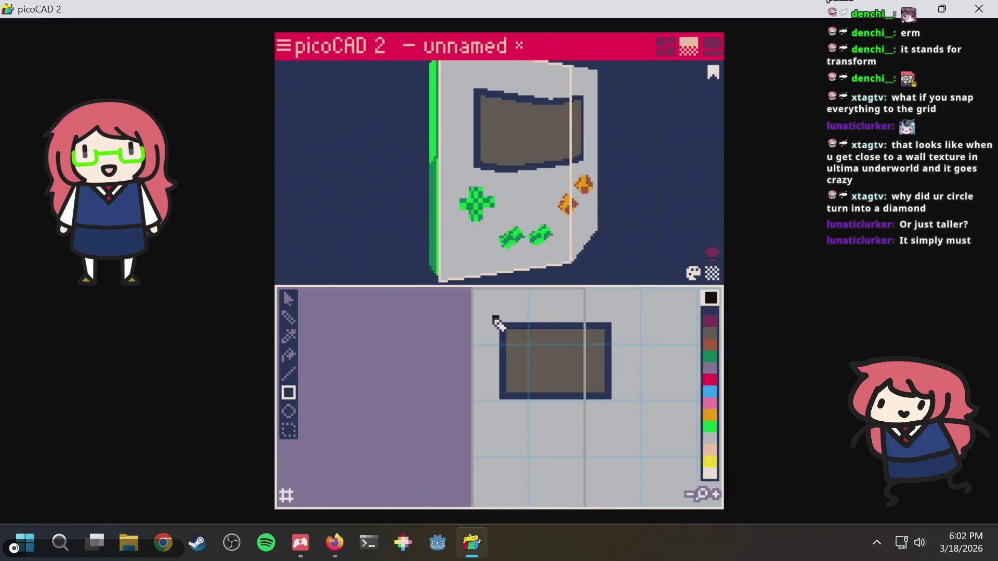
pyautogui.click(288, 298)
pyautogui.moveTo(452, 296)
pyautogui.mouseDown()
pyautogui.moveTo(519, 469)
pyautogui.moveTo(507, 472)
pyautogui.moveTo(530, 450)
pyautogui.mouseUp()
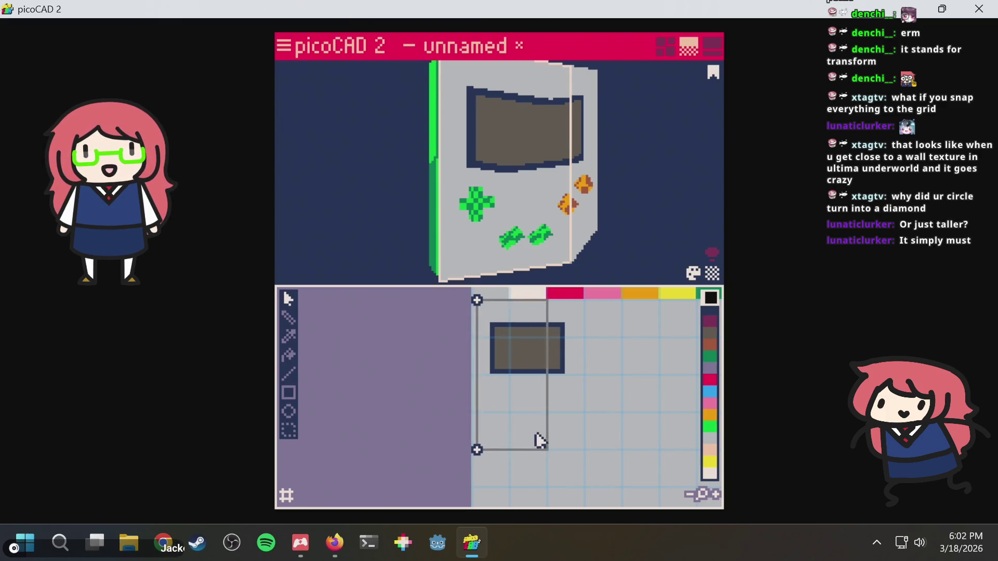
pyautogui.click(636, 201)
# Move the green side face's UV box onto the grey texture area.
pyautogui.scroll(-3, 639, 212)
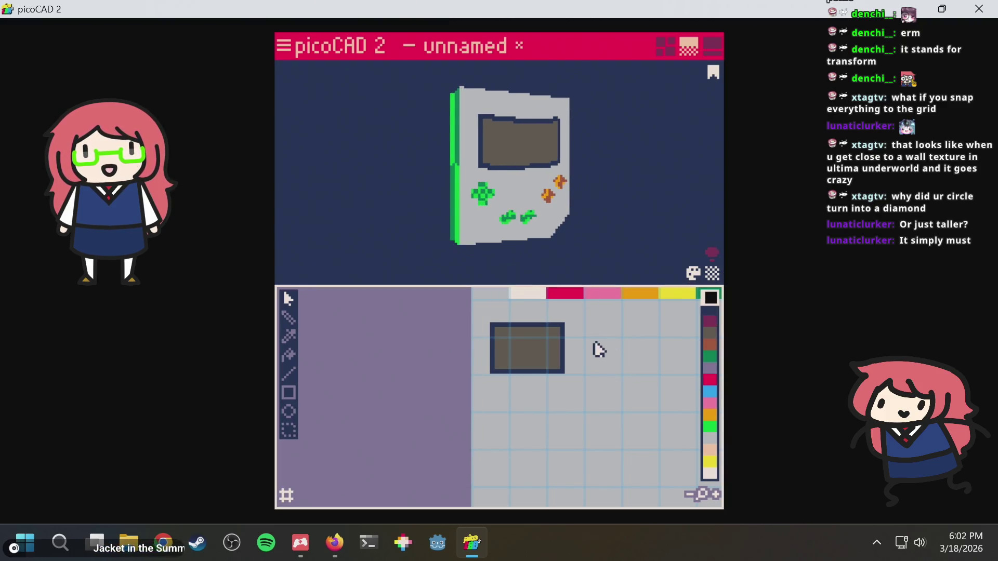
pyautogui.scroll(2, 597, 348)
pyautogui.moveTo(590, 267); pyautogui.dragTo(421, 165, button='right')
pyautogui.click(484, 169)
pyautogui.moveTo(483, 169)
pyautogui.mouseDown(button='right')
pyautogui.moveTo(396, 158)
pyautogui.moveTo(537, 230)
pyautogui.mouseUp(button='right')
pyautogui.scroll(-2, 631, 376)
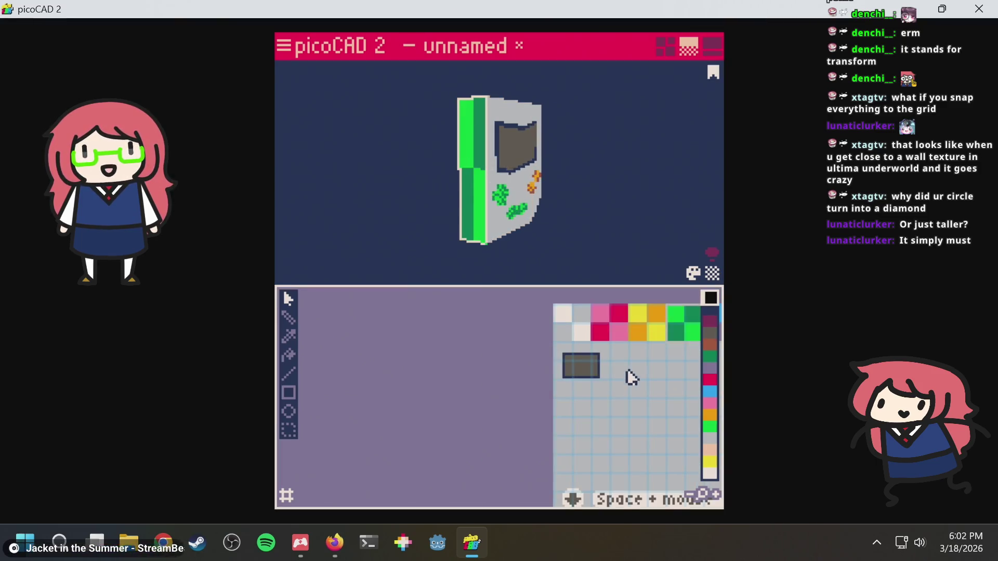
pyautogui.moveTo(676, 328)
pyautogui.mouseDown()
pyautogui.moveTo(649, 357)
pyautogui.moveTo(627, 364)
pyautogui.moveTo(656, 389)
pyautogui.mouseUp()
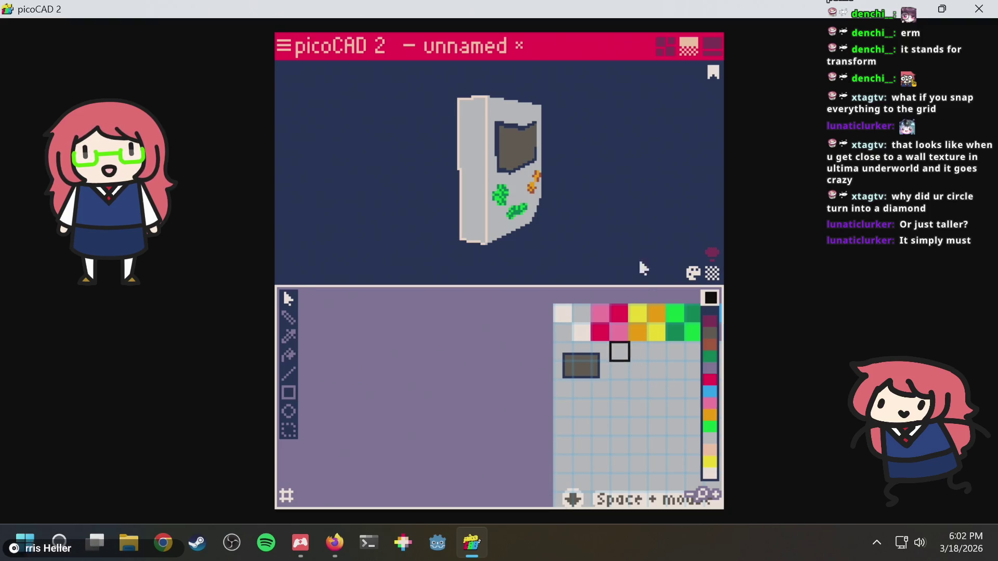
pyautogui.moveTo(541, 156)
pyautogui.mouseDown(button='right')
pyautogui.moveTo(568, 225)
pyautogui.moveTo(498, 133)
pyautogui.mouseUp(button='right')
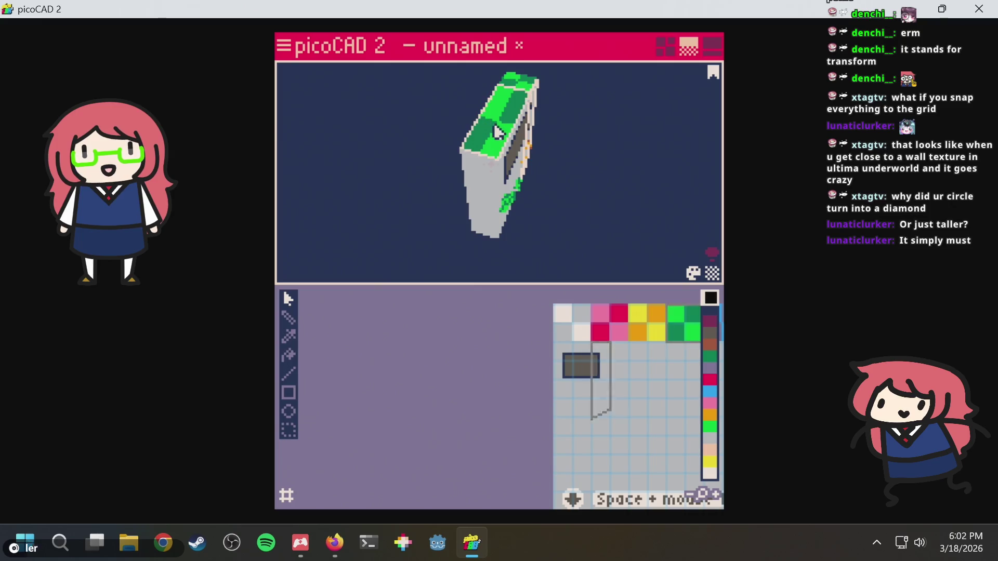
# Move the top face's texture region off the green swatches onto grey.
pyautogui.moveTo(687, 335); pyautogui.dragTo(640, 365)
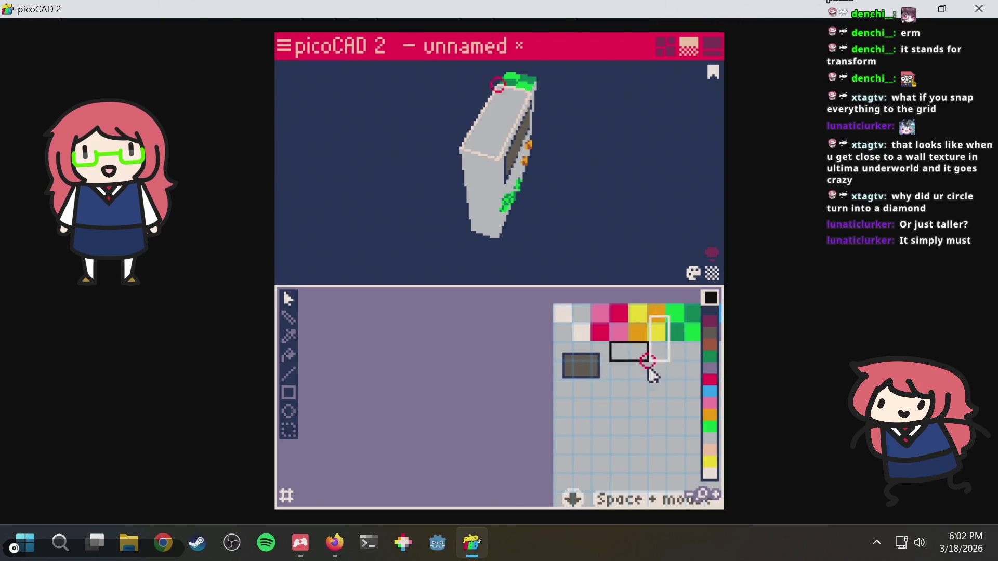
pyautogui.moveTo(607, 166)
pyautogui.mouseDown(button='right')
pyautogui.moveTo(573, 151)
pyautogui.moveTo(580, 139)
pyautogui.mouseUp(button='right')
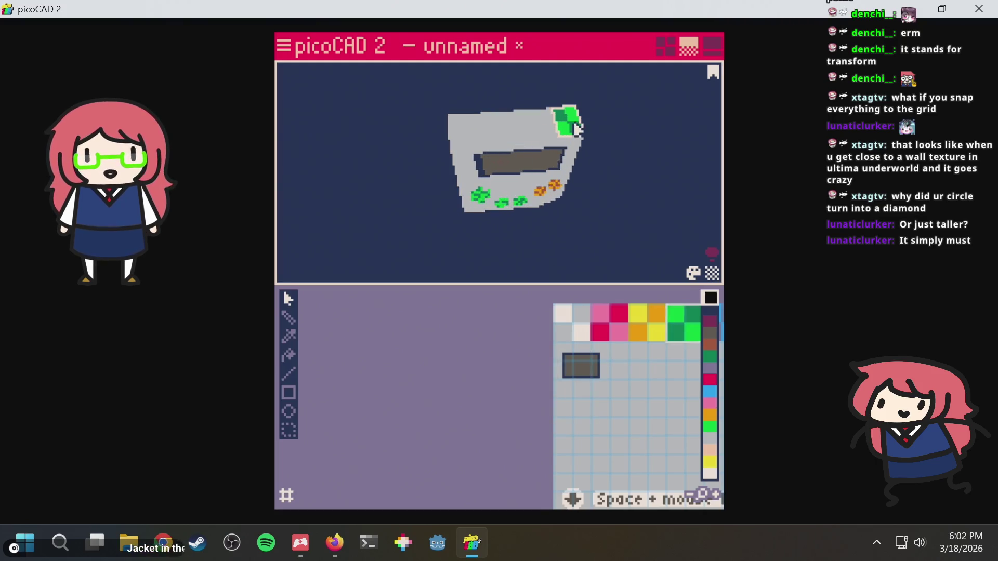
pyautogui.moveTo(679, 318); pyautogui.dragTo(631, 359)
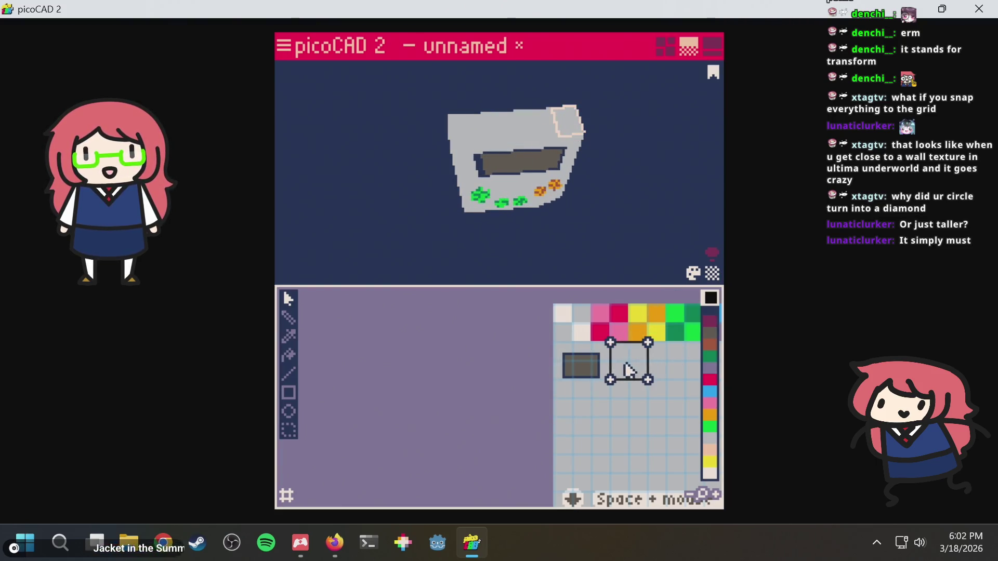
pyautogui.moveTo(653, 393); pyautogui.dragTo(591, 371)
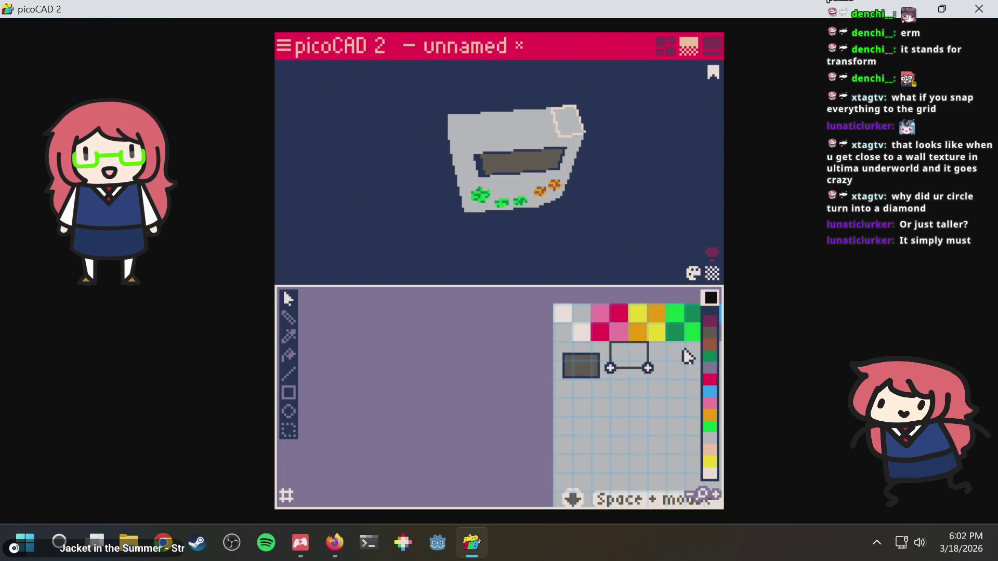
pyautogui.hotkey('ctrl', 'z')
# Remap the tall green side face onto plain grey and raise its UV bottom edge one step.
pyautogui.moveTo(610, 157)
pyautogui.mouseDown(button='right')
pyautogui.moveTo(441, 116)
pyautogui.moveTo(491, 182)
pyautogui.mouseUp(button='right')
pyautogui.click(513, 172)
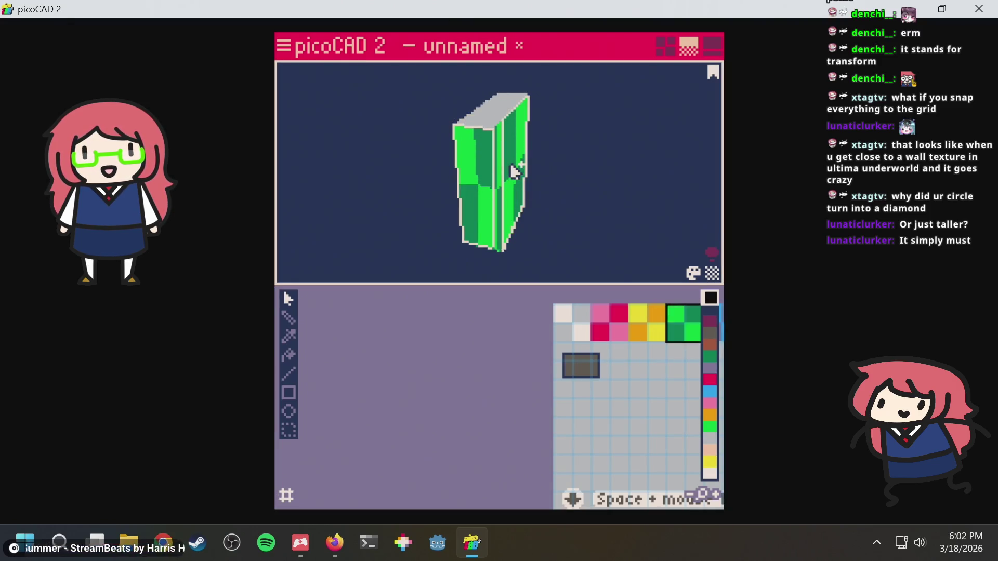
pyautogui.moveTo(631, 195)
pyautogui.mouseDown(button='right')
pyautogui.moveTo(587, 192)
pyautogui.moveTo(575, 133)
pyautogui.mouseUp(button='right')
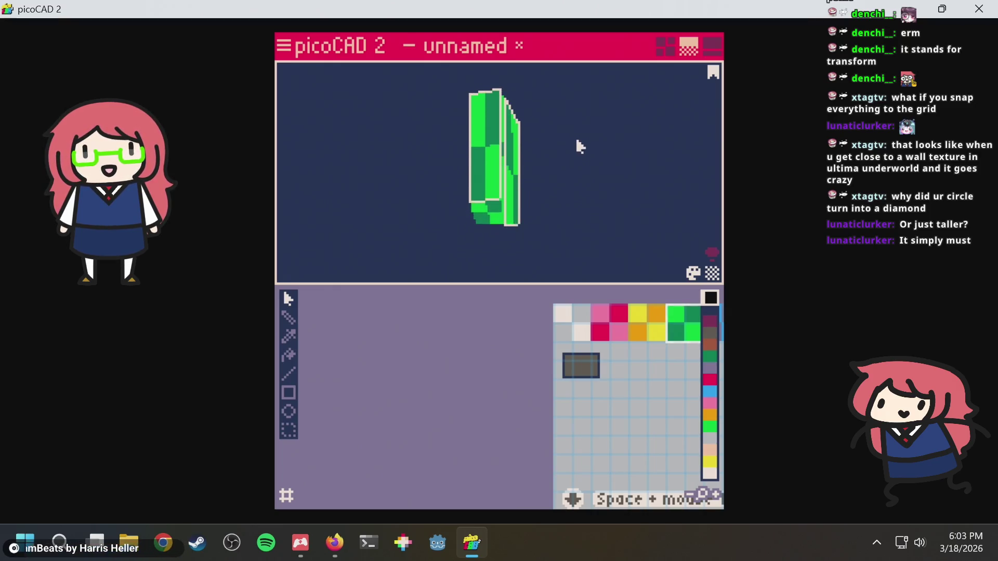
pyautogui.moveTo(606, 228)
pyautogui.mouseDown(button='right')
pyautogui.moveTo(626, 187)
pyautogui.moveTo(584, 182)
pyautogui.mouseUp(button='right')
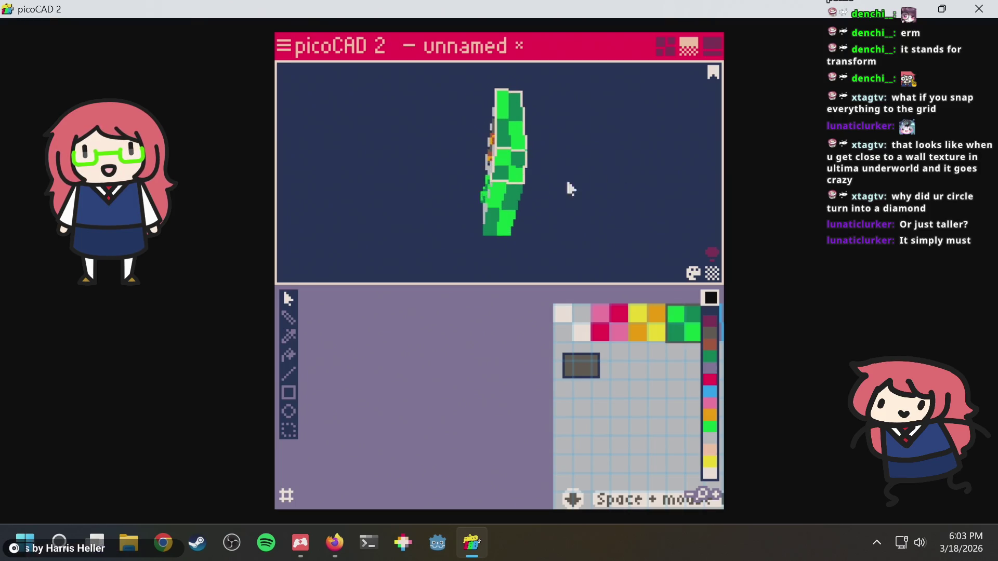
pyautogui.moveTo(617, 218)
pyautogui.mouseDown(button='right')
pyautogui.moveTo(713, 147)
pyautogui.moveTo(656, 257)
pyautogui.moveTo(682, 362)
pyautogui.mouseUp(button='right')
pyautogui.moveTo(686, 326); pyautogui.dragTo(631, 363)
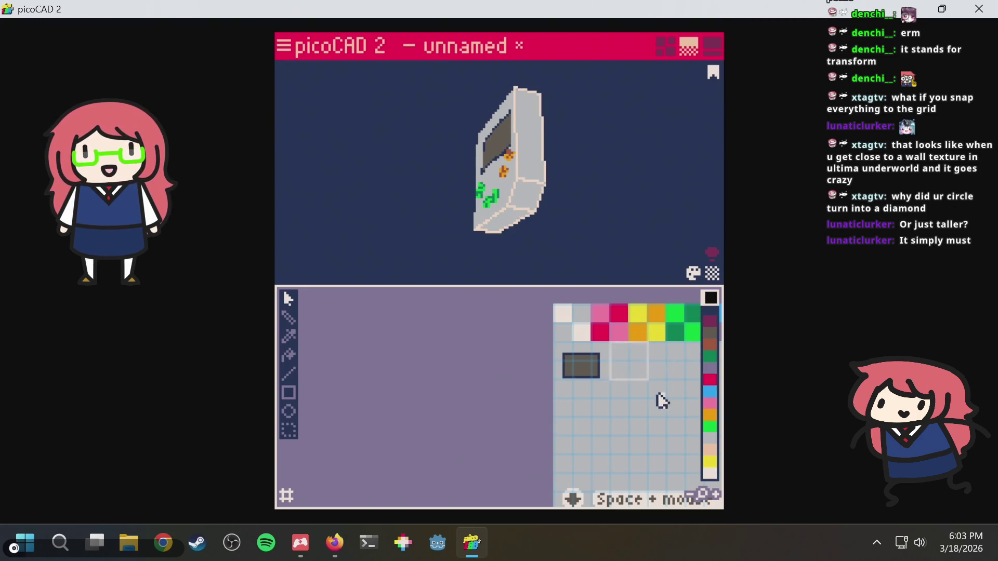
pyautogui.click(611, 377)
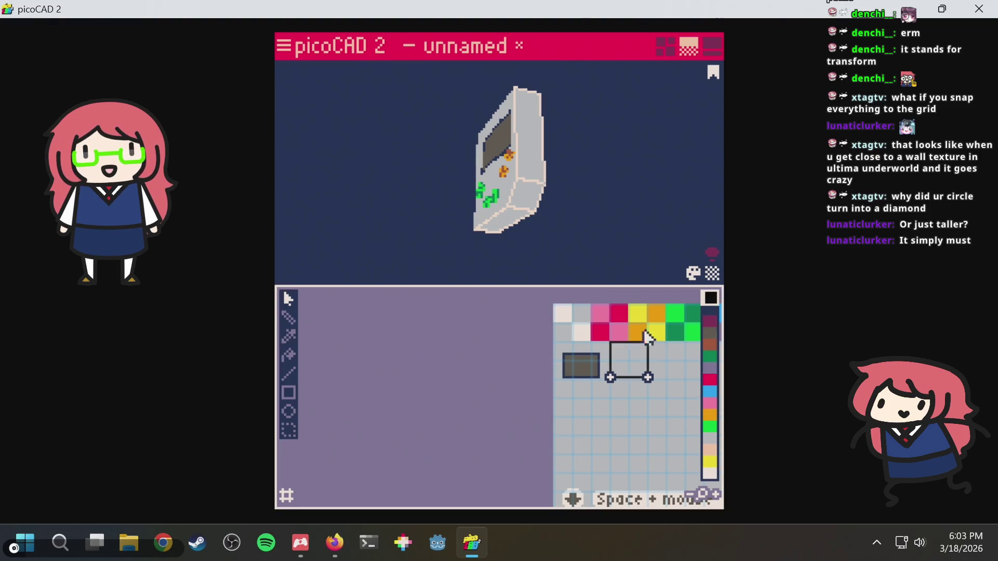
pyautogui.press('Up')
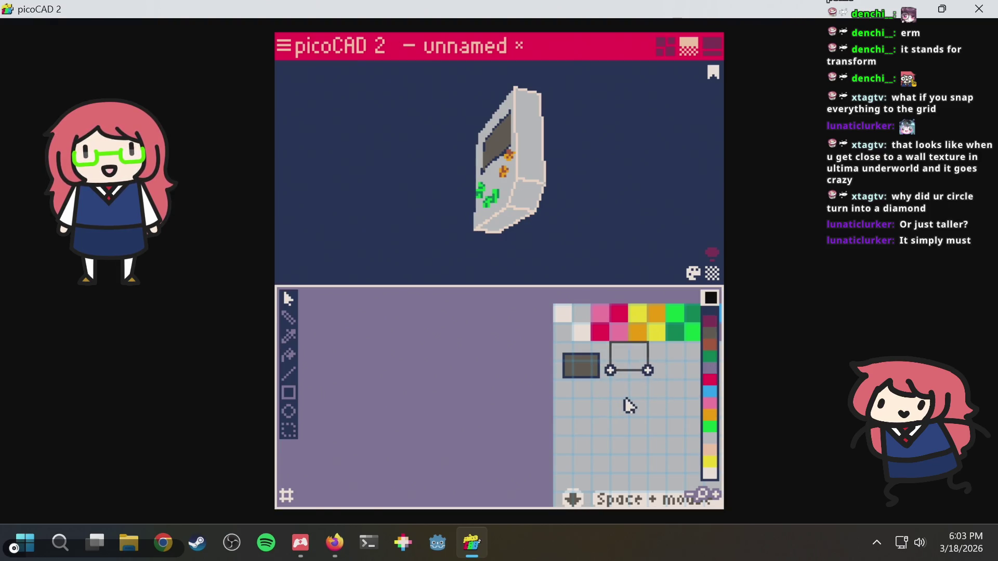
pyautogui.click(645, 352)
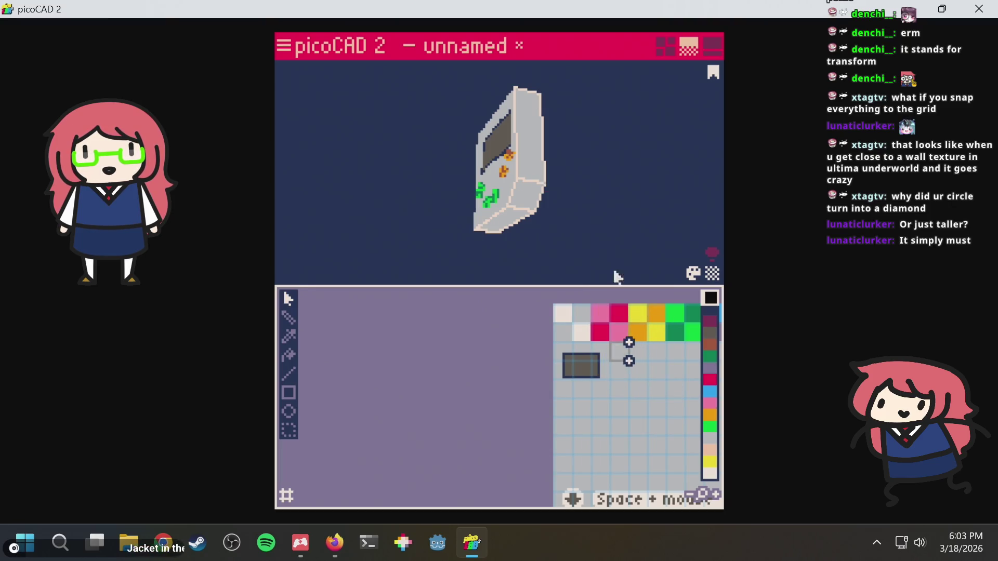
pyautogui.moveTo(551, 172)
pyautogui.mouseDown(button='right')
pyautogui.moveTo(669, 218)
pyautogui.moveTo(590, 174)
pyautogui.moveTo(642, 143)
pyautogui.moveTo(631, 239)
pyautogui.mouseUp(button='right')
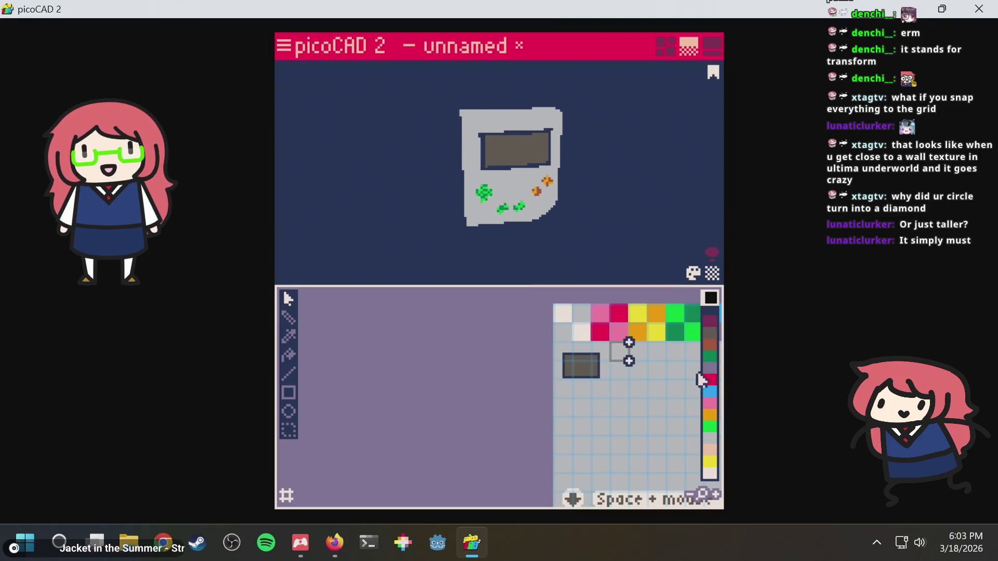
pyautogui.scroll(3, 629, 381)
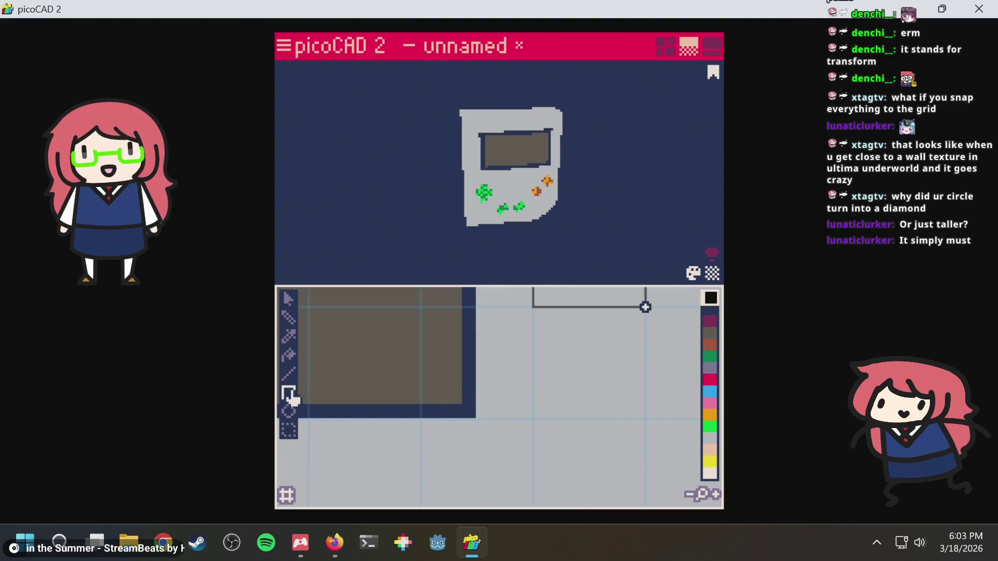
# Draw a solid filled black square on the texture beside the brown screen area.
pyautogui.moveTo(532, 309); pyautogui.dragTo(645, 416)
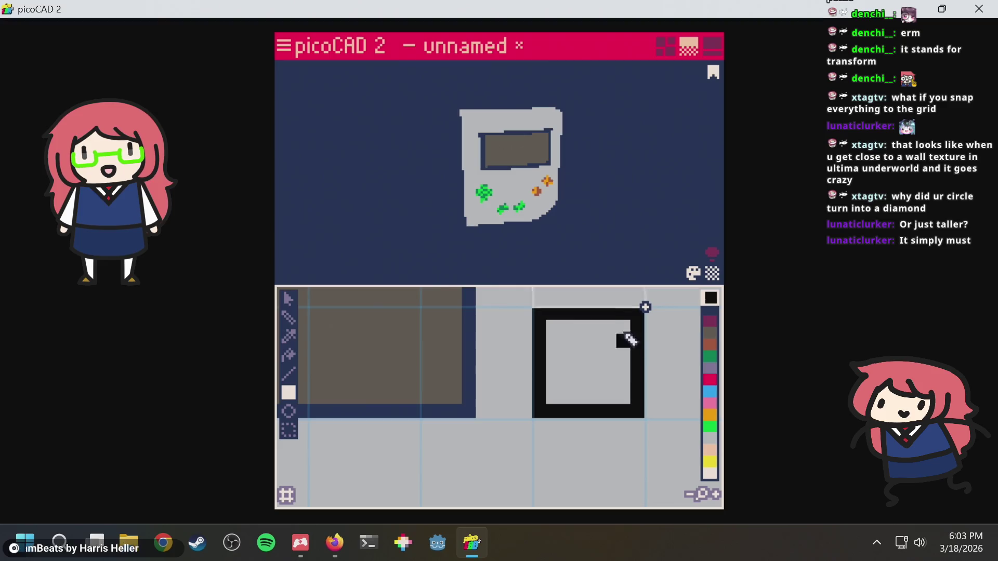
pyautogui.moveTo(543, 318); pyautogui.dragTo(644, 409)
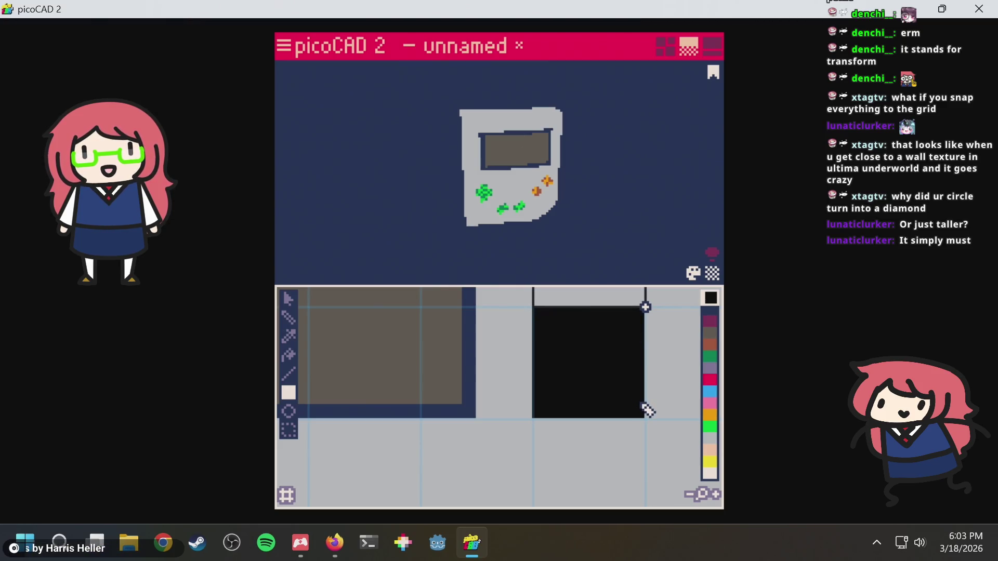
pyautogui.moveTo(606, 191); pyautogui.dragTo(478, 201, button='right')
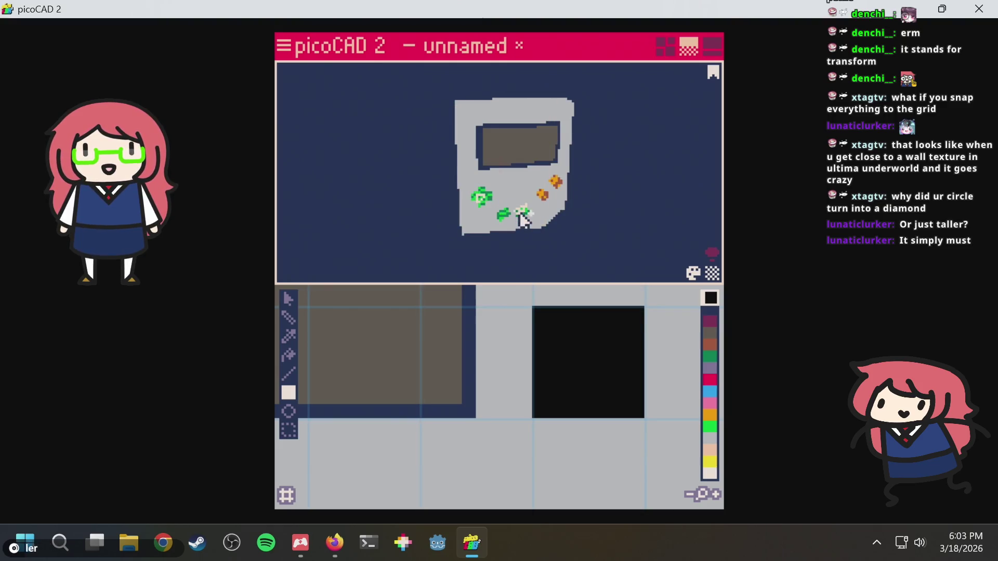
# Frame the D-pad and drag its UV island from the green swatches onto the grey/black area.
pyautogui.scroll(5, 484, 197)
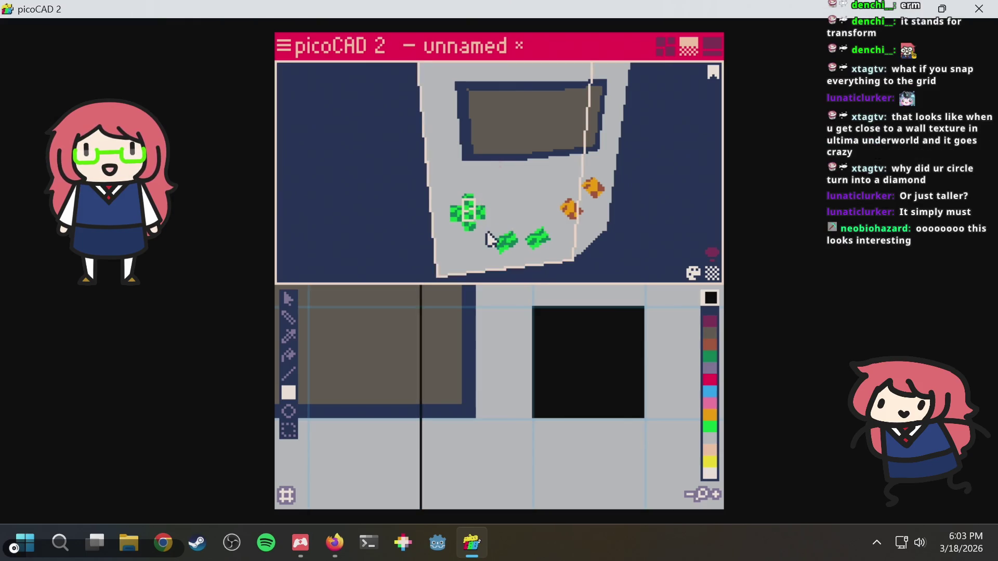
pyautogui.moveTo(450, 192)
pyautogui.mouseDown(button='right')
pyautogui.moveTo(494, 250)
pyautogui.moveTo(469, 203)
pyautogui.moveTo(481, 196)
pyautogui.mouseUp(button='right')
pyautogui.press('Escape')
pyautogui.press('Escape')
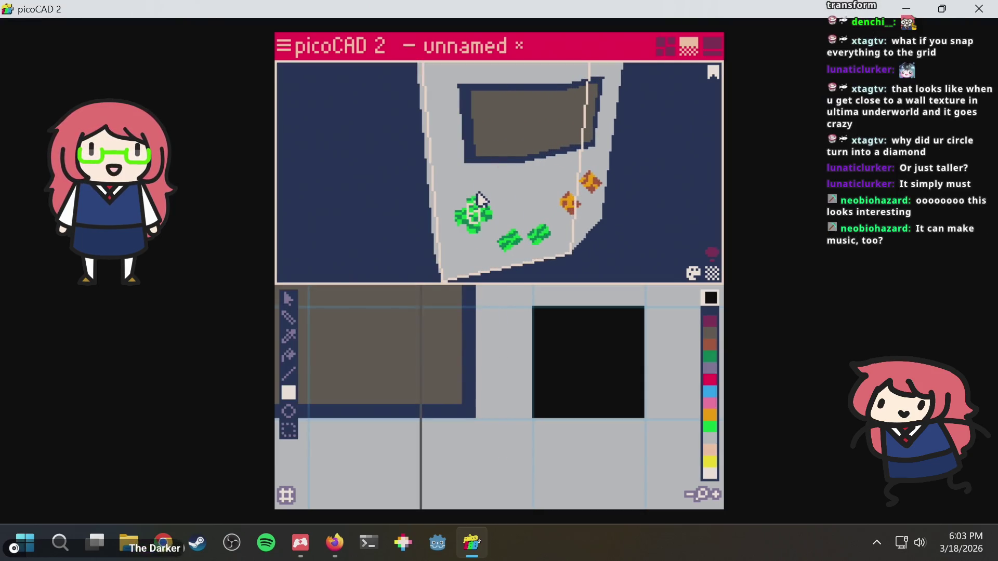
pyautogui.moveTo(439, 201)
pyautogui.mouseDown(button='middle')
pyautogui.moveTo(538, 200)
pyautogui.moveTo(432, 189)
pyautogui.mouseUp(button='middle')
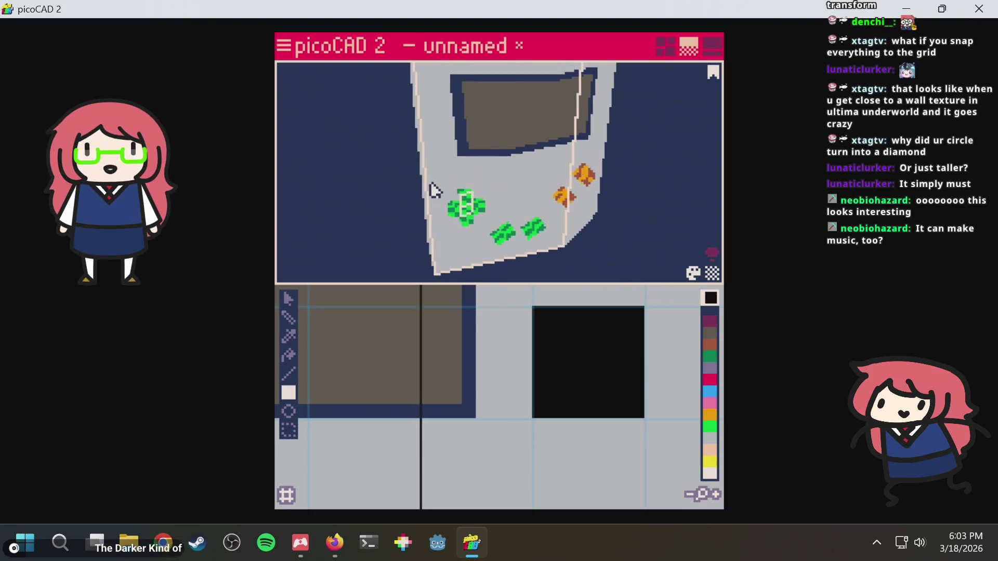
pyautogui.press('Escape')
pyautogui.press('Escape')
pyautogui.moveTo(643, 183)
pyautogui.mouseDown(button='right')
pyautogui.moveTo(668, 178)
pyautogui.moveTo(571, 182)
pyautogui.moveTo(472, 211)
pyautogui.moveTo(527, 216)
pyautogui.moveTo(481, 229)
pyautogui.moveTo(564, 235)
pyautogui.moveTo(675, 169)
pyautogui.mouseUp(button='right')
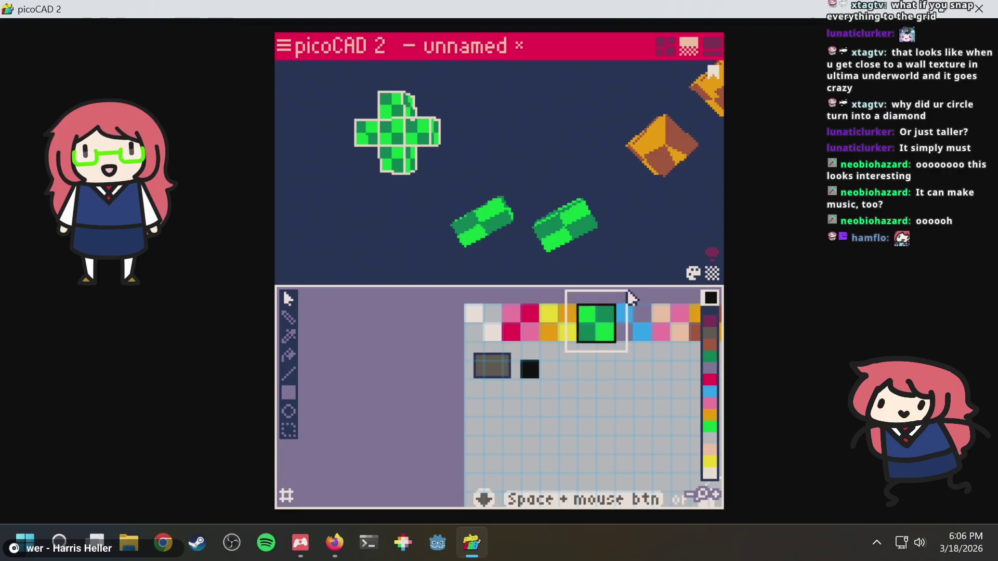
pyautogui.moveTo(596, 323)
pyautogui.mouseDown()
pyautogui.moveTo(555, 322)
pyautogui.moveTo(542, 379)
pyautogui.moveTo(515, 393)
pyautogui.mouseUp()
# Shorten the D-pad's texture region from below and nudge its right corners left.
pyautogui.press('Up')
pyautogui.press('Up')
pyautogui.press('Up')
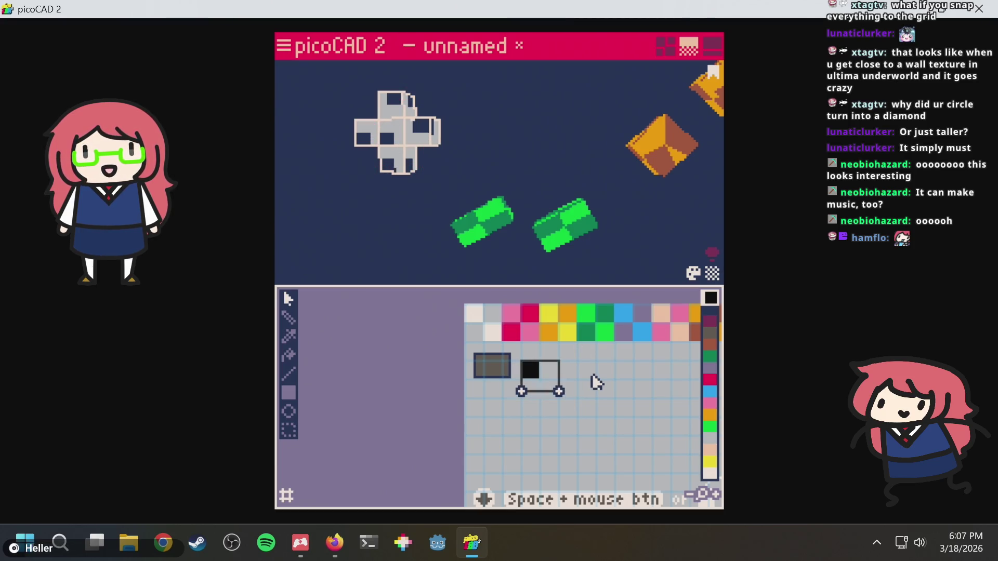
pyautogui.moveTo(594, 352)
pyautogui.mouseDown()
pyautogui.moveTo(552, 394)
pyautogui.moveTo(592, 374)
pyautogui.mouseUp()
pyautogui.press('Left')
pyautogui.press('Left')
pyautogui.press('Left')
pyautogui.scroll(2, 557, 385)
pyautogui.scroll(1, 556, 385)
pyautogui.press('Left')
pyautogui.press('Left')
pyautogui.press('Right')
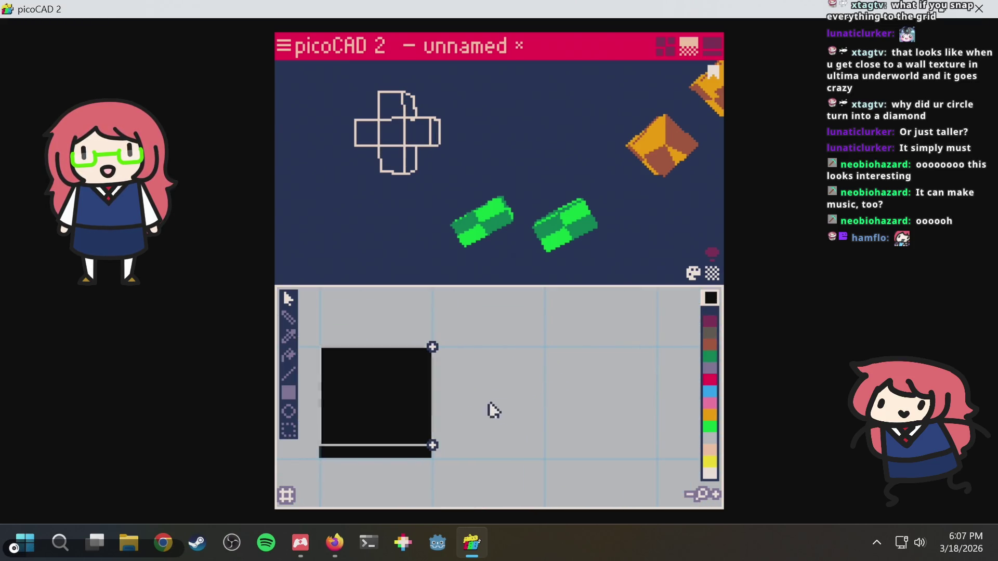
pyautogui.scroll(-3, 486, 392)
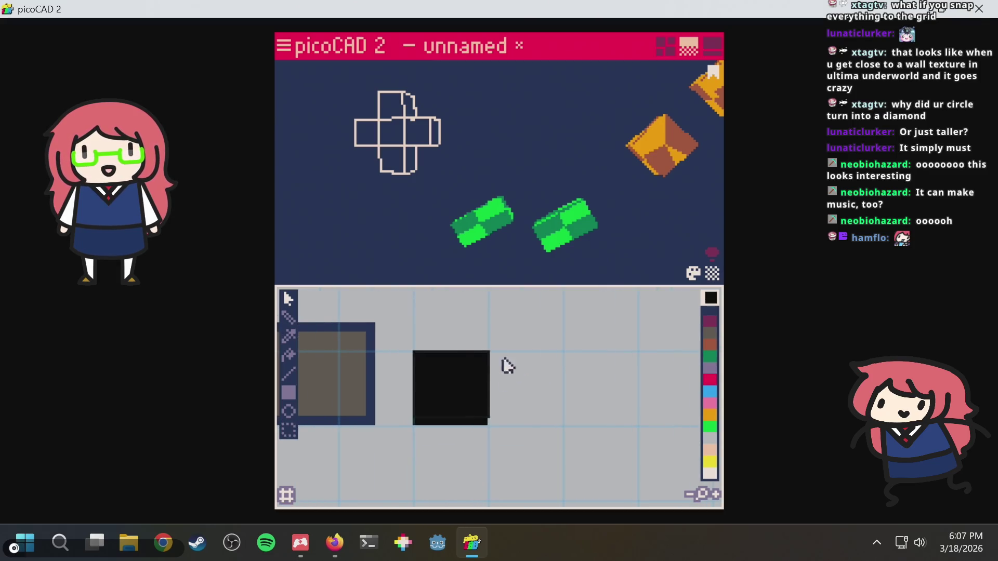
# Tighten the D-pad's square mapping, shifting its right corners left and top edge down.
pyautogui.moveTo(395, 335); pyautogui.dragTo(431, 450)
pyautogui.moveTo(504, 334)
pyautogui.mouseDown()
pyautogui.moveTo(481, 412)
pyautogui.moveTo(499, 406)
pyautogui.mouseUp()
pyautogui.press('Left')
pyautogui.press('Left')
pyautogui.moveTo(522, 323)
pyautogui.mouseDown()
pyautogui.moveTo(406, 360)
pyautogui.moveTo(416, 359)
pyautogui.mouseUp()
pyautogui.press('Down')
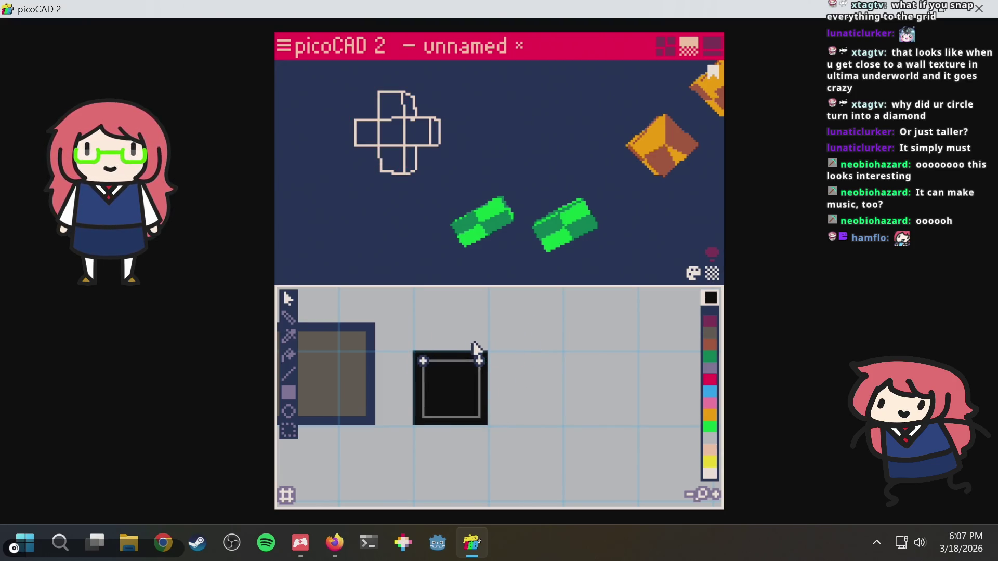
pyautogui.scroll(1, 424, 363)
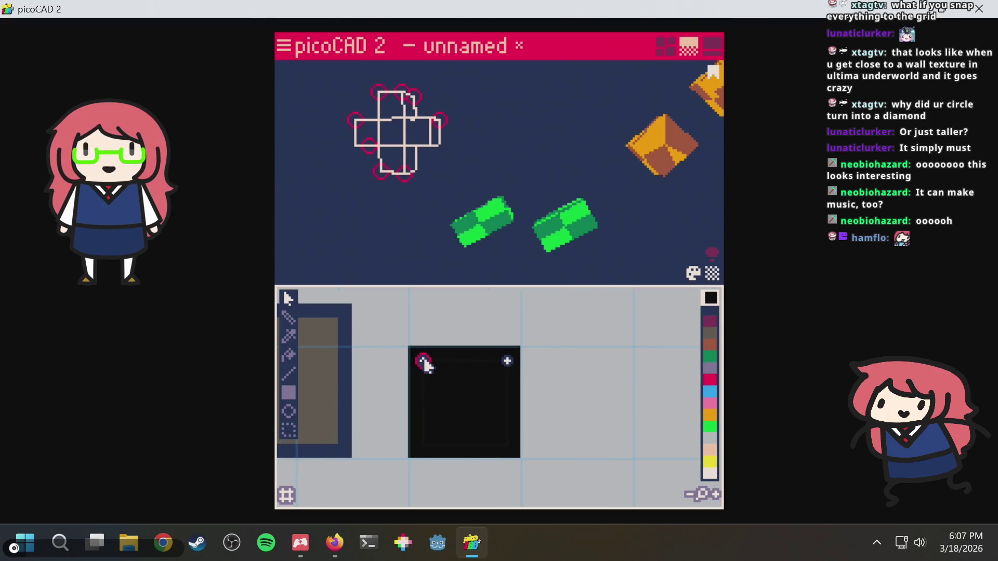
pyautogui.scroll(1, 424, 363)
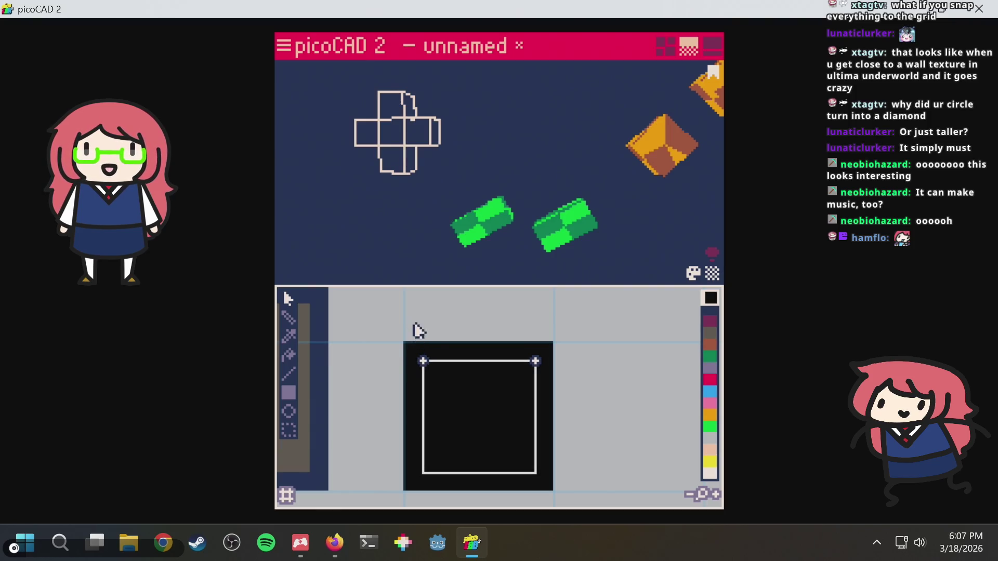
pyautogui.scroll(-2, 478, 201)
# Deselect the D-pad and zoom out to show the whole texture sheet with its swatches.
pyautogui.click(489, 158)
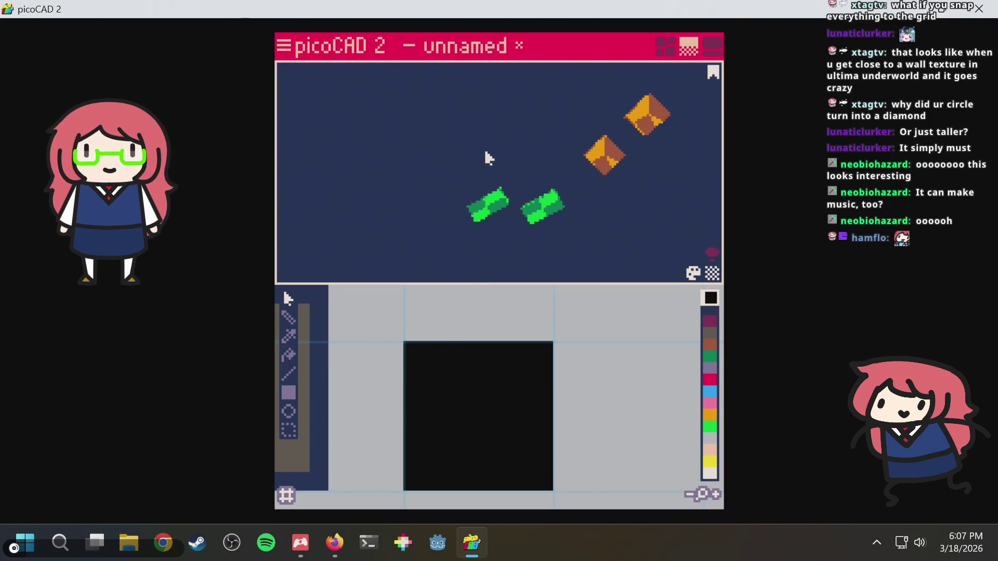
pyautogui.scroll(-1, 525, 310)
pyautogui.scroll(-1, 514, 144)
pyautogui.scroll(-2, 514, 144)
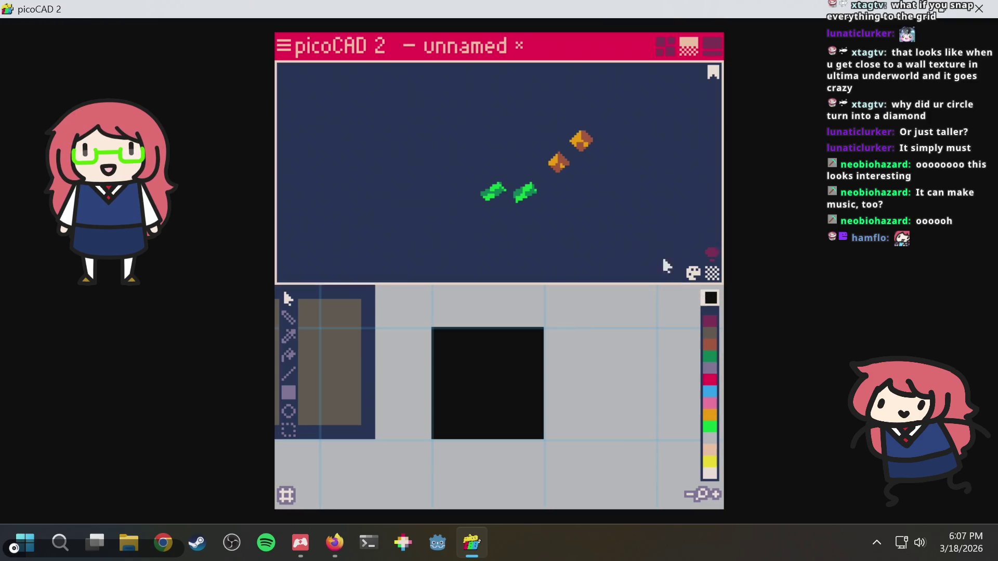
pyautogui.scroll(-2, 596, 213)
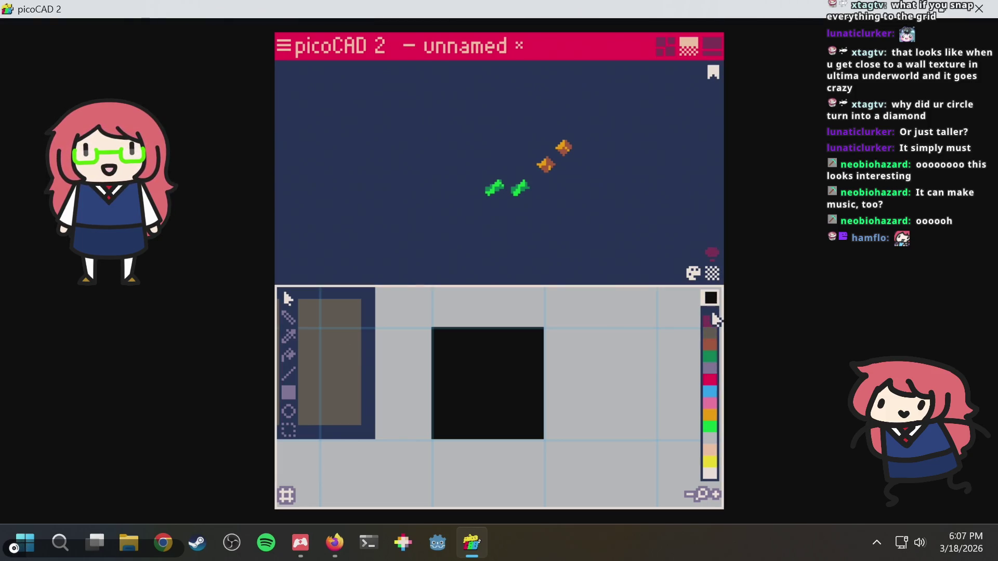
pyautogui.scroll(-1, 494, 345)
pyautogui.scroll(-1, 502, 332)
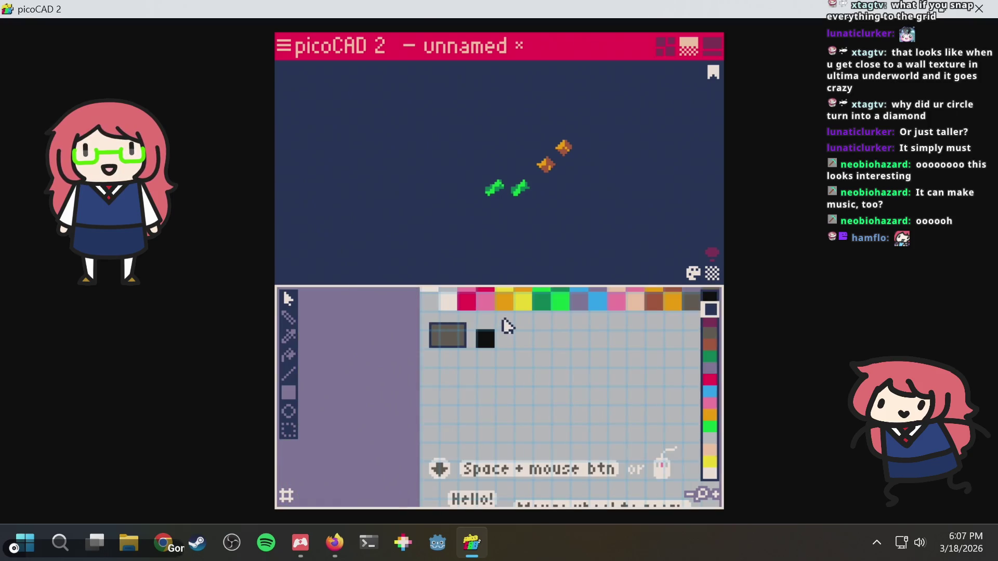
pyautogui.scroll(1, 498, 341)
pyautogui.moveTo(497, 347); pyautogui.dragTo(572, 338, button='middle')
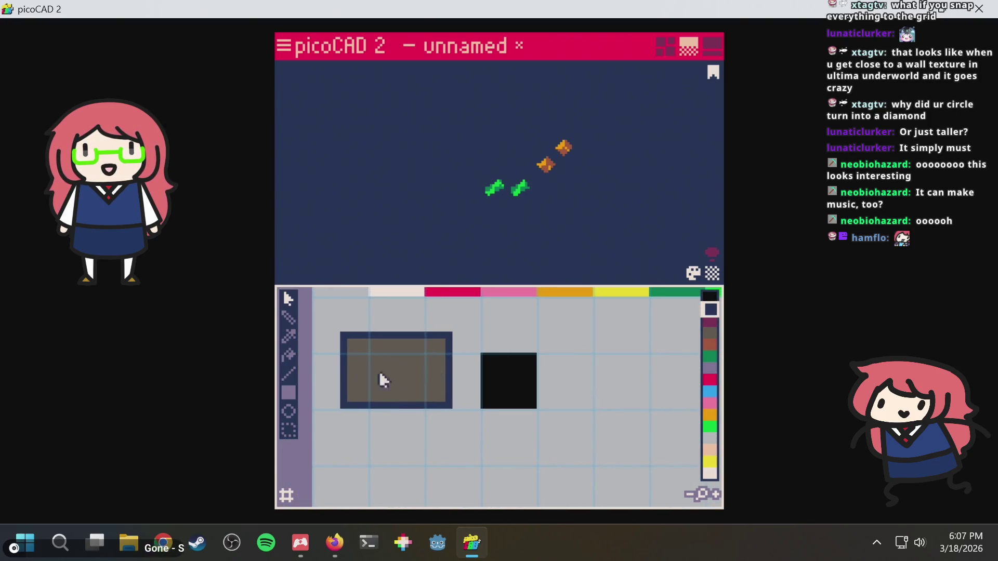
pyautogui.click(500, 379)
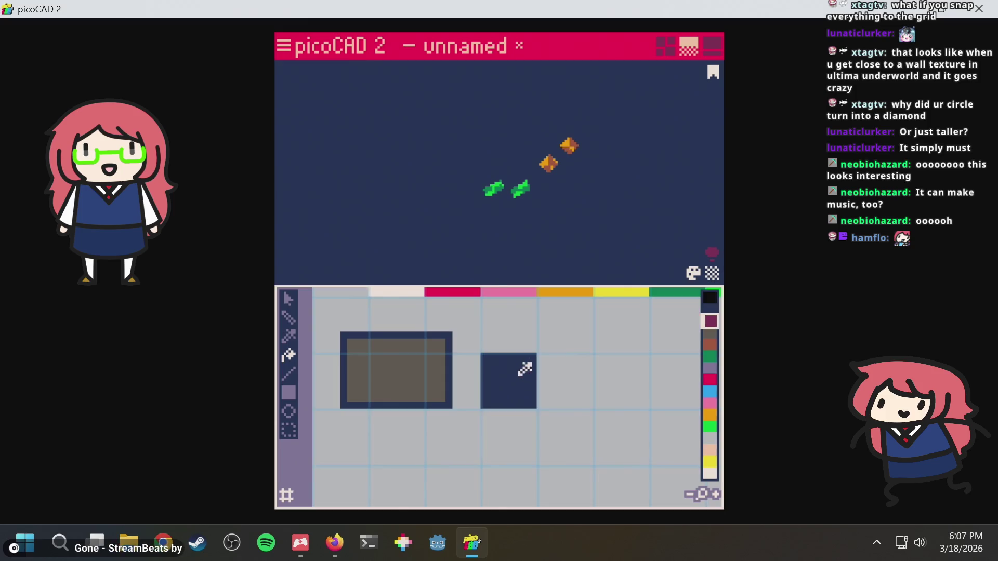
pyautogui.click(518, 367)
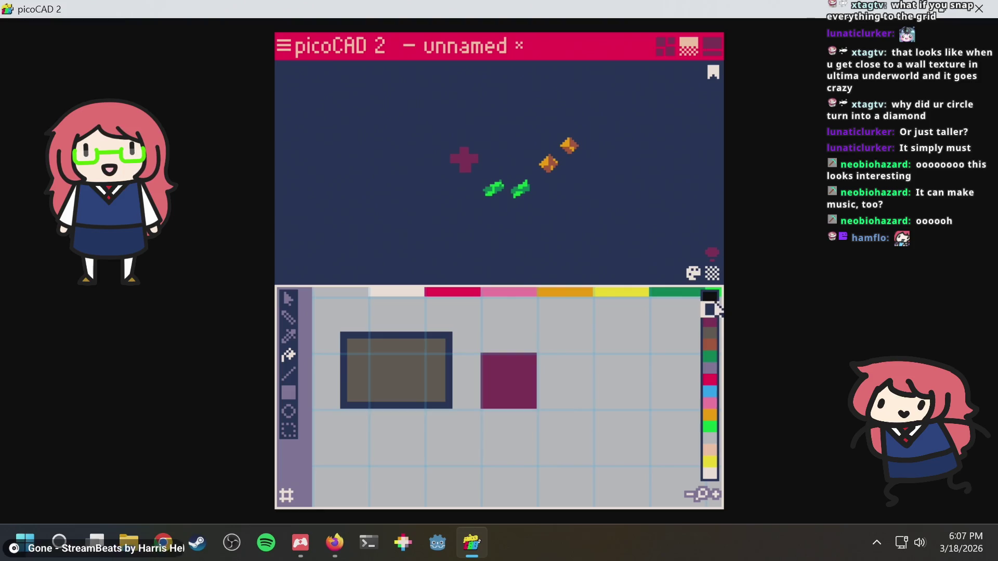
pyautogui.click(522, 369)
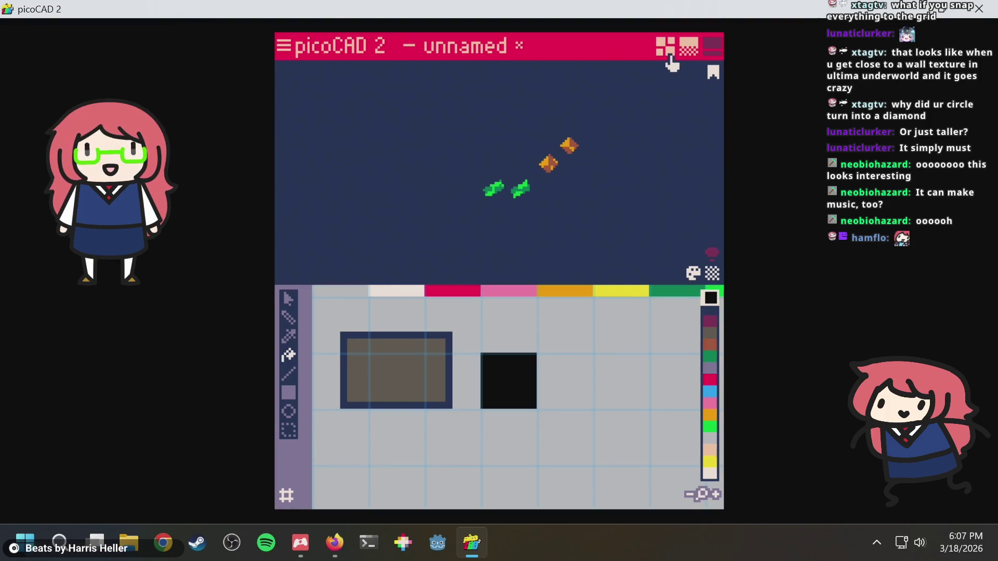
# Bucket-fill the D-pad's black texture square with dark blue.
pyautogui.click(666, 47)
pyautogui.click(491, 110)
pyautogui.click(491, 110)
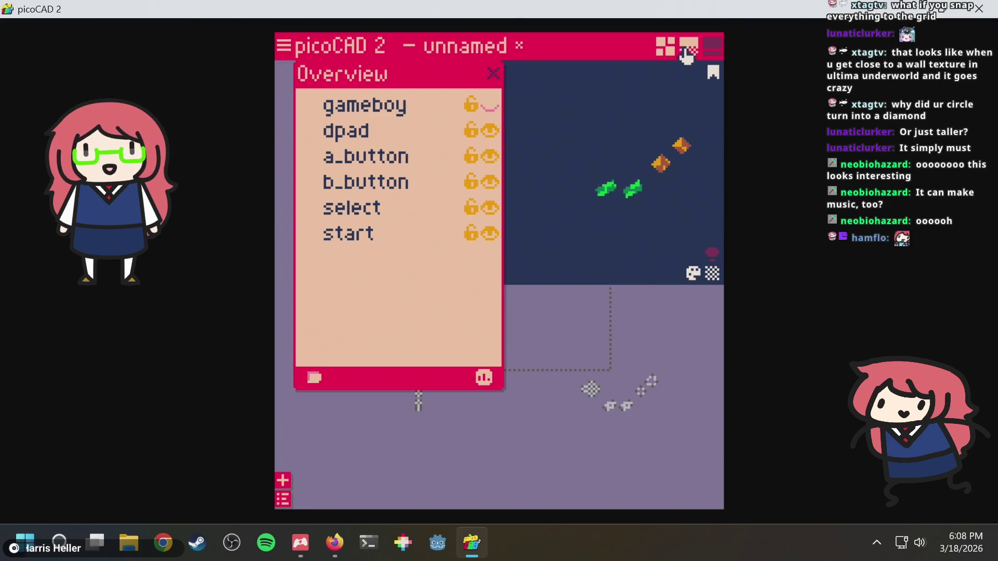
pyautogui.click(683, 52)
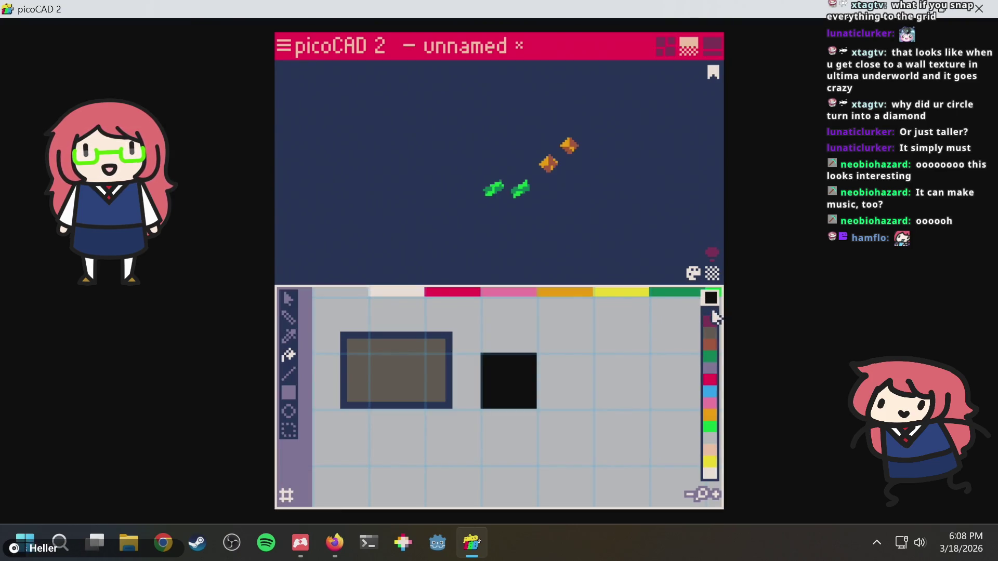
pyautogui.click(527, 363)
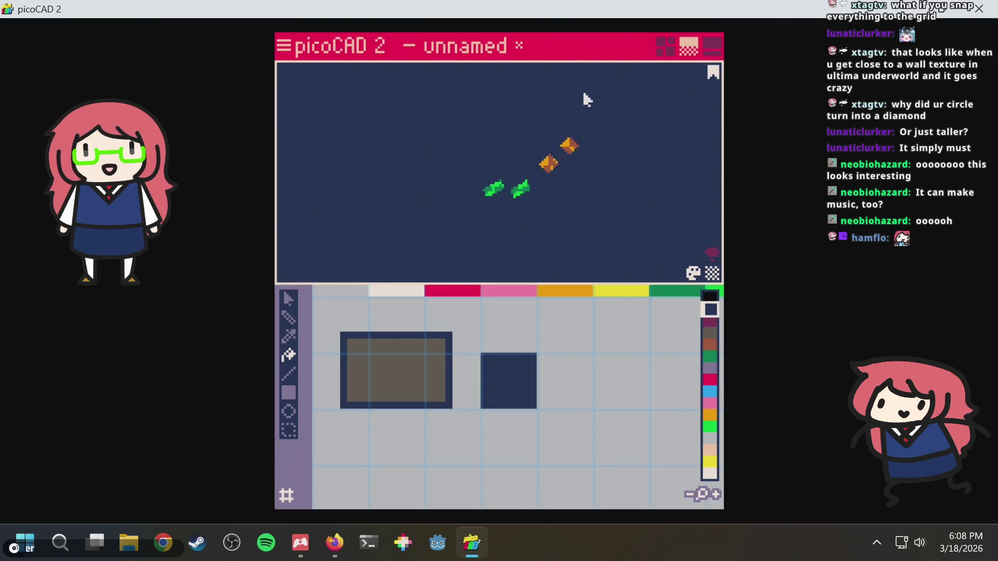
pyautogui.moveTo(446, 206); pyautogui.dragTo(485, 204, button='right')
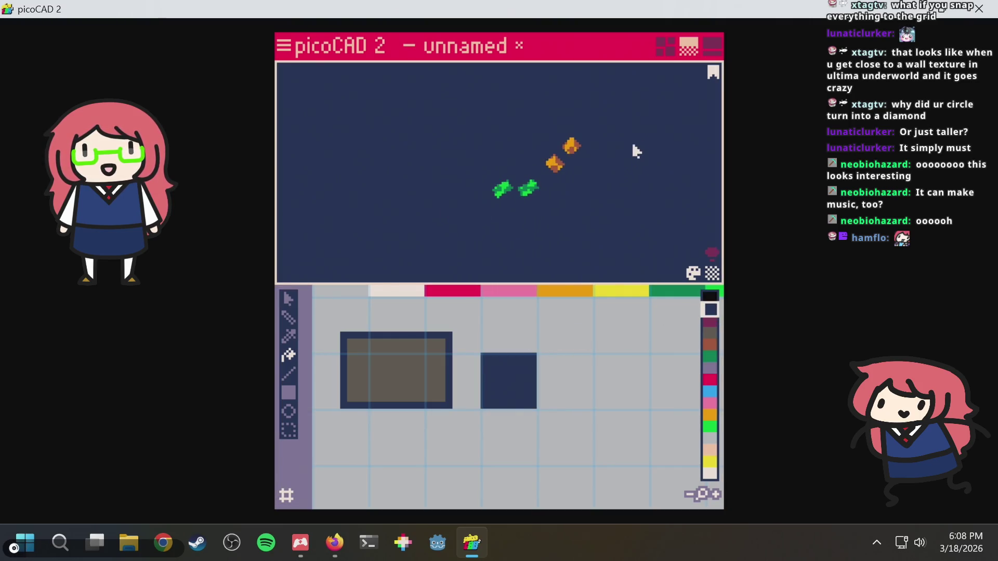
# Make the hidden gameboy body visible again from the object list.
pyautogui.click(664, 47)
pyautogui.click(489, 105)
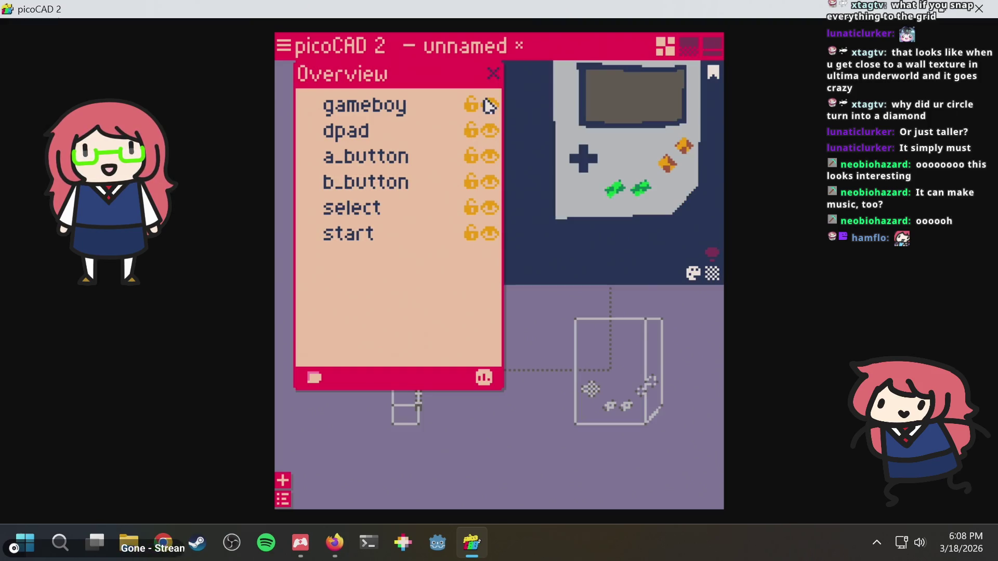
pyautogui.moveTo(567, 171)
pyautogui.mouseDown(button='right')
pyautogui.moveTo(646, 214)
pyautogui.moveTo(540, 208)
pyautogui.moveTo(659, 207)
pyautogui.moveTo(688, 195)
pyautogui.moveTo(513, 133)
pyautogui.moveTo(525, 131)
pyautogui.mouseUp(button='right')
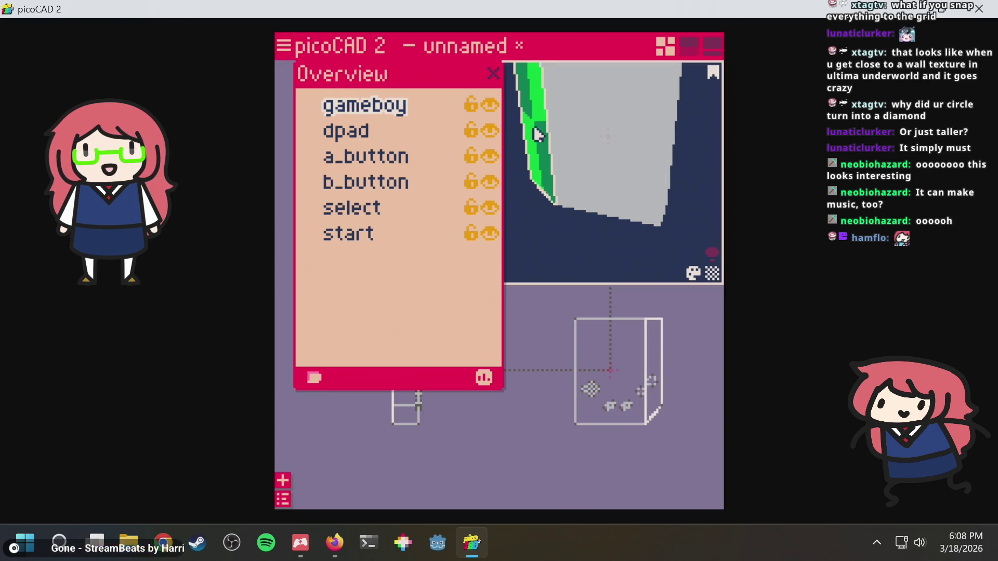
pyautogui.click(688, 46)
pyautogui.moveTo(423, 202)
pyautogui.mouseDown(button='right')
pyautogui.moveTo(388, 152)
pyautogui.moveTo(414, 147)
pyautogui.moveTo(488, 207)
pyautogui.mouseUp(button='right')
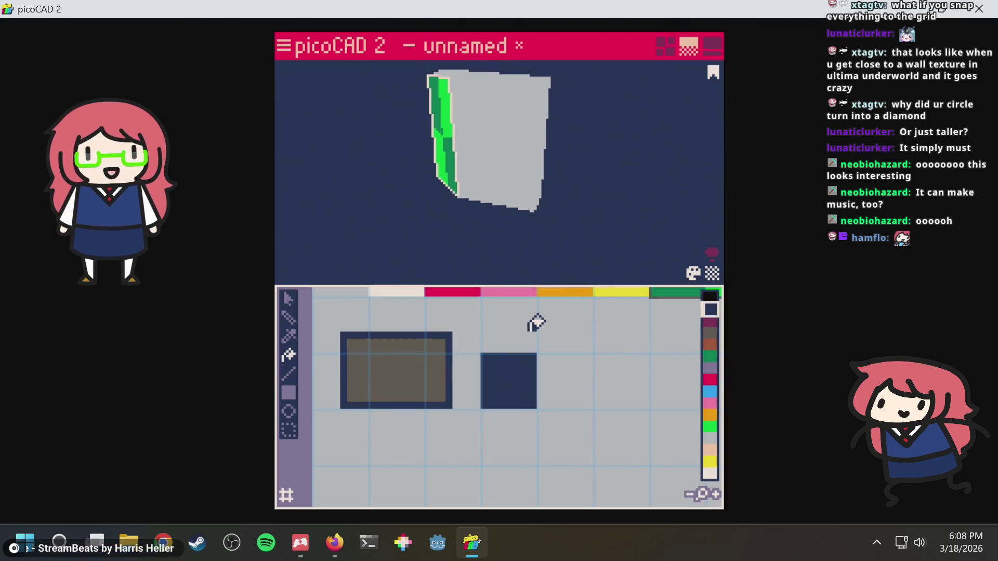
# Select the body's side face and shrink its mapping by raising the bottom and moving the left edge in.
pyautogui.scroll(-2, 535, 322)
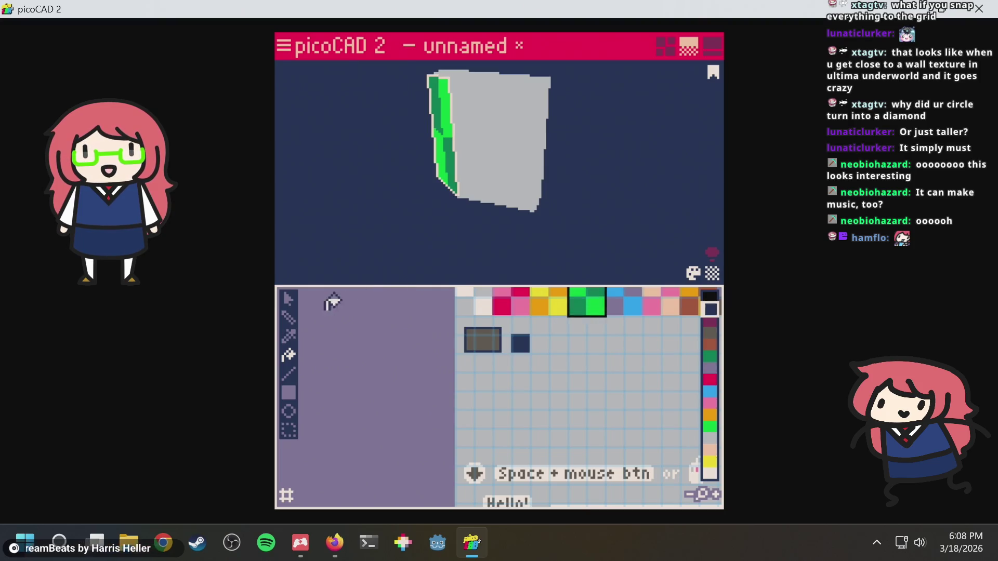
pyautogui.click(553, 343)
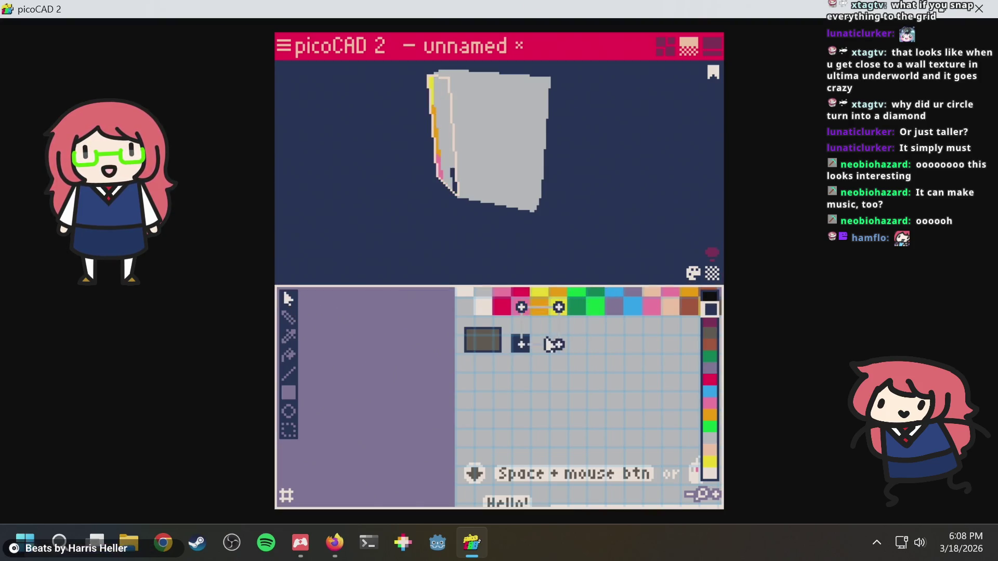
pyautogui.scroll(3, 546, 370)
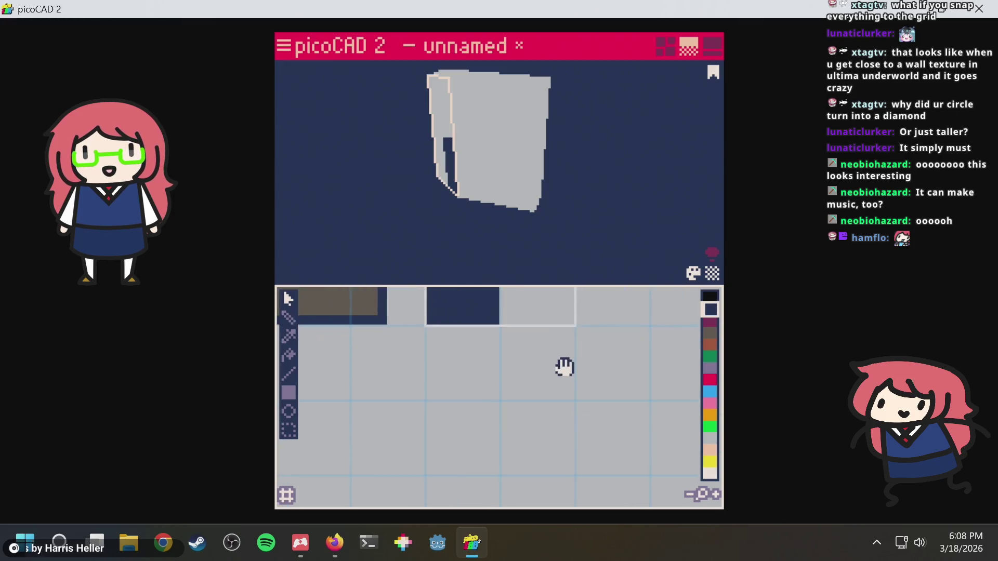
pyautogui.moveTo(563, 367); pyautogui.dragTo(554, 443)
pyautogui.moveTo(587, 385); pyautogui.dragTo(581, 428)
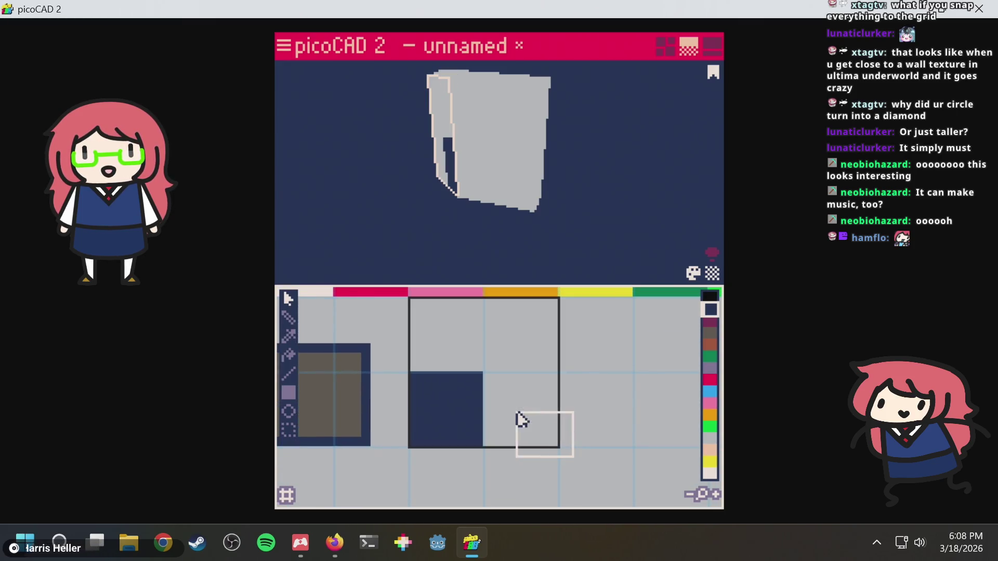
pyautogui.moveTo(506, 452)
pyautogui.mouseDown()
pyautogui.moveTo(396, 430)
pyautogui.moveTo(413, 387)
pyautogui.mouseUp()
pyautogui.click(601, 388)
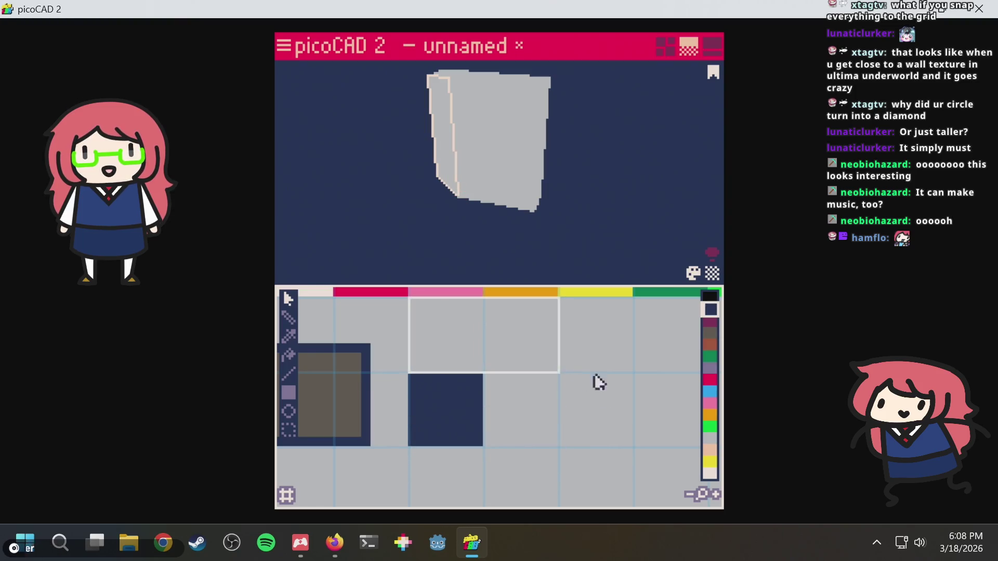
pyautogui.moveTo(538, 292); pyautogui.dragTo(557, 306)
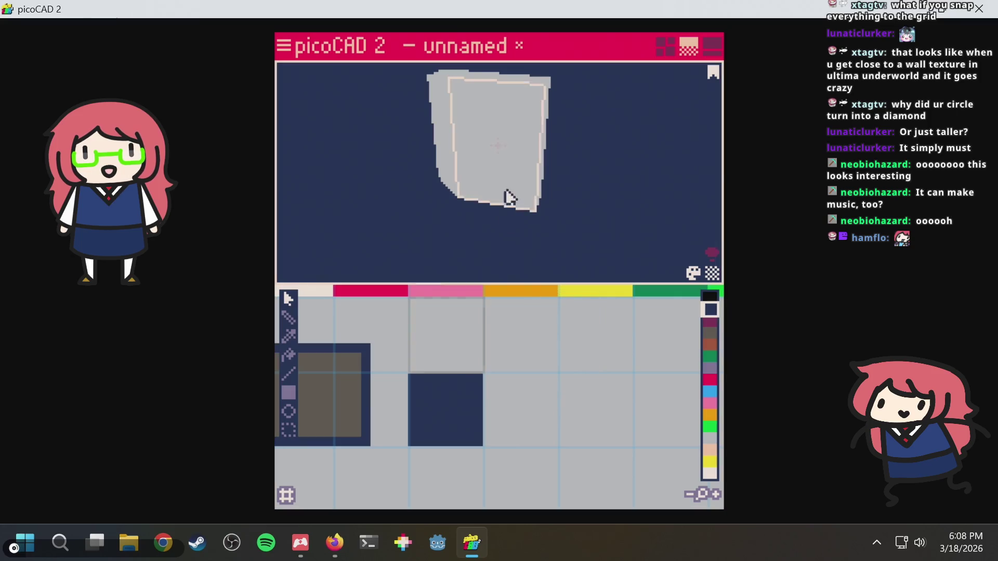
# Adjust the mapping's right edge while viewing the body edge-on, then switch to the browser manual.
pyautogui.moveTo(434, 111); pyautogui.dragTo(507, 152, button='middle')
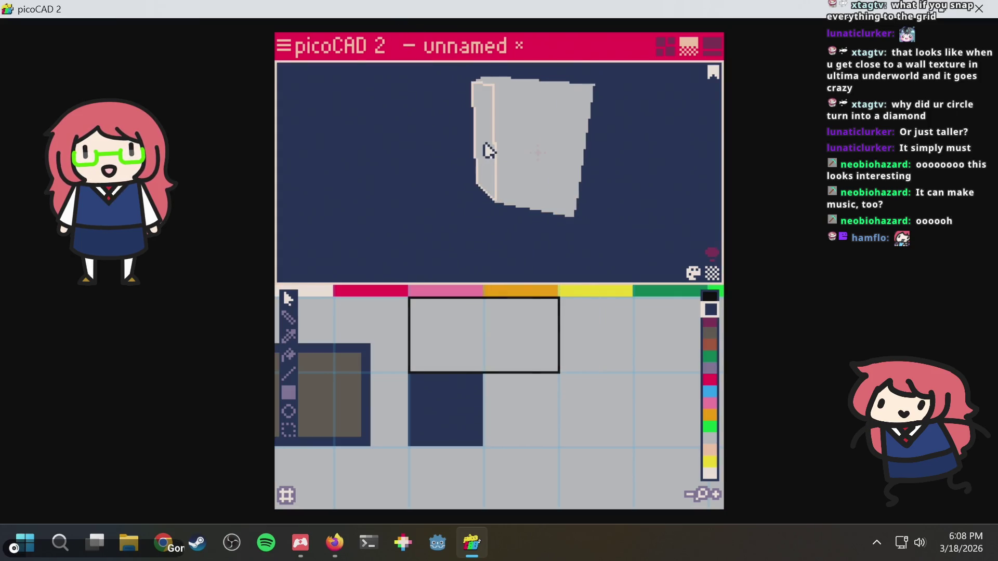
pyautogui.click(557, 368)
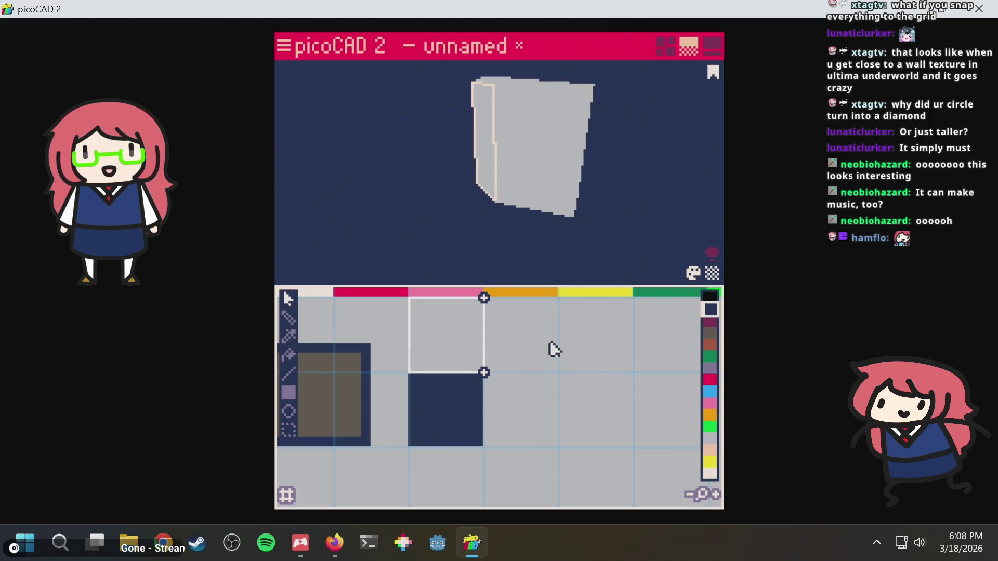
pyautogui.moveTo(601, 204)
pyautogui.mouseDown(button='right')
pyautogui.moveTo(628, 201)
pyautogui.moveTo(481, 185)
pyautogui.moveTo(385, 159)
pyautogui.moveTo(383, 140)
pyautogui.moveTo(533, 173)
pyautogui.mouseUp(button='right')
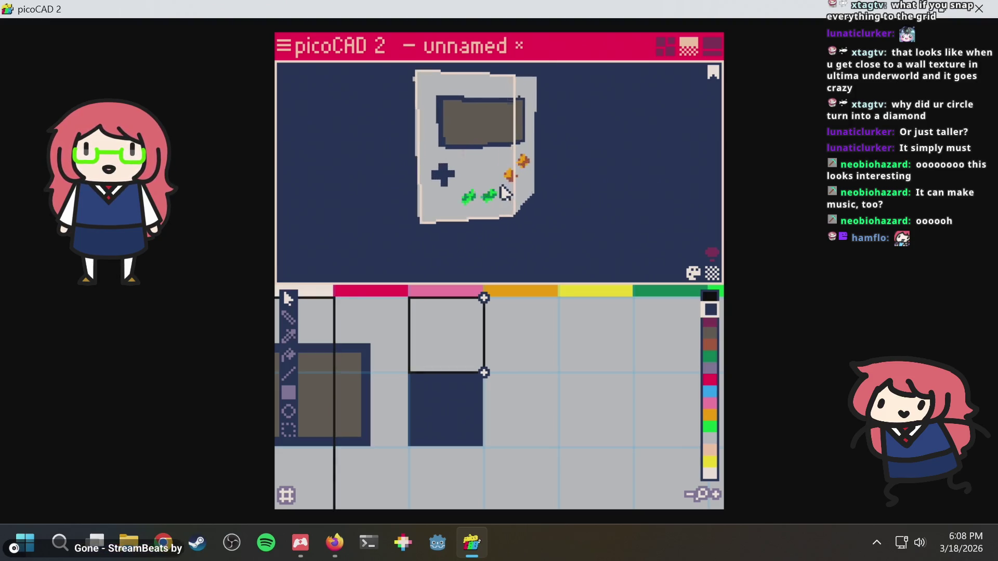
pyautogui.scroll(4, 505, 193)
pyautogui.scroll(-2, 481, 205)
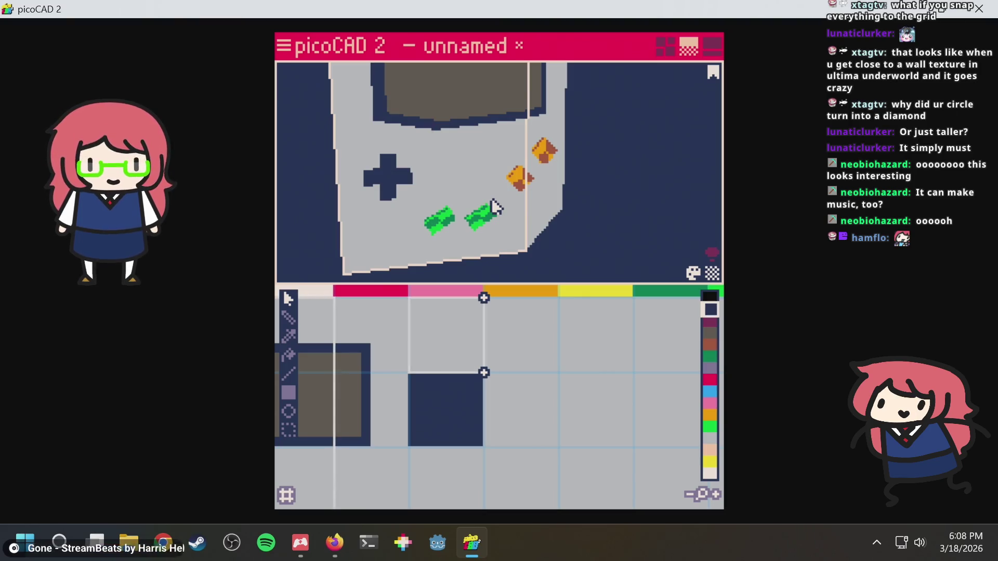
pyautogui.scroll(2, 470, 226)
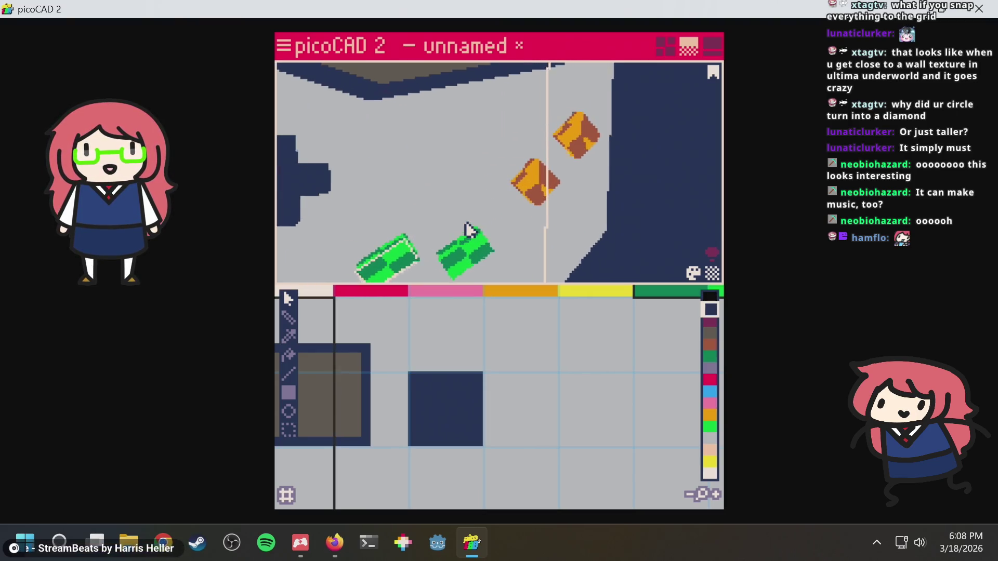
pyautogui.hotkey('alt', 'Tab')
# Scroll through the manual's UV Mapping section.
pyautogui.scroll(-6, 450, 244)
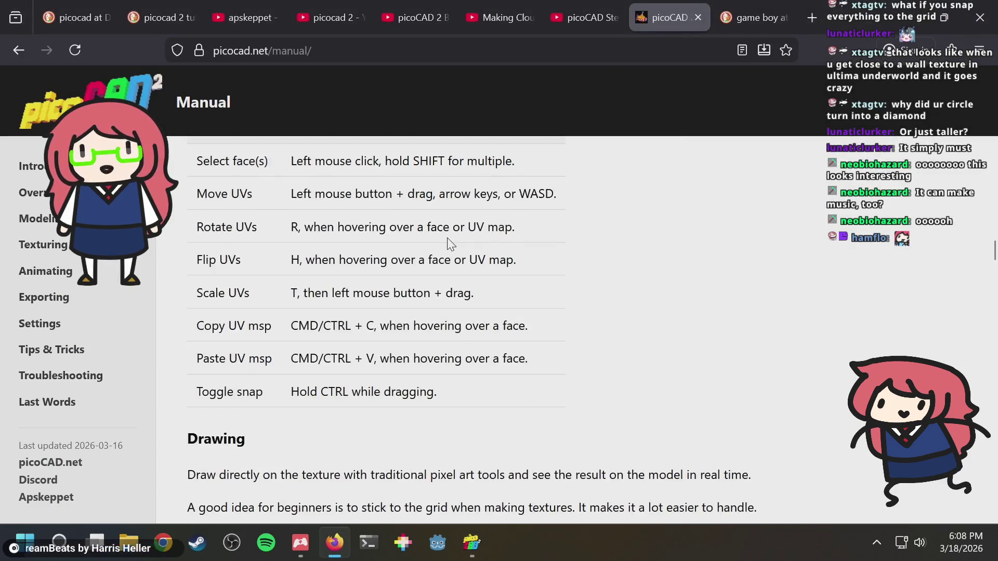
pyautogui.scroll(-15, 516, 254)
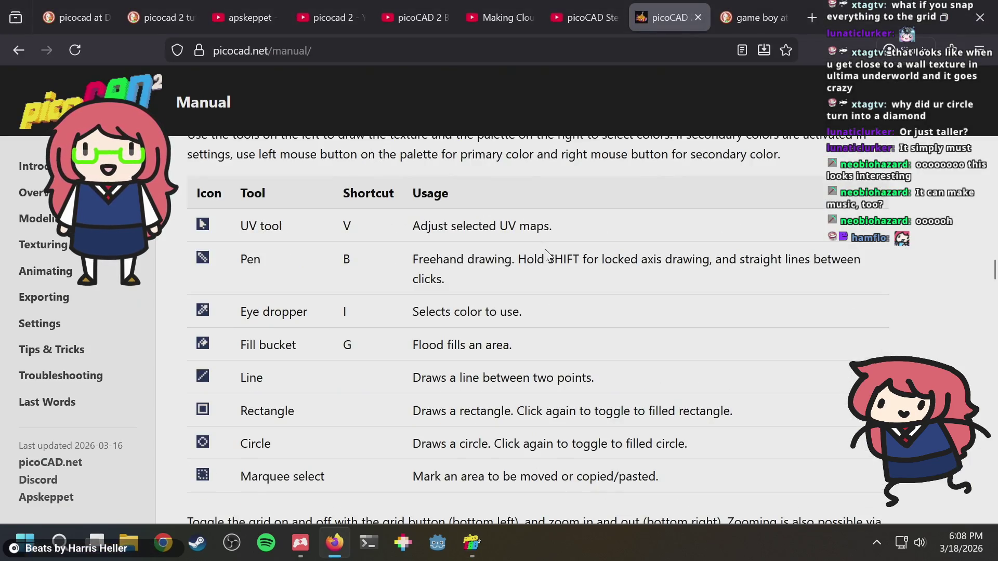
pyautogui.scroll(-6, 548, 255)
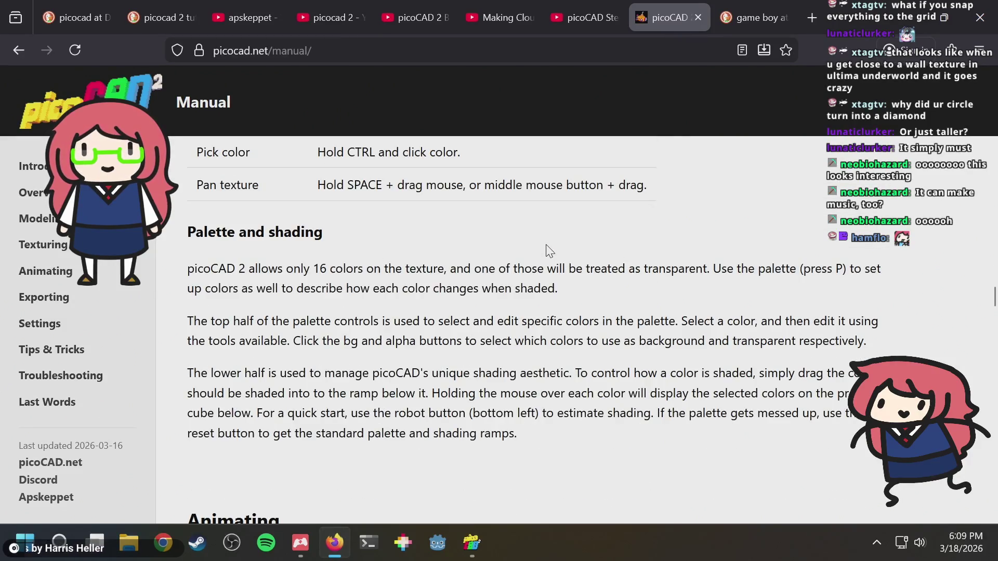
pyautogui.scroll(-5, 541, 255)
pyautogui.scroll(11, 530, 257)
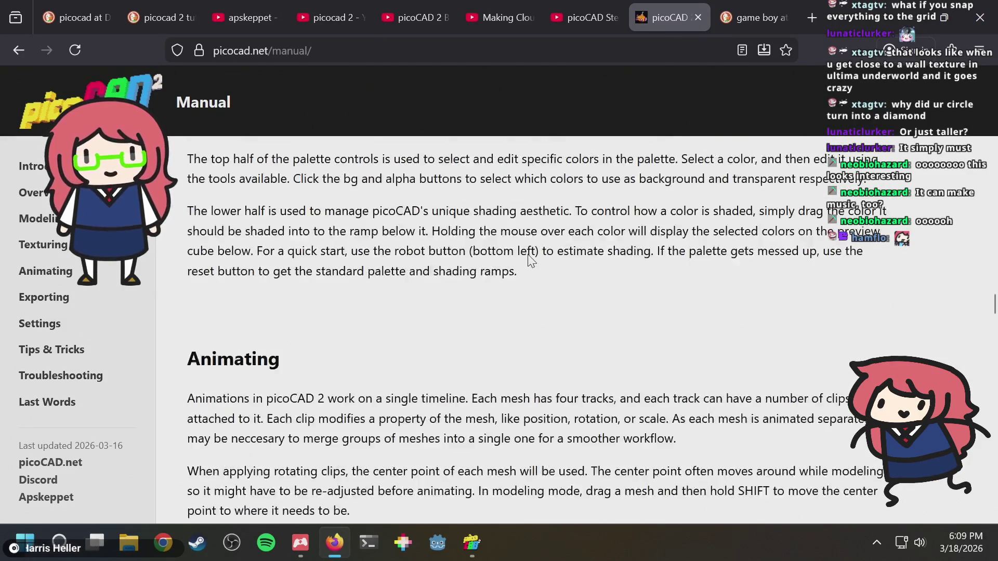
pyautogui.scroll(8, 524, 262)
# Search the manual for 'select', close the find bar, and return to picoCAD 2.
pyautogui.hotkey('ctrl', 'f')
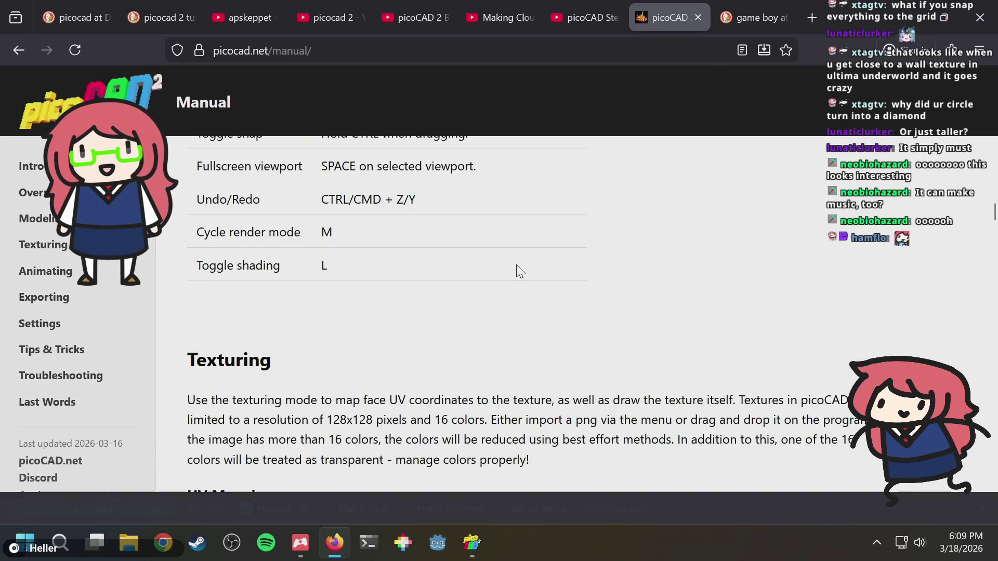
pyautogui.write('select')
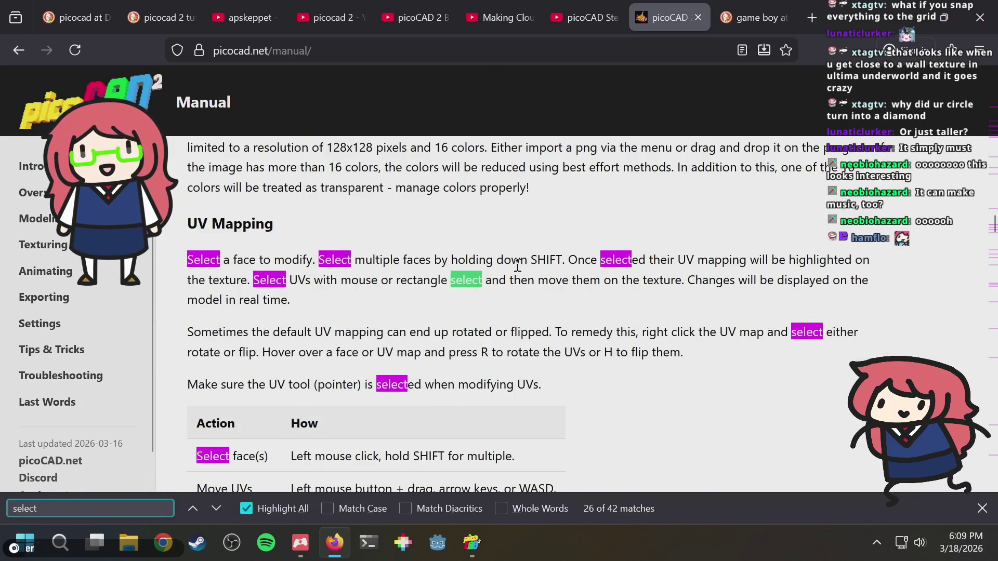
pyautogui.press('Escape')
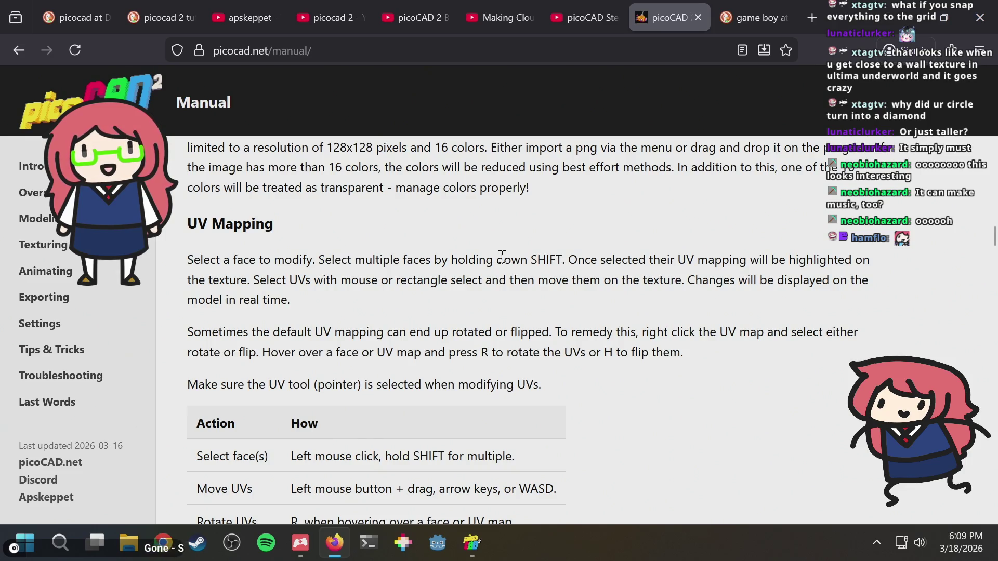
pyautogui.hotkey('alt', 'Tab')
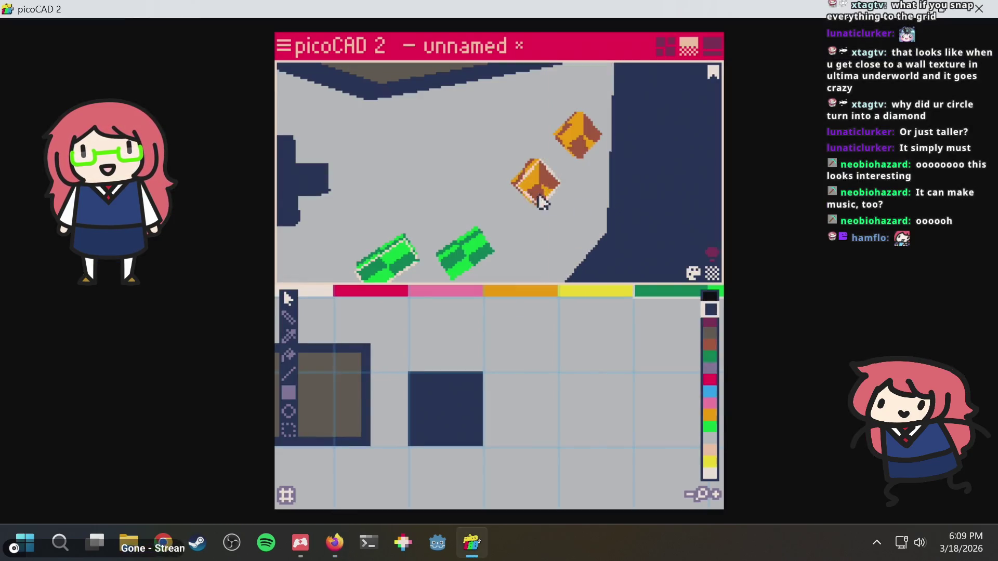
# Orbit and zoom to view the Game Boy face-on, inspecting its buttons and full texture sheet.
pyautogui.scroll(-5, 650, 205)
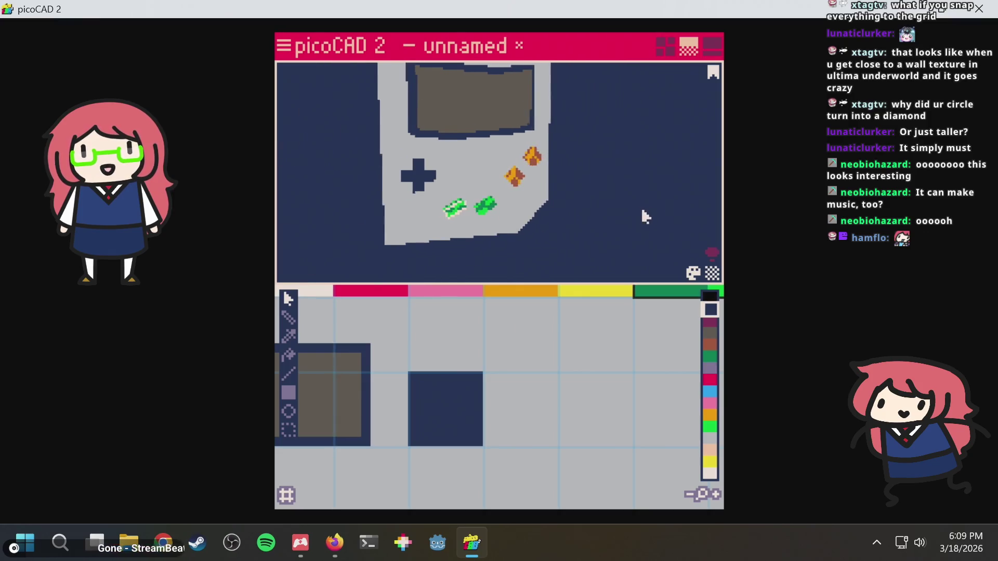
pyautogui.moveTo(565, 215)
pyautogui.mouseDown(button='right')
pyautogui.moveTo(682, 215)
pyautogui.moveTo(687, 225)
pyautogui.moveTo(653, 229)
pyautogui.mouseUp(button='right')
pyautogui.scroll(-2, 568, 374)
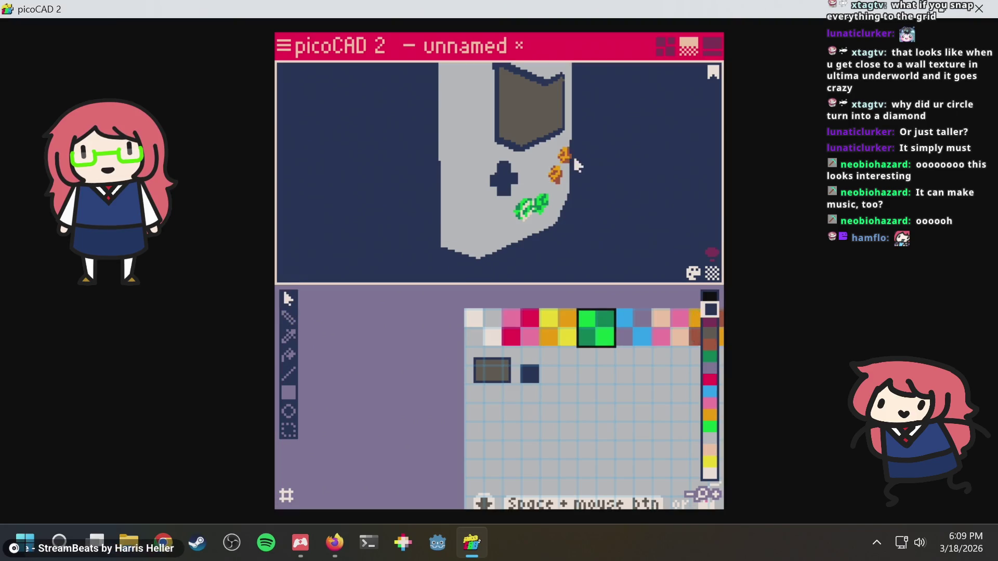
pyautogui.moveTo(541, 199)
pyautogui.mouseDown(button='right')
pyautogui.moveTo(574, 187)
pyautogui.moveTo(568, 192)
pyautogui.mouseUp(button='right')
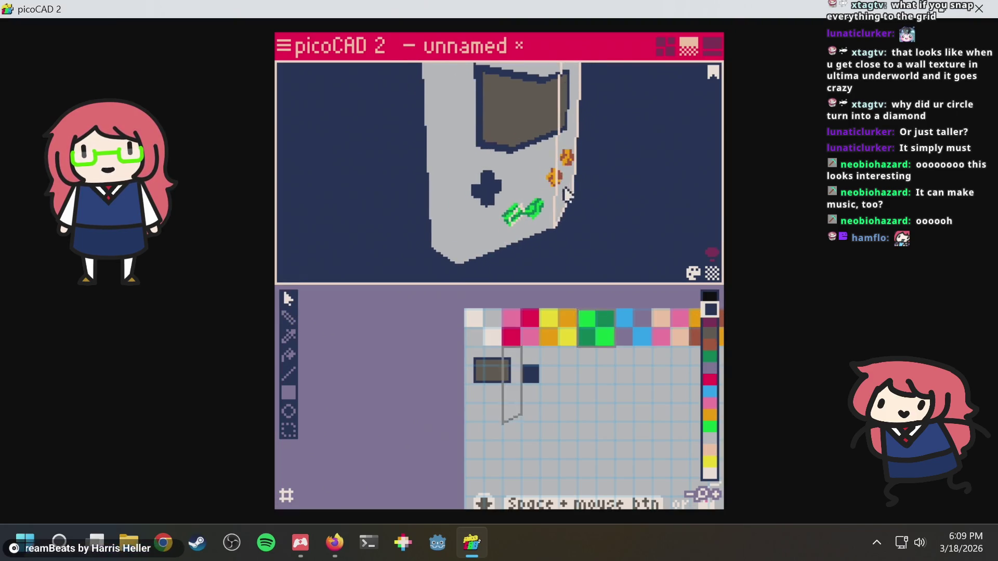
pyautogui.scroll(8, 512, 217)
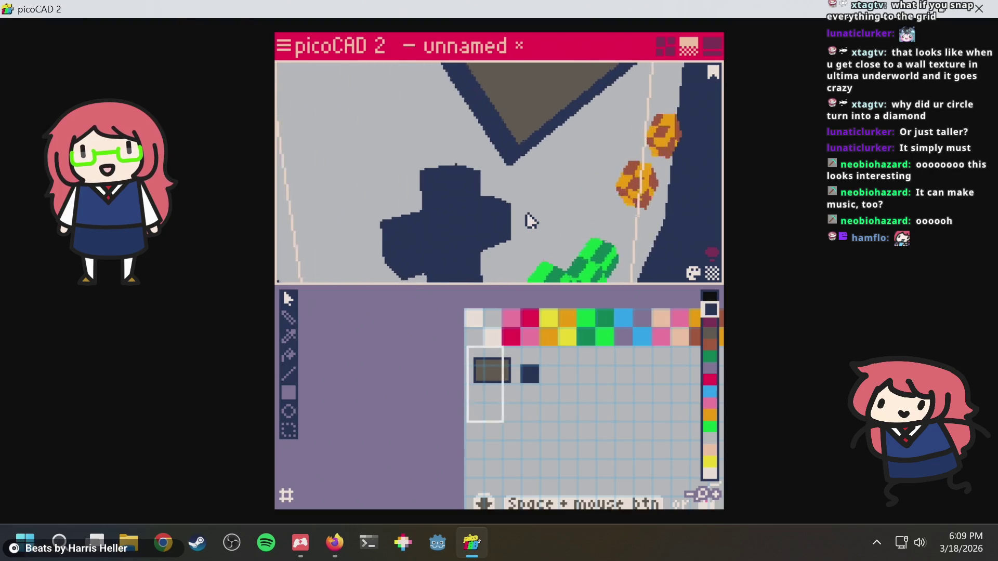
pyautogui.moveTo(549, 179)
pyautogui.mouseDown(button='right')
pyautogui.moveTo(528, 231)
pyautogui.moveTo(504, 232)
pyautogui.moveTo(525, 151)
pyautogui.mouseUp(button='right')
pyautogui.scroll(-5, 534, 105)
pyautogui.scroll(4, 535, 119)
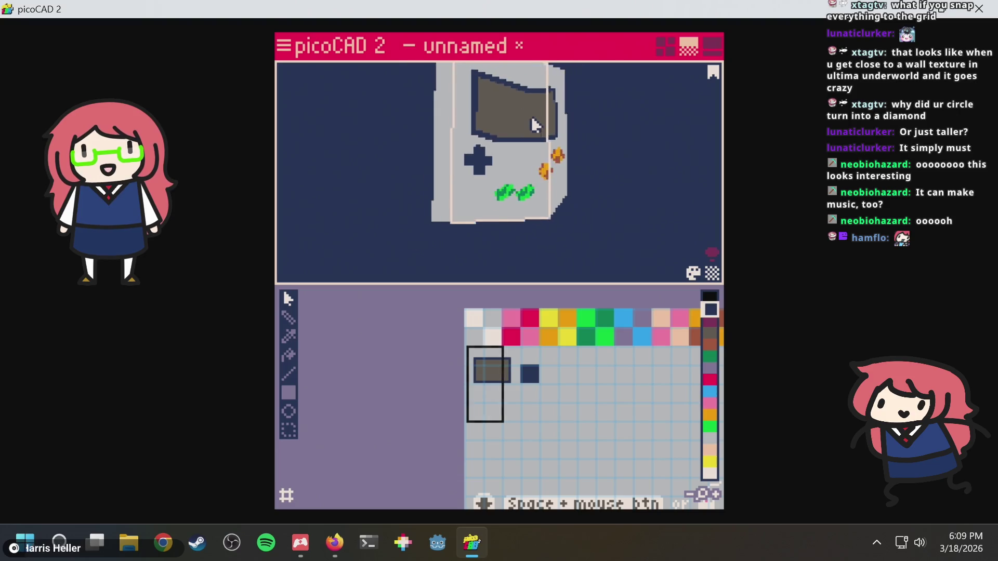
pyautogui.scroll(4, 518, 128)
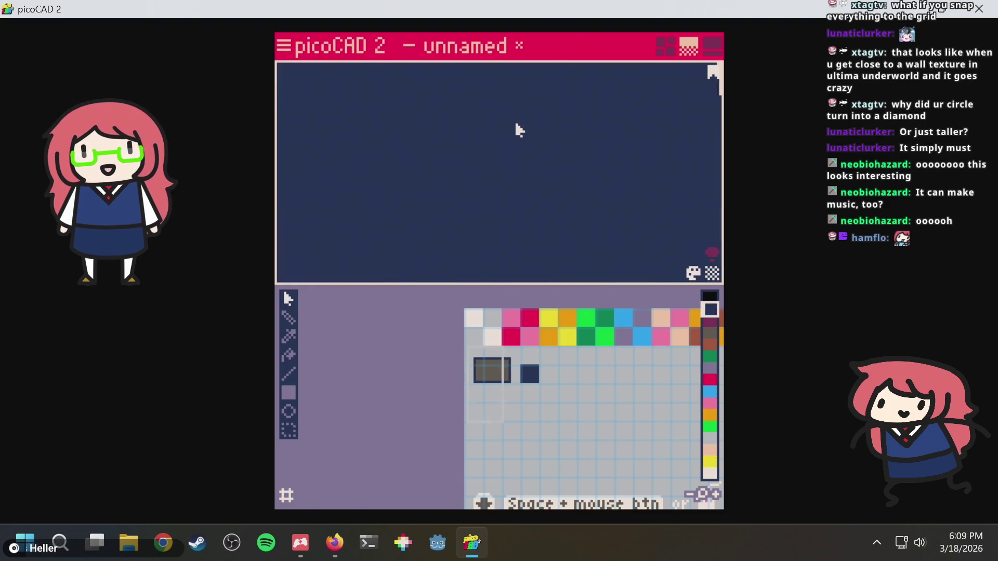
pyautogui.scroll(-4, 518, 129)
pyautogui.scroll(1, 518, 128)
pyautogui.scroll(3, 518, 129)
pyautogui.moveTo(518, 129)
pyautogui.mouseDown(button='right')
pyautogui.moveTo(475, 182)
pyautogui.moveTo(501, 106)
pyautogui.moveTo(581, 105)
pyautogui.moveTo(510, 197)
pyautogui.moveTo(519, 130)
pyautogui.moveTo(495, 229)
pyautogui.moveTo(499, 160)
pyautogui.moveTo(526, 63)
pyautogui.moveTo(514, 136)
pyautogui.moveTo(428, 149)
pyautogui.moveTo(389, 126)
pyautogui.moveTo(418, 194)
pyautogui.moveTo(478, 194)
pyautogui.moveTo(530, 133)
pyautogui.moveTo(548, 75)
pyautogui.moveTo(541, 33)
pyautogui.moveTo(491, 128)
pyautogui.moveTo(523, 93)
pyautogui.moveTo(517, 104)
pyautogui.moveTo(521, 74)
pyautogui.mouseUp(button='right')
pyautogui.scroll(-3, 520, 130)
pyautogui.scroll(5, 499, 164)
pyautogui.scroll(-5, 523, 162)
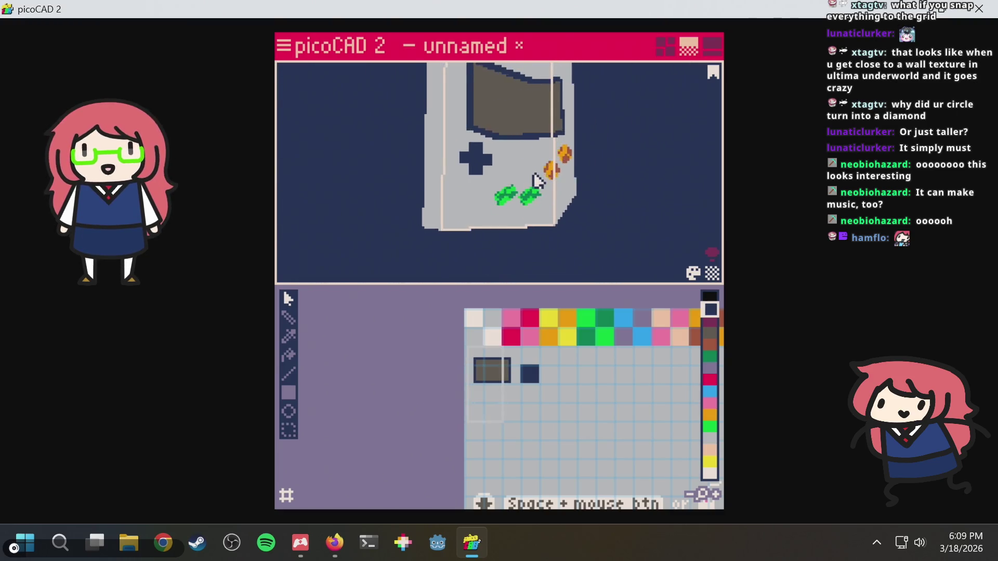
# Select the green select and start button faces and shift their mapping down onto the dark square.
pyautogui.scroll(5, 535, 213)
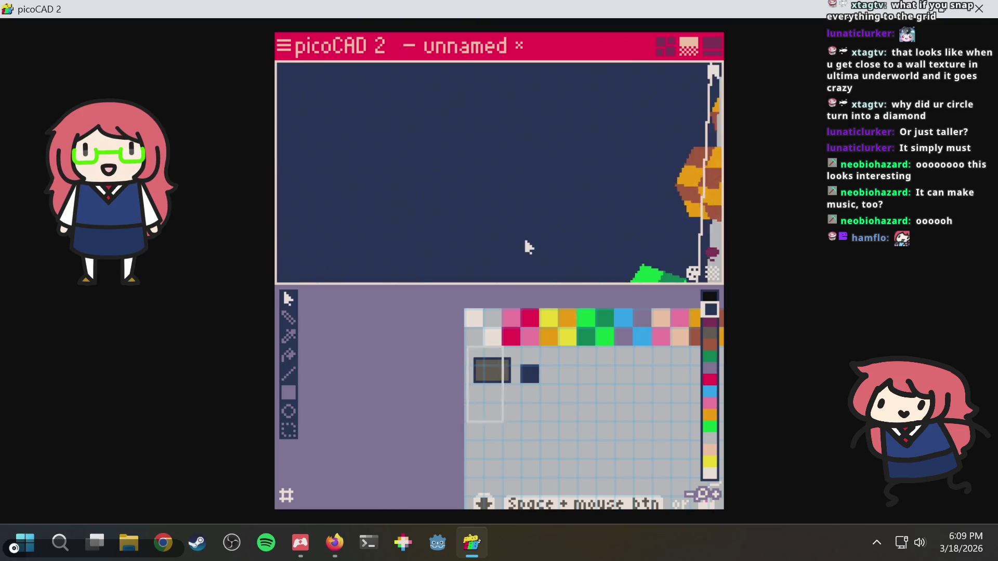
pyautogui.scroll(-4, 535, 221)
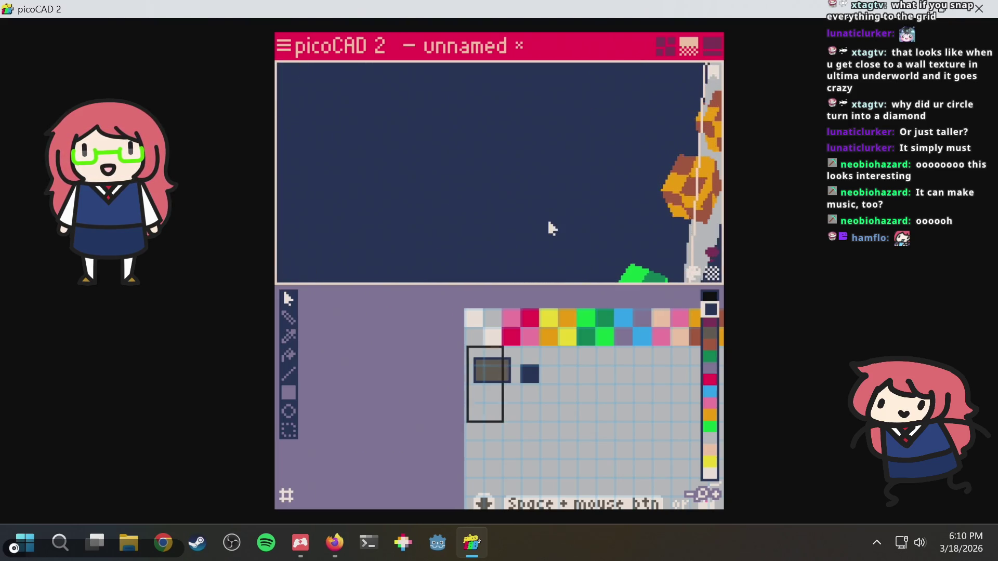
pyautogui.scroll(2, 535, 201)
pyautogui.scroll(-3, 535, 201)
pyautogui.scroll(3, 535, 201)
pyautogui.click(520, 227)
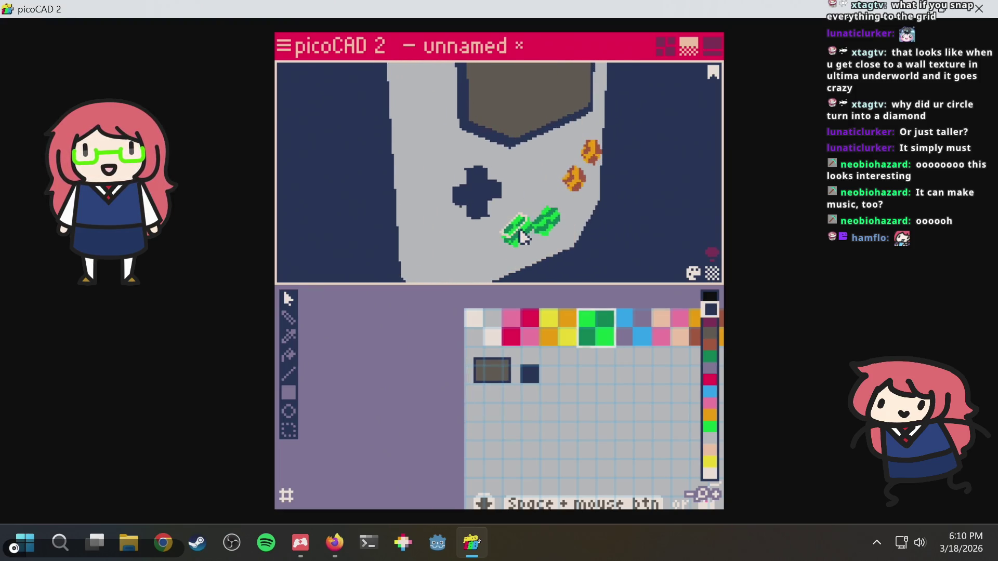
pyautogui.scroll(2, 527, 247)
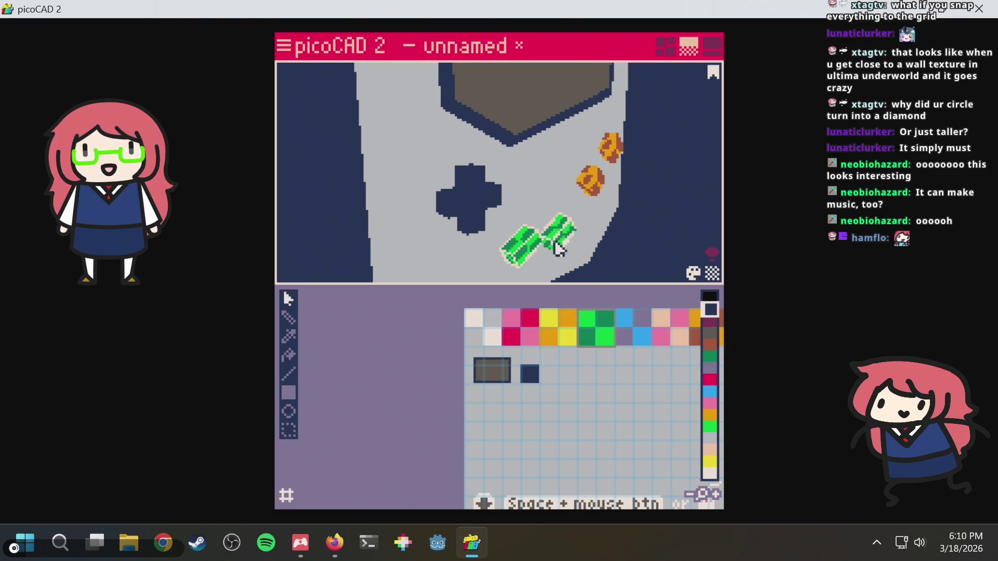
pyautogui.moveTo(576, 228)
pyautogui.mouseDown(button='middle')
pyautogui.moveTo(534, 223)
pyautogui.moveTo(423, 262)
pyautogui.mouseUp(button='middle')
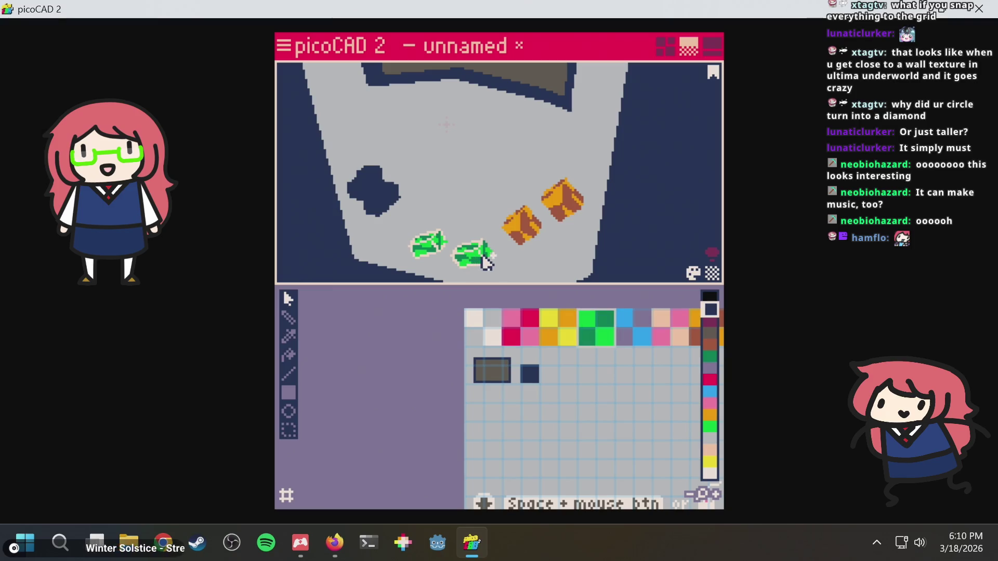
pyautogui.moveTo(615, 226)
pyautogui.mouseDown(button='middle')
pyautogui.moveTo(638, 210)
pyautogui.moveTo(664, 112)
pyautogui.mouseUp(button='middle')
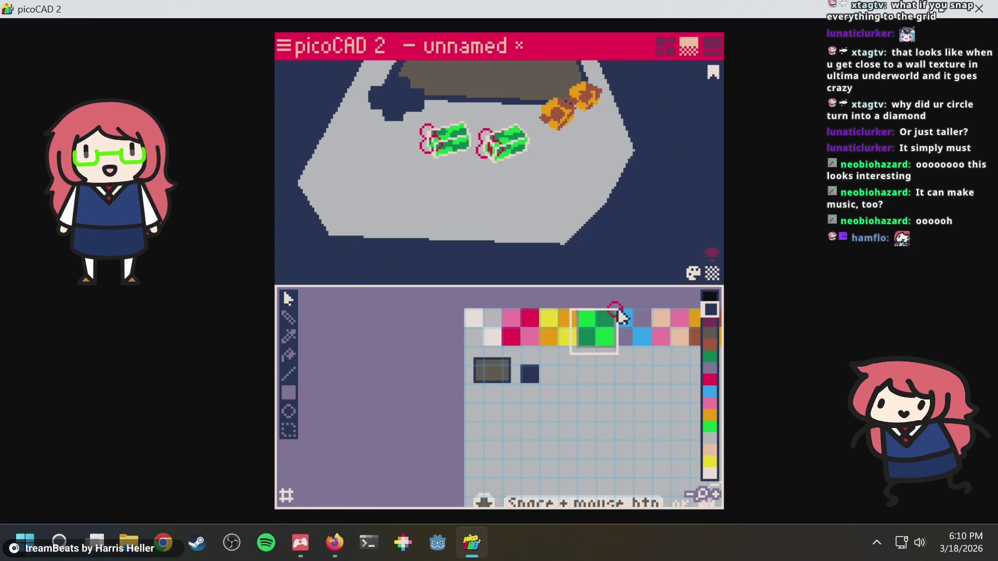
pyautogui.press('Down')
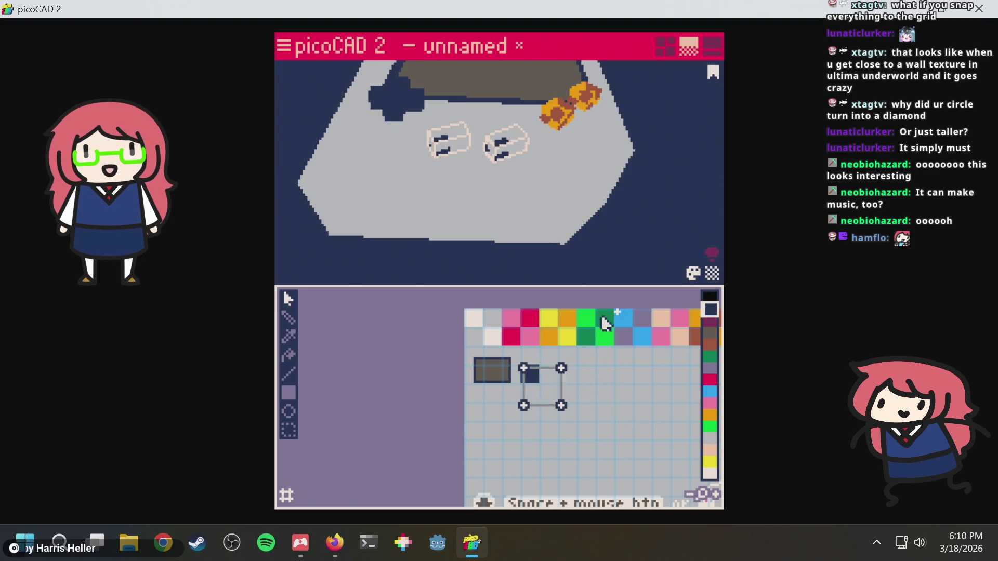
# Shrink the buttons' mapping into a square inside the navy area, raising its bottom and sliding its right corners left.
pyautogui.scroll(6, 554, 398)
pyautogui.scroll(-3, 577, 410)
pyautogui.moveTo(634, 421); pyautogui.dragTo(412, 485)
pyautogui.moveTo(450, 446); pyautogui.dragTo(450, 349)
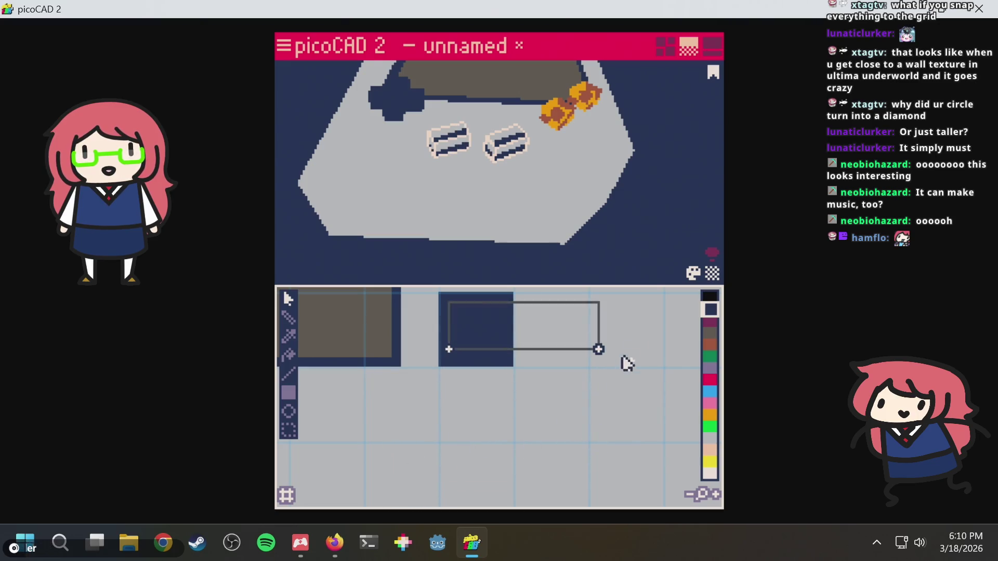
pyautogui.moveTo(604, 325); pyautogui.dragTo(581, 291)
pyautogui.press('Left')
pyautogui.press('Left')
pyautogui.press('Left')
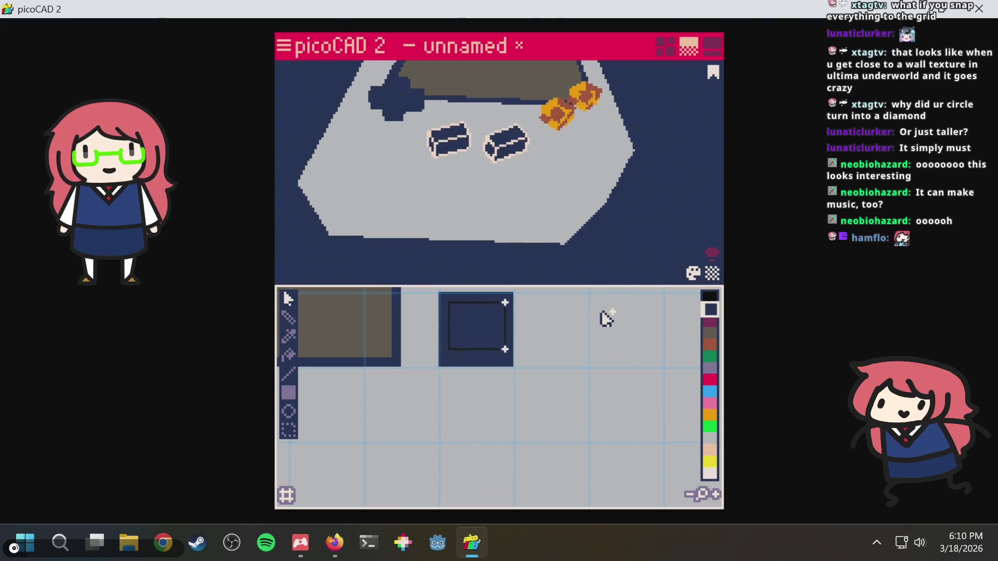
pyautogui.moveTo(629, 261)
pyautogui.mouseDown(button='right')
pyautogui.moveTo(653, 196)
pyautogui.moveTo(626, 168)
pyautogui.moveTo(601, 236)
pyautogui.moveTo(503, 275)
pyautogui.moveTo(585, 280)
pyautogui.moveTo(579, 226)
pyautogui.mouseUp(button='right')
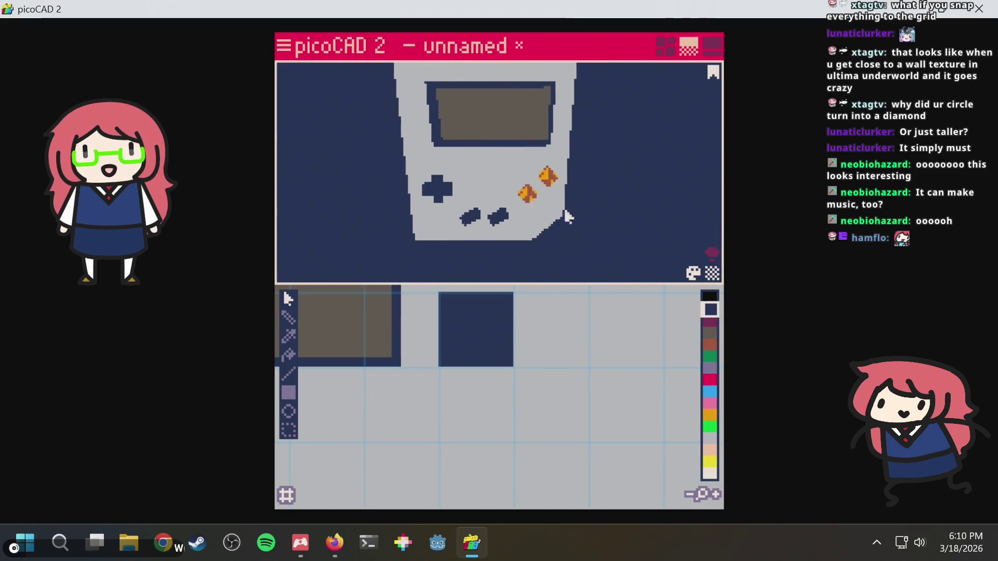
pyautogui.scroll(5, 527, 193)
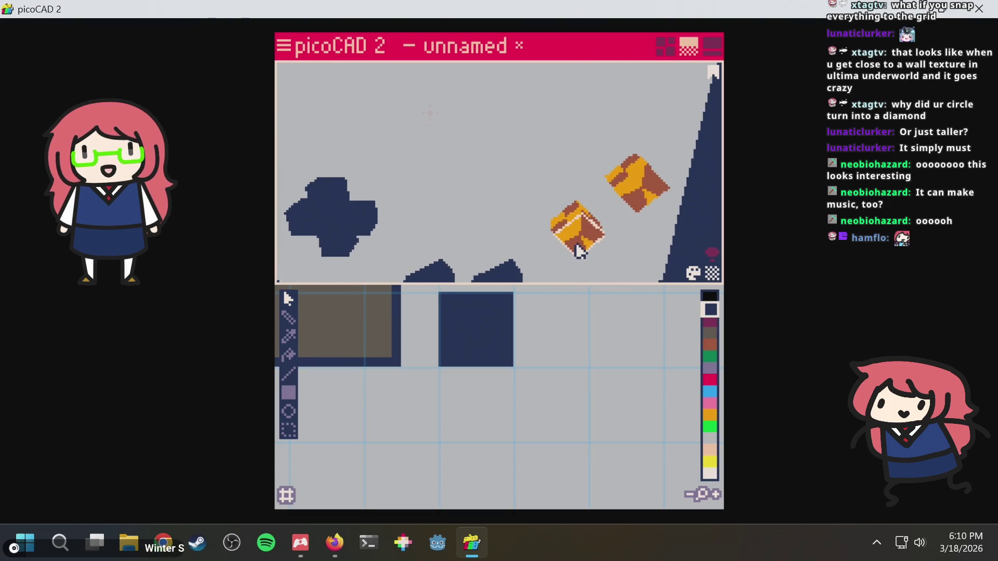
# Orbit until both orange buttons are seen together, then zoom the texture panel out to the full sheet.
pyautogui.moveTo(570, 237)
pyautogui.mouseDown(button='right')
pyautogui.moveTo(583, 234)
pyautogui.moveTo(568, 236)
pyautogui.moveTo(603, 195)
pyautogui.moveTo(606, 176)
pyautogui.mouseUp(button='right')
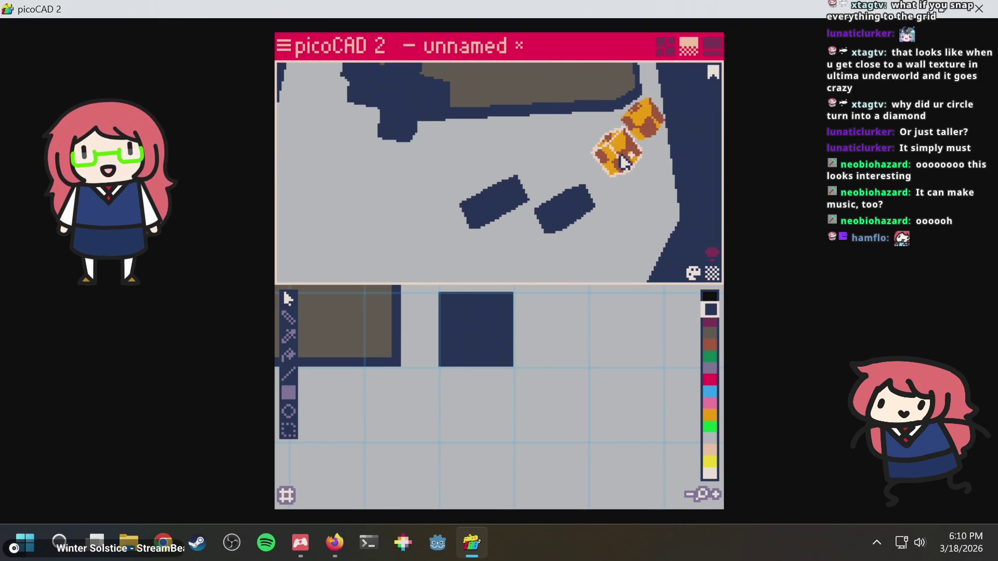
pyautogui.moveTo(690, 151)
pyautogui.mouseDown(button='right')
pyautogui.moveTo(572, 235)
pyautogui.moveTo(563, 235)
pyautogui.moveTo(572, 170)
pyautogui.moveTo(465, 143)
pyautogui.mouseUp(button='right')
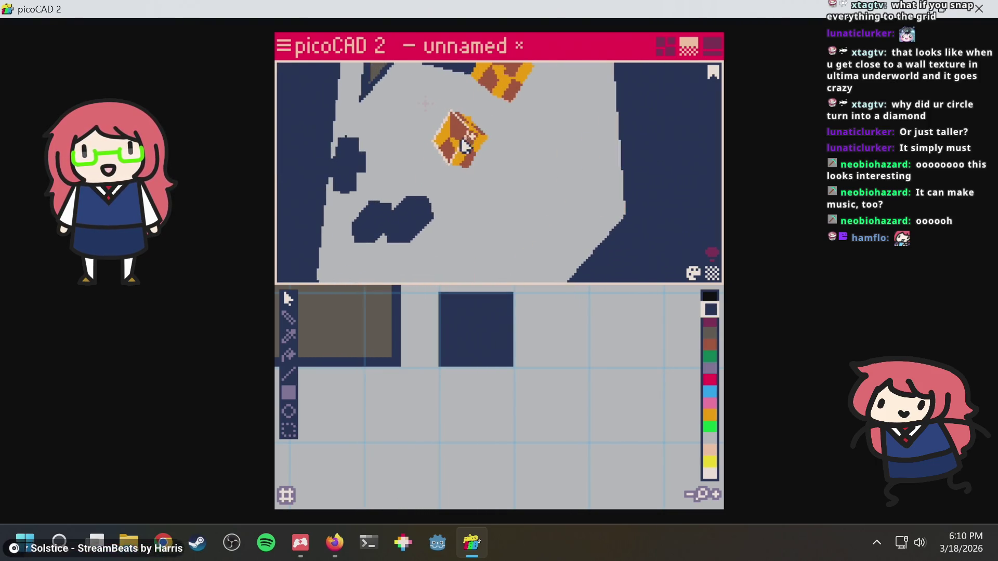
pyautogui.moveTo(635, 161)
pyautogui.mouseDown(button='right')
pyautogui.moveTo(666, 159)
pyautogui.moveTo(507, 156)
pyautogui.moveTo(613, 192)
pyautogui.moveTo(700, 151)
pyautogui.moveTo(713, 171)
pyautogui.mouseUp(button='right')
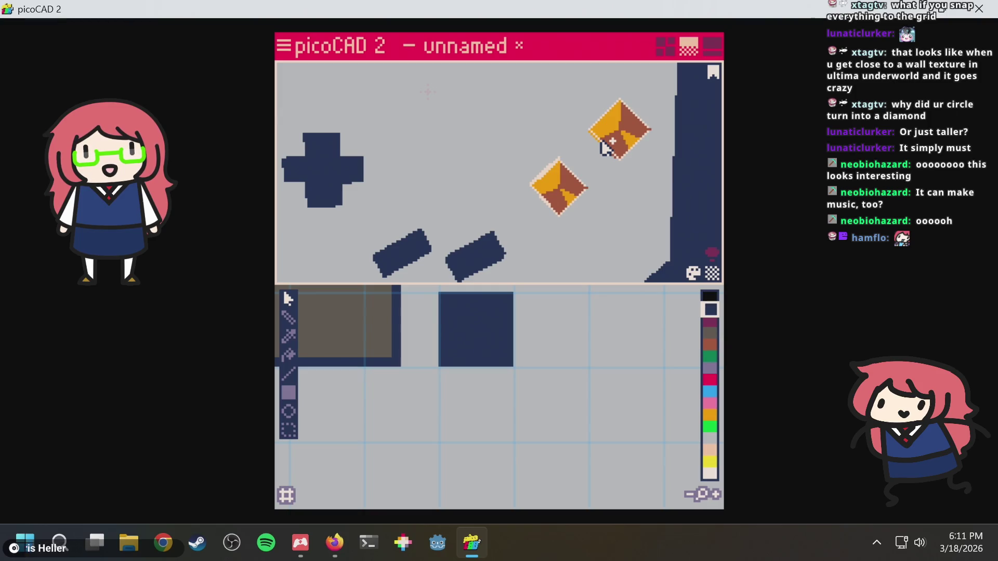
pyautogui.moveTo(604, 140); pyautogui.dragTo(630, 179, button='right')
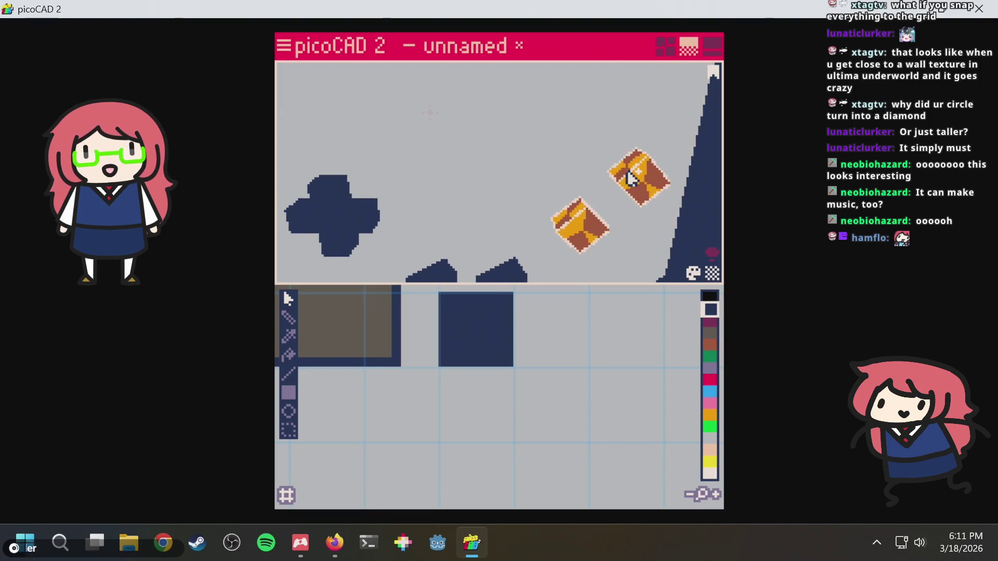
pyautogui.press('Tab')
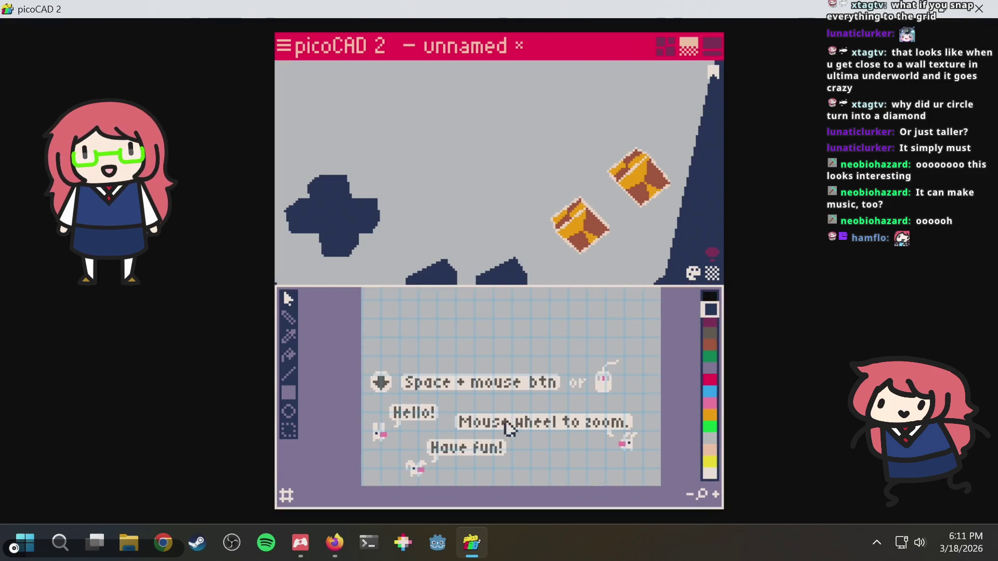
# Move the orange buttons' texture mapping across the sheet onto the colour swatches.
pyautogui.scroll(2, 478, 433)
pyautogui.scroll(-2, 478, 418)
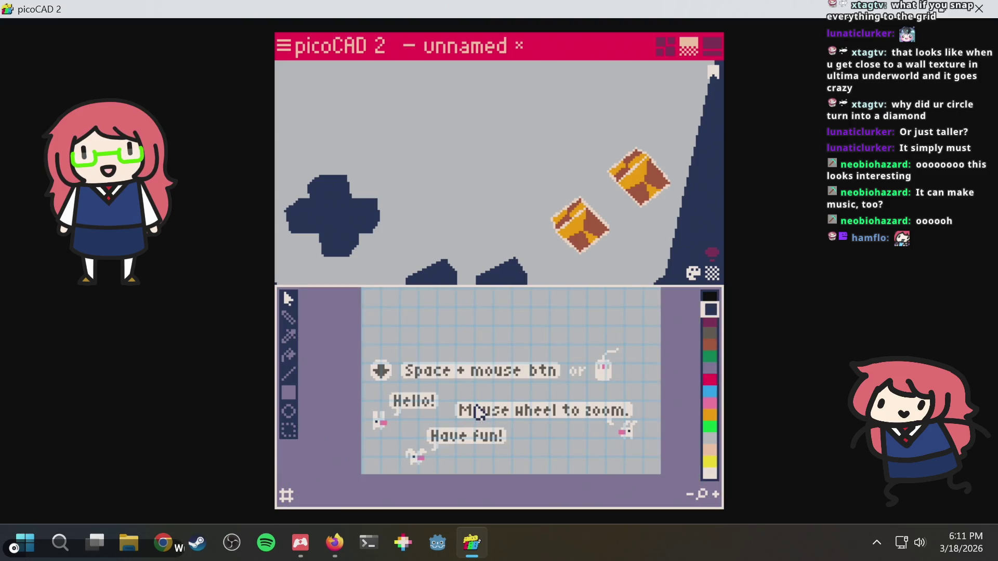
pyautogui.scroll(2, 409, 430)
pyautogui.scroll(-2, 383, 439)
pyautogui.moveTo(470, 378); pyautogui.dragTo(482, 436)
pyautogui.moveTo(483, 356)
pyautogui.mouseDown()
pyautogui.moveTo(461, 454)
pyautogui.moveTo(476, 440)
pyautogui.mouseUp()
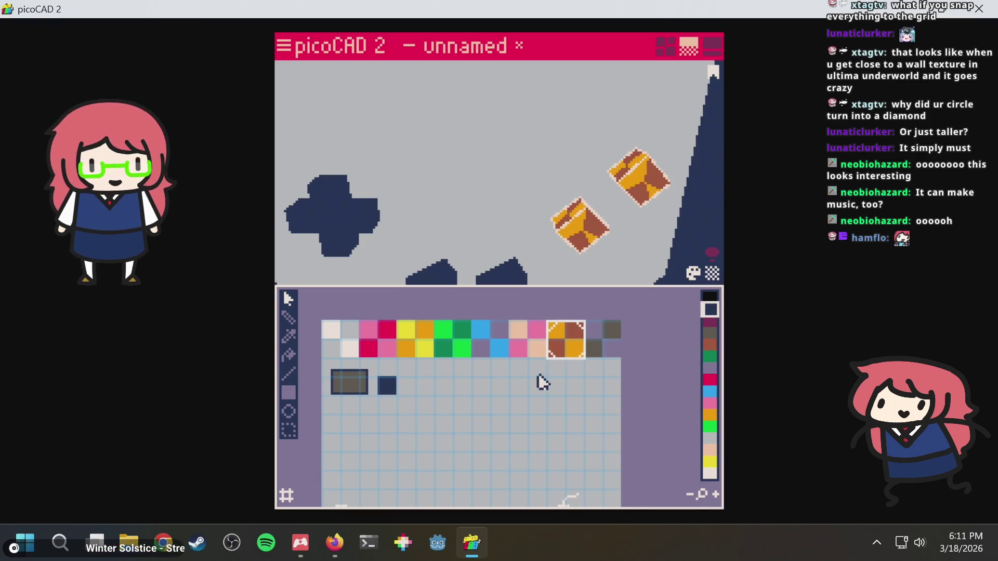
pyautogui.press('Left')
pyautogui.press('Left')
pyautogui.press('Left')
pyautogui.press('Left')
pyautogui.press('Left')
pyautogui.press('Left')
pyautogui.press('Down')
pyautogui.press('Down')
# Shrink the buttons' mapping by shifting its right corners left and its bottom corners up.
pyautogui.scroll(3, 419, 378)
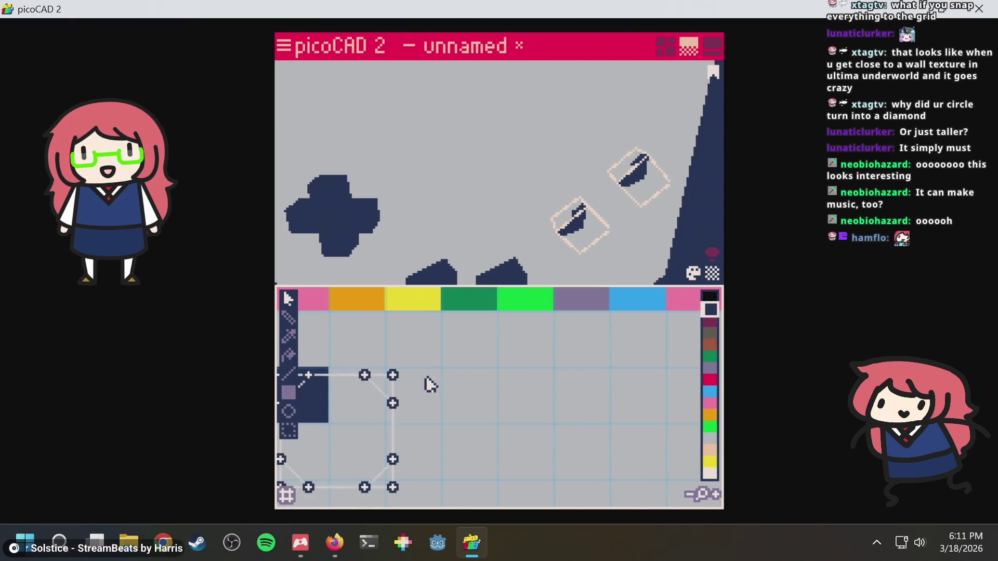
pyautogui.moveTo(430, 384); pyautogui.dragTo(525, 377, button='middle')
pyautogui.moveTo(510, 335)
pyautogui.mouseDown()
pyautogui.moveTo(458, 494)
pyautogui.moveTo(446, 494)
pyautogui.moveTo(507, 457)
pyautogui.moveTo(452, 491)
pyautogui.mouseUp()
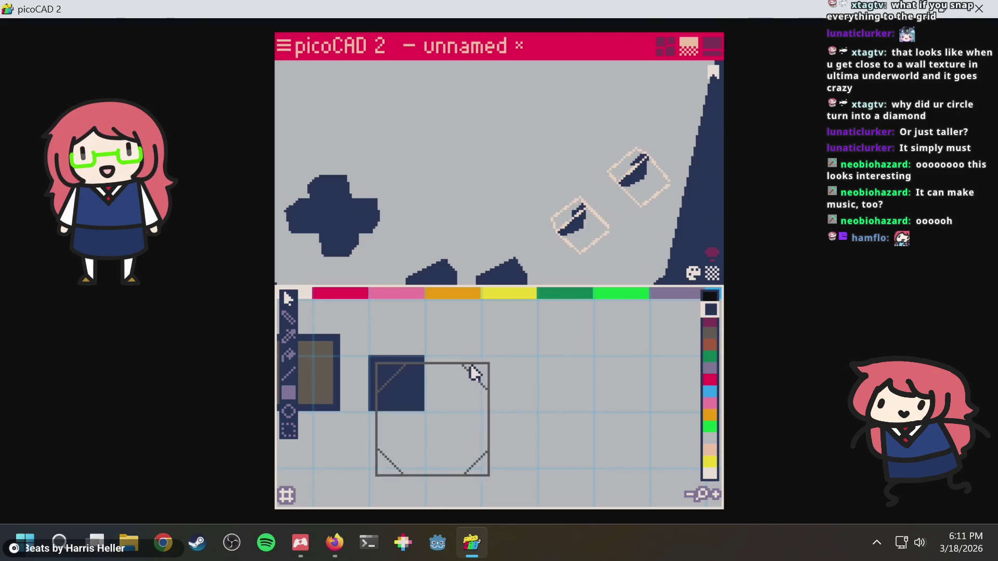
pyautogui.moveTo(498, 349); pyautogui.dragTo(452, 486)
pyautogui.press('Left')
pyautogui.press('Left')
pyautogui.press('Left')
pyautogui.moveTo(456, 437); pyautogui.dragTo(363, 491)
pyautogui.press('Up')
pyautogui.press('Up')
pyautogui.press('Up')
pyautogui.press('Up')
pyautogui.press('Up')
pyautogui.press('Up')
# Select the Game Boy's right side face, zoom out and orbit to a tilted angle.
pyautogui.click(570, 82)
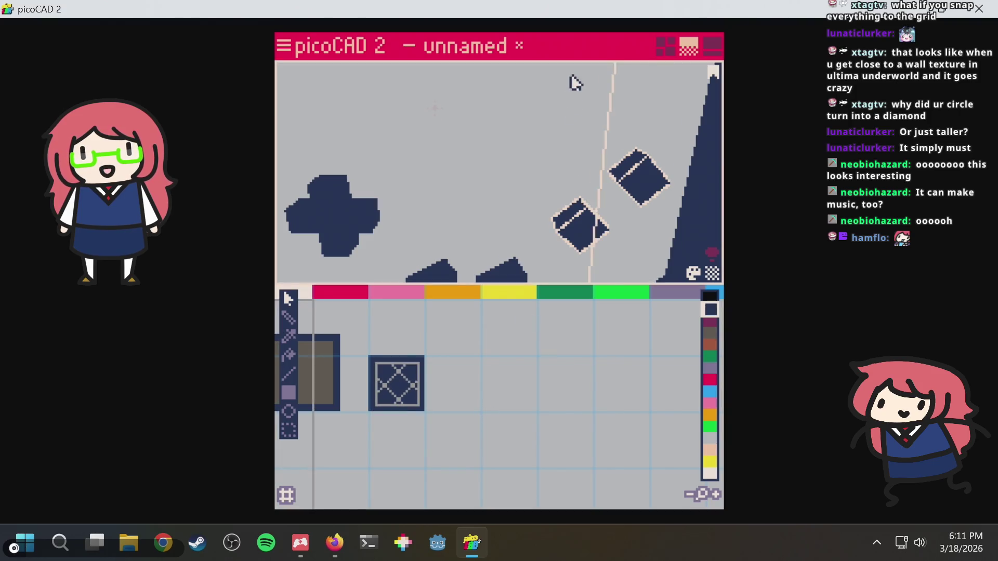
pyautogui.scroll(-5, 564, 120)
pyautogui.moveTo(543, 197)
pyautogui.mouseDown(button='right')
pyautogui.moveTo(591, 176)
pyautogui.moveTo(629, 206)
pyautogui.moveTo(605, 233)
pyautogui.moveTo(501, 240)
pyautogui.moveTo(474, 204)
pyautogui.mouseUp(button='right')
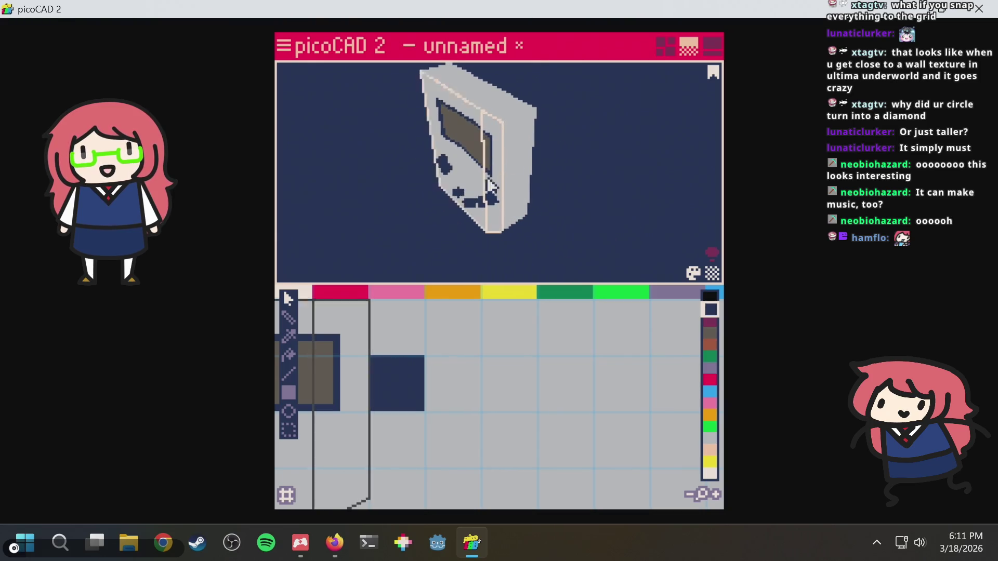
# Switch to the layout with the object overview and save the model.
pyautogui.moveTo(512, 74)
pyautogui.mouseDown(button='right')
pyautogui.moveTo(646, 116)
pyautogui.moveTo(659, 67)
pyautogui.mouseUp(button='right')
pyautogui.click(665, 46)
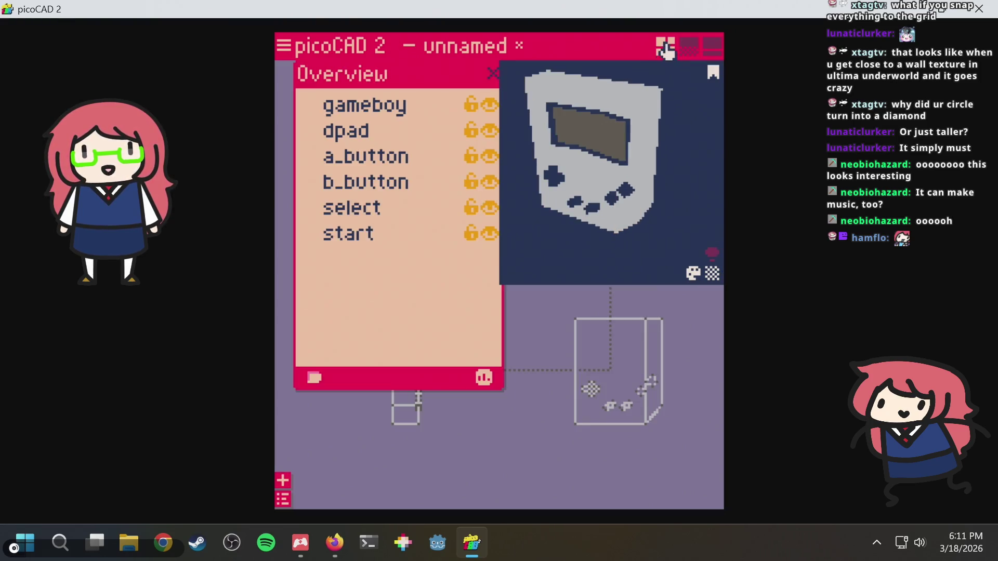
pyautogui.moveTo(561, 252)
pyautogui.mouseDown(button='right')
pyautogui.moveTo(667, 240)
pyautogui.moveTo(674, 232)
pyautogui.moveTo(588, 224)
pyautogui.moveTo(548, 230)
pyautogui.moveTo(569, 252)
pyautogui.moveTo(651, 240)
pyautogui.moveTo(678, 185)
pyautogui.moveTo(551, 250)
pyautogui.moveTo(606, 147)
pyautogui.moveTo(650, 172)
pyautogui.moveTo(634, 156)
pyautogui.moveTo(582, 145)
pyautogui.moveTo(528, 181)
pyautogui.moveTo(570, 229)
pyautogui.mouseUp(button='right')
pyautogui.hotkey('ctrl', 's')
# Orbit to an angled side view, deselect the gameboy object, and bring up the add-shape list.
pyautogui.moveTo(616, 219)
pyautogui.mouseDown()
pyautogui.moveTo(654, 178)
pyautogui.moveTo(671, 201)
pyautogui.moveTo(662, 216)
pyautogui.moveTo(641, 204)
pyautogui.moveTo(644, 185)
pyautogui.moveTo(609, 155)
pyautogui.moveTo(622, 200)
pyautogui.moveTo(613, 174)
pyautogui.moveTo(686, 160)
pyautogui.moveTo(674, 138)
pyautogui.moveTo(601, 151)
pyautogui.moveTo(631, 216)
pyautogui.moveTo(659, 188)
pyautogui.moveTo(681, 185)
pyautogui.moveTo(630, 153)
pyautogui.moveTo(686, 178)
pyautogui.moveTo(673, 135)
pyautogui.mouseUp()
pyautogui.scroll(3, 644, 185)
pyautogui.scroll(-5, 600, 152)
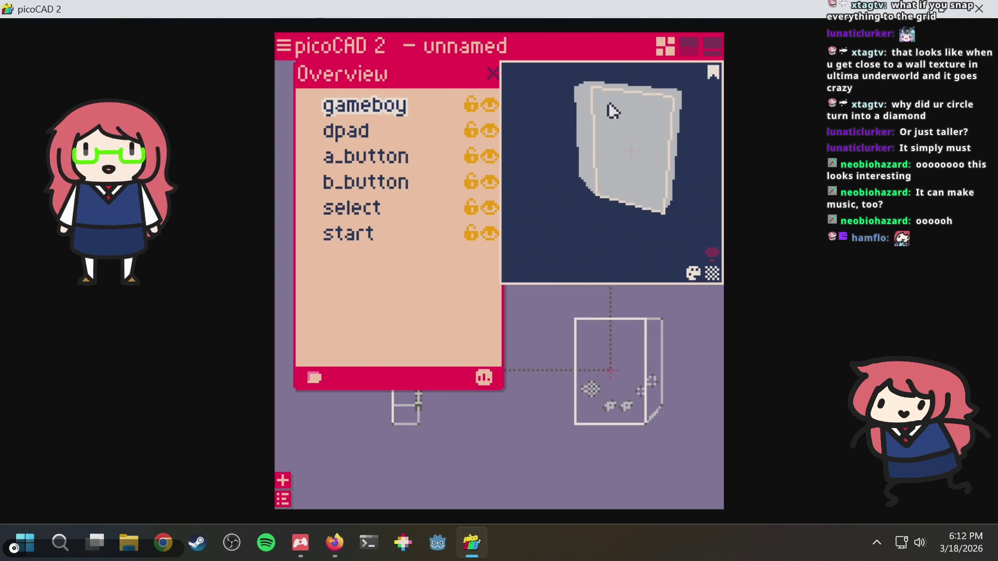
pyautogui.click(615, 126)
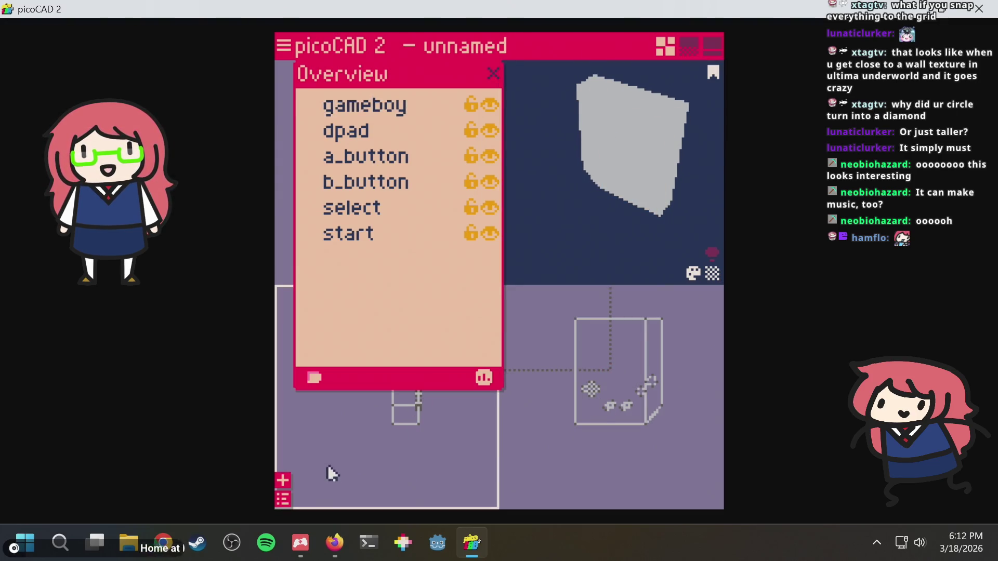
pyautogui.rightClick(544, 337)
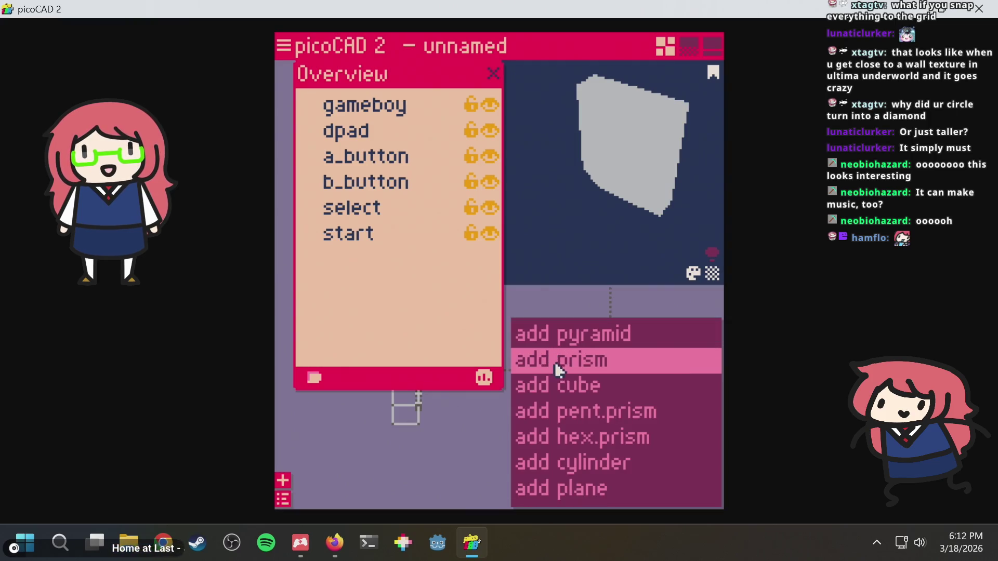
# Add a new cube, rename it 'cart', and lock the other objects.
pyautogui.click(563, 393)
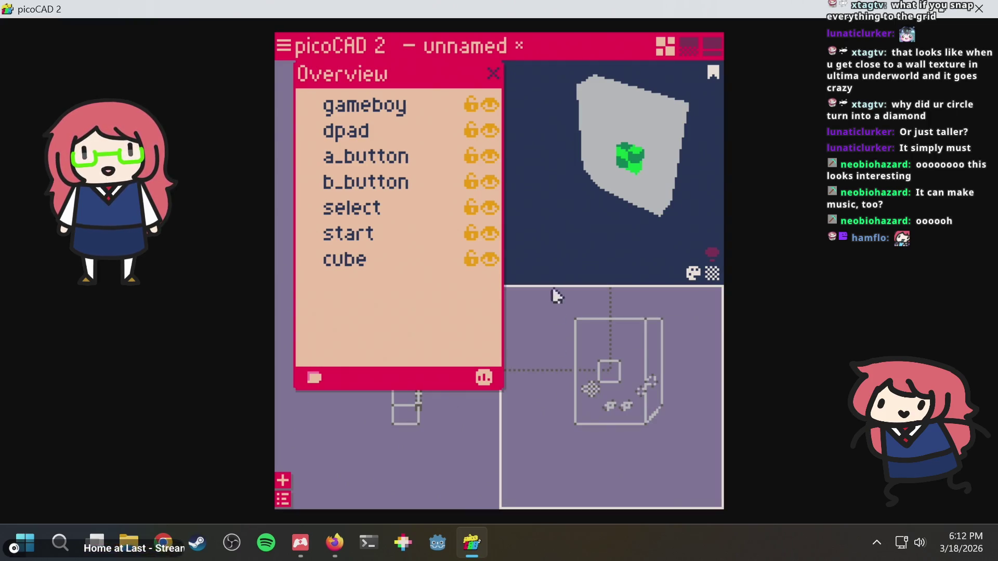
pyautogui.doubleClick(368, 269)
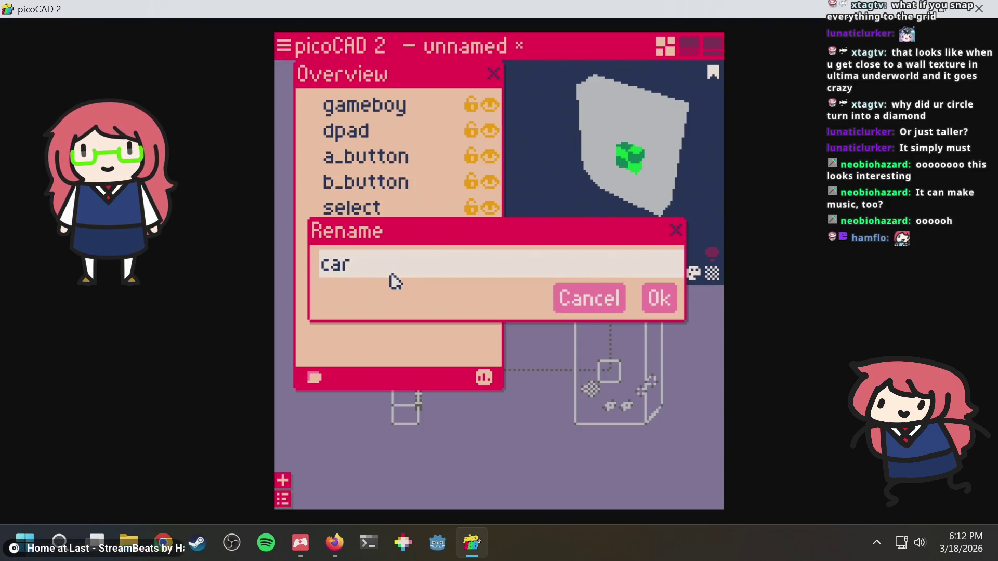
pyautogui.write('t')
pyautogui.press('Return')
pyautogui.moveTo(578, 383)
pyautogui.mouseDown(button='right')
pyautogui.moveTo(566, 385)
pyautogui.moveTo(572, 396)
pyautogui.mouseUp(button='right')
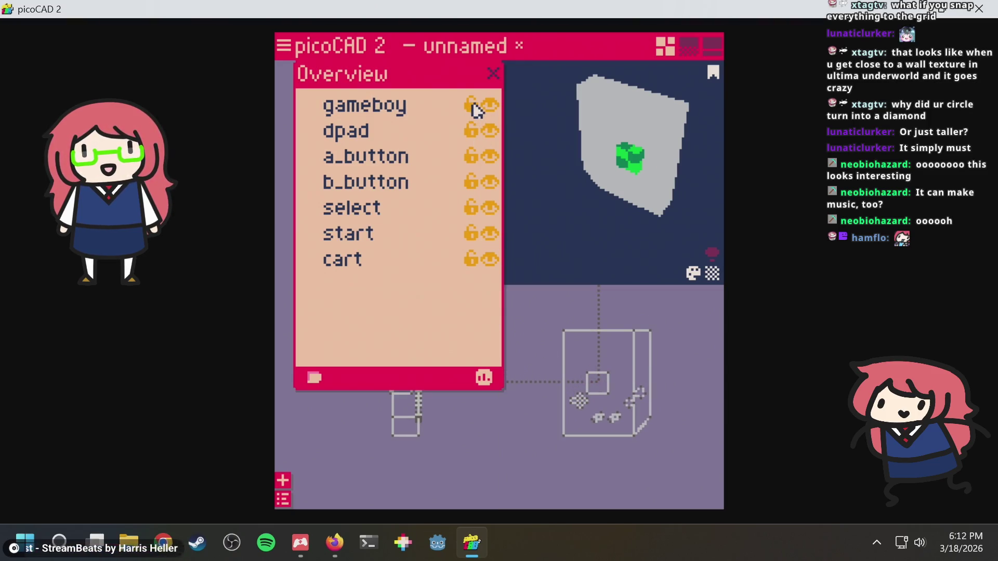
pyautogui.rightClick(475, 133)
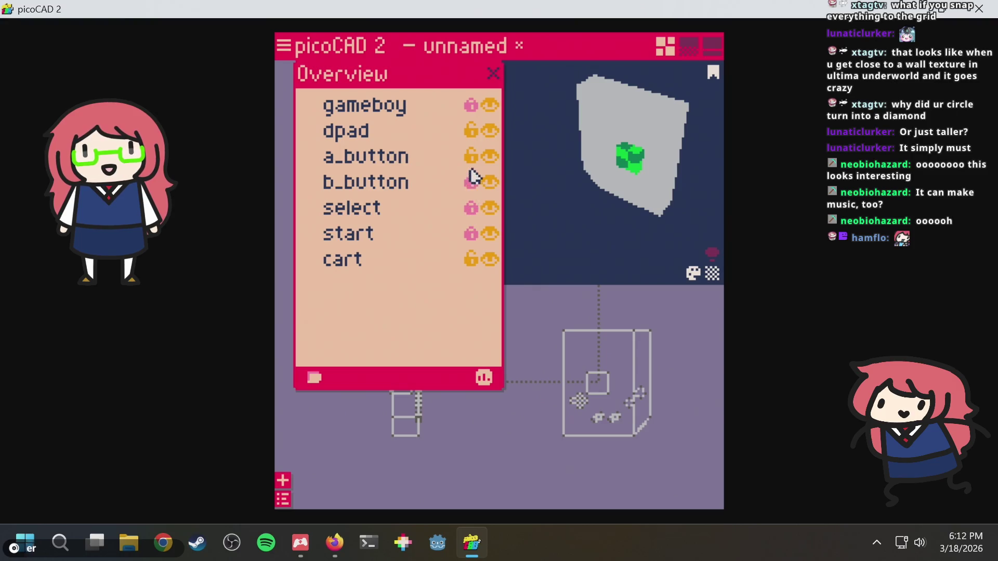
# Select the cart block and move it up toward the Game Boy's top.
pyautogui.click(597, 383)
pyautogui.press('Up')
pyautogui.press('Up')
pyautogui.press('Up')
pyautogui.press('Up')
pyautogui.press('Up')
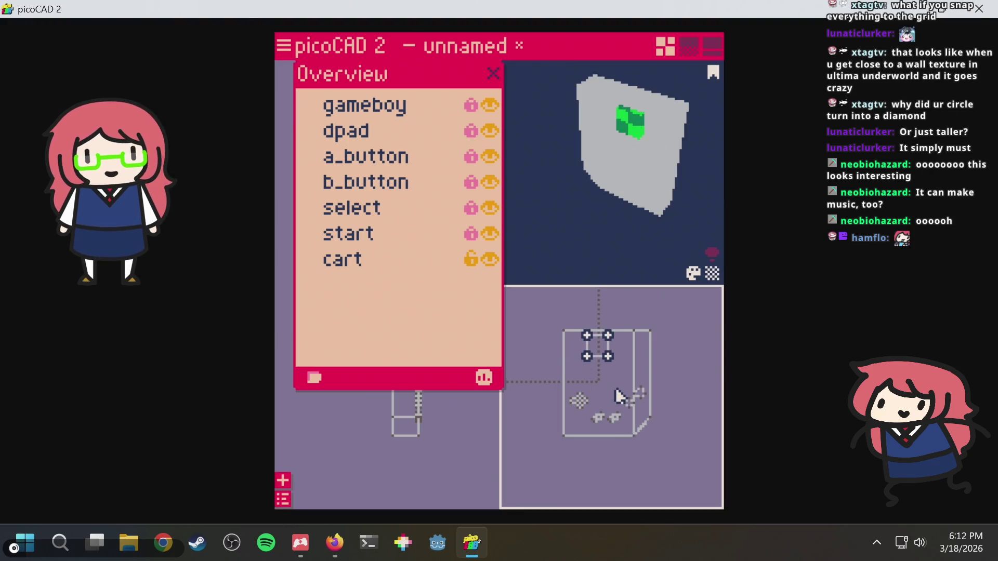
pyautogui.scroll(1, 615, 383)
pyautogui.scroll(3, 613, 350)
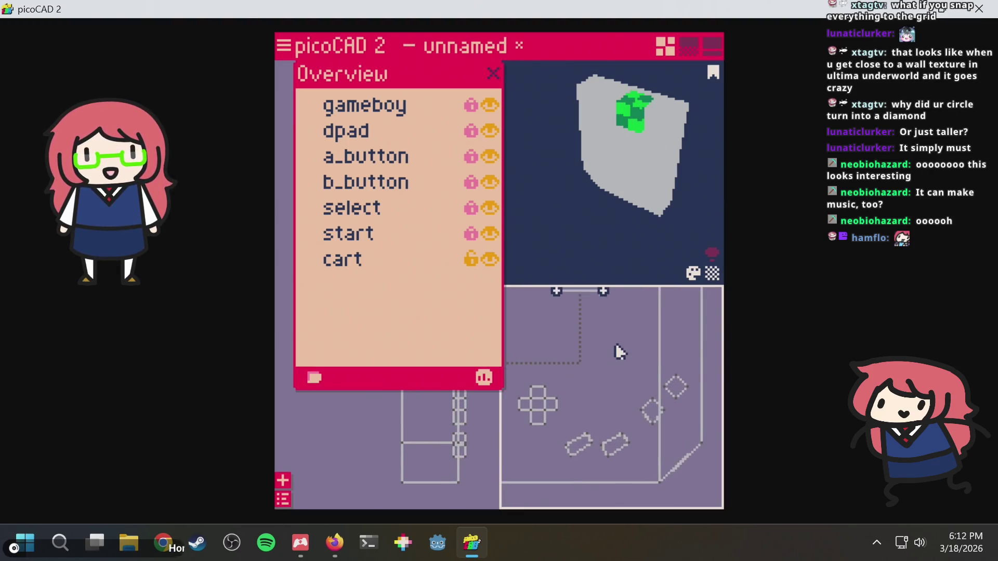
pyautogui.moveTo(553, 418); pyautogui.dragTo(572, 430, button='middle')
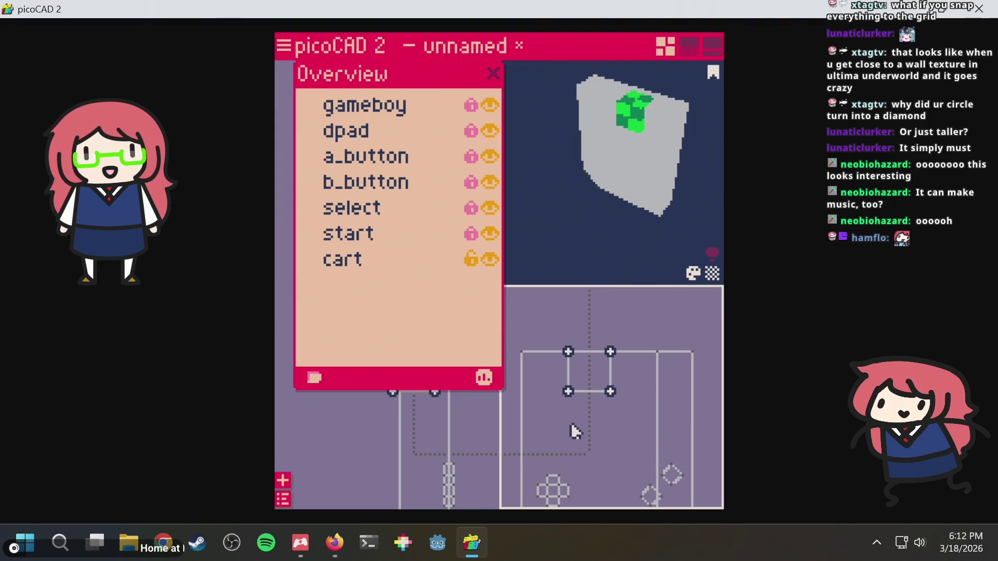
# Widen the cart by moving its right and left edges outward, and lower its bottom edge one step.
pyautogui.moveTo(597, 312); pyautogui.dragTo(650, 400)
pyautogui.press('Right')
pyautogui.press('Right')
pyautogui.press('Right')
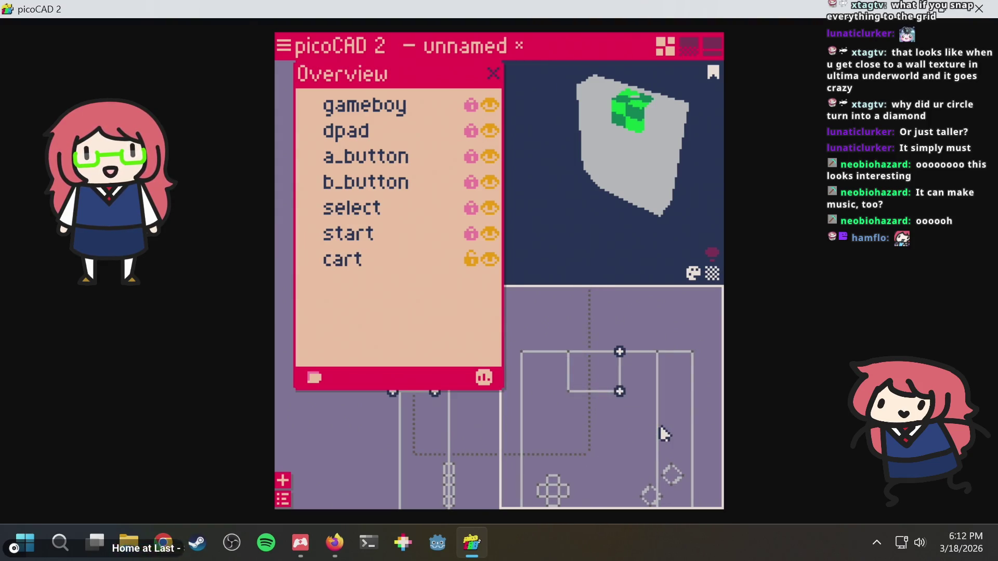
pyautogui.moveTo(547, 339); pyautogui.dragTo(588, 397)
pyautogui.press('Left')
pyautogui.press('Left')
pyautogui.press('Right')
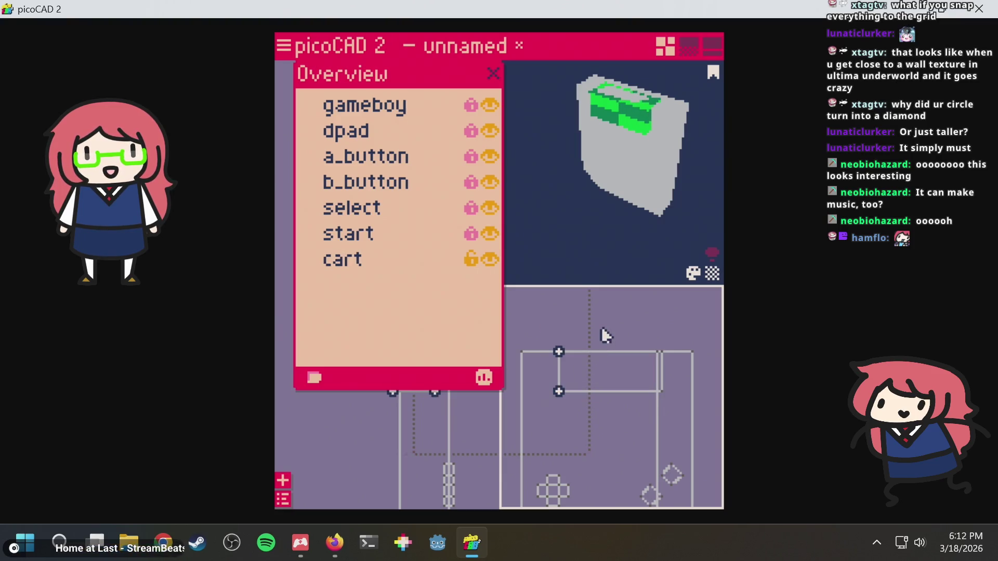
pyautogui.moveTo(545, 383); pyautogui.dragTo(695, 421)
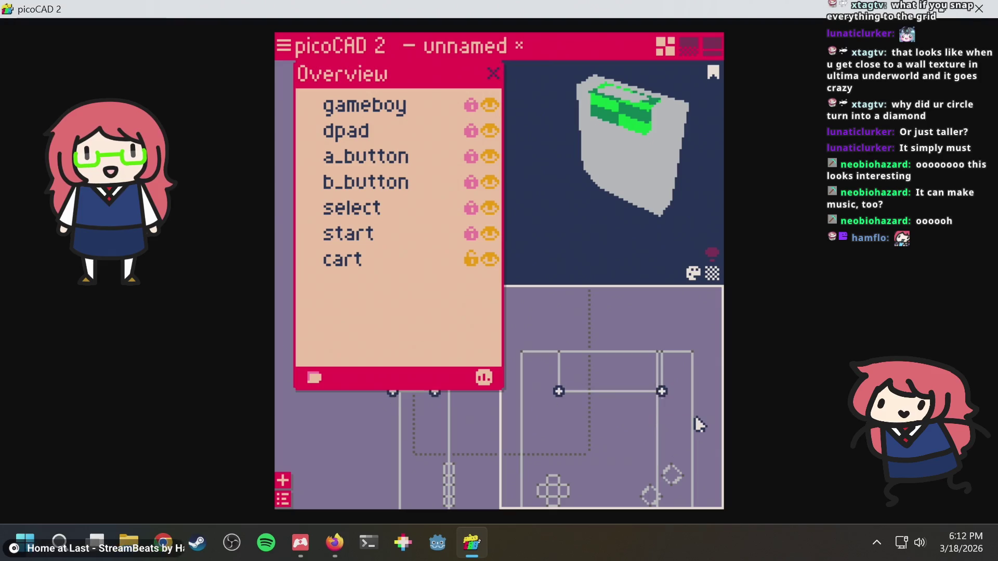
pyautogui.press('Down')
pyautogui.press('Down')
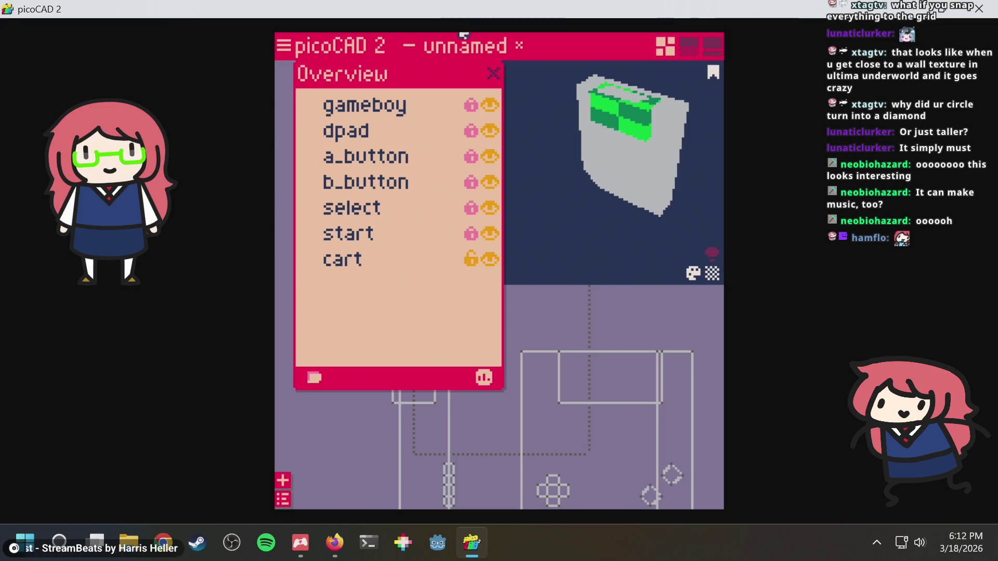
pyautogui.click(487, 69)
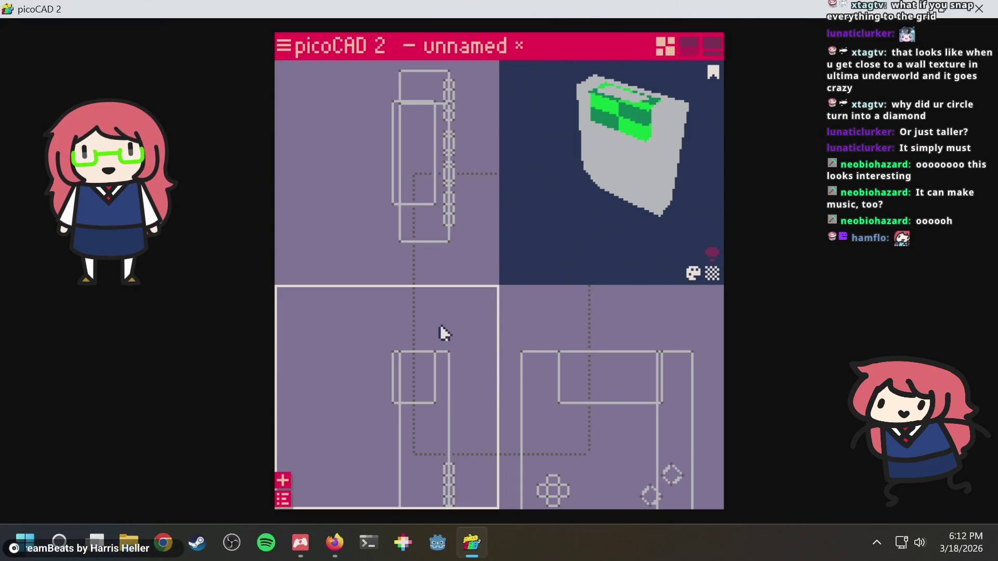
# In vertex mode, select the cart's corner vertex and snap it to the grid.
pyautogui.moveTo(684, 127)
pyautogui.mouseDown()
pyautogui.moveTo(659, 172)
pyautogui.moveTo(670, 123)
pyautogui.moveTo(596, 163)
pyautogui.moveTo(728, 114)
pyautogui.moveTo(703, 127)
pyautogui.moveTo(661, 221)
pyautogui.mouseUp()
pyautogui.click(395, 413)
pyautogui.scroll(1, 437, 370)
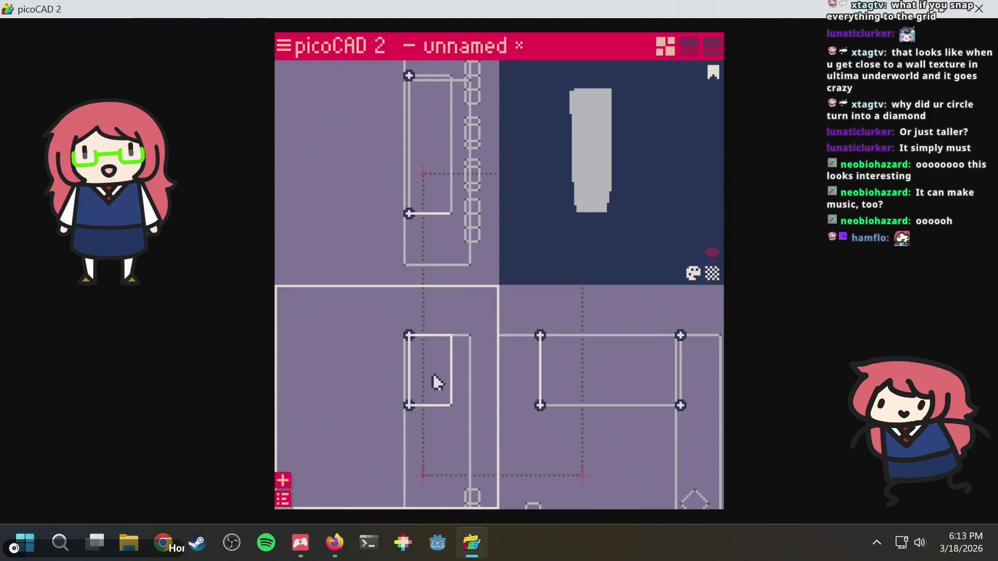
pyautogui.scroll(1, 432, 373)
pyautogui.click(413, 408)
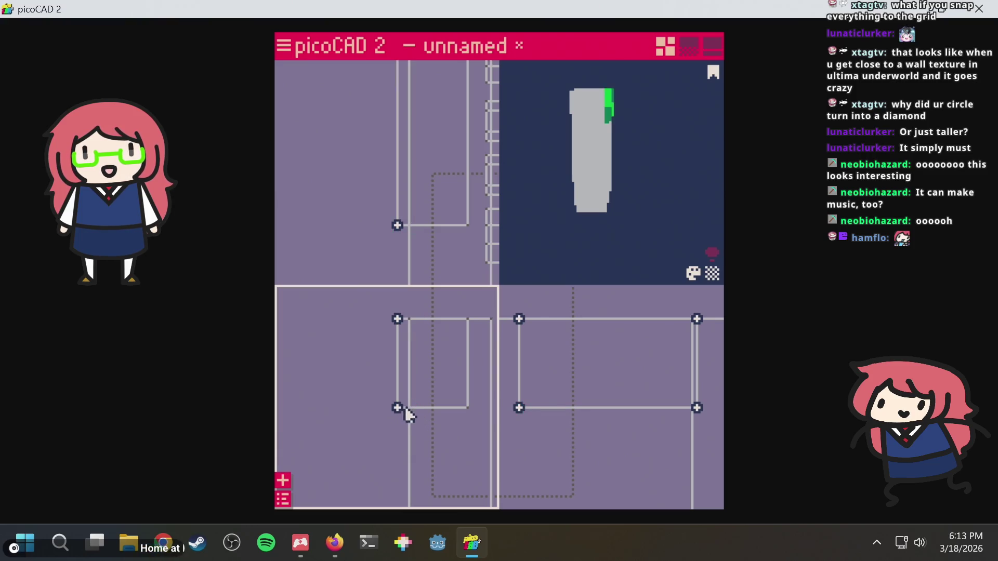
pyautogui.click(413, 408)
pyautogui.rightClick(414, 408)
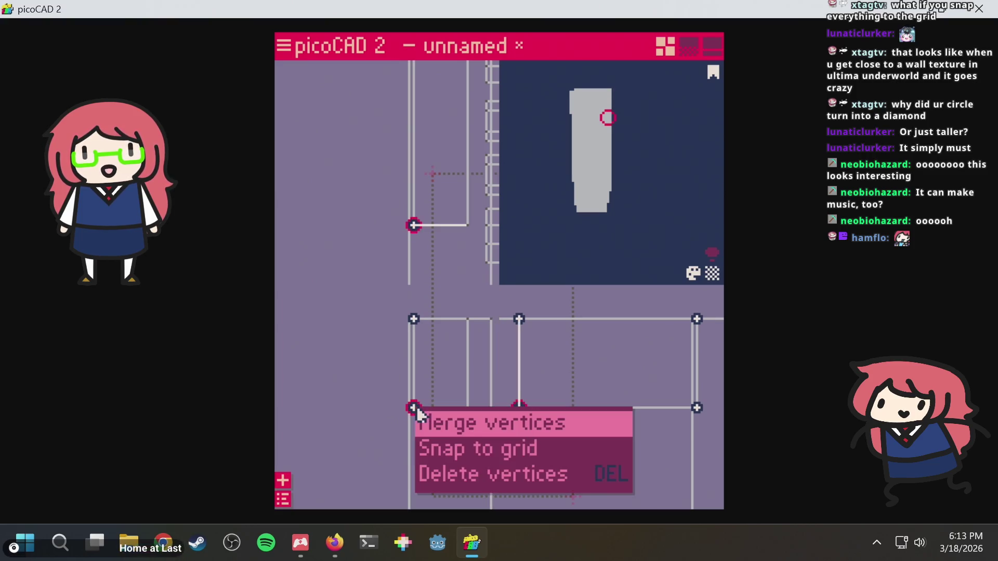
pyautogui.click(444, 455)
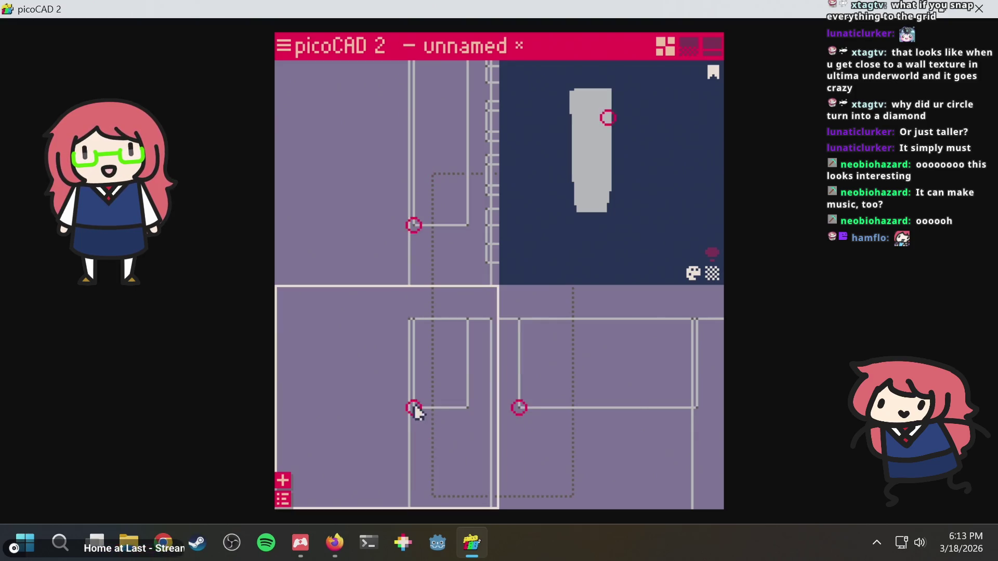
# Try dragging the cart's corner vertex, then undo the move.
pyautogui.scroll(-3, 416, 401)
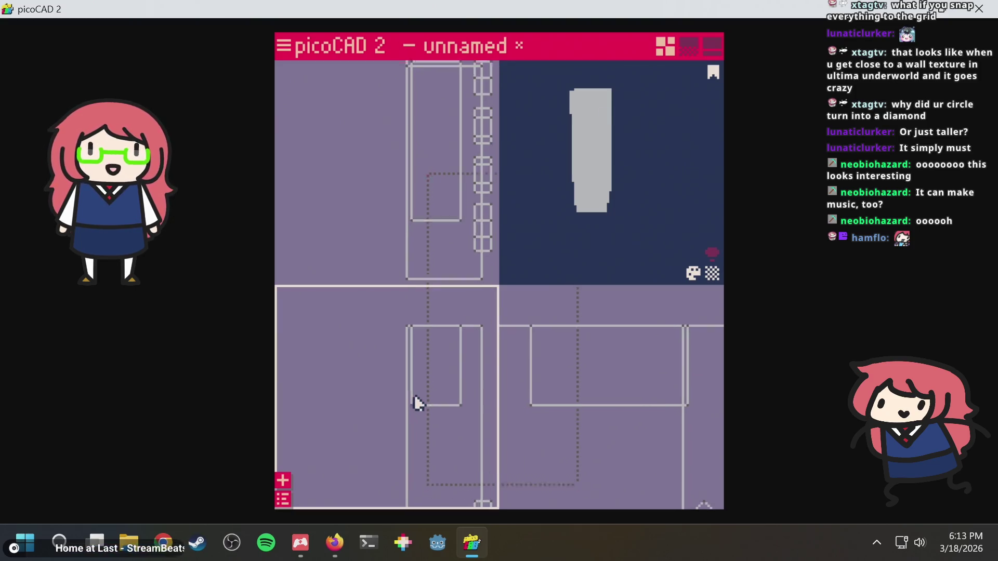
pyautogui.scroll(-3, 417, 397)
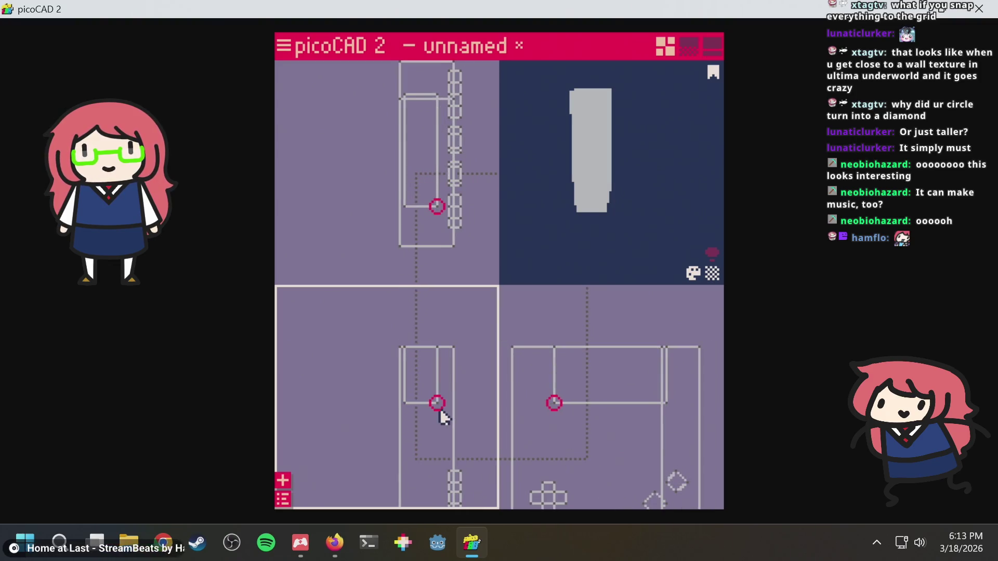
pyautogui.scroll(5, 432, 396)
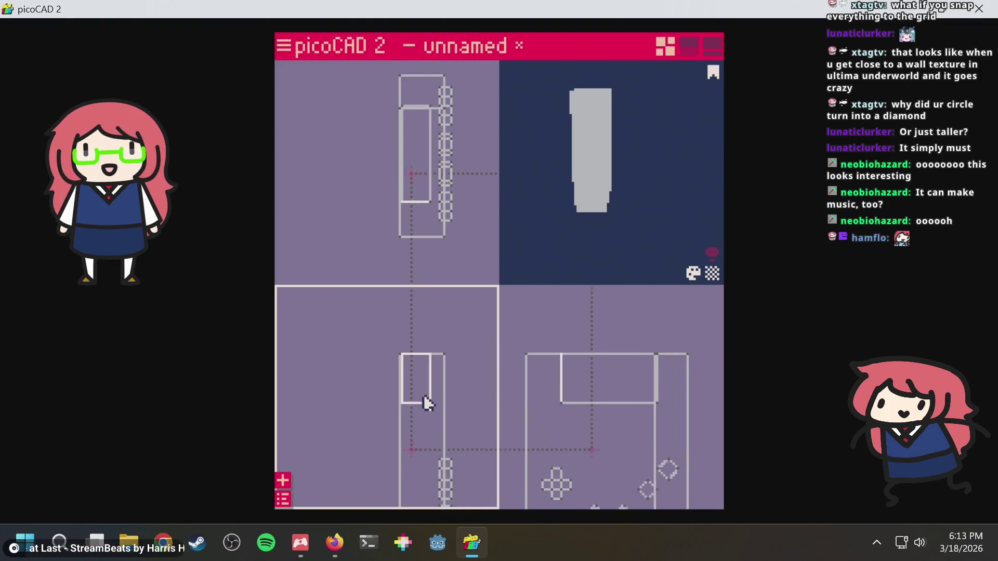
pyautogui.scroll(1, 415, 395)
pyautogui.click(413, 408)
pyautogui.moveTo(411, 418)
pyautogui.mouseDown()
pyautogui.moveTo(443, 325)
pyautogui.moveTo(428, 339)
pyautogui.moveTo(401, 334)
pyautogui.moveTo(436, 419)
pyautogui.mouseUp()
pyautogui.hotkey('ctrl', 'z')
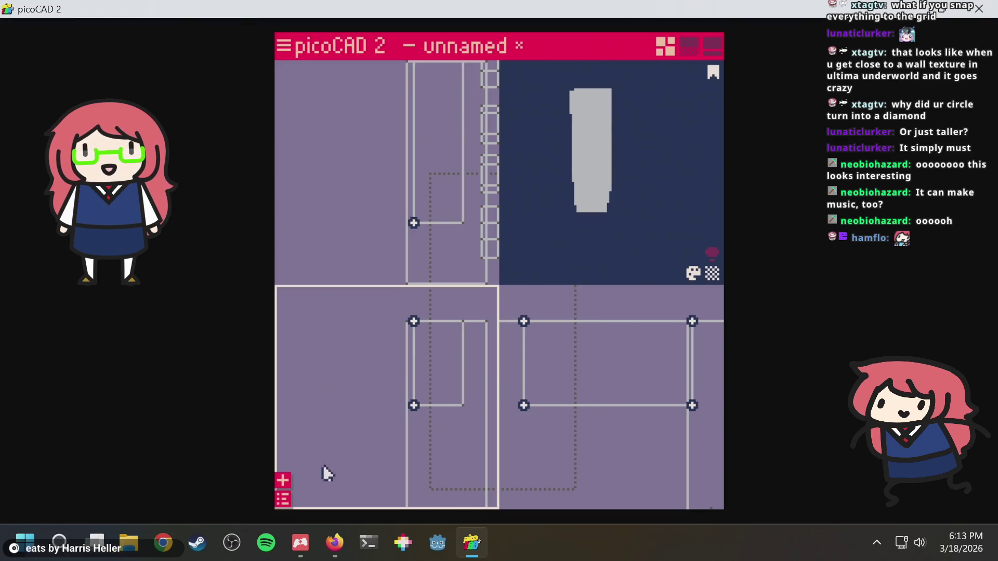
pyautogui.click(283, 500)
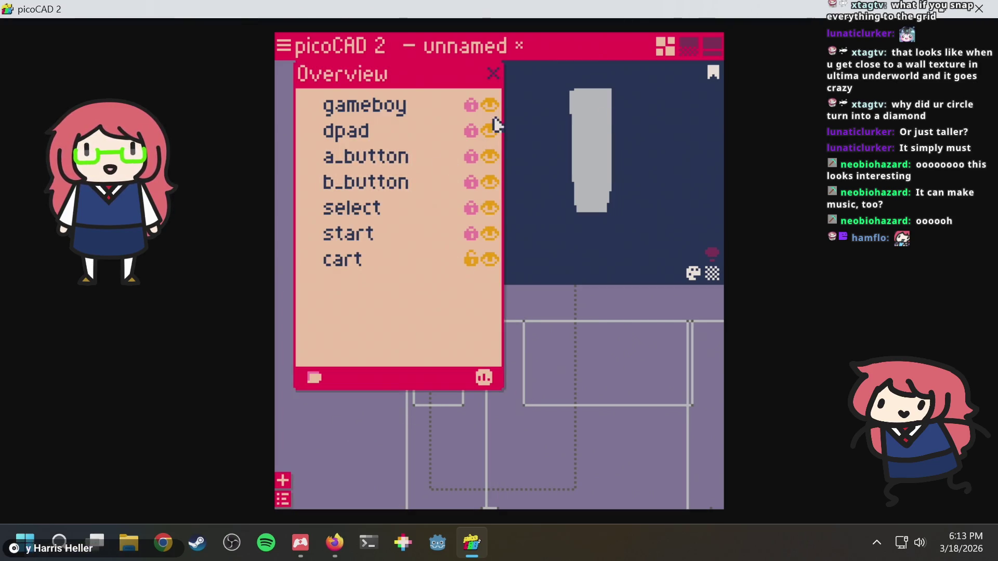
pyautogui.click(494, 74)
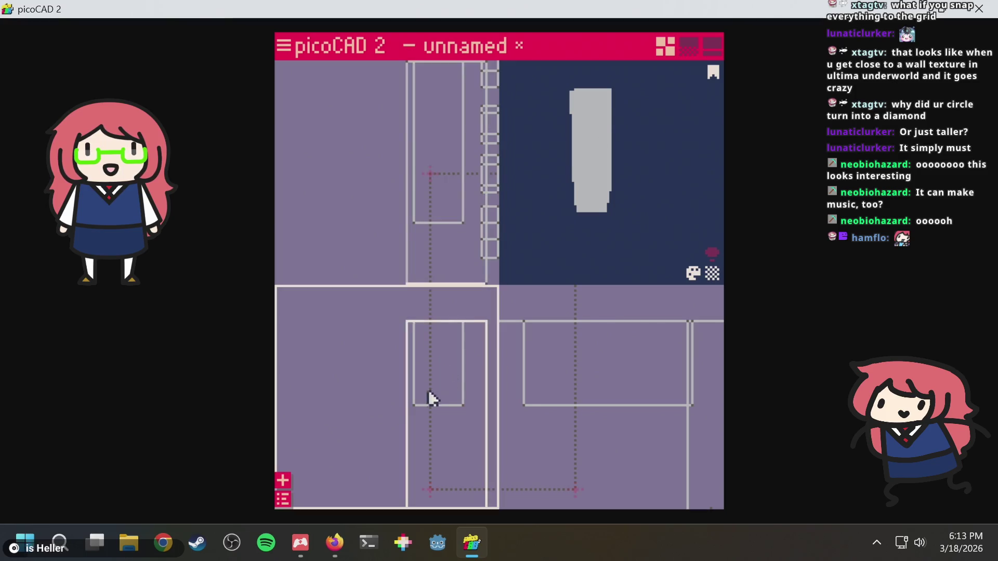
# Select the cart's upper-left vertex and drag it sideways.
pyautogui.moveTo(421, 317); pyautogui.dragTo(419, 313)
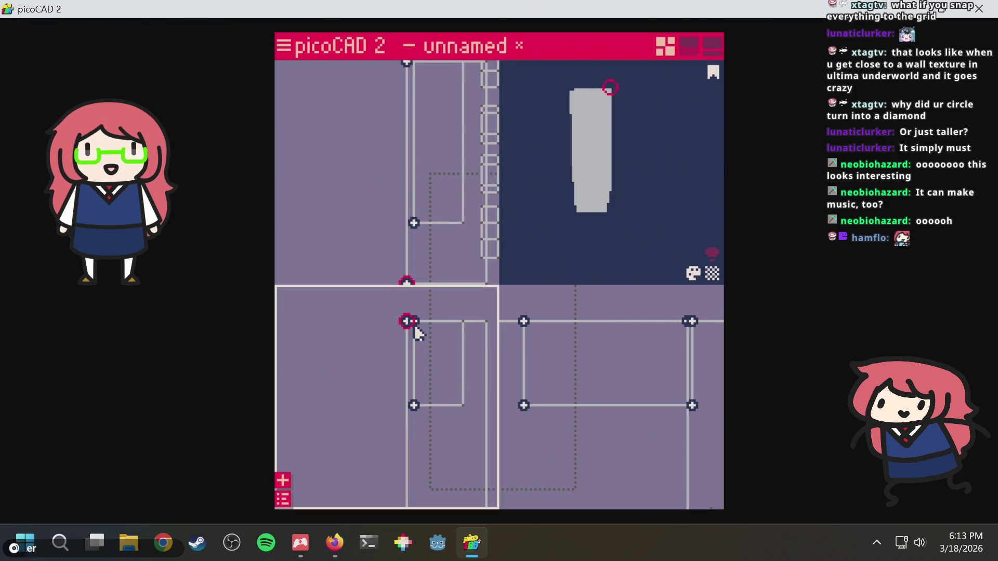
pyautogui.click(432, 367)
pyautogui.moveTo(423, 404)
pyautogui.mouseDown()
pyautogui.moveTo(403, 339)
pyautogui.moveTo(434, 393)
pyautogui.mouseUp()
pyautogui.click(413, 404)
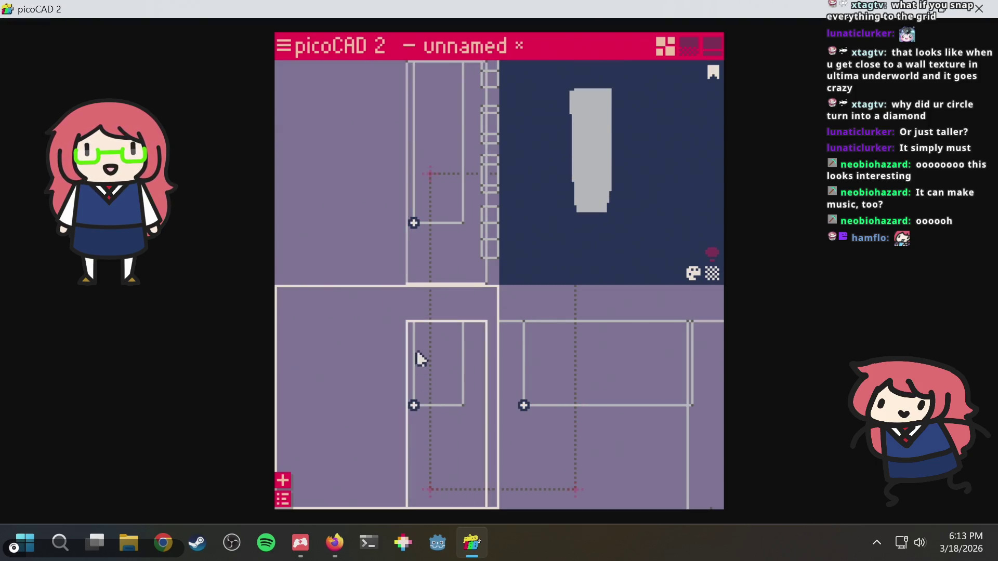
pyautogui.click(412, 322)
pyautogui.moveTo(412, 322)
pyautogui.mouseDown()
pyautogui.moveTo(398, 321)
pyautogui.moveTo(425, 331)
pyautogui.moveTo(423, 305)
pyautogui.moveTo(437, 312)
pyautogui.moveTo(423, 303)
pyautogui.moveTo(446, 341)
pyautogui.moveTo(397, 329)
pyautogui.moveTo(431, 305)
pyautogui.mouseUp()
# Undo a skewing vertex drag and box-select the block's upper corner vertex.
pyautogui.scroll(2, 417, 327)
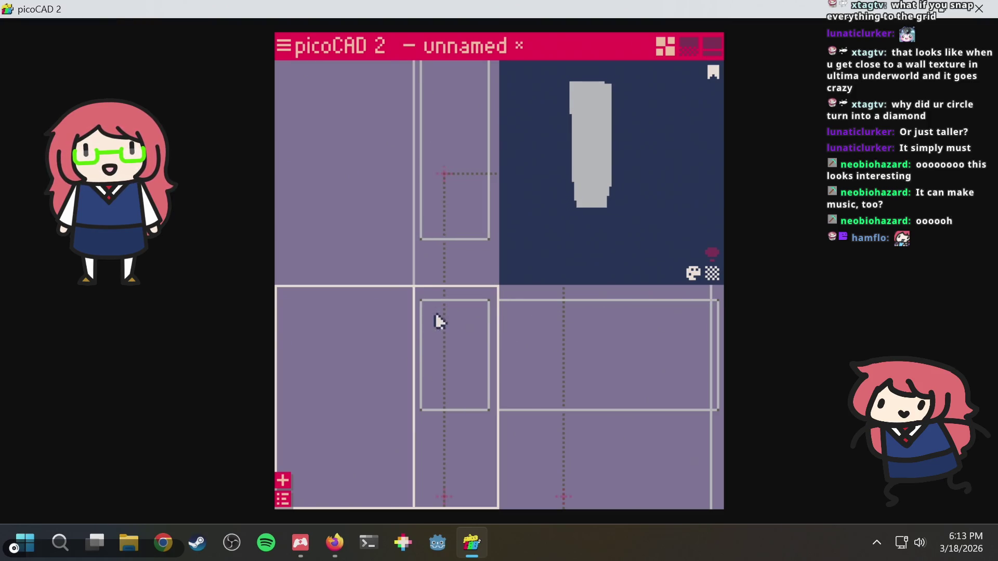
pyautogui.moveTo(385, 330); pyautogui.dragTo(368, 390, button='middle')
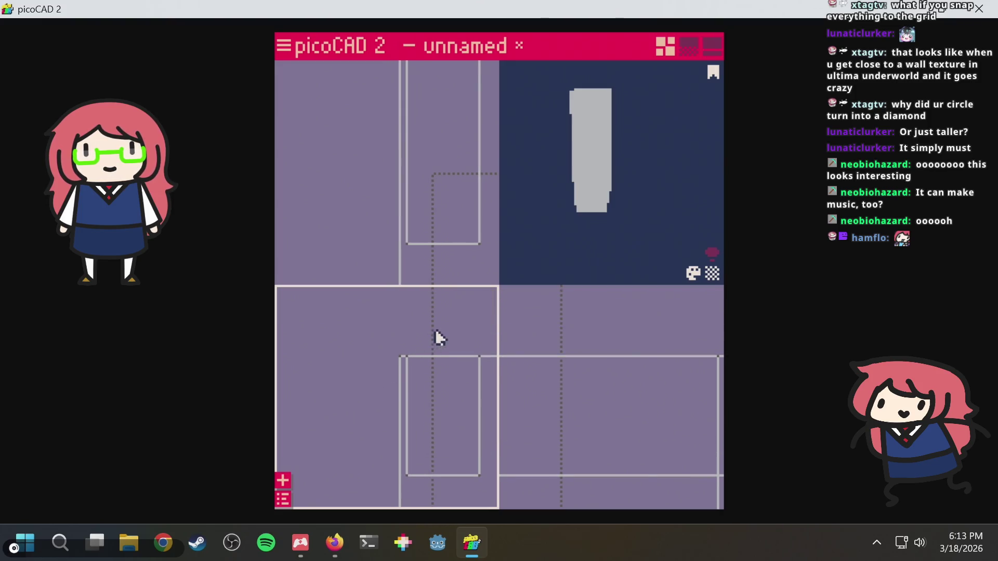
pyautogui.moveTo(408, 382)
pyautogui.mouseDown()
pyautogui.moveTo(392, 368)
pyautogui.moveTo(370, 383)
pyautogui.moveTo(372, 366)
pyautogui.moveTo(411, 362)
pyautogui.moveTo(374, 369)
pyautogui.moveTo(396, 360)
pyautogui.moveTo(350, 329)
pyautogui.moveTo(437, 391)
pyautogui.moveTo(328, 337)
pyautogui.moveTo(412, 345)
pyautogui.moveTo(349, 368)
pyautogui.moveTo(343, 350)
pyautogui.moveTo(395, 363)
pyautogui.moveTo(379, 334)
pyautogui.mouseUp()
pyautogui.hotkey('ctrl', 'z')
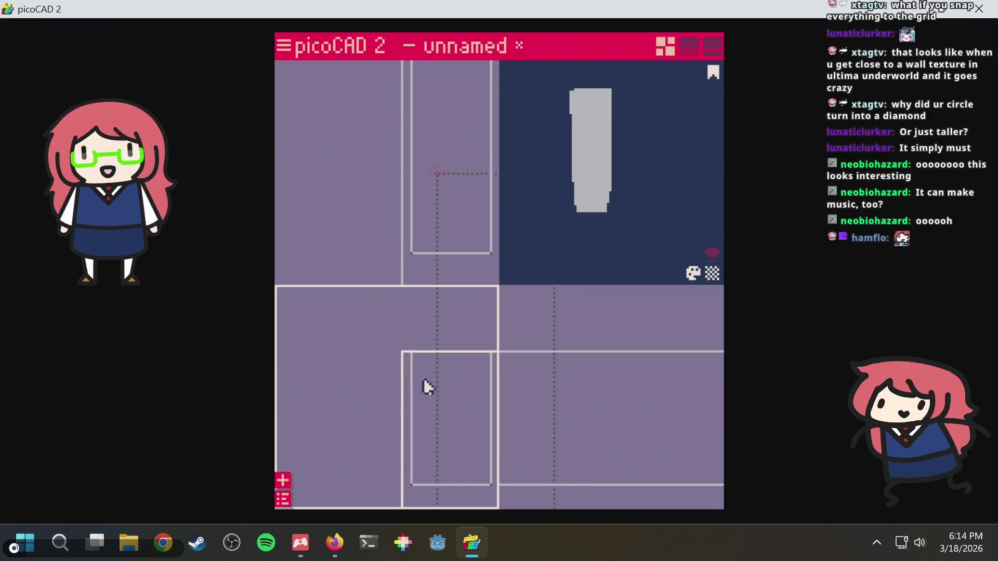
pyautogui.moveTo(425, 361)
pyautogui.mouseDown()
pyautogui.moveTo(410, 380)
pyautogui.moveTo(402, 348)
pyautogui.moveTo(414, 345)
pyautogui.mouseUp()
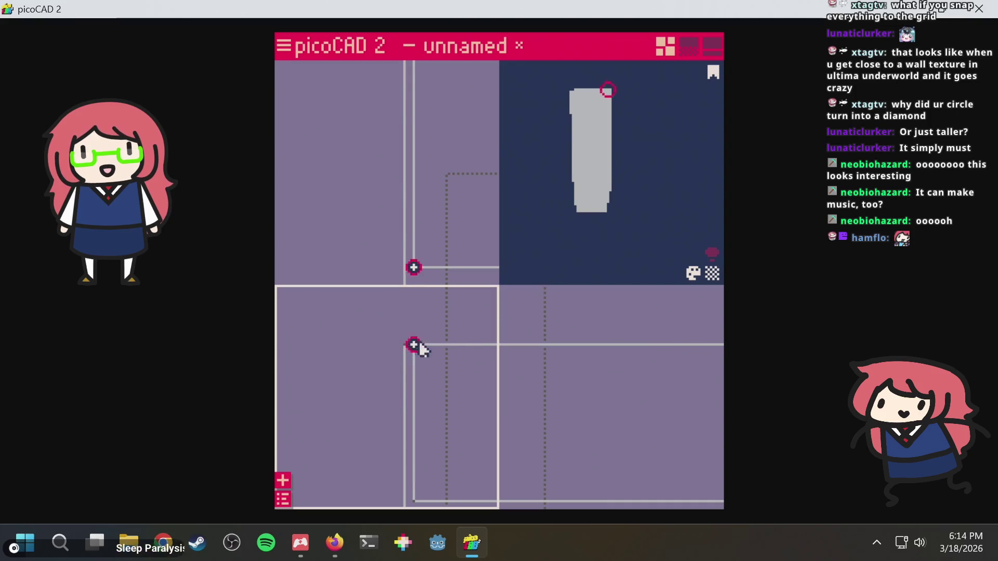
pyautogui.hotkey('alt', 'Tab')
# Search the manual for 'snap', step through matches to Snap to grid, then return to picoCAD 2.
pyautogui.hotkey('ctrl', 'f')
pyautogui.write('sna')
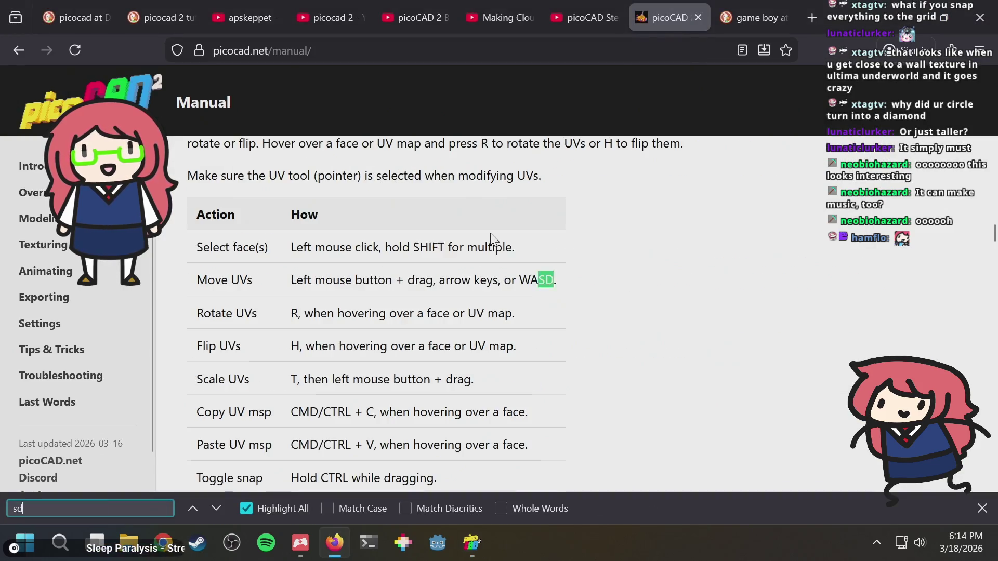
pyautogui.write('p')
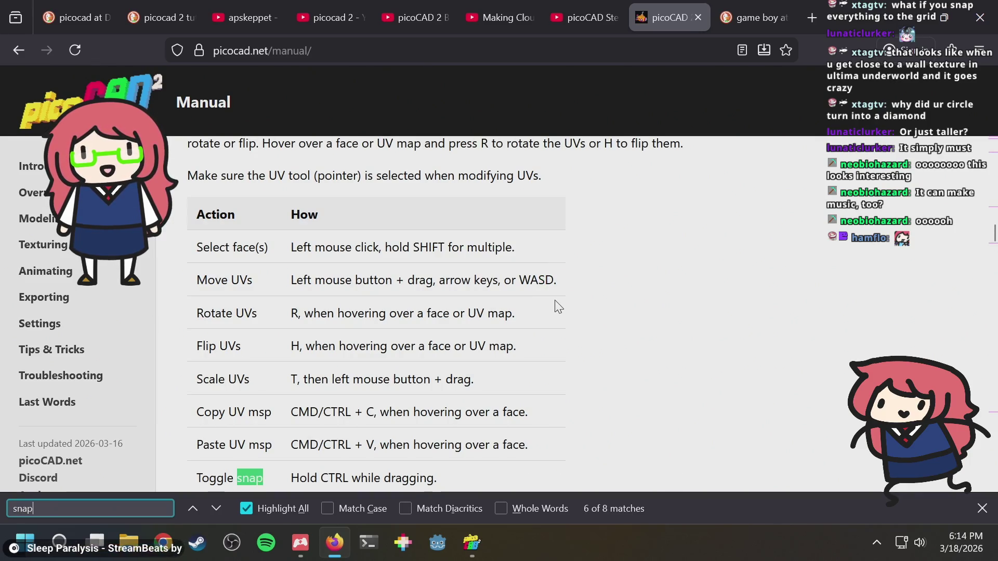
pyautogui.scroll(-3, 553, 305)
pyautogui.scroll(6, 559, 305)
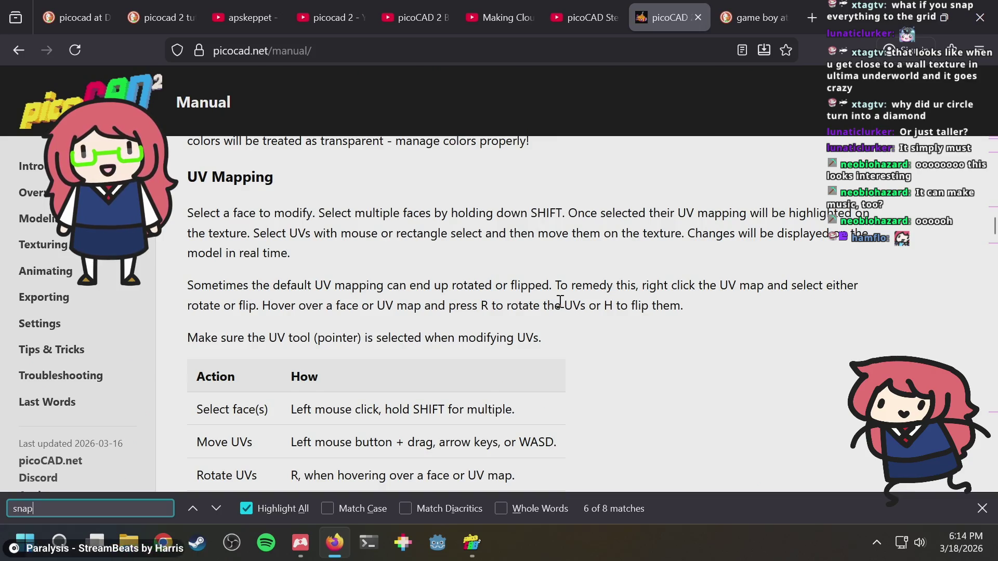
pyautogui.scroll(-10, 560, 304)
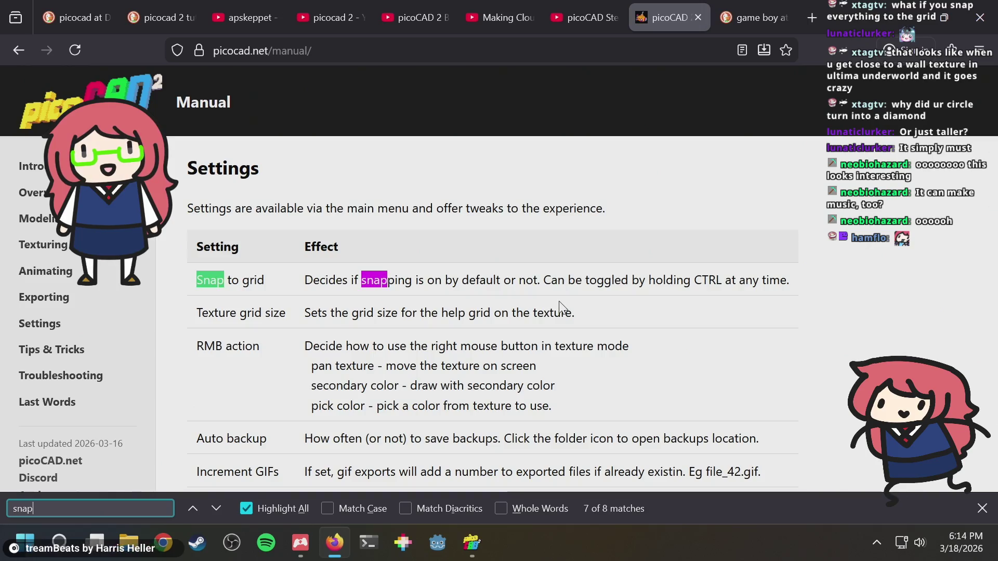
pyautogui.press('Return')
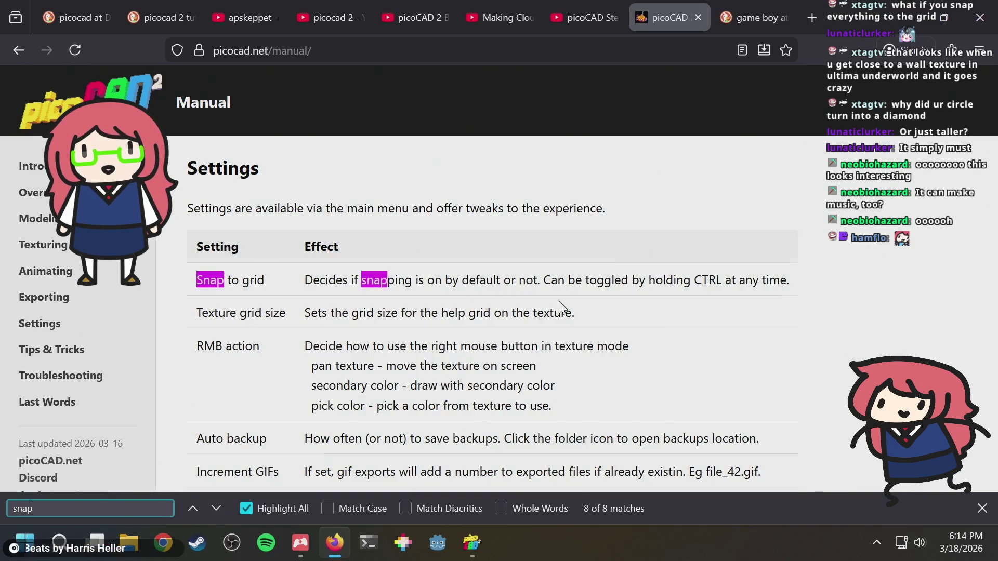
pyautogui.press('Return')
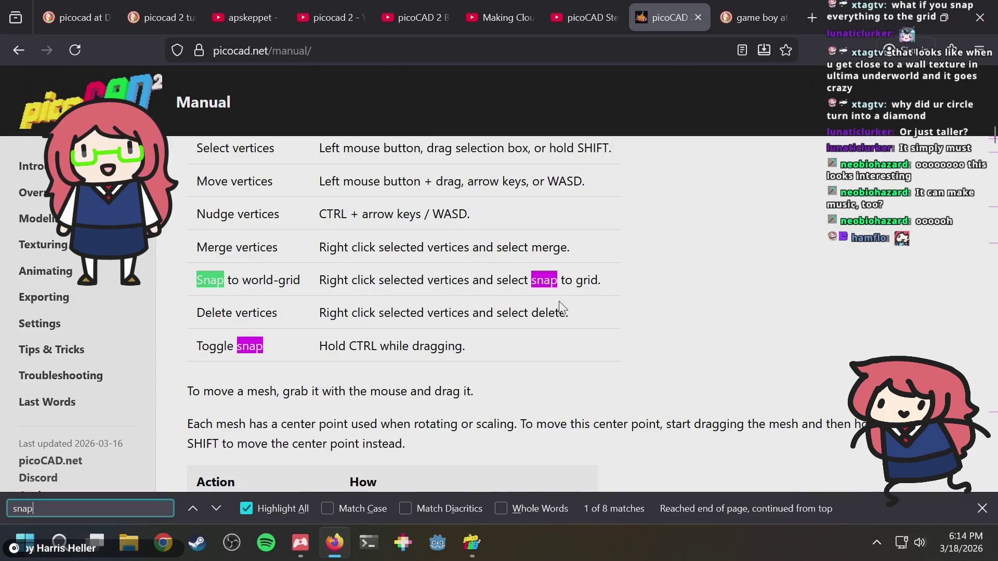
pyautogui.press('Return')
pyautogui.hotkey('alt', 'Tab')
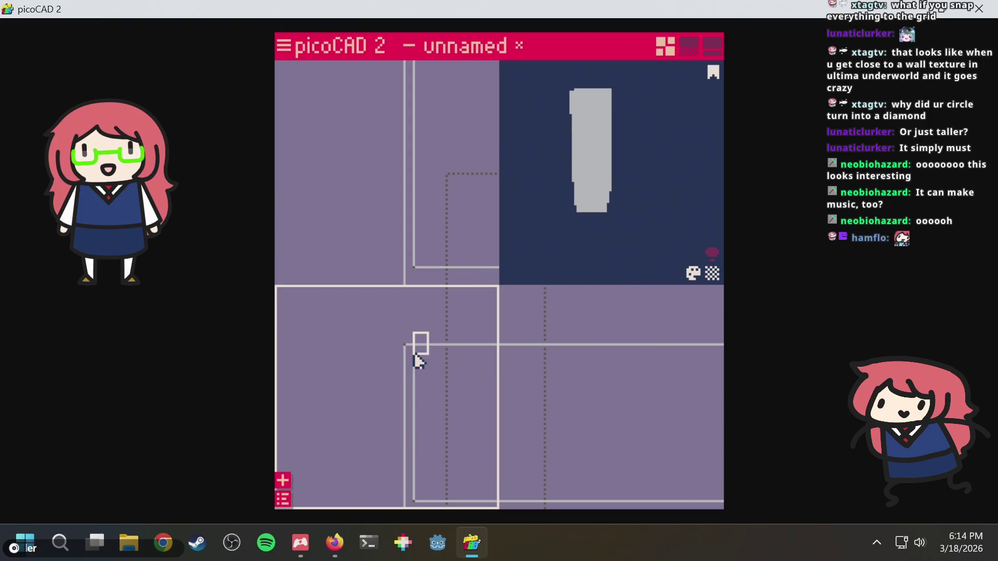
# Drag the block's corner vertex as a trial, then undo it.
pyautogui.moveTo(406, 344)
pyautogui.mouseDown()
pyautogui.moveTo(385, 387)
pyautogui.moveTo(390, 360)
pyautogui.moveTo(410, 348)
pyautogui.moveTo(390, 351)
pyautogui.moveTo(415, 333)
pyautogui.moveTo(416, 349)
pyautogui.moveTo(337, 354)
pyautogui.moveTo(392, 319)
pyautogui.moveTo(334, 351)
pyautogui.moveTo(414, 344)
pyautogui.moveTo(392, 334)
pyautogui.moveTo(352, 374)
pyautogui.moveTo(445, 345)
pyautogui.moveTo(413, 345)
pyautogui.mouseUp()
pyautogui.hotkey('ctrl', 'z')
pyautogui.hotkey('ctrl', 'z')
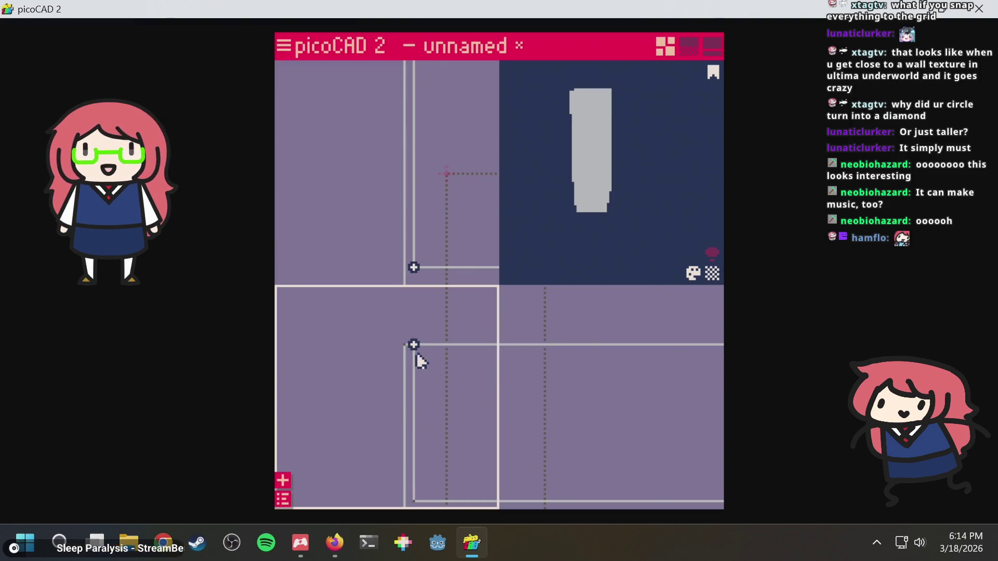
pyautogui.hotkey('alt', 'Tab')
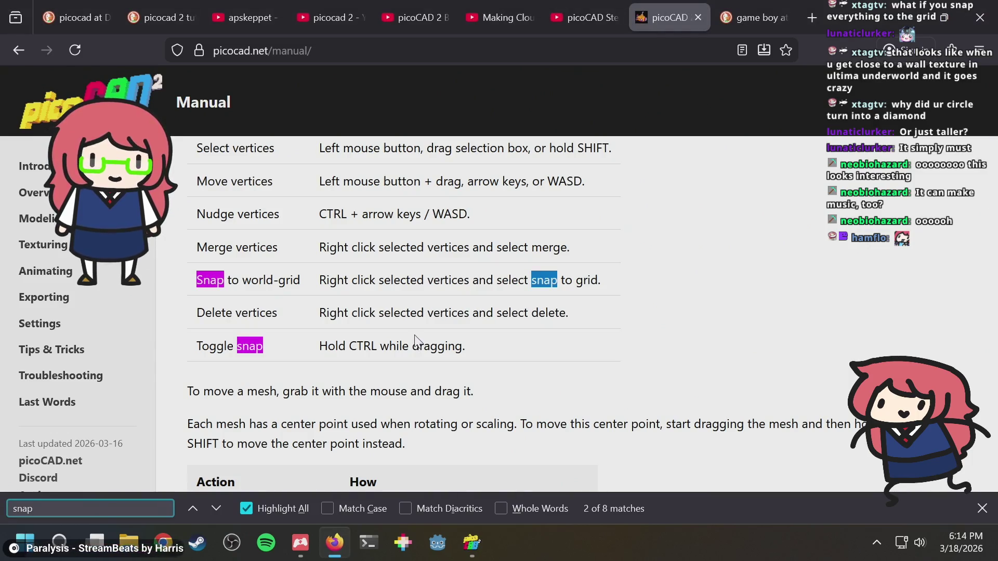
# Cycle through Toggle snap and Snap to grid, wrapping back to Snap to world-grid.
pyautogui.press('Return')
pyautogui.press('Return')
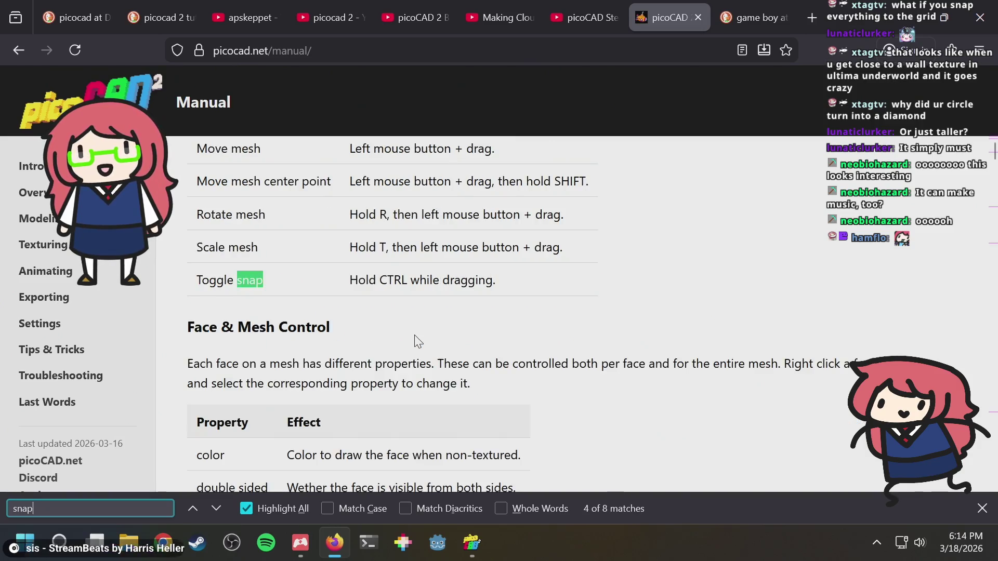
pyautogui.press('Return')
pyautogui.press('Return')
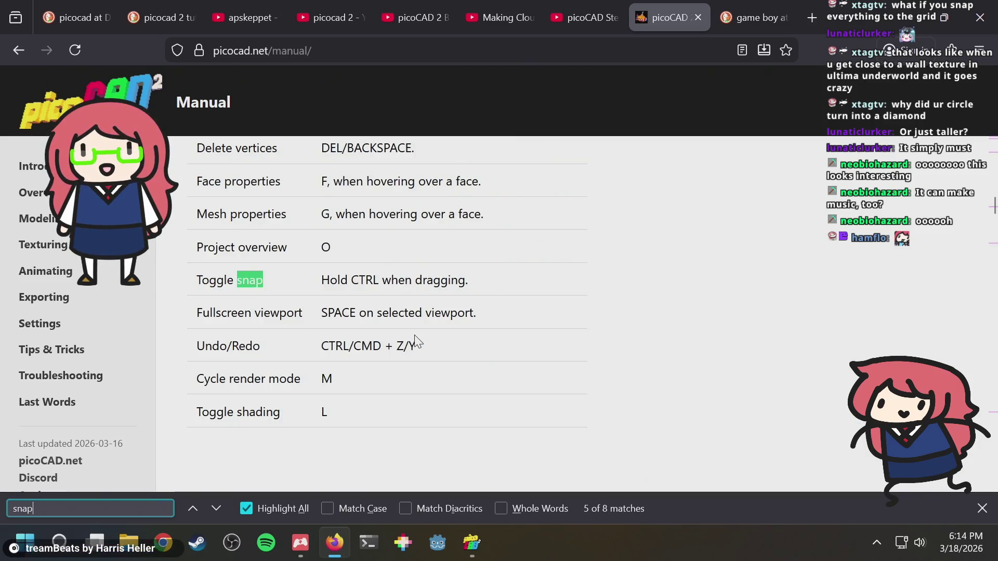
pyautogui.press('Return')
pyautogui.press('Return')
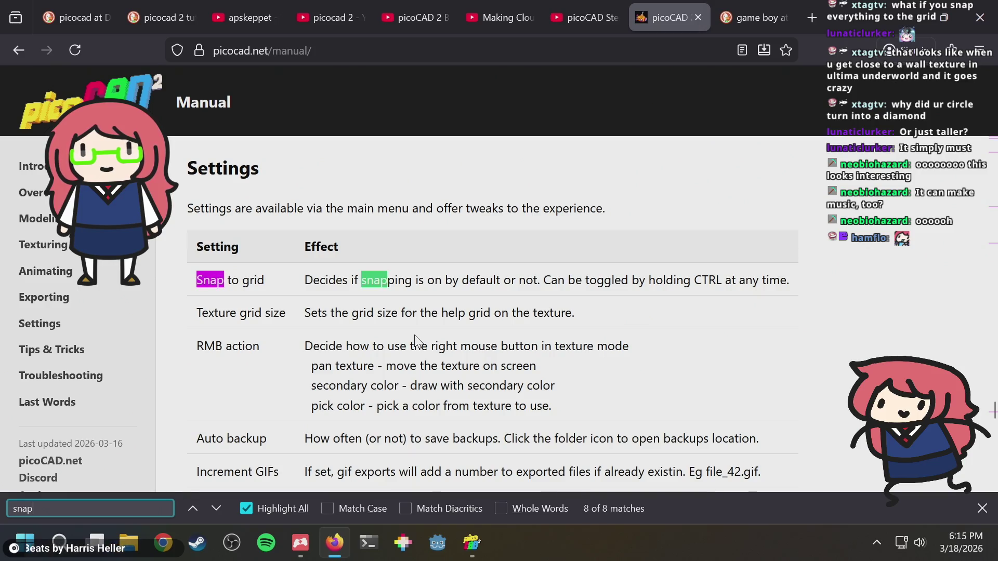
pyautogui.press('Return')
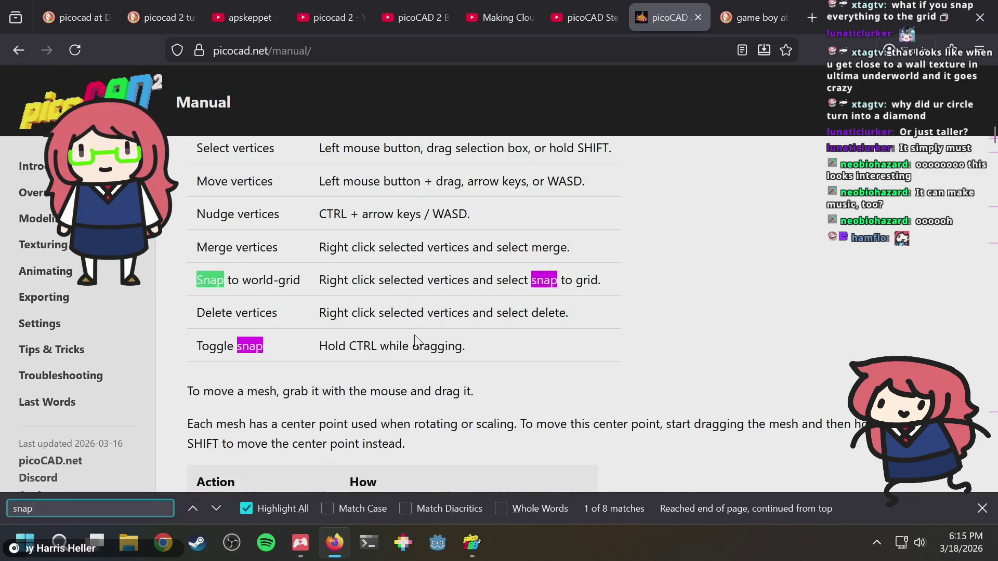
pyautogui.hotkey('alt', 'Tab')
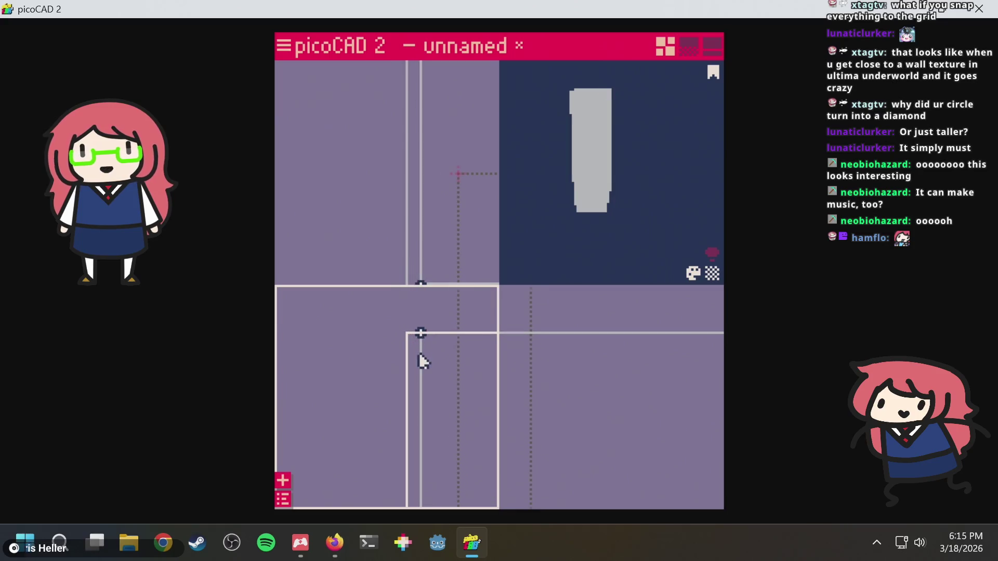
pyautogui.moveTo(427, 339)
pyautogui.mouseDown()
pyautogui.moveTo(404, 357)
pyautogui.moveTo(421, 353)
pyautogui.mouseUp()
pyautogui.hotkey('ctrl', 'z')
pyautogui.hotkey('ctrl', 'z')
pyautogui.hotkey('ctrl', 'z')
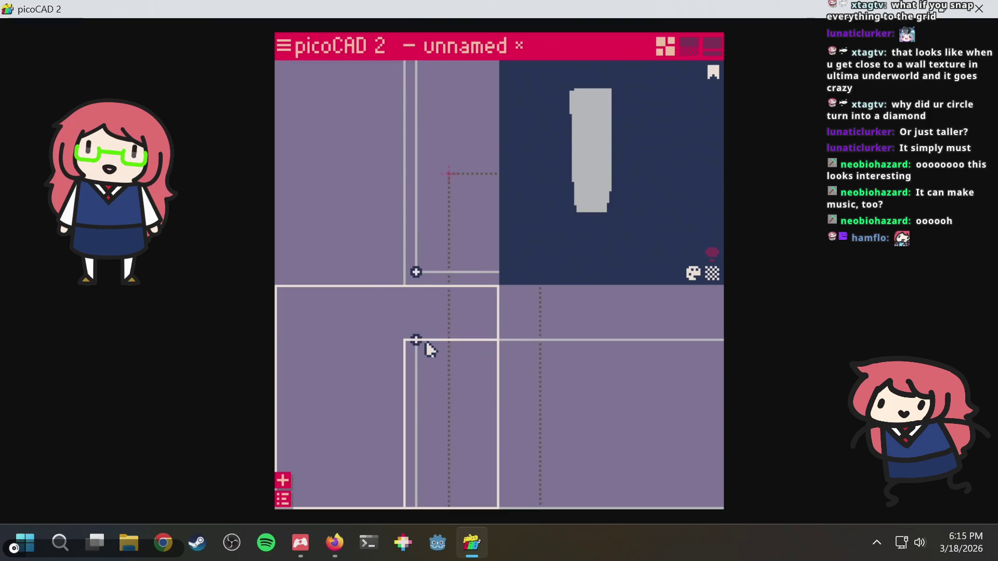
pyautogui.moveTo(415, 412); pyautogui.dragTo(409, 480)
pyautogui.hotkey('ctrl', 'z')
pyautogui.hotkey('ctrl', 'z')
pyautogui.hotkey('ctrl', 'z')
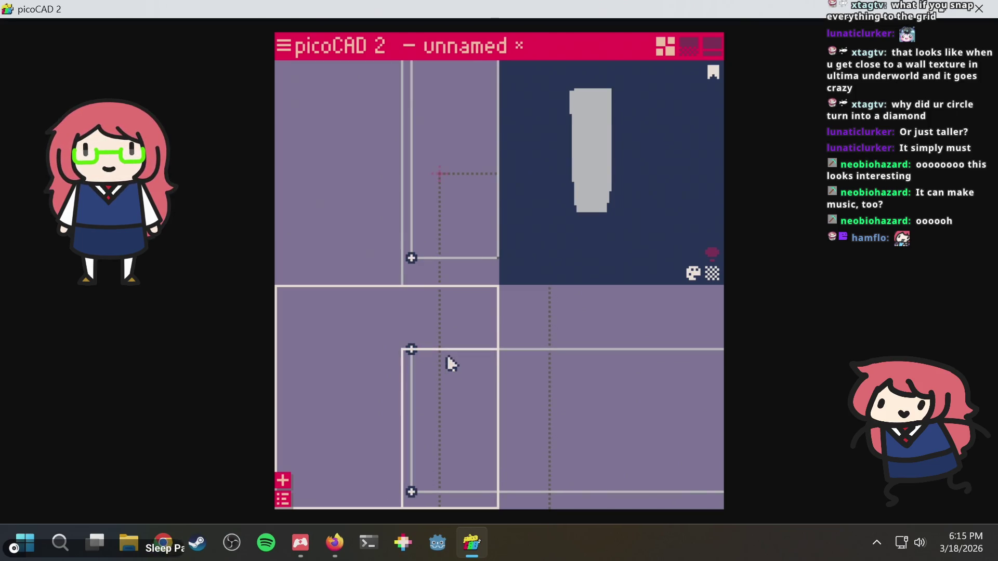
pyautogui.moveTo(447, 357)
pyautogui.mouseDown()
pyautogui.moveTo(439, 357)
pyautogui.moveTo(465, 331)
pyautogui.mouseUp()
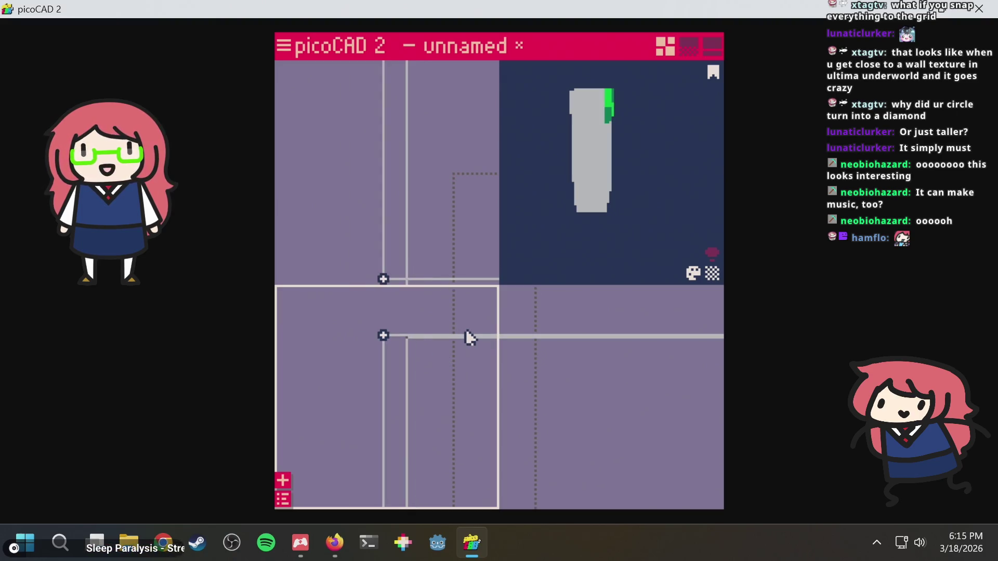
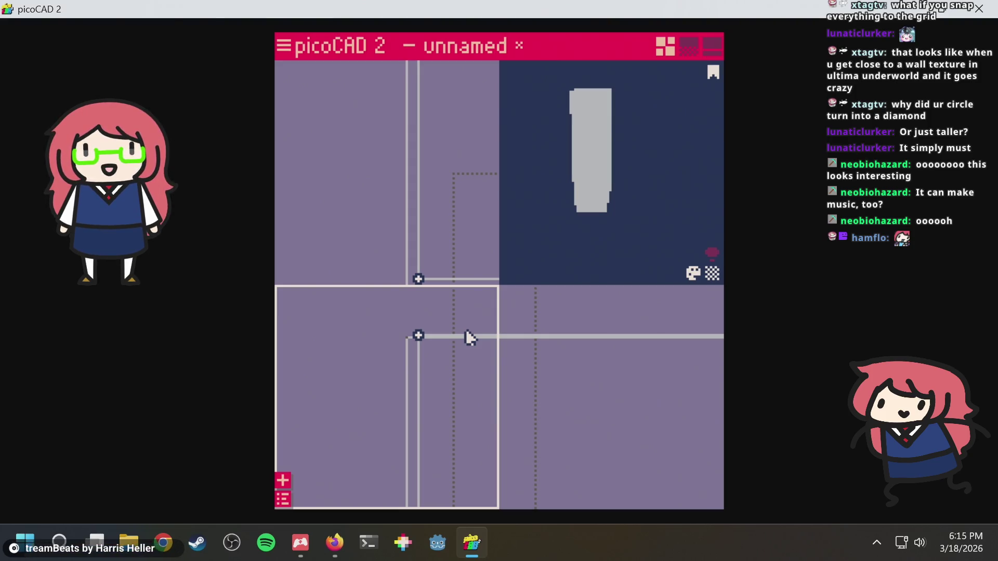
# Save the model as unnamed.txt, look up snapping vertices to the grid in the picoCAD manual, and return.
pyautogui.hotkey('ctrl', 's')
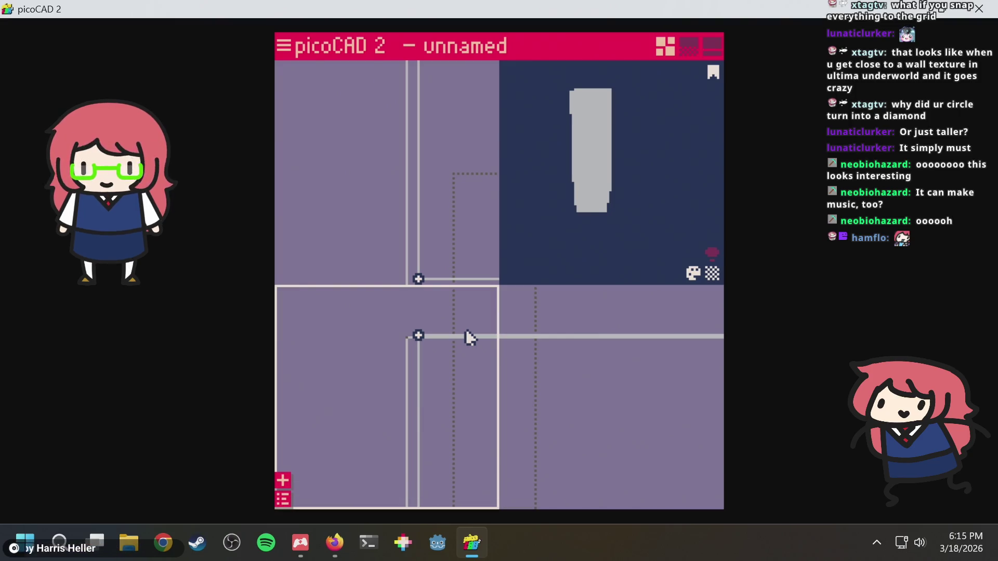
pyautogui.hotkey('alt', 'Tab')
pyautogui.scroll(3, 460, 319)
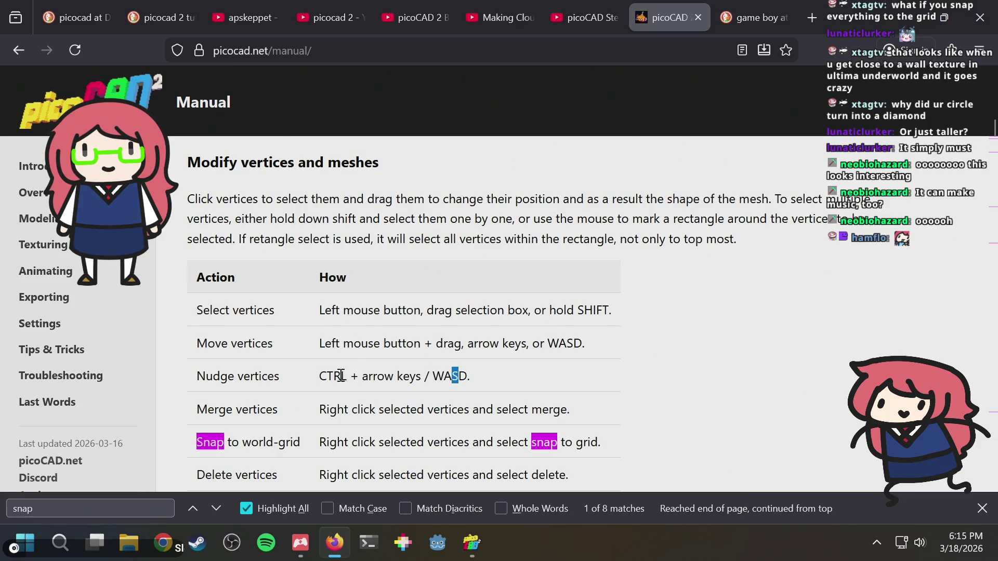
pyautogui.hotkey('alt', 'Tab')
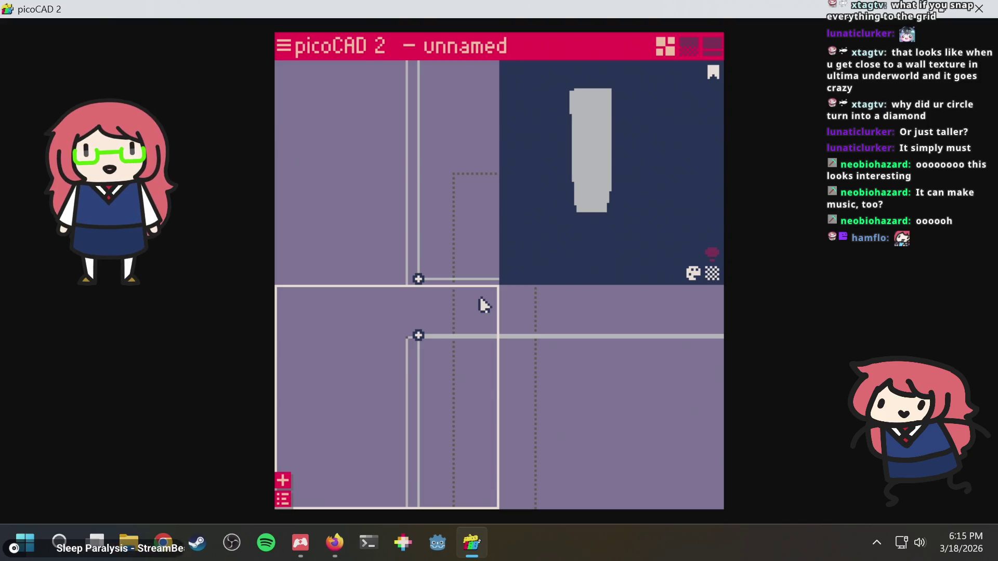
# Save again, then shrink the green-topped box and shift its slanted edge vertices left.
pyautogui.hotkey('ctrl', 's')
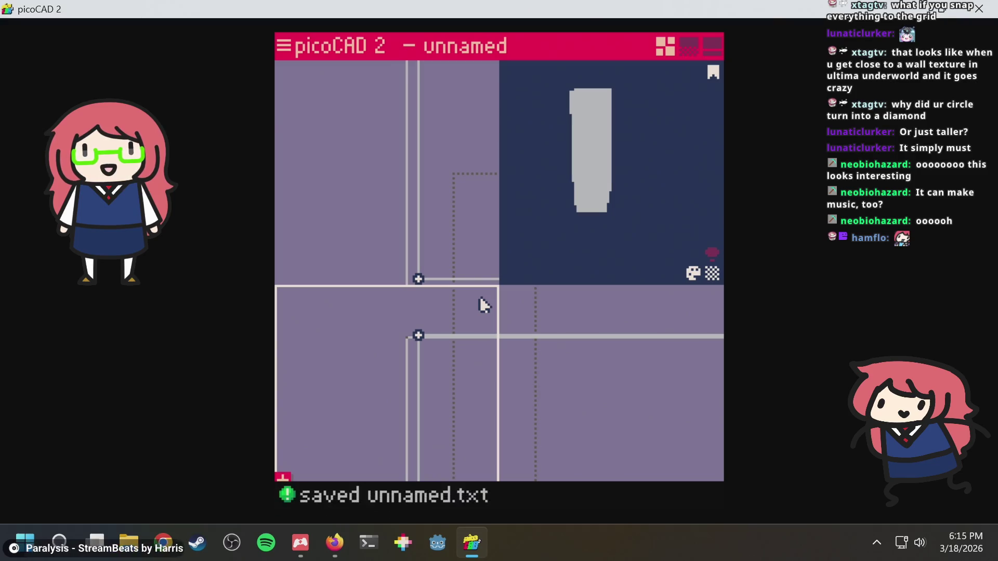
pyautogui.hotkey('alt', 'Tab')
pyautogui.hotkey('alt', 'Tab')
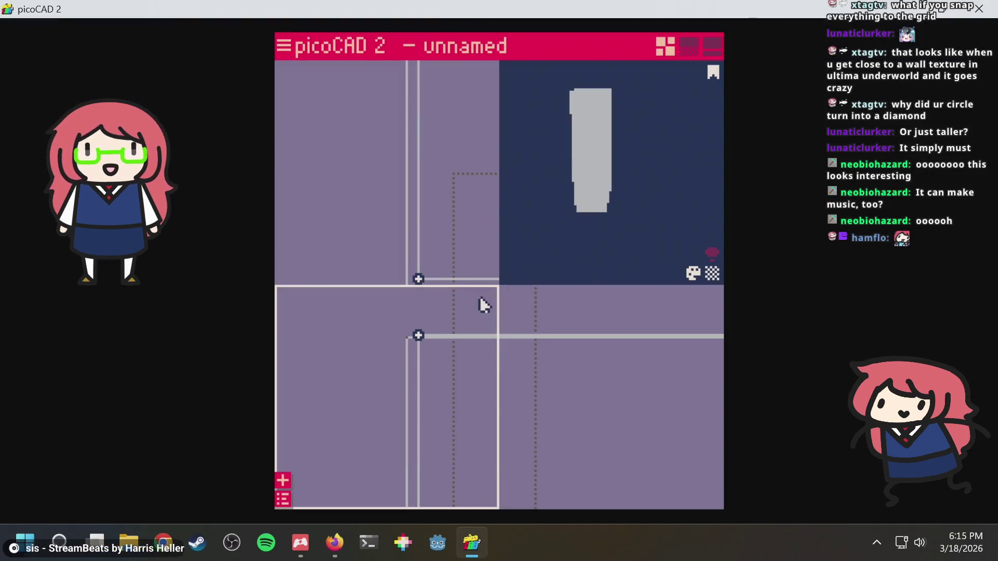
pyautogui.press('Left')
pyautogui.moveTo(479, 298)
pyautogui.mouseDown()
pyautogui.moveTo(445, 383)
pyautogui.moveTo(431, 355)
pyautogui.moveTo(394, 448)
pyautogui.moveTo(403, 417)
pyautogui.moveTo(383, 423)
pyautogui.mouseUp()
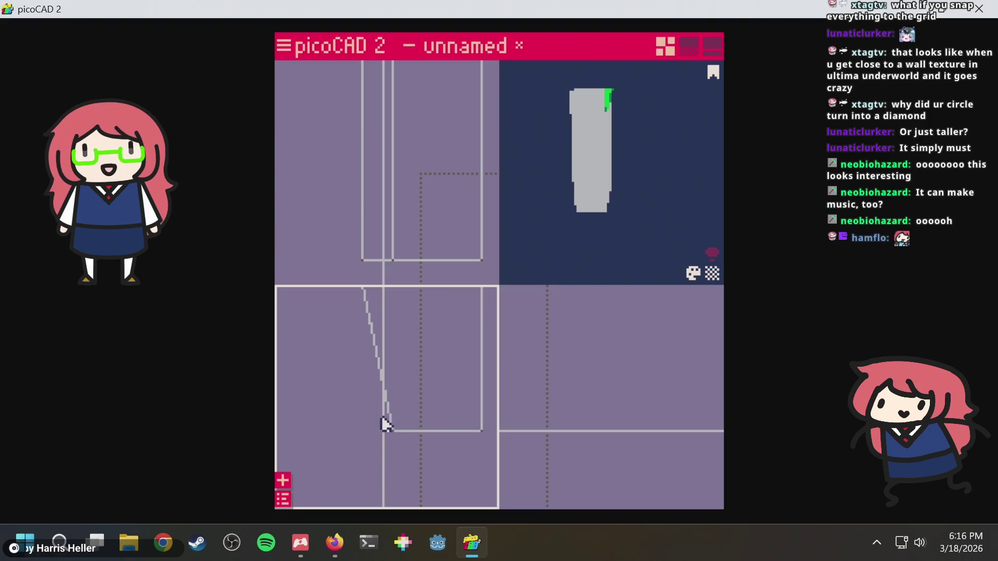
pyautogui.moveTo(358, 376)
pyautogui.mouseDown()
pyautogui.moveTo(373, 422)
pyautogui.moveTo(402, 450)
pyautogui.mouseUp()
pyautogui.press('Left')
pyautogui.press('Left')
pyautogui.press('Left')
pyautogui.click(365, 446)
# Move the box down in the side view and raise its left vertices slightly.
pyautogui.moveTo(644, 126)
pyautogui.mouseDown()
pyautogui.moveTo(581, 176)
pyautogui.moveTo(687, 159)
pyautogui.moveTo(675, 173)
pyautogui.mouseUp()
pyautogui.moveTo(410, 307)
pyautogui.mouseDown()
pyautogui.moveTo(400, 376)
pyautogui.moveTo(353, 346)
pyautogui.moveTo(487, 361)
pyautogui.mouseUp()
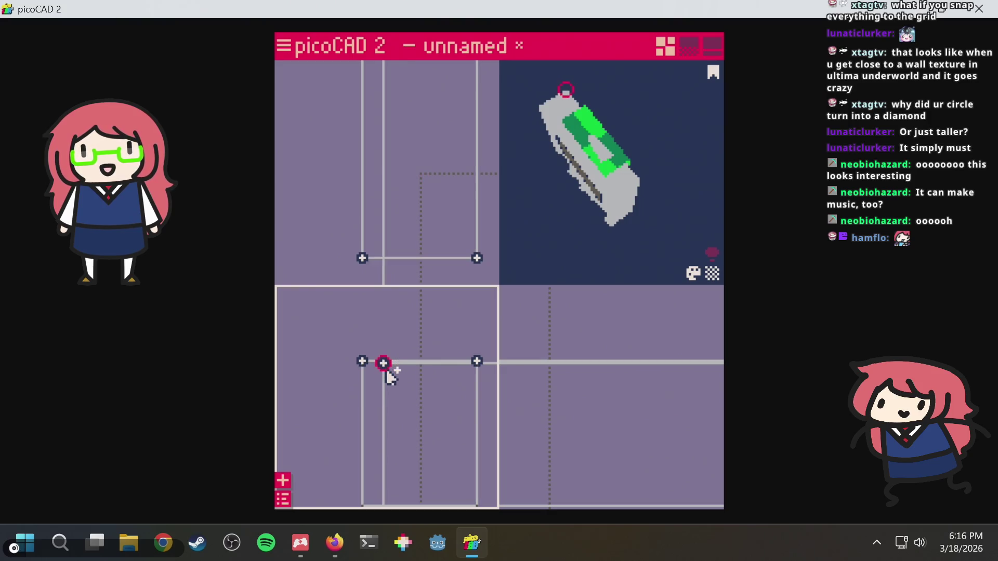
pyautogui.moveTo(384, 377); pyautogui.dragTo(387, 367)
pyautogui.moveTo(337, 321); pyautogui.dragTo(374, 390)
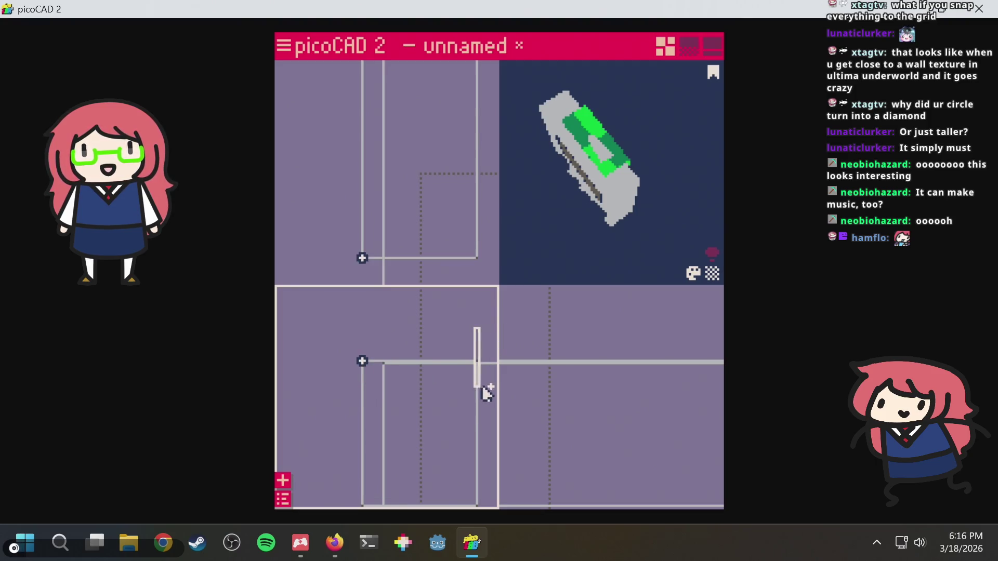
pyautogui.scroll(2, 463, 367)
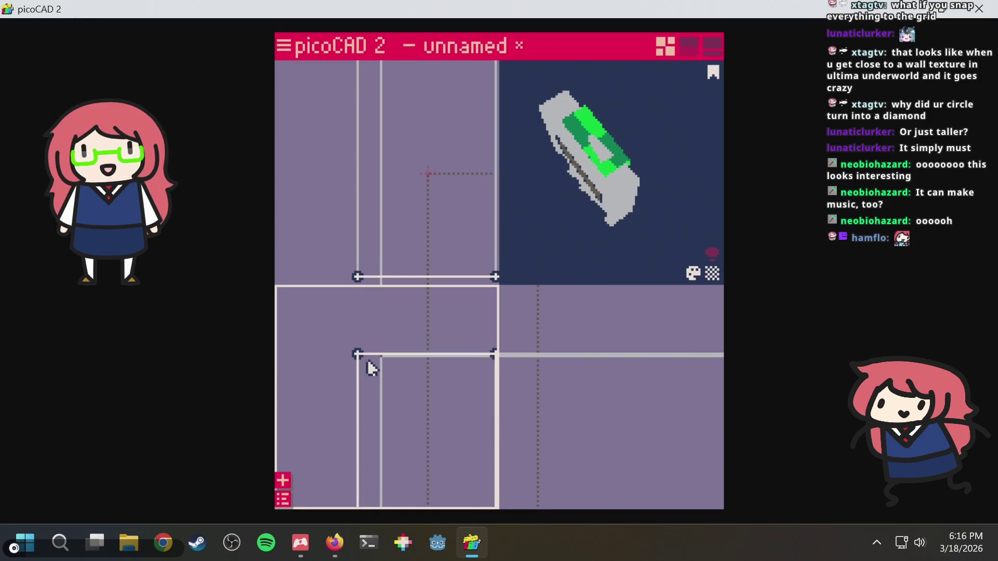
pyautogui.scroll(-1, 363, 360)
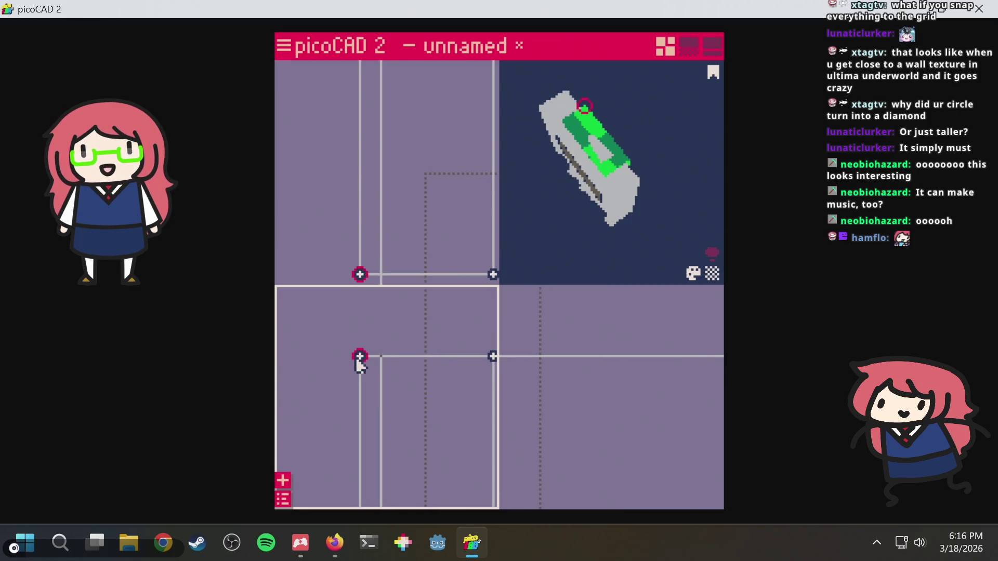
pyautogui.moveTo(357, 358); pyautogui.dragTo(357, 355)
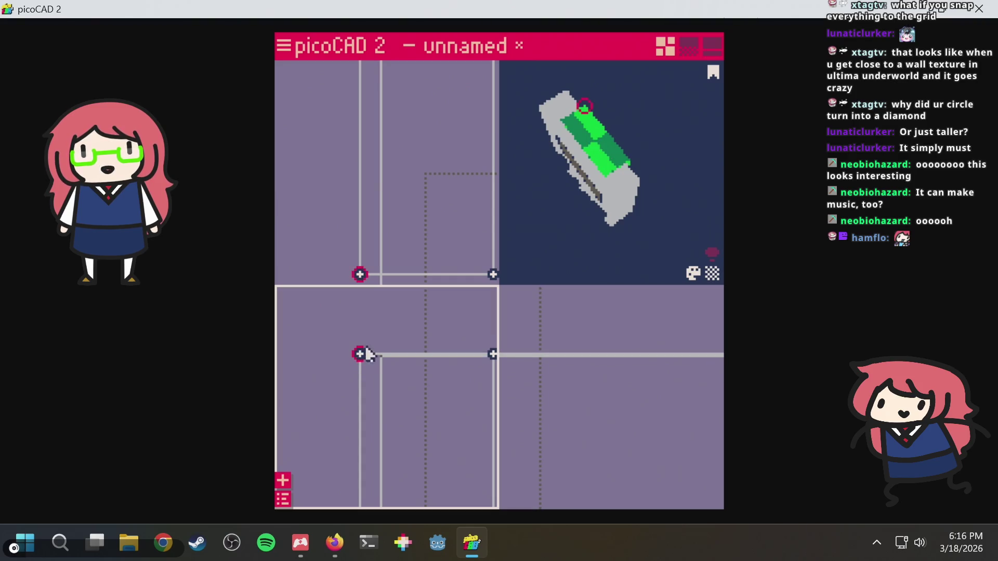
# Drag the left column of vertices inward to the inner edge and check the slim cartridge in 3D.
pyautogui.moveTo(696, 111)
pyautogui.mouseDown()
pyautogui.moveTo(605, 162)
pyautogui.moveTo(597, 138)
pyautogui.moveTo(608, 134)
pyautogui.mouseUp()
pyautogui.moveTo(384, 391)
pyautogui.mouseDown(button='right')
pyautogui.moveTo(397, 312)
pyautogui.moveTo(392, 367)
pyautogui.mouseUp(button='right')
pyautogui.moveTo(332, 299)
pyautogui.mouseDown()
pyautogui.moveTo(337, 469)
pyautogui.moveTo(349, 493)
pyautogui.moveTo(347, 479)
pyautogui.moveTo(366, 484)
pyautogui.mouseUp()
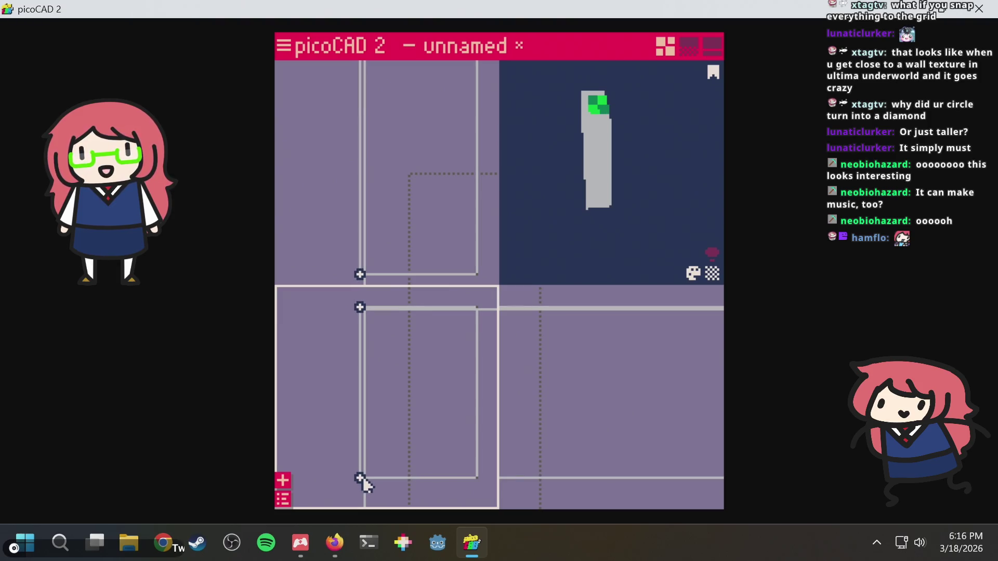
pyautogui.moveTo(674, 159)
pyautogui.mouseDown()
pyautogui.moveTo(595, 160)
pyautogui.moveTo(510, 207)
pyautogui.moveTo(436, 165)
pyautogui.moveTo(438, 149)
pyautogui.moveTo(470, 179)
pyautogui.mouseUp()
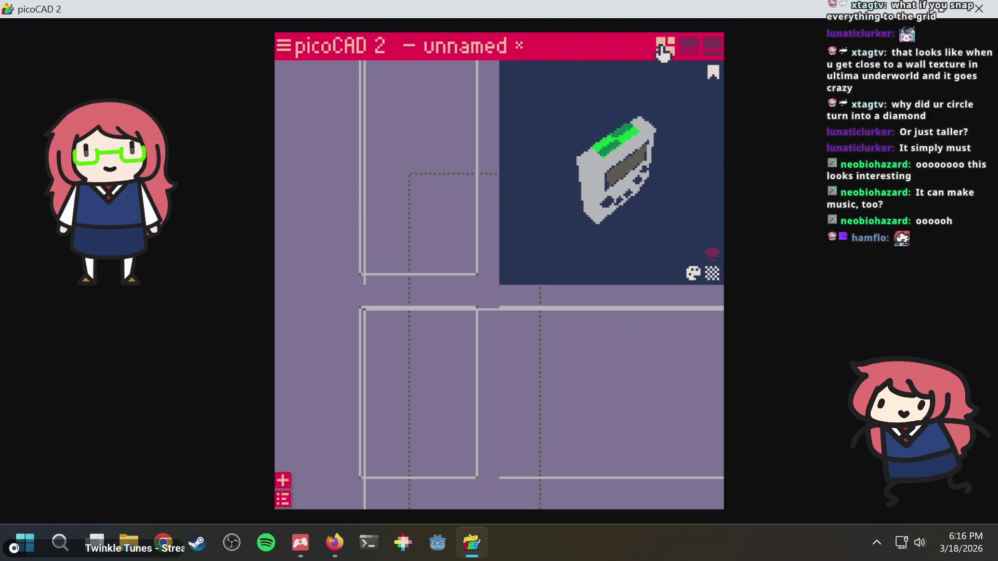
# Map the cartridge's top face onto the dark navy square, trimmed to a small square UV area.
pyautogui.click(689, 49)
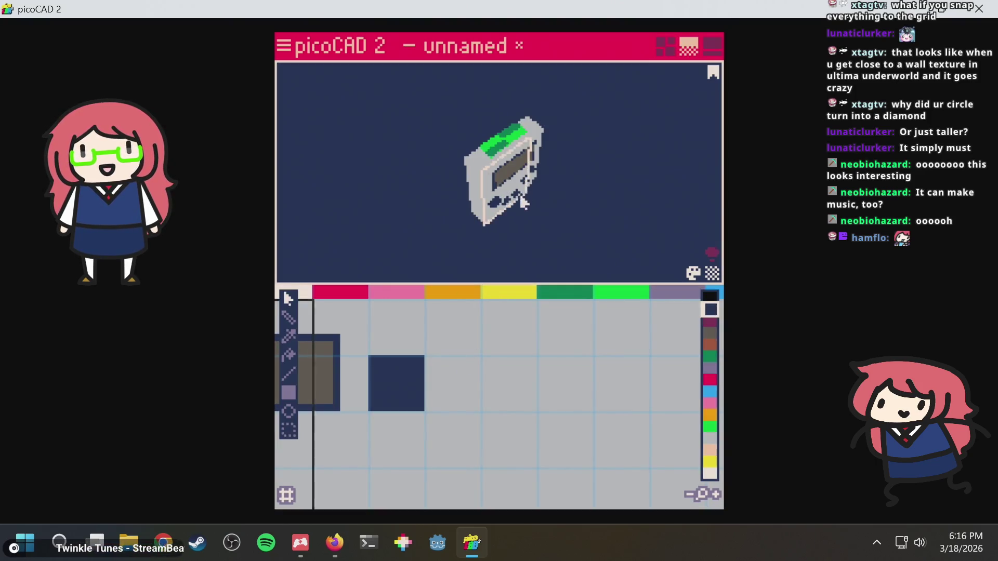
pyautogui.moveTo(522, 141)
pyautogui.mouseDown()
pyautogui.moveTo(550, 159)
pyautogui.moveTo(621, 155)
pyautogui.moveTo(509, 136)
pyautogui.mouseUp()
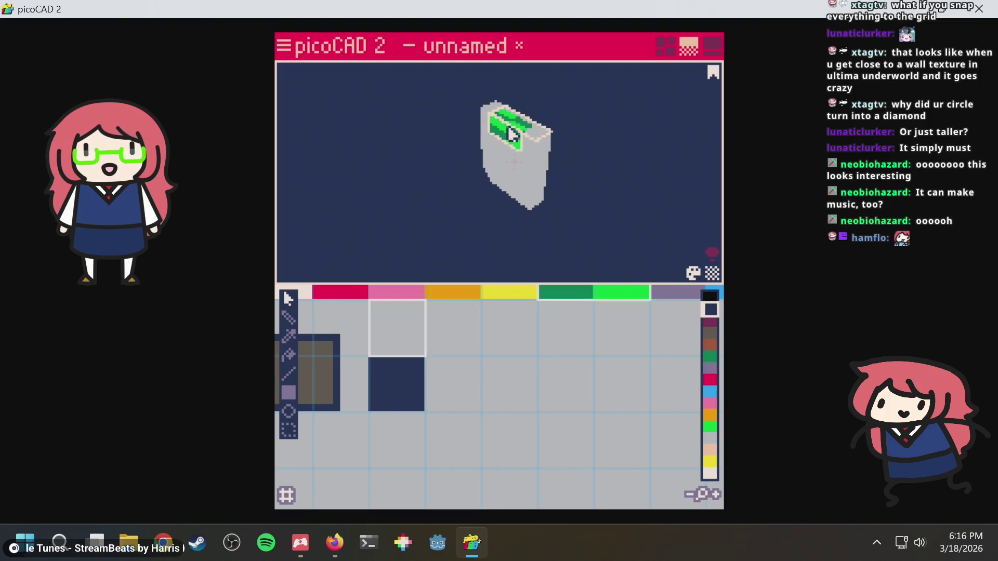
pyautogui.click(512, 126)
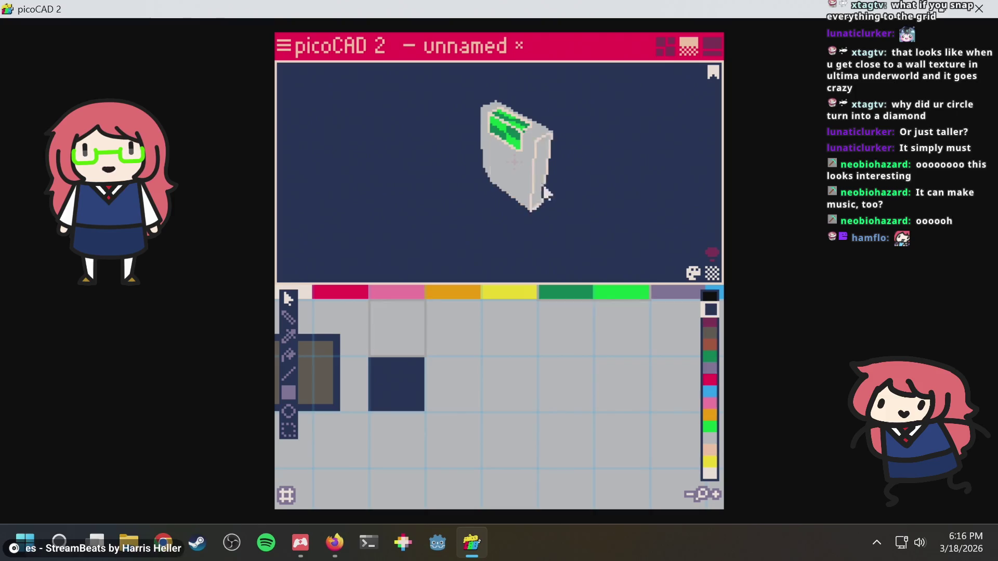
pyautogui.scroll(-2, 542, 354)
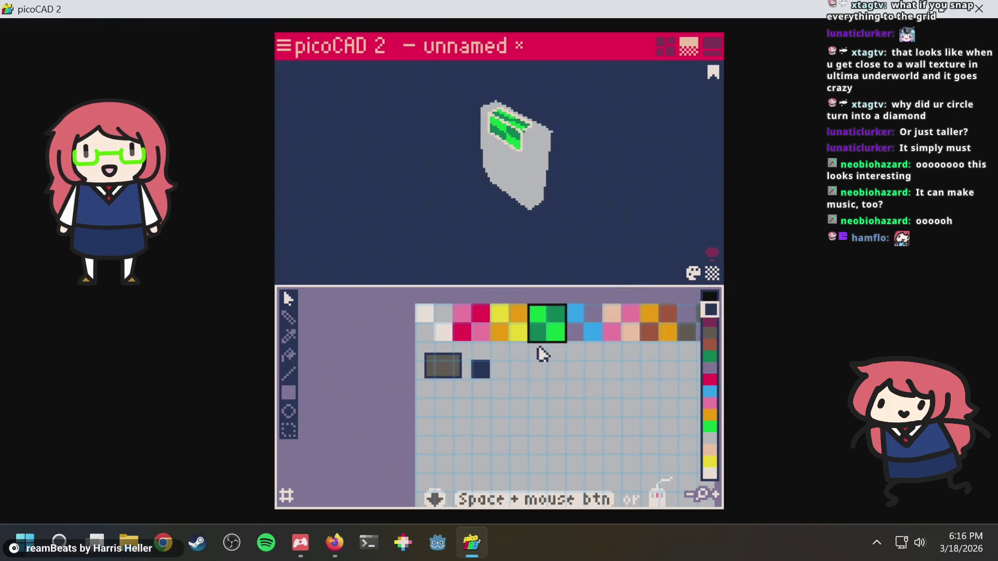
pyautogui.moveTo(560, 315); pyautogui.dragTo(508, 373)
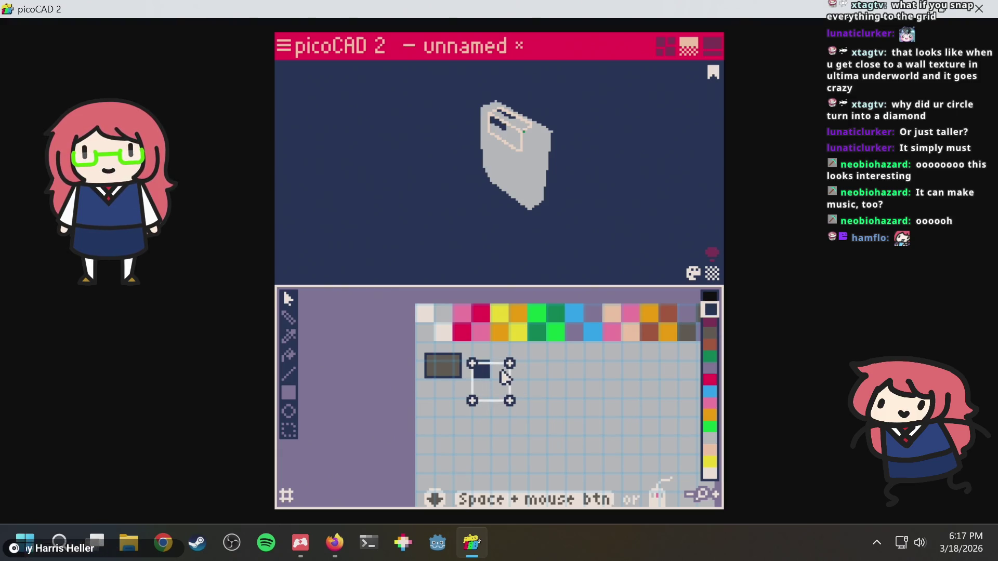
pyautogui.scroll(3, 519, 388)
pyautogui.scroll(-1, 512, 388)
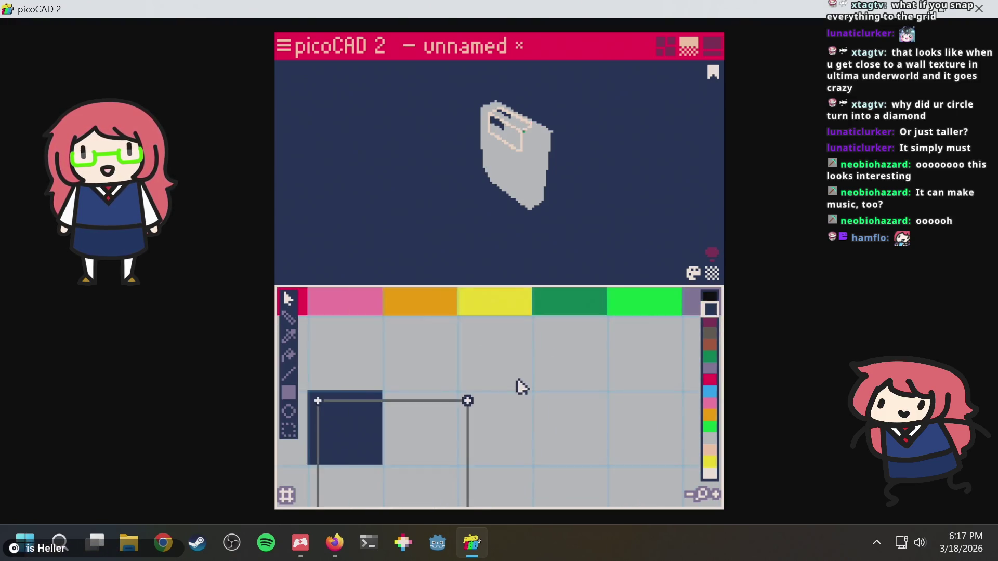
pyautogui.moveTo(506, 389); pyautogui.dragTo(546, 327)
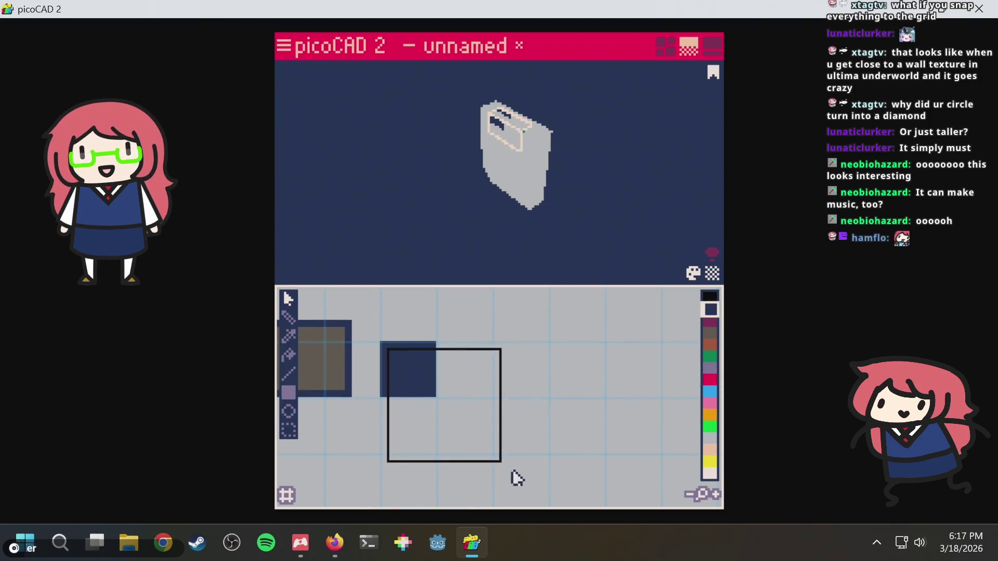
pyautogui.moveTo(380, 450); pyautogui.dragTo(564, 397)
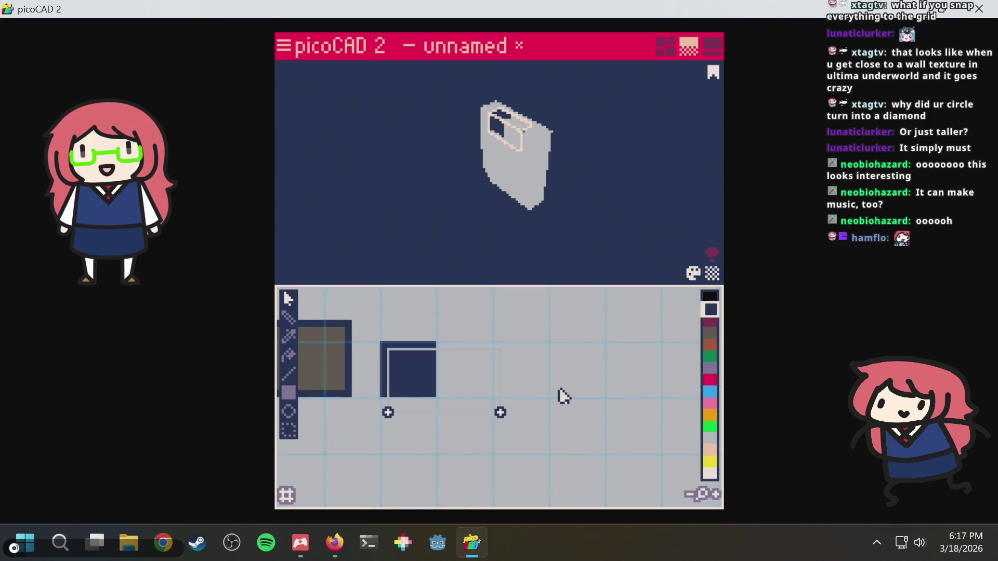
pyautogui.moveTo(556, 344)
pyautogui.mouseDown()
pyautogui.moveTo(490, 427)
pyautogui.moveTo(500, 407)
pyautogui.mouseUp()
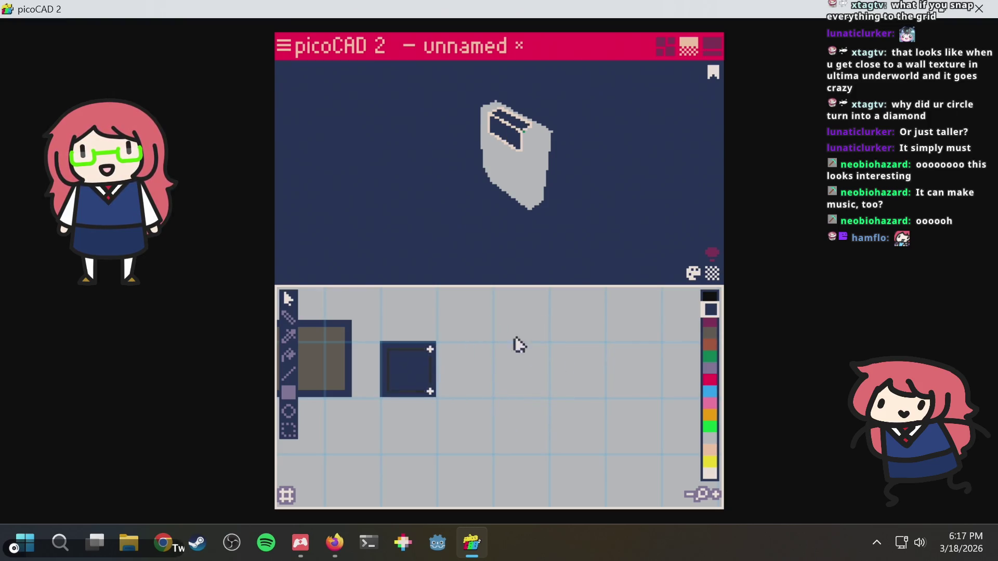
pyautogui.moveTo(589, 154)
pyautogui.mouseDown(button='right')
pyautogui.moveTo(575, 163)
pyautogui.moveTo(628, 161)
pyautogui.moveTo(617, 181)
pyautogui.moveTo(548, 214)
pyautogui.moveTo(546, 152)
pyautogui.moveTo(582, 120)
pyautogui.moveTo(699, 86)
pyautogui.moveTo(647, 99)
pyautogui.moveTo(586, 136)
pyautogui.moveTo(601, 96)
pyautogui.moveTo(644, 82)
pyautogui.moveTo(649, 92)
pyautogui.moveTo(650, 105)
pyautogui.moveTo(564, 111)
pyautogui.moveTo(565, 48)
pyautogui.moveTo(681, 104)
pyautogui.moveTo(533, 110)
pyautogui.moveTo(541, 98)
pyautogui.mouseUp(button='right')
# Move another cartridge face's texture area onto the dark navy square and make its outline square.
pyautogui.scroll(5, 575, 103)
pyautogui.moveTo(630, 117)
pyautogui.mouseDown(button='right')
pyautogui.moveTo(641, 91)
pyautogui.moveTo(634, 98)
pyautogui.moveTo(654, 139)
pyautogui.moveTo(597, 148)
pyautogui.mouseUp(button='right')
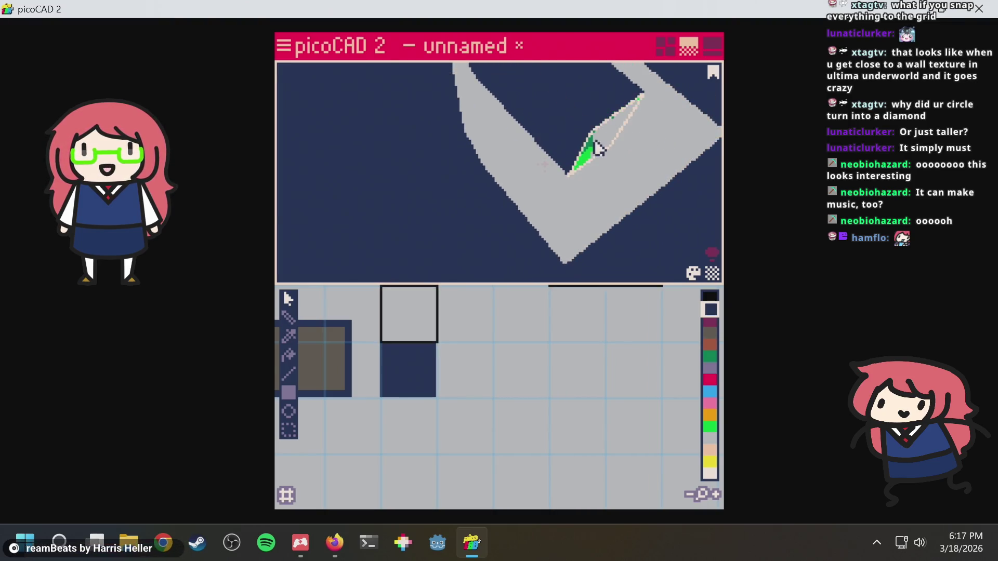
pyautogui.moveTo(398, 177)
pyautogui.mouseDown(button='right')
pyautogui.moveTo(521, 187)
pyautogui.moveTo(599, 167)
pyautogui.moveTo(466, 146)
pyautogui.mouseUp(button='right')
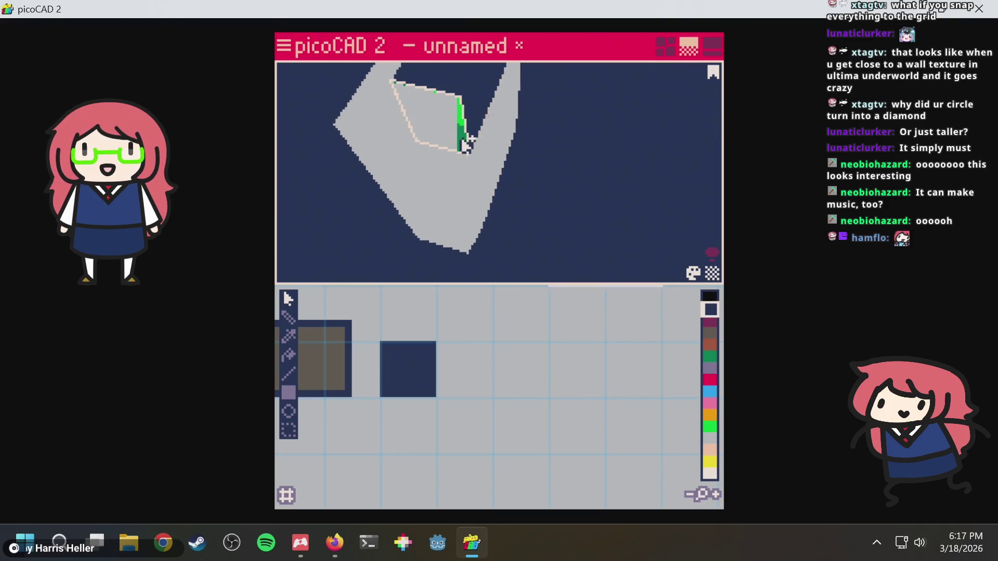
pyautogui.scroll(-2, 445, 341)
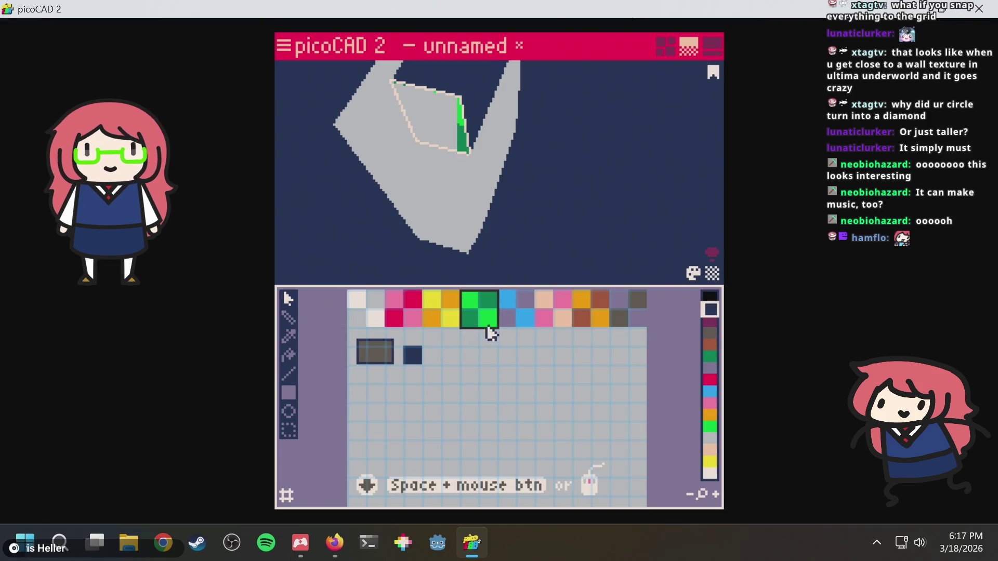
pyautogui.moveTo(439, 347)
pyautogui.mouseDown()
pyautogui.moveTo(421, 363)
pyautogui.moveTo(436, 375)
pyautogui.mouseUp()
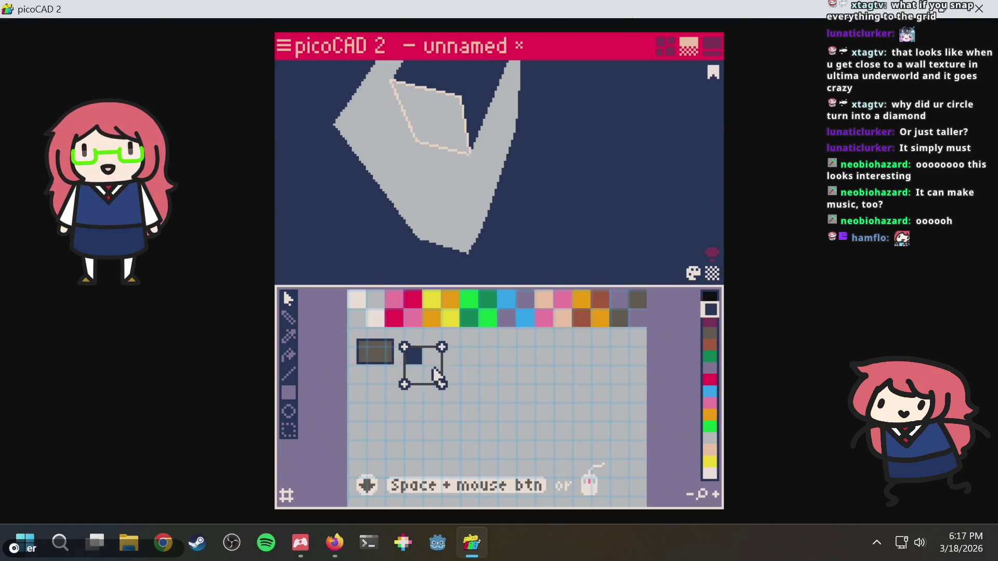
pyautogui.scroll(2, 436, 374)
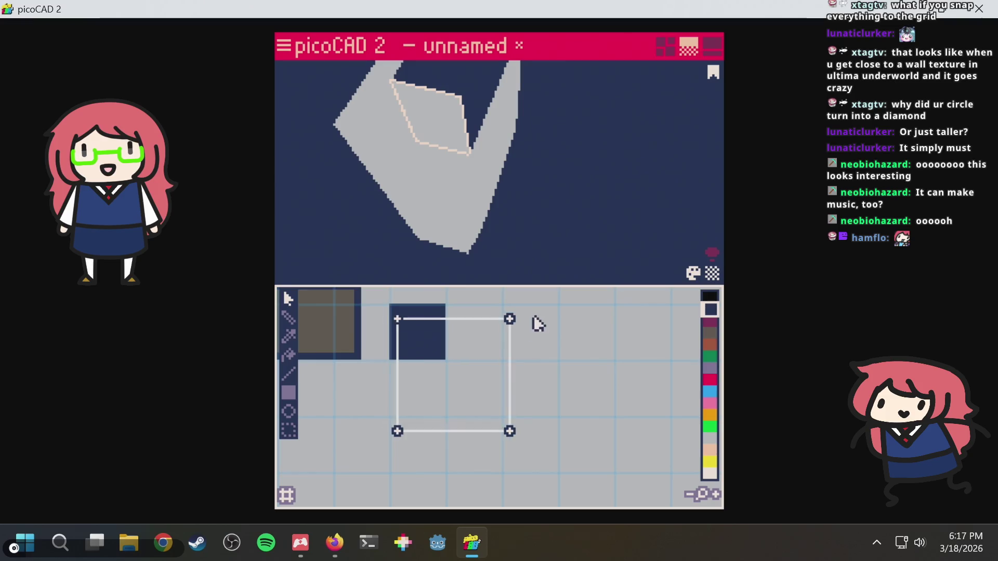
pyautogui.moveTo(535, 302)
pyautogui.mouseDown()
pyautogui.moveTo(457, 463)
pyautogui.moveTo(483, 420)
pyautogui.moveTo(395, 442)
pyautogui.mouseUp()
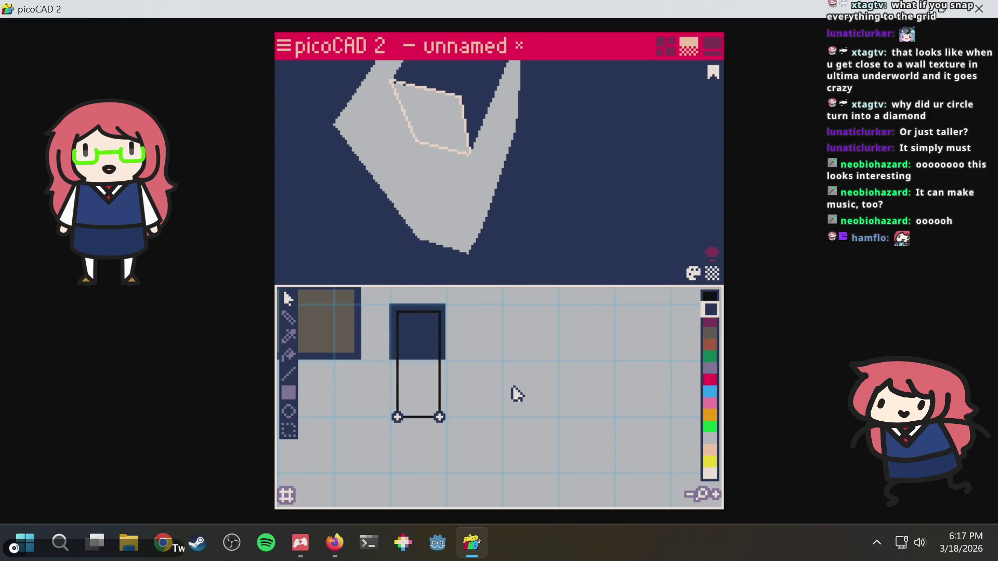
pyautogui.moveTo(517, 393); pyautogui.dragTo(517, 392)
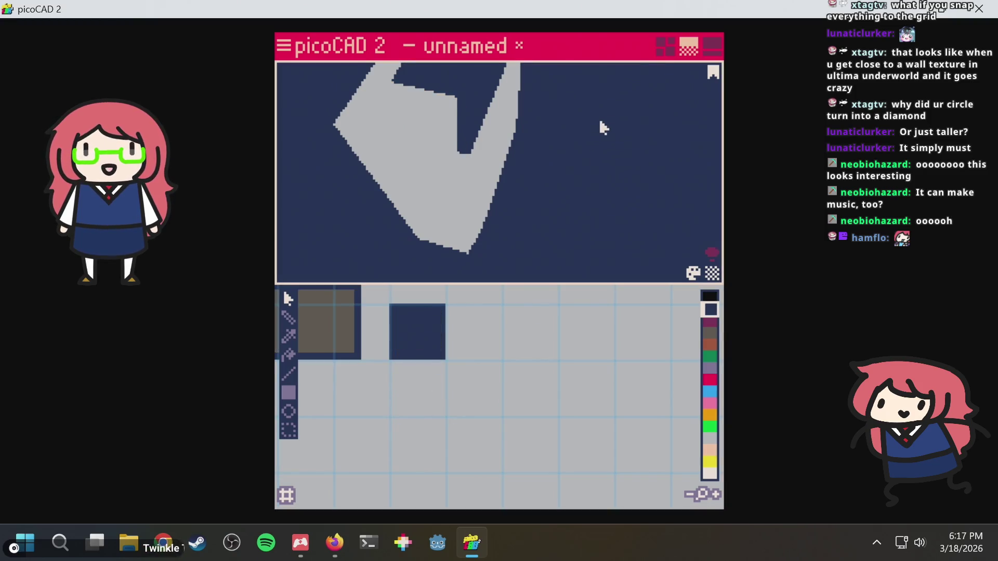
pyautogui.scroll(-3, 606, 128)
# Inspect the console's top screen face, deselect it, and go back to the wireframe layout.
pyautogui.moveTo(590, 129)
pyautogui.mouseDown(button='right')
pyautogui.moveTo(557, 147)
pyautogui.moveTo(688, 109)
pyautogui.moveTo(624, 151)
pyautogui.moveTo(568, 144)
pyautogui.mouseUp(button='right')
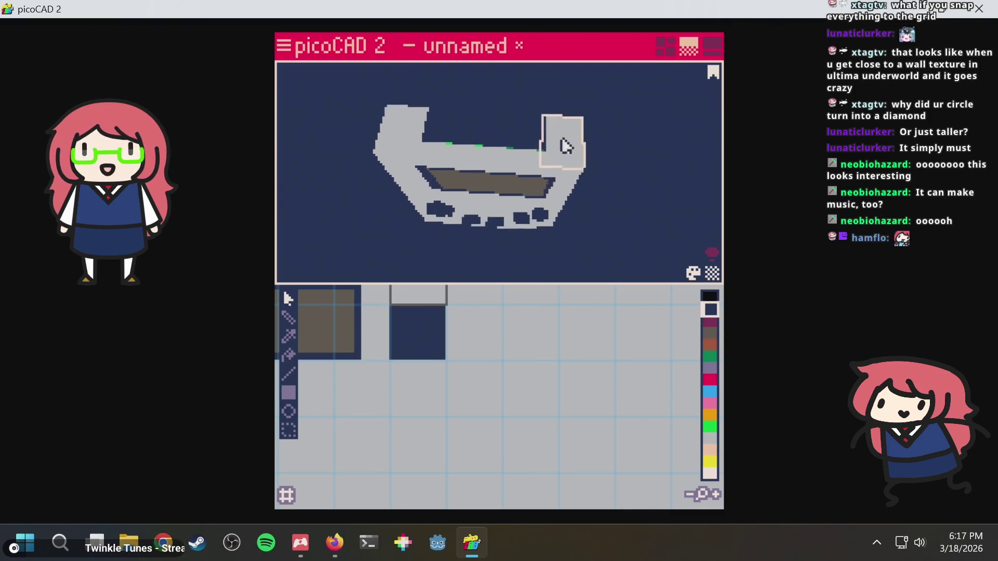
pyautogui.scroll(3, 568, 143)
pyautogui.click(428, 127)
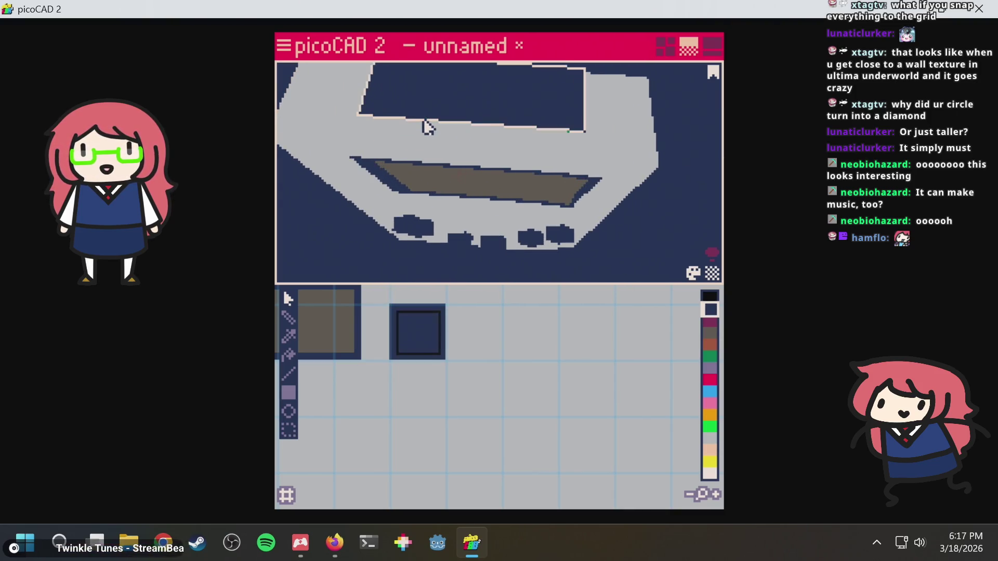
pyautogui.click(425, 126)
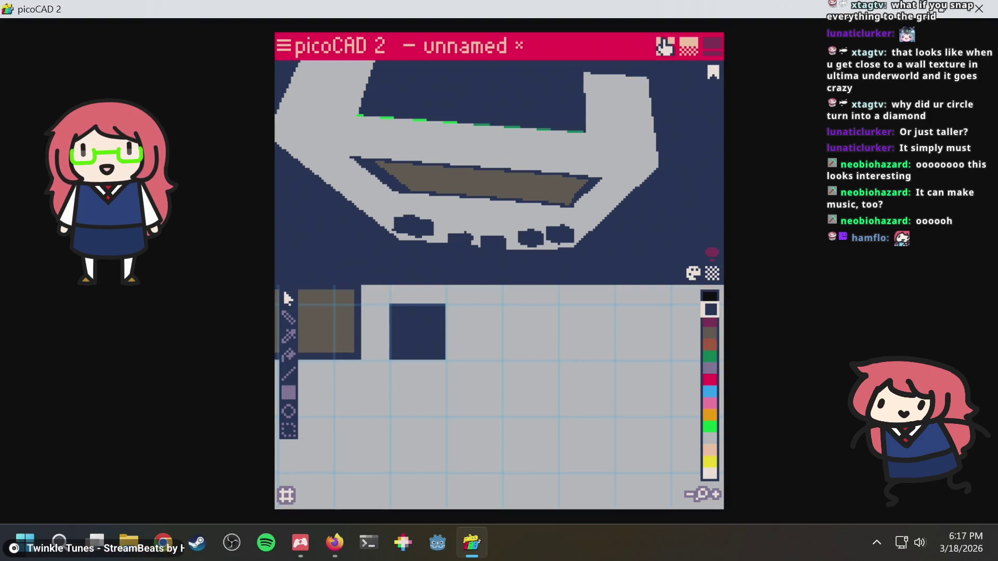
pyautogui.click(664, 46)
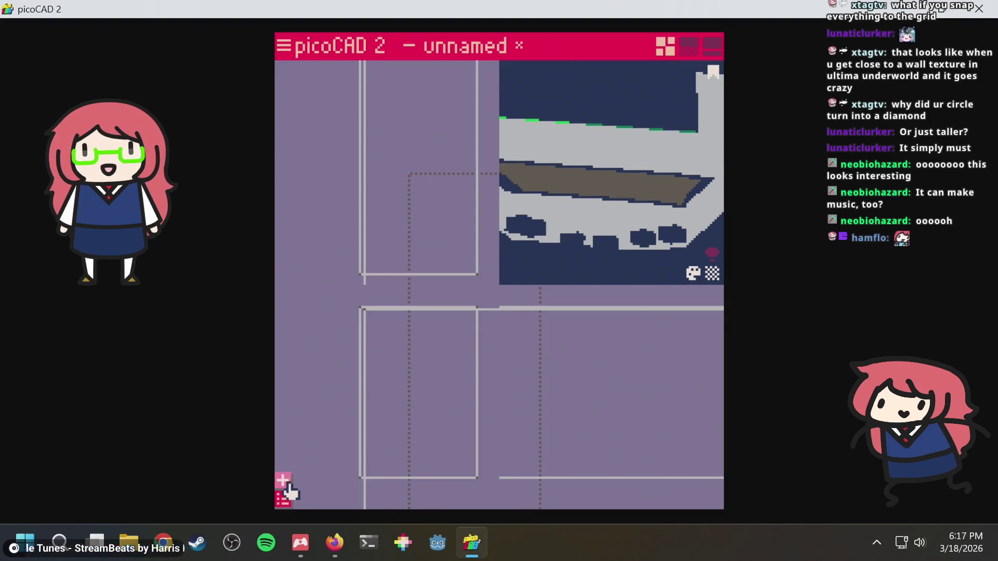
# Hide the Game Boy body and bring the full palette texture into view in the texturing layout.
pyautogui.click(285, 500)
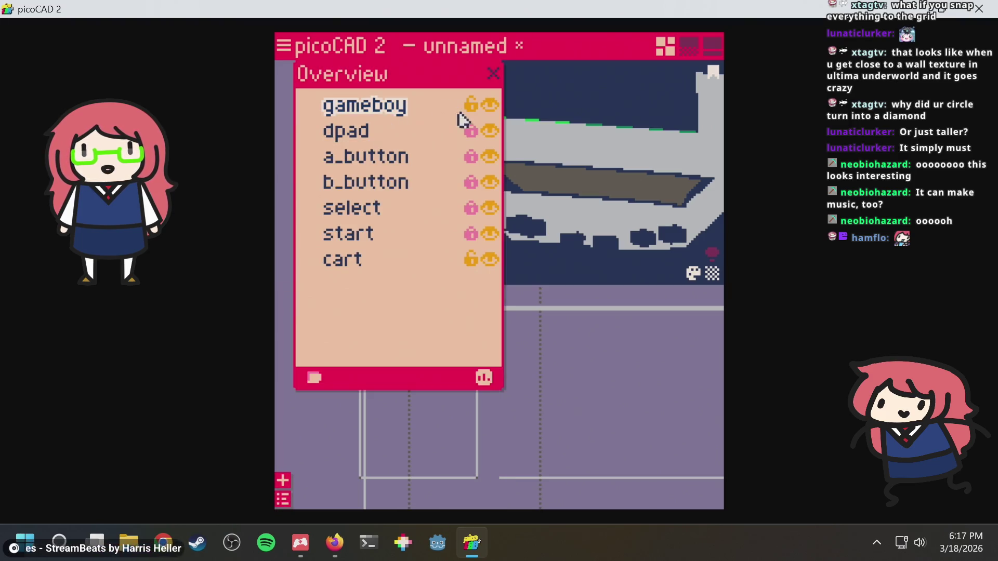
pyautogui.click(490, 104)
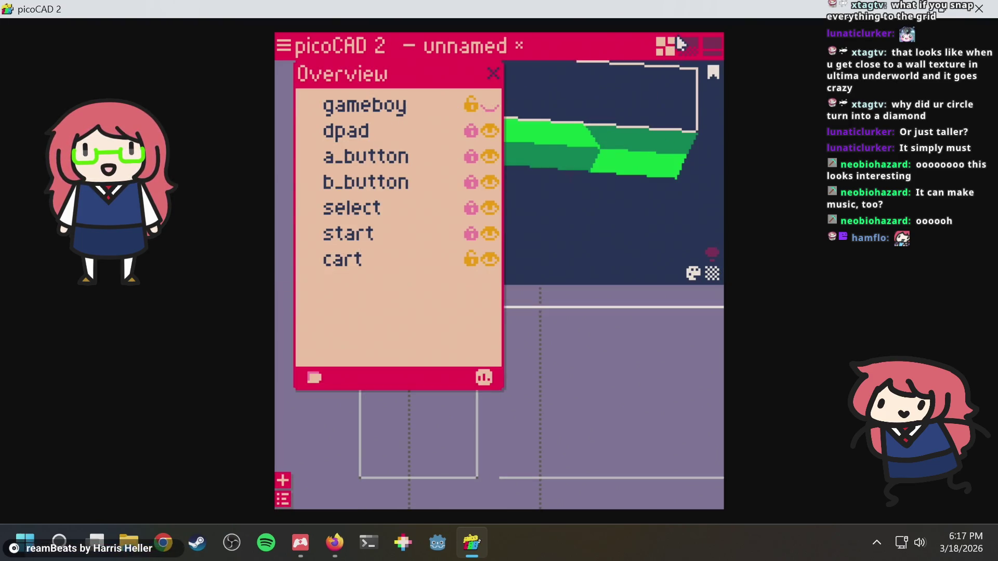
pyautogui.click(686, 50)
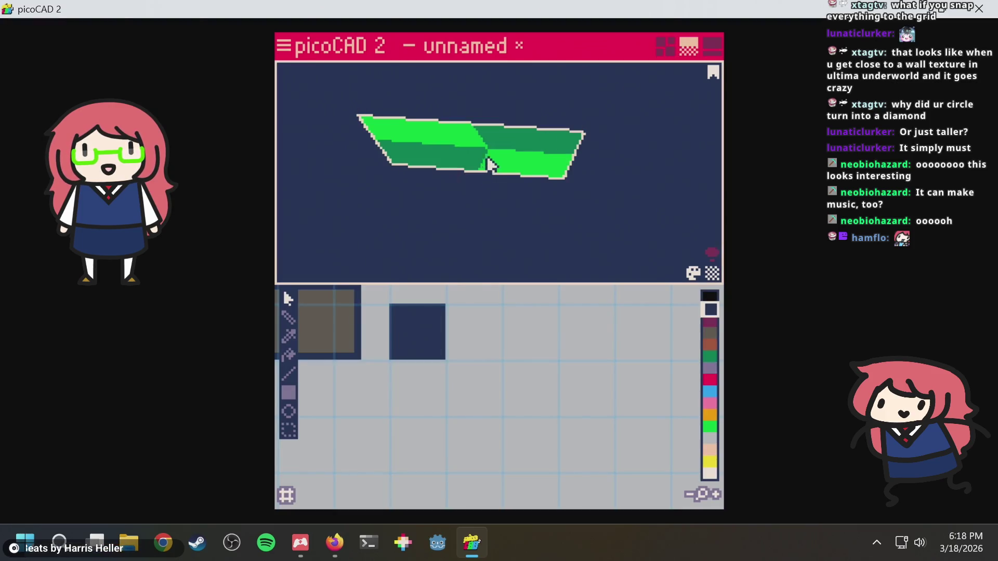
pyautogui.scroll(-2, 485, 161)
pyautogui.scroll(-2, 518, 350)
pyautogui.moveTo(536, 338); pyautogui.dragTo(541, 369, button='middle')
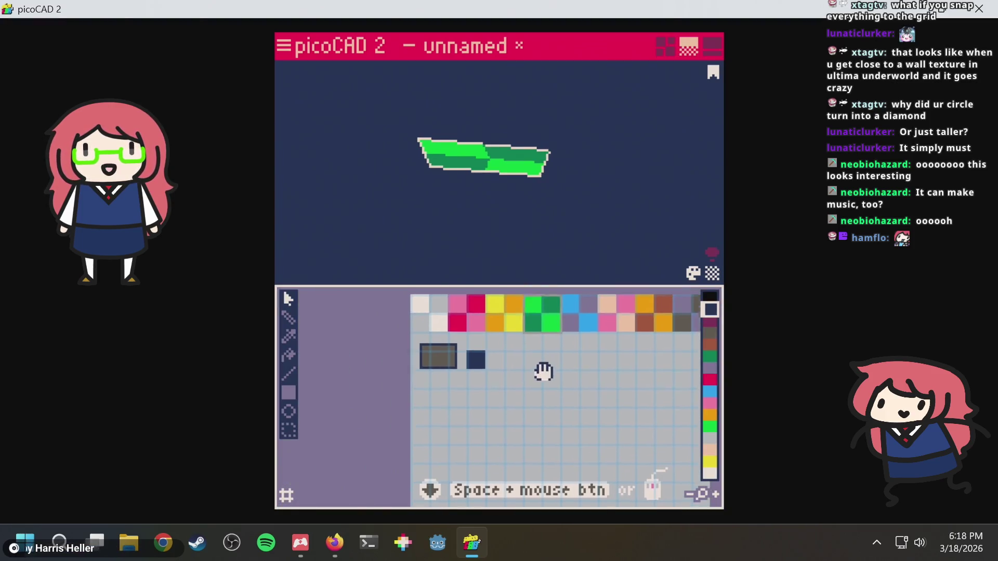
# Move the green cartridge's texture onto the dark navy square, narrowing and shortening it to fit.
pyautogui.moveTo(541, 340)
pyautogui.mouseDown()
pyautogui.moveTo(488, 374)
pyautogui.moveTo(488, 482)
pyautogui.mouseUp()
pyautogui.scroll(1, 508, 350)
pyautogui.press('Left')
pyautogui.press('Left')
pyautogui.press('Left')
pyautogui.moveTo(535, 413); pyautogui.dragTo(433, 473)
pyautogui.press('Up')
pyautogui.press('Up')
pyautogui.press('Up')
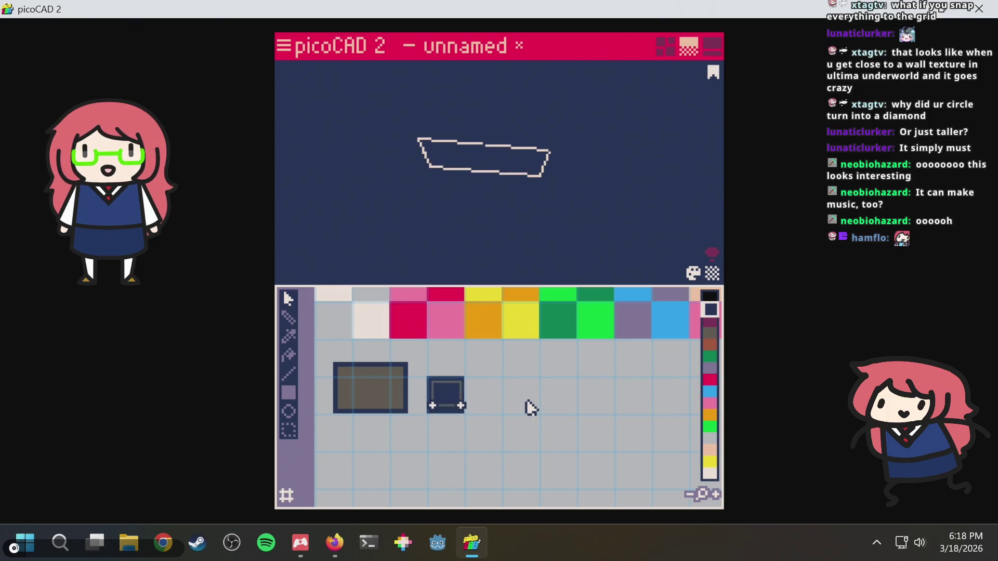
pyautogui.moveTo(554, 223)
pyautogui.mouseDown(button='right')
pyautogui.moveTo(559, 172)
pyautogui.moveTo(488, 280)
pyautogui.mouseUp(button='right')
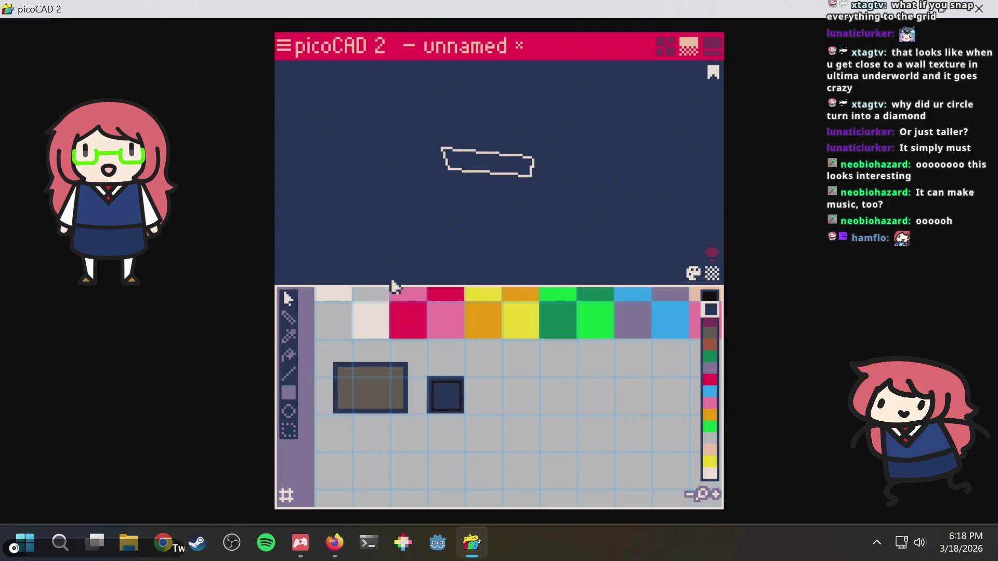
# Show the Game Boy body again and save the project.
pyautogui.click(662, 49)
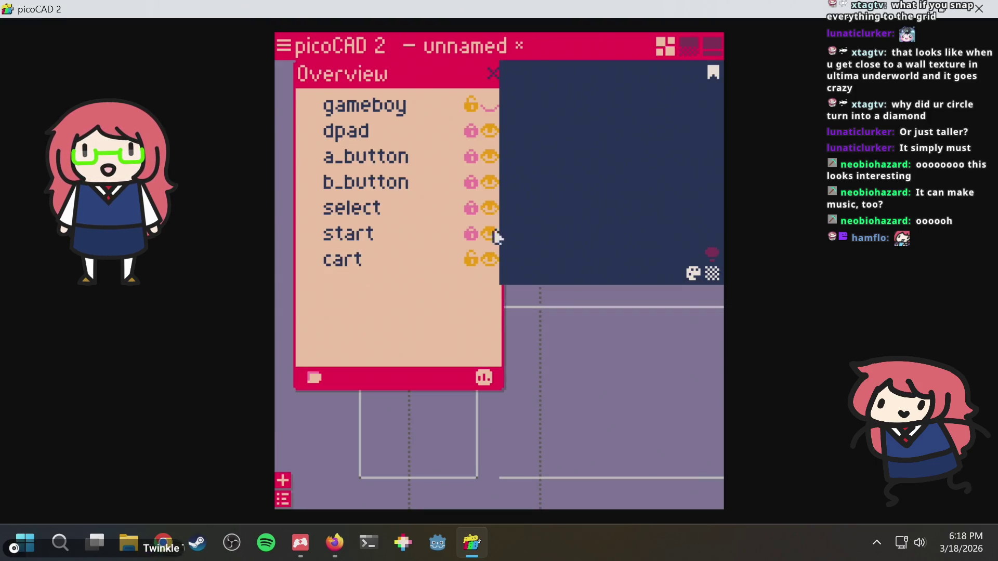
pyautogui.click(489, 106)
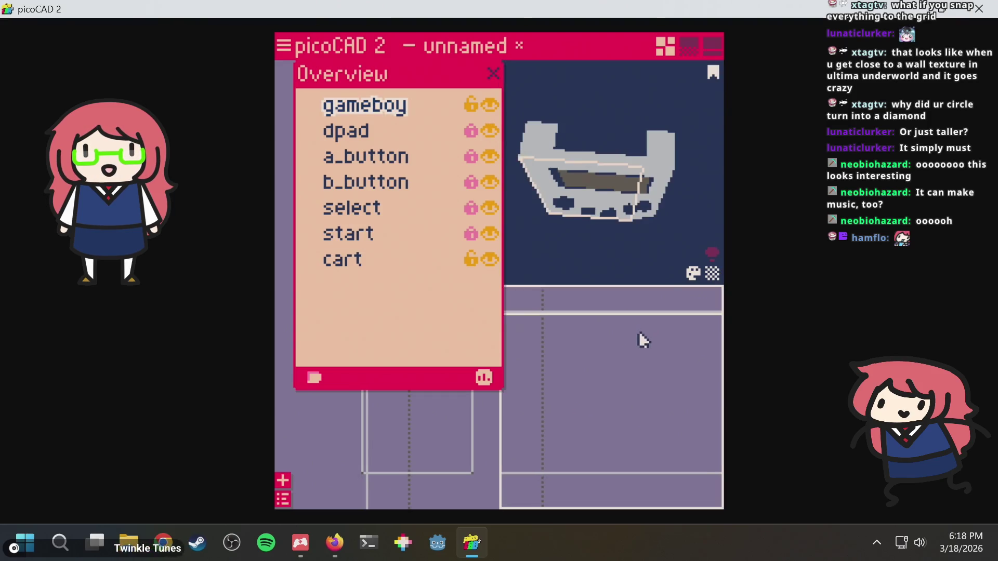
pyautogui.moveTo(647, 215)
pyautogui.mouseDown(button='right')
pyautogui.moveTo(661, 204)
pyautogui.moveTo(703, 251)
pyautogui.mouseUp(button='right')
pyautogui.hotkey('ctrl', 's')
pyautogui.scroll(-2, 546, 329)
pyautogui.click(493, 73)
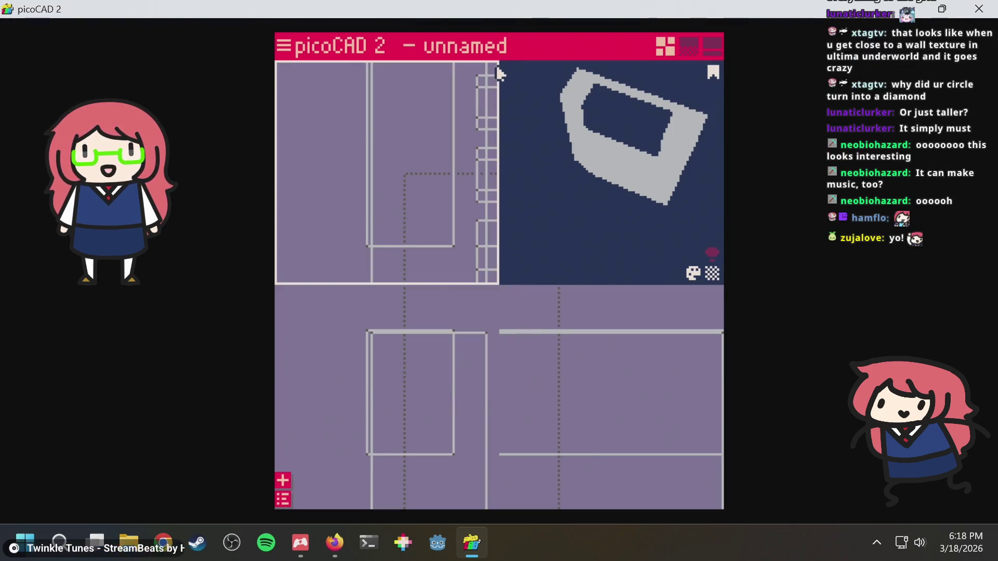
# Turn the 3D preview so the model faces the front.
pyautogui.scroll(3, 443, 258)
pyautogui.scroll(-3, 445, 263)
pyautogui.moveTo(587, 215)
pyautogui.mouseDown(button='right')
pyautogui.moveTo(468, 162)
pyautogui.moveTo(563, 182)
pyautogui.moveTo(612, 230)
pyautogui.moveTo(605, 218)
pyautogui.moveTo(669, 215)
pyautogui.moveTo(602, 223)
pyautogui.moveTo(592, 209)
pyautogui.mouseUp(button='right')
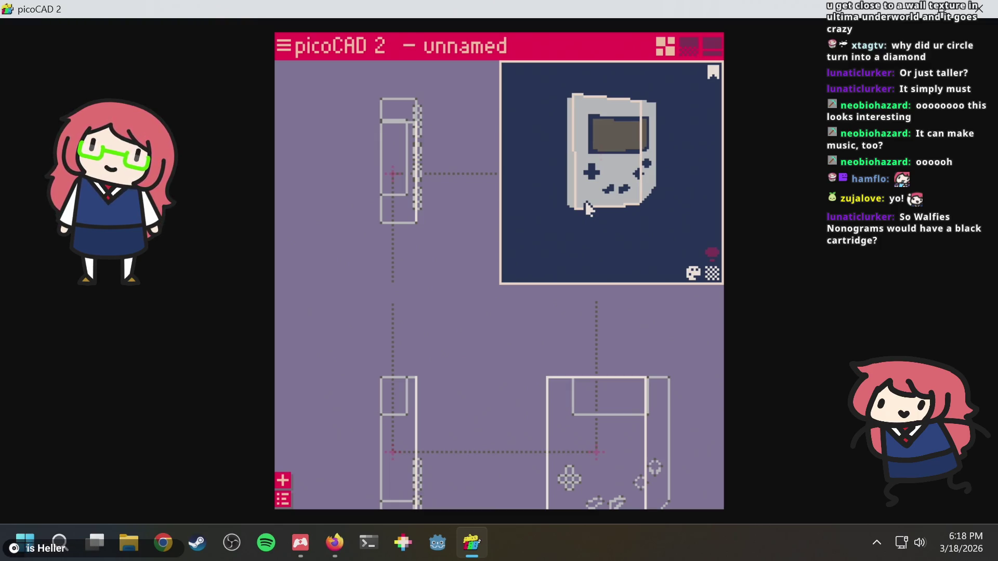
pyautogui.scroll(1, 586, 200)
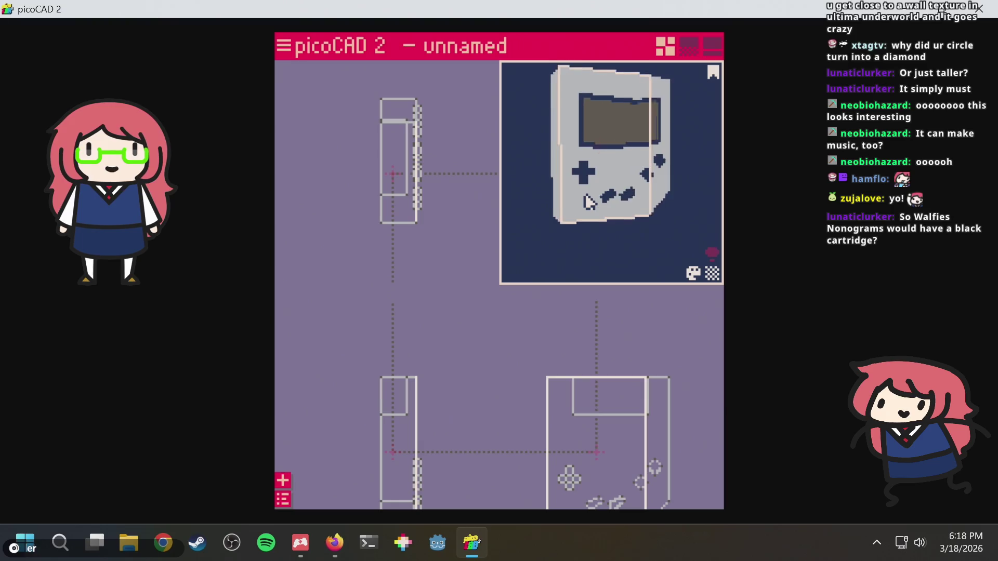
pyautogui.moveTo(586, 201); pyautogui.dragTo(588, 180, button='right')
pyautogui.moveTo(622, 213)
pyautogui.mouseDown()
pyautogui.moveTo(494, 232)
pyautogui.moveTo(557, 196)
pyautogui.moveTo(721, 164)
pyautogui.moveTo(675, 178)
pyautogui.moveTo(679, 167)
pyautogui.mouseUp()
pyautogui.scroll(5, 601, 124)
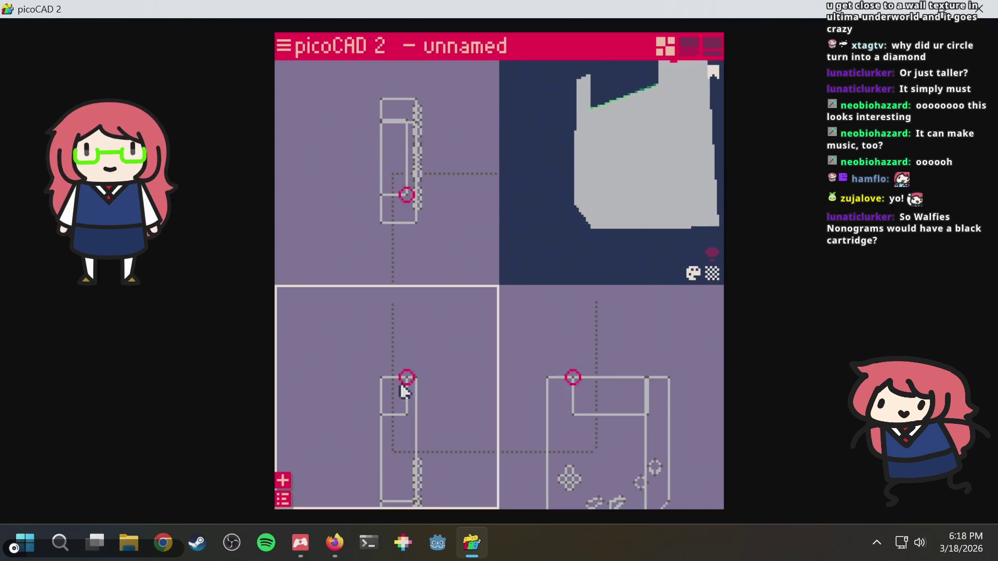
# Hide the Game Boy body from the object list and show the texturing layout.
pyautogui.click(292, 498)
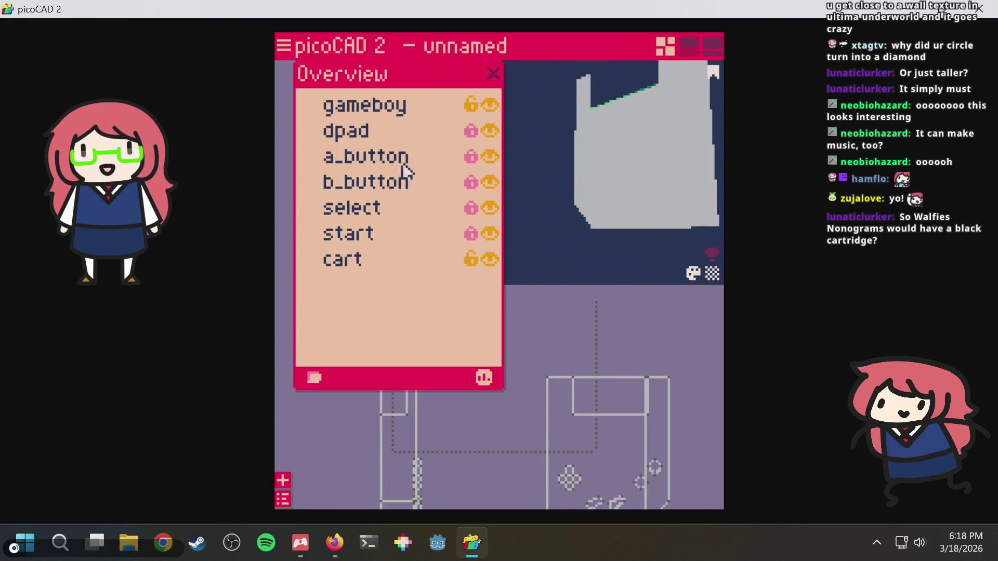
pyautogui.click(487, 108)
pyautogui.press('Escape')
pyautogui.press('Escape')
pyautogui.click(688, 46)
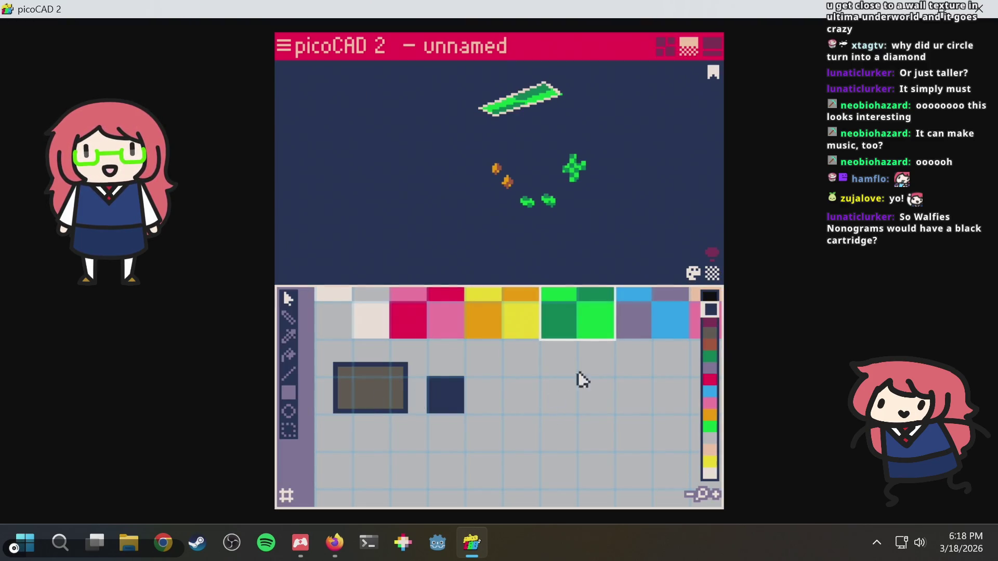
# Move the cartridge's UV box onto the dark navy swatch and shrink it from the right and bottom.
pyautogui.moveTo(608, 325); pyautogui.dragTo(503, 430)
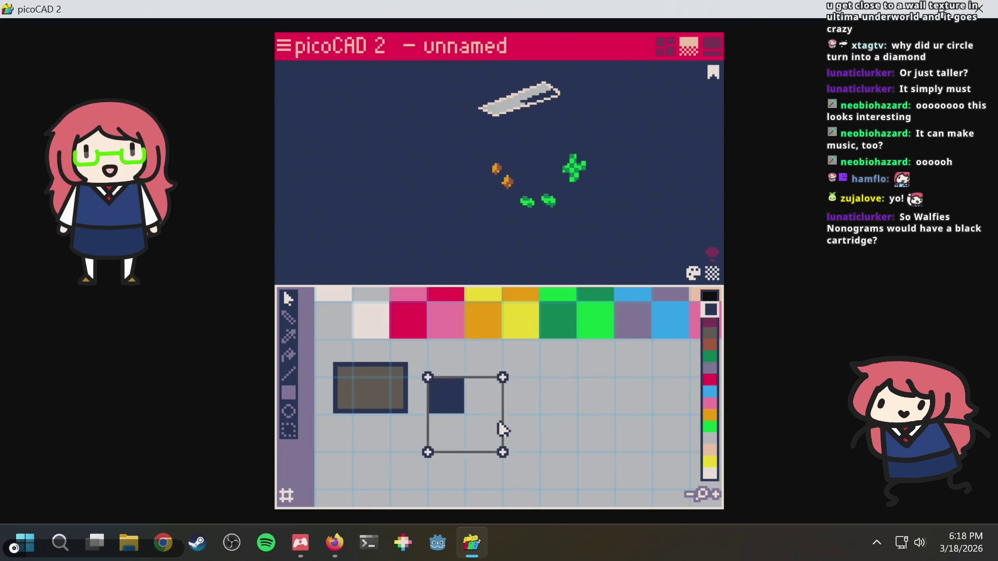
pyautogui.press('Right')
pyautogui.press('Down')
pyautogui.moveTo(540, 356); pyautogui.dragTo(485, 494)
pyautogui.press('Left')
pyautogui.press('Left')
pyautogui.press('Left')
pyautogui.moveTo(524, 419); pyautogui.dragTo(389, 494)
pyautogui.press('Up')
pyautogui.press('Up')
pyautogui.press('Up')
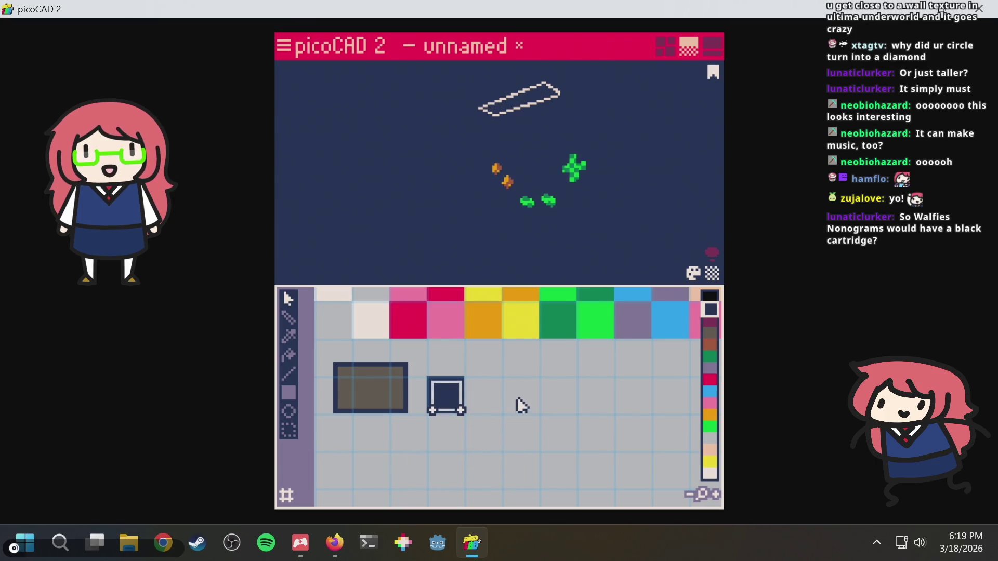
pyautogui.click(521, 405)
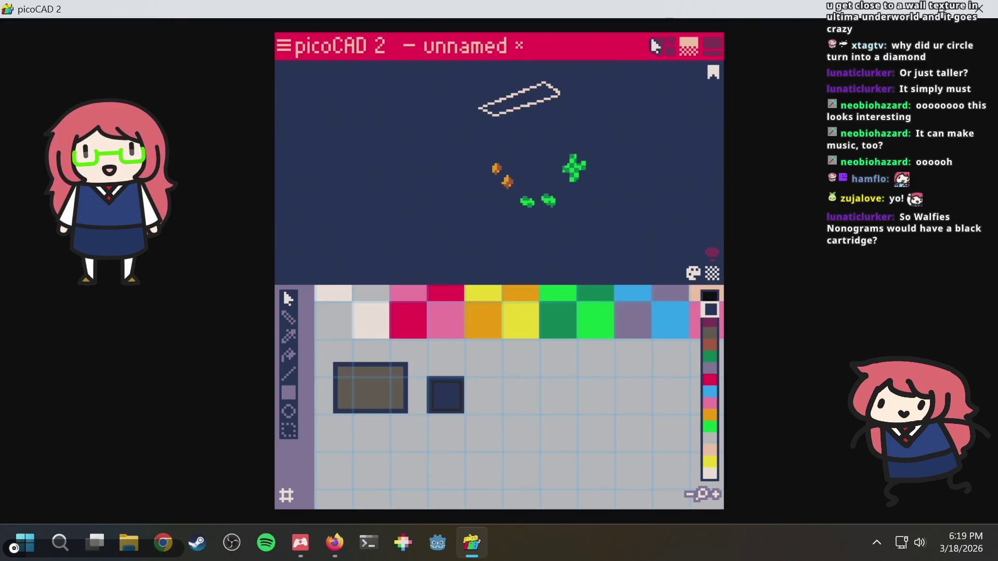
pyautogui.click(665, 46)
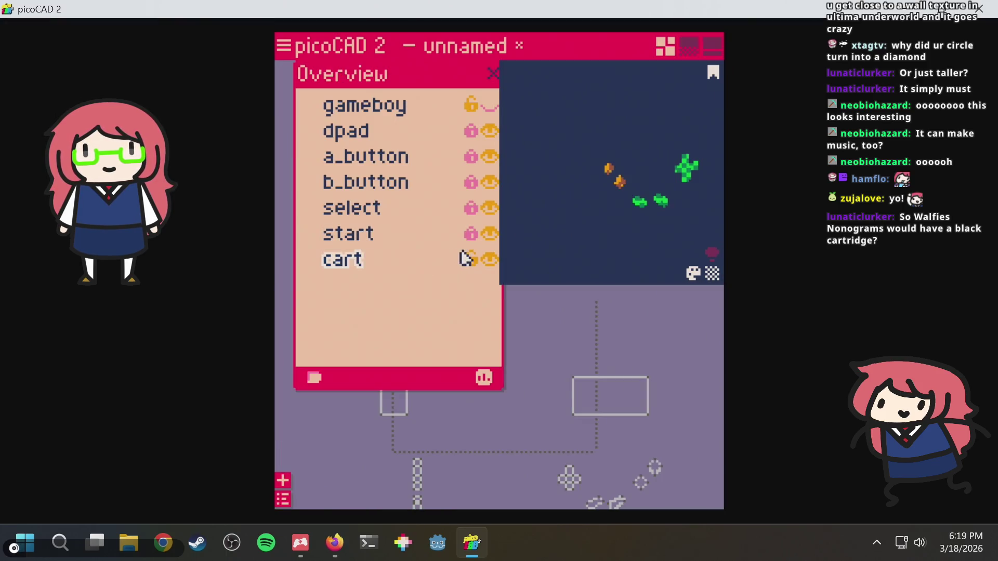
# Show the Game Boy body again and save the project.
pyautogui.click(497, 101)
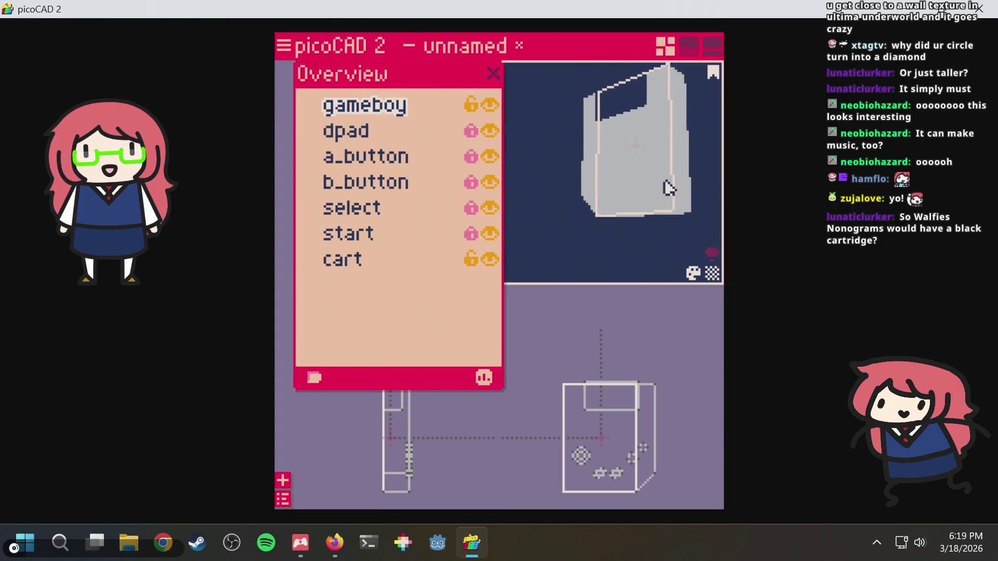
pyautogui.moveTo(618, 205); pyautogui.dragTo(574, 208, button='right')
pyautogui.hotkey('ctrl', 's')
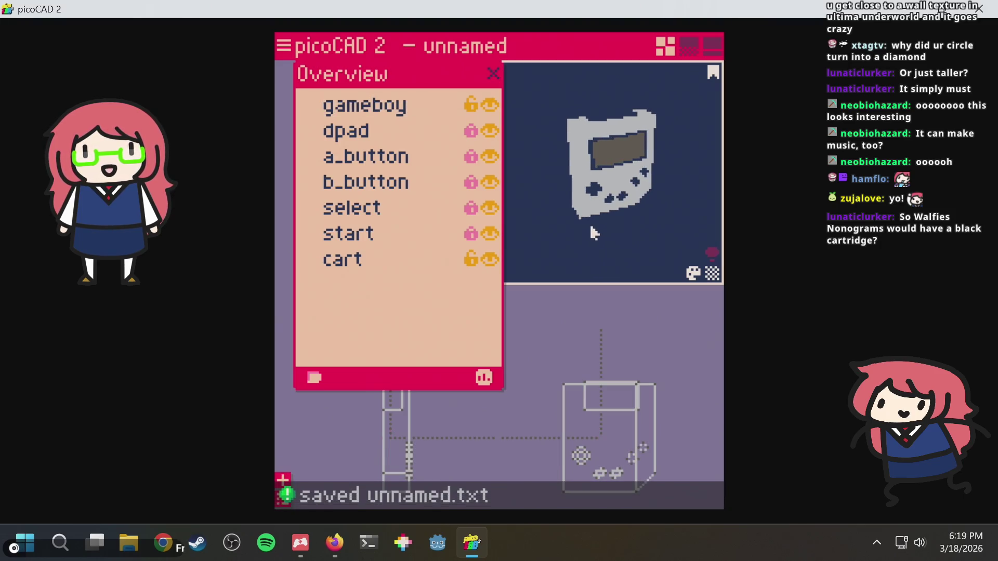
pyautogui.moveTo(592, 229); pyautogui.dragTo(652, 225, button='right')
# Save the project as gameboy.txt, then bring up the itch app.
pyautogui.click(286, 52)
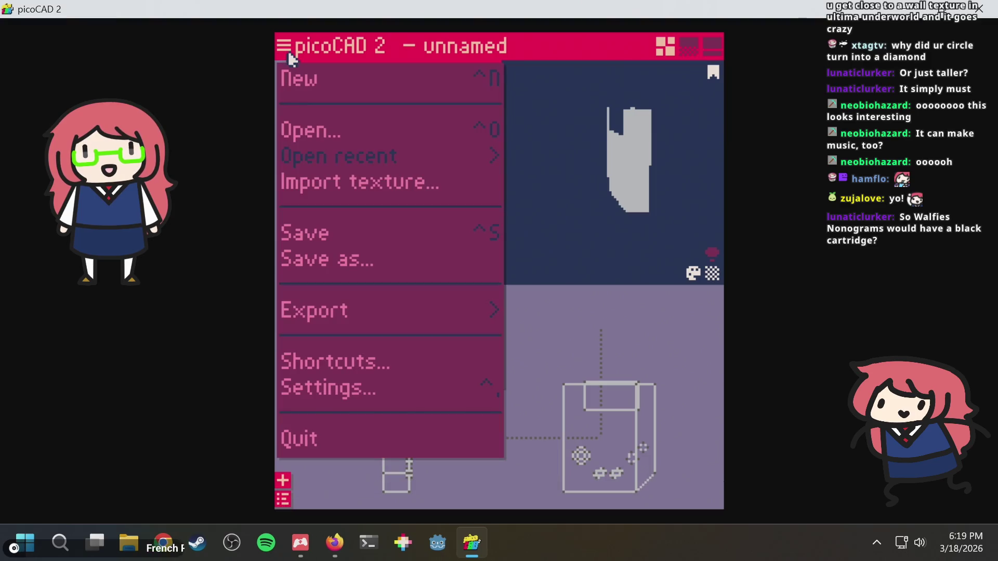
pyautogui.click(339, 258)
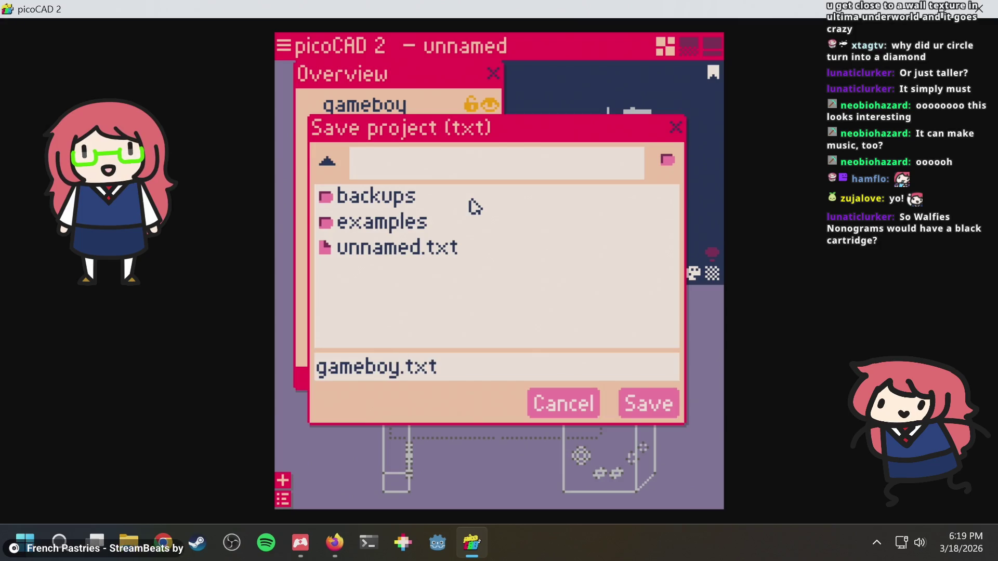
pyautogui.press('Return')
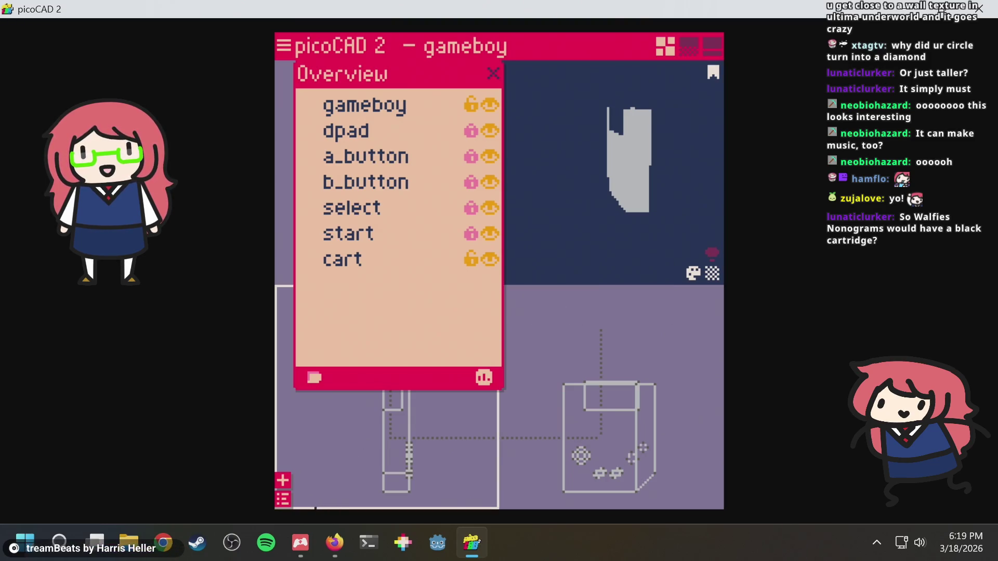
pyautogui.click(300, 543)
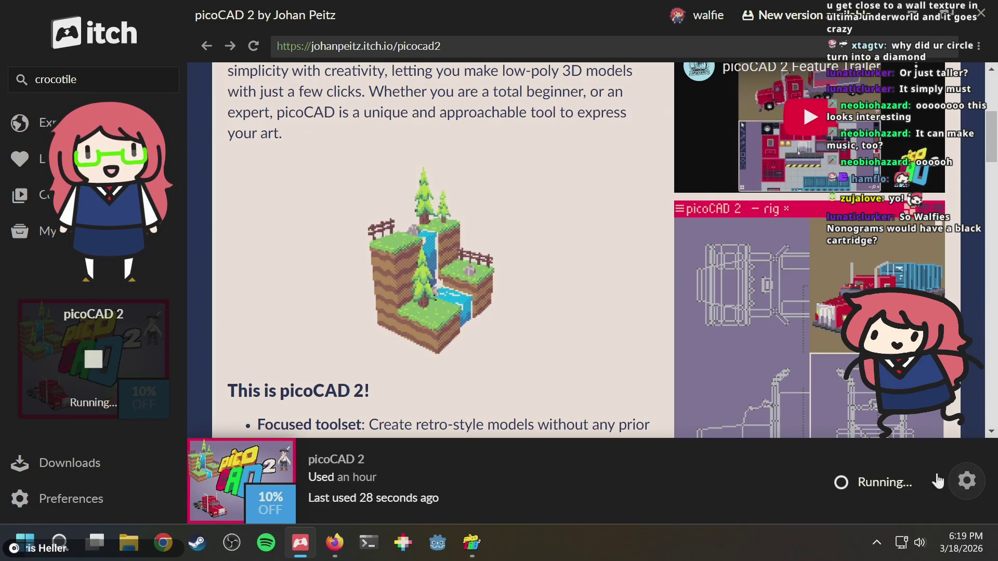
# Open picoCAD 2's install folder in File Explorer via itch's Manage options, then return to picoCAD 2.
pyautogui.click(967, 483)
pyautogui.click(672, 210)
pyautogui.click(427, 279)
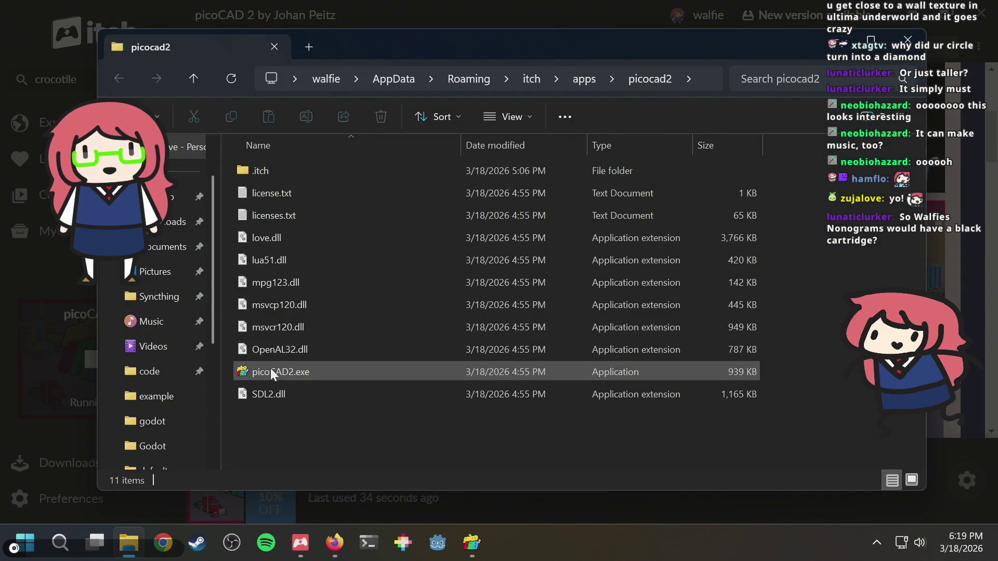
pyautogui.click(474, 538)
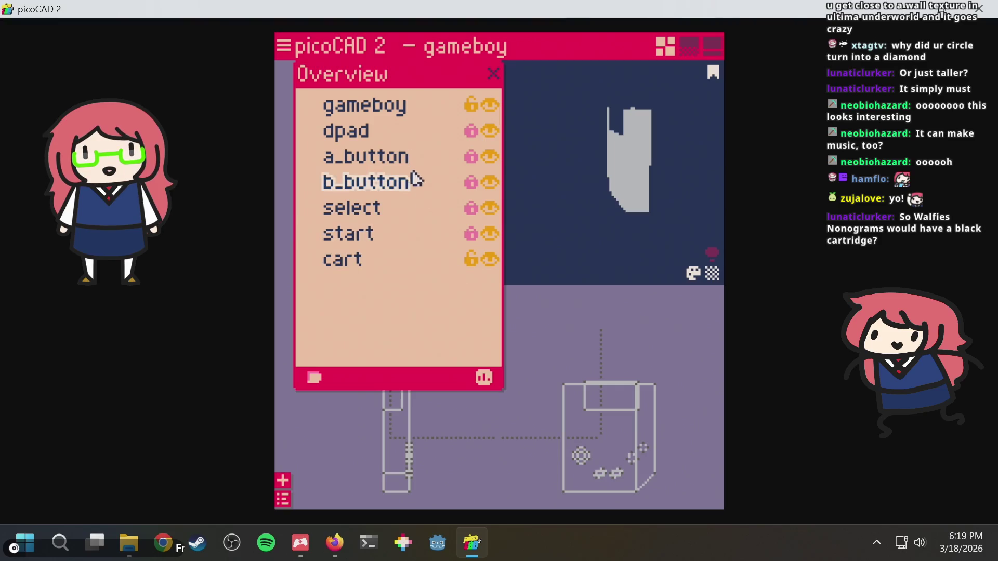
pyautogui.click(282, 55)
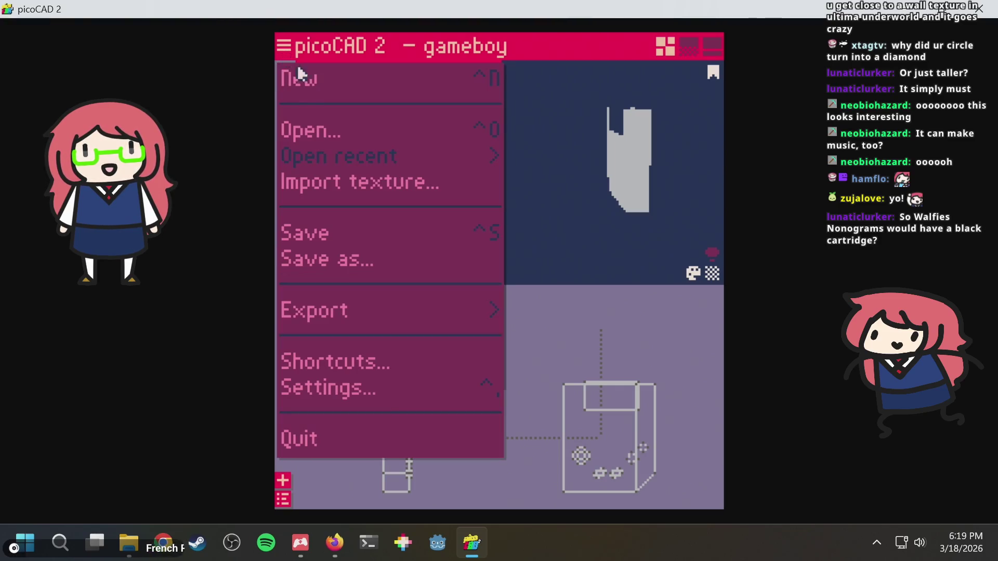
# From the Save as dialog, open the picocad2 project folder in File Explorer.
pyautogui.click(345, 264)
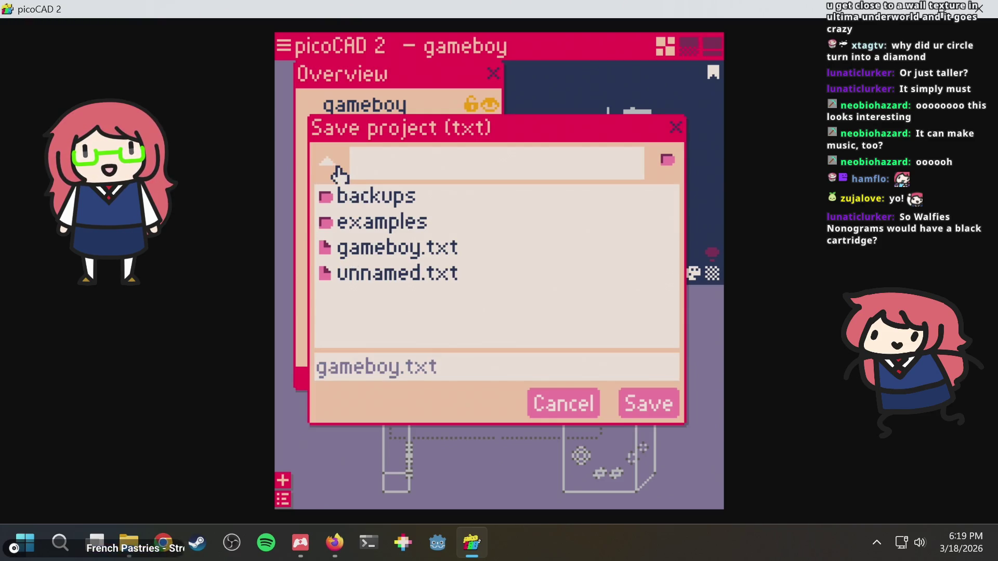
pyautogui.click(665, 167)
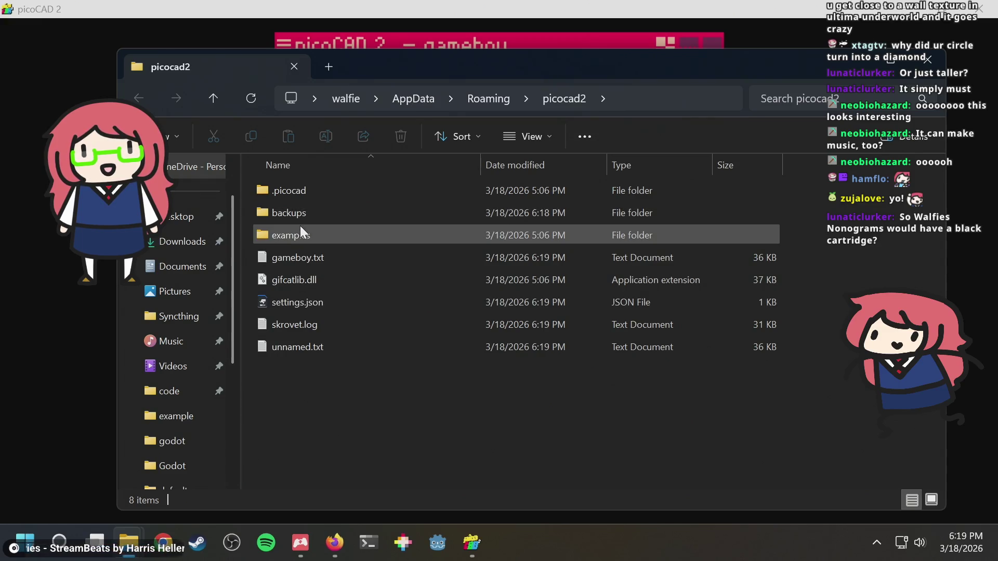
# Skip unnamed.txt and open gameboy.txt from the picocad2 folder in Notepad via Edit in Notepad.
pyautogui.click(292, 345)
pyautogui.rightClick(292, 345)
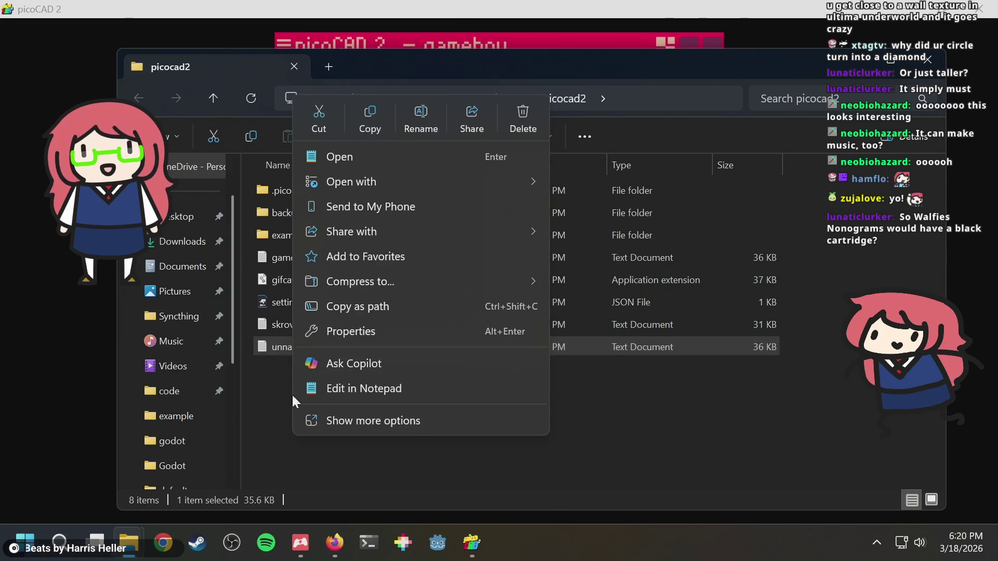
pyautogui.click(277, 418)
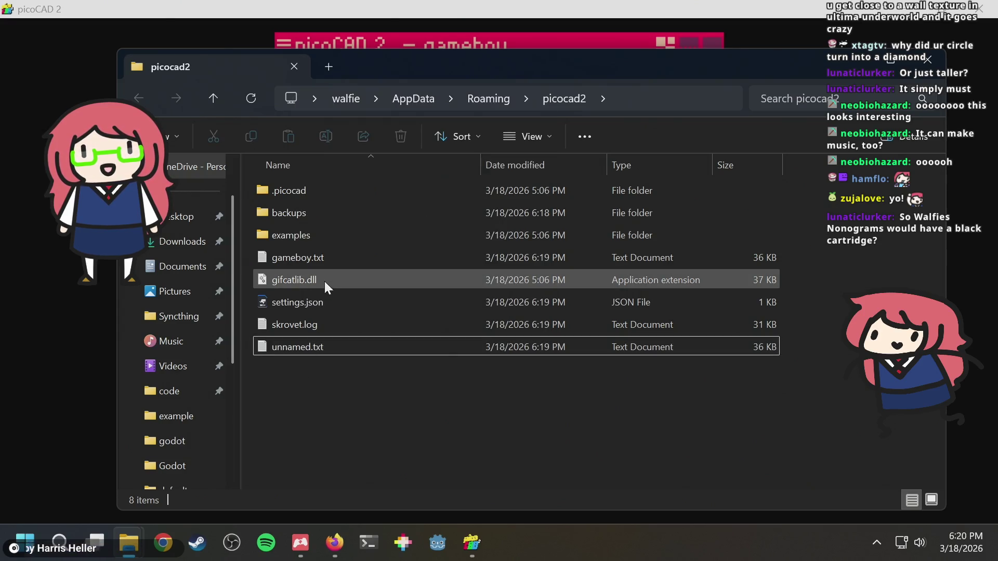
pyautogui.rightClick(319, 256)
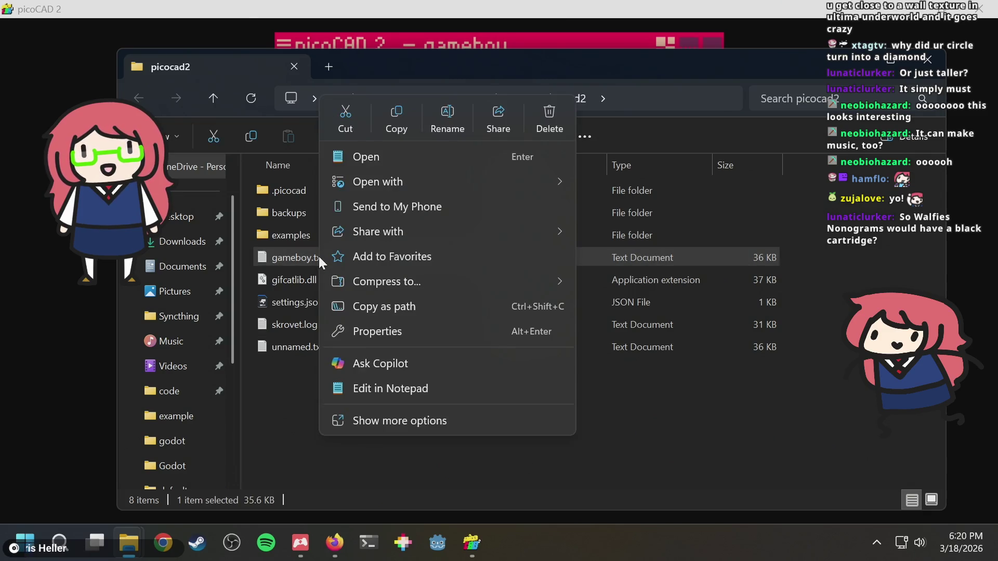
pyautogui.click(388, 157)
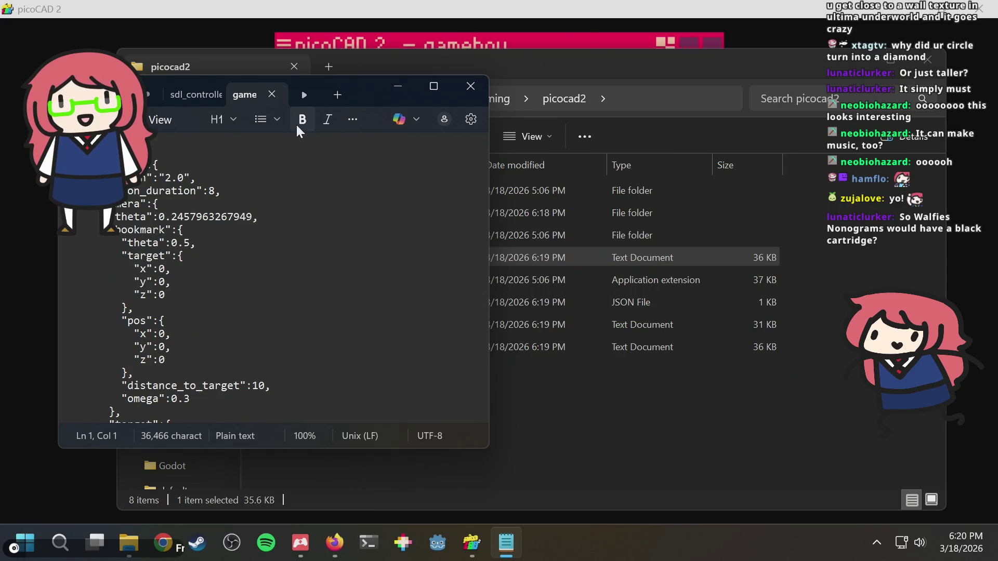
# Scroll through gameboy.txt's export settings, palette block and hex texture rows, then close Notepad.
pyautogui.moveTo(366, 89); pyautogui.dragTo(467, 94)
pyautogui.scroll(-10, 343, 249)
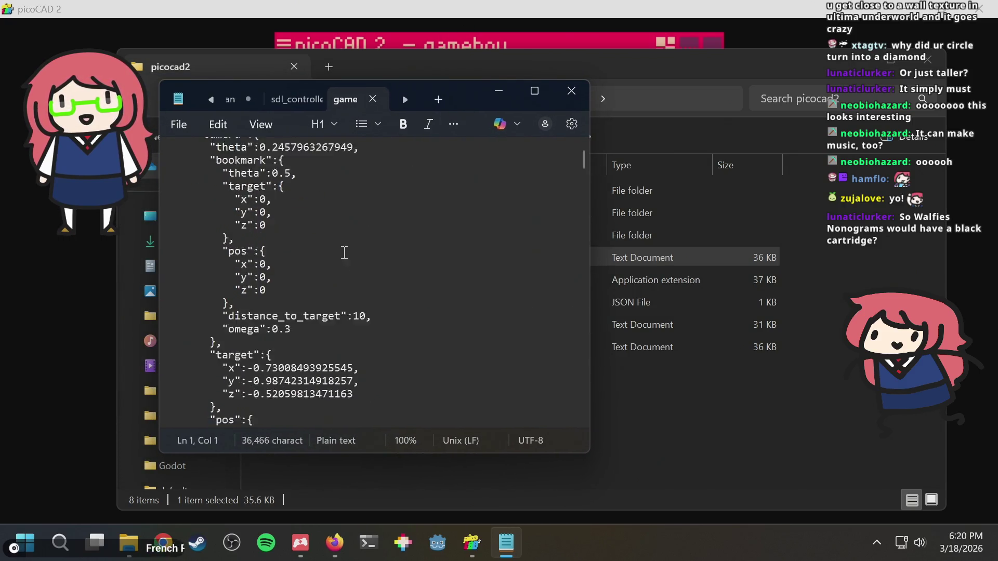
pyautogui.scroll(-5, 351, 240)
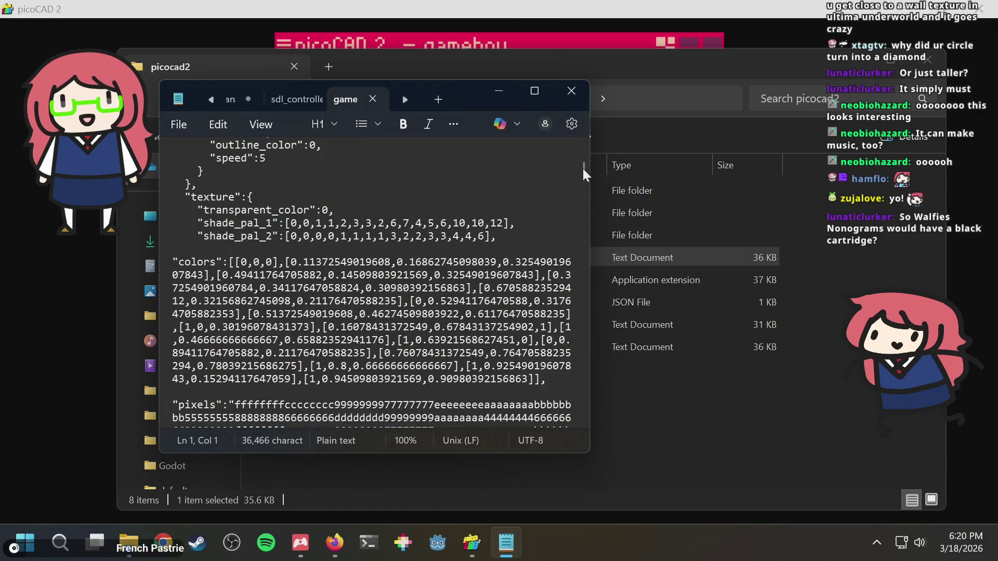
pyautogui.moveTo(585, 173)
pyautogui.mouseDown()
pyautogui.moveTo(579, 413)
pyautogui.moveTo(593, 131)
pyautogui.moveTo(579, 249)
pyautogui.moveTo(581, 132)
pyautogui.mouseUp()
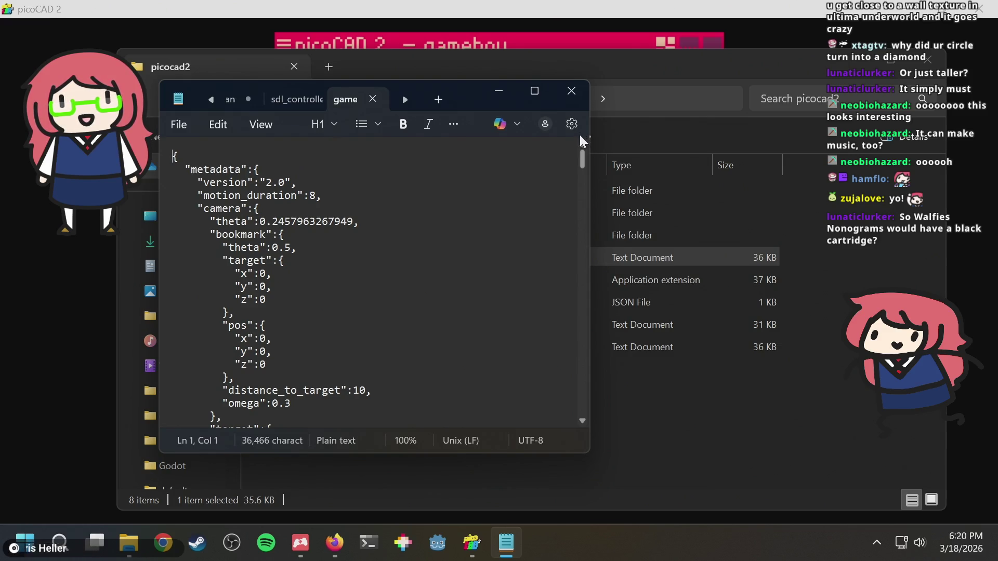
pyautogui.moveTo(578, 148); pyautogui.dragTo(574, 163)
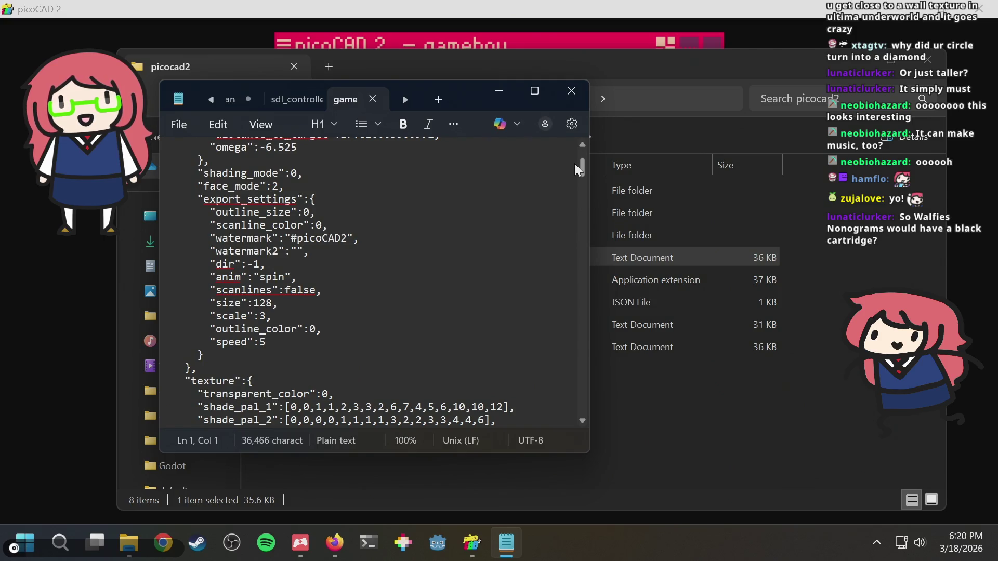
pyautogui.moveTo(575, 163); pyautogui.dragTo(571, 203)
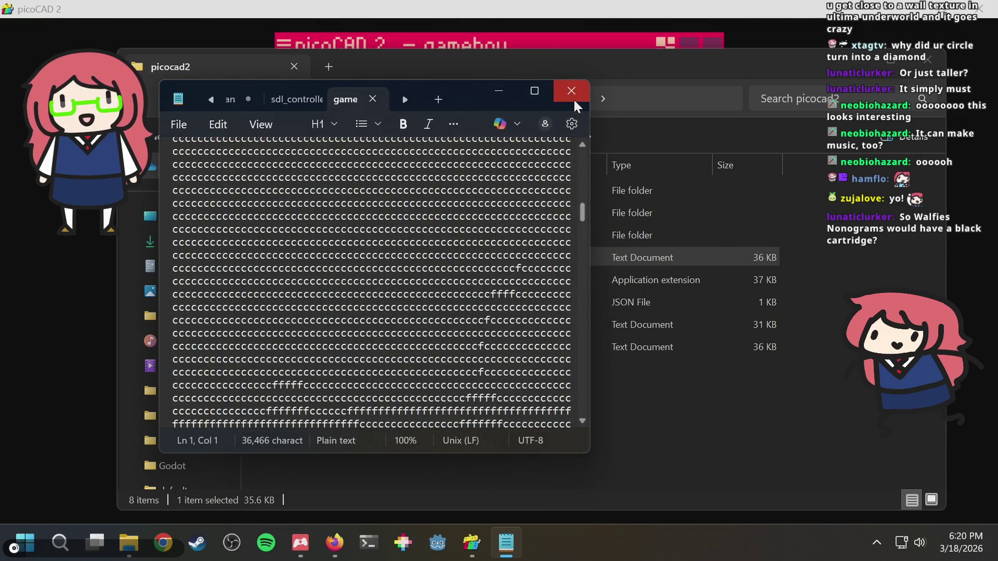
pyautogui.click(571, 91)
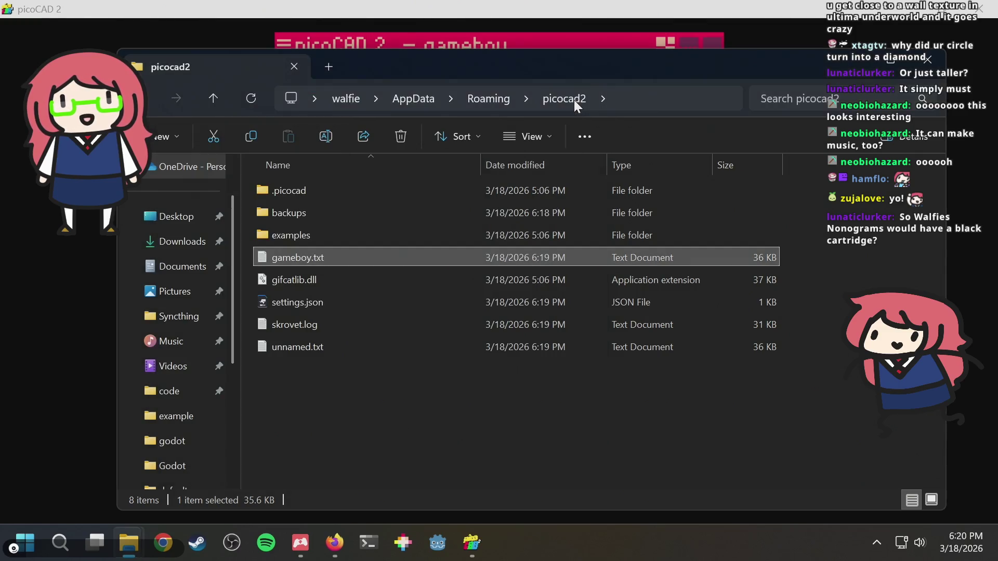
# Bring picoCAD 2 back full-screen and dismiss its Save project dialog.
pyautogui.click(760, 11)
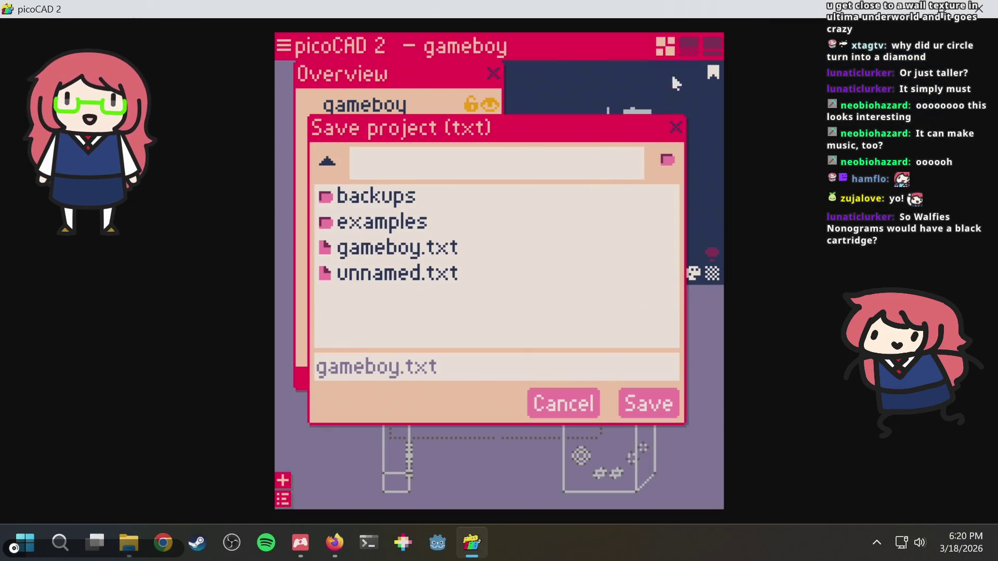
pyautogui.doubleClick(695, 13)
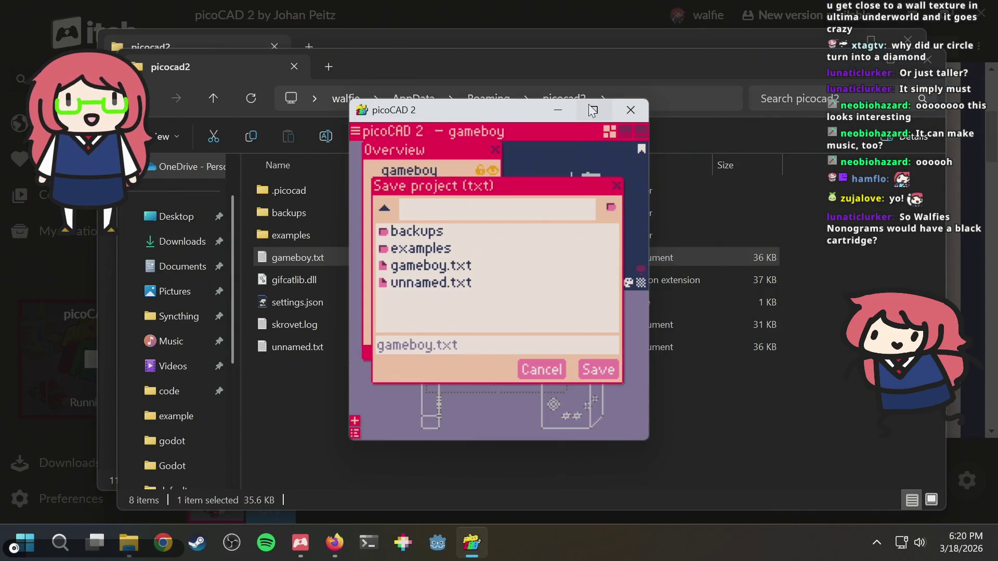
pyautogui.click(589, 105)
pyautogui.click(677, 129)
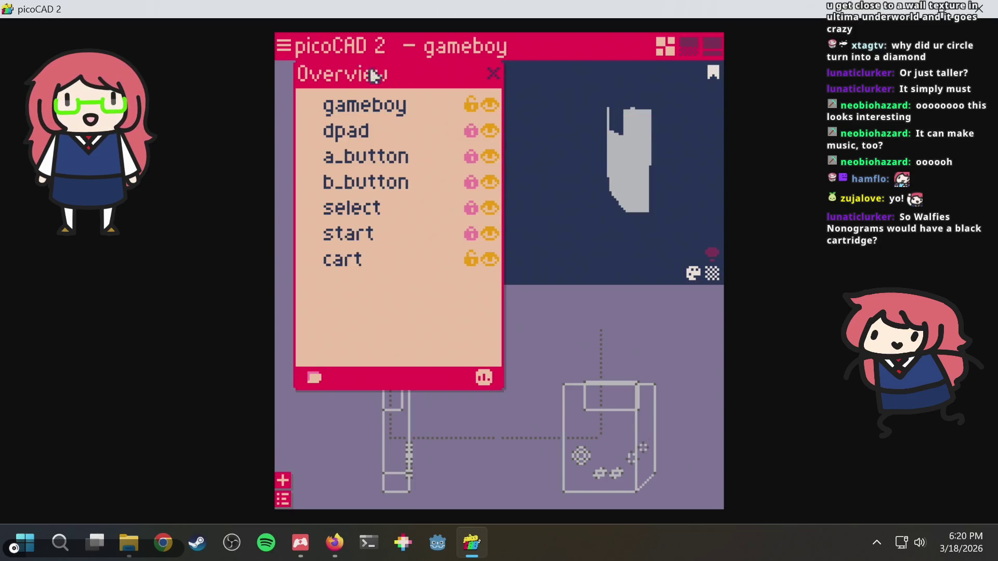
# Open Export GIF and look through the outline/scanline and tag tabs before returning to camera.
pyautogui.click(283, 47)
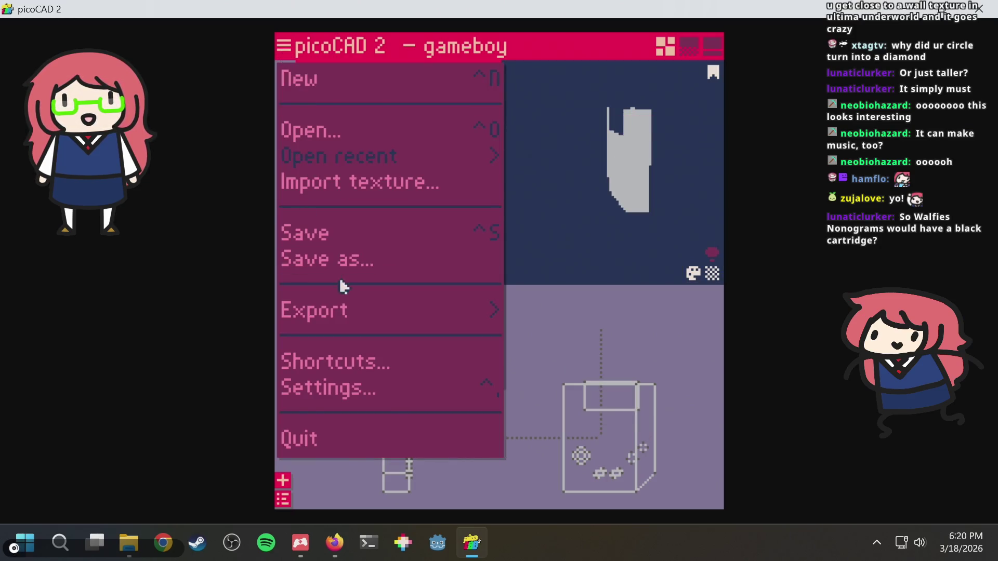
pyautogui.click(435, 318)
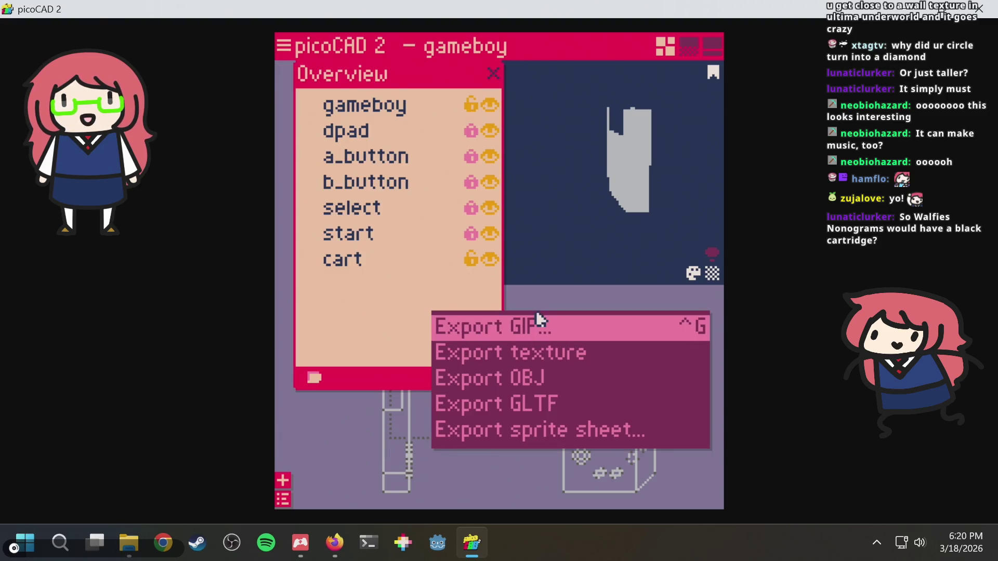
pyautogui.click(537, 333)
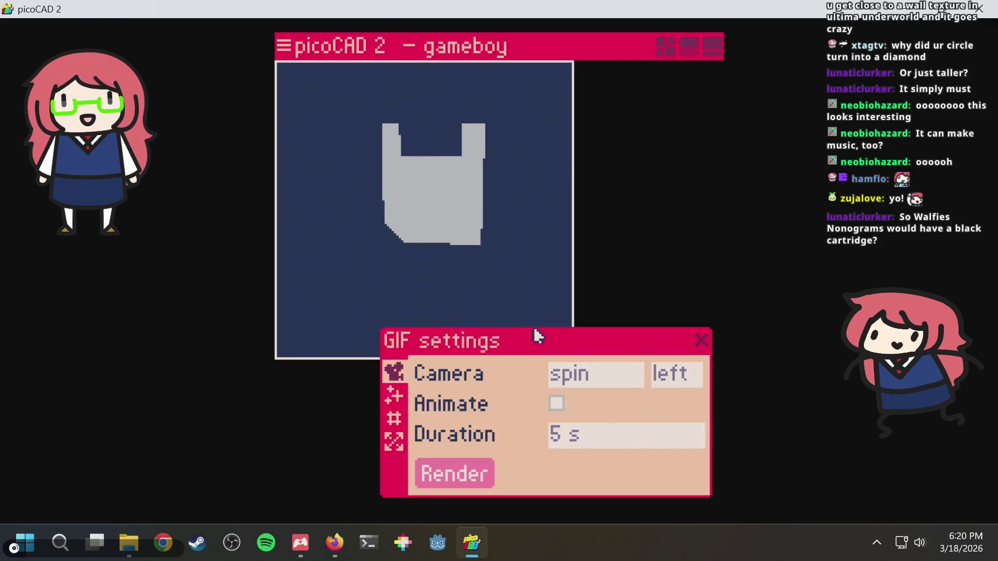
pyautogui.click(404, 401)
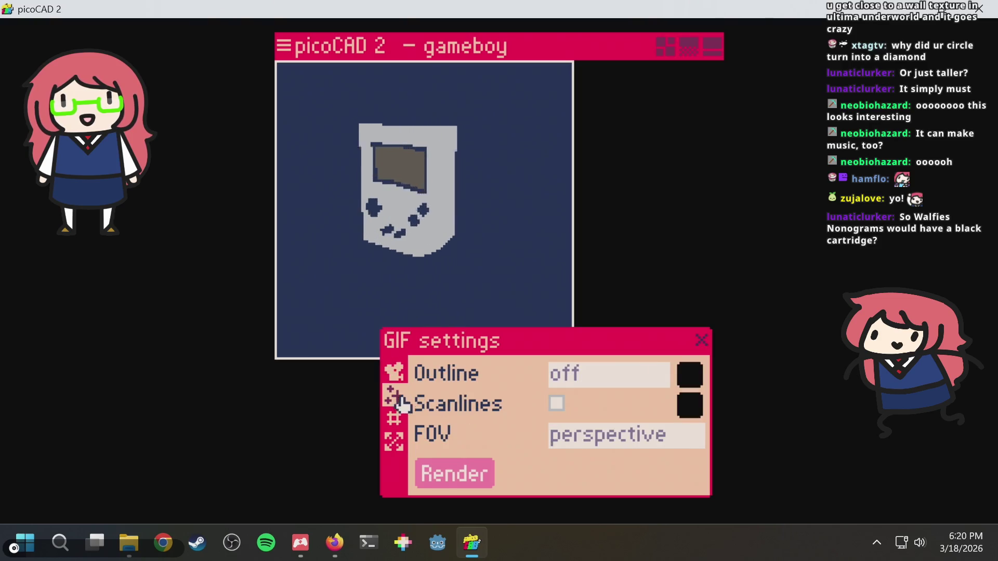
pyautogui.click(390, 421)
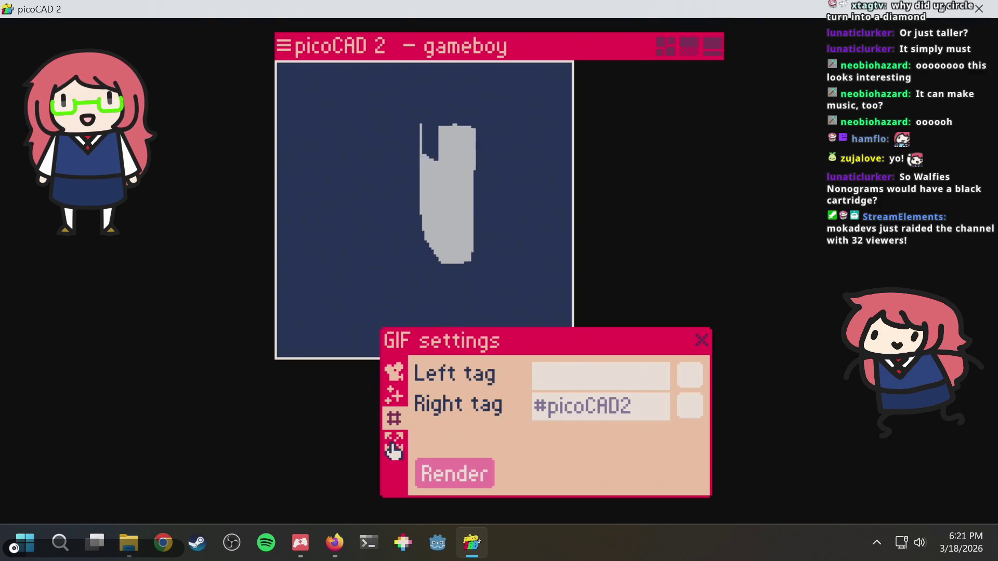
pyautogui.click(399, 380)
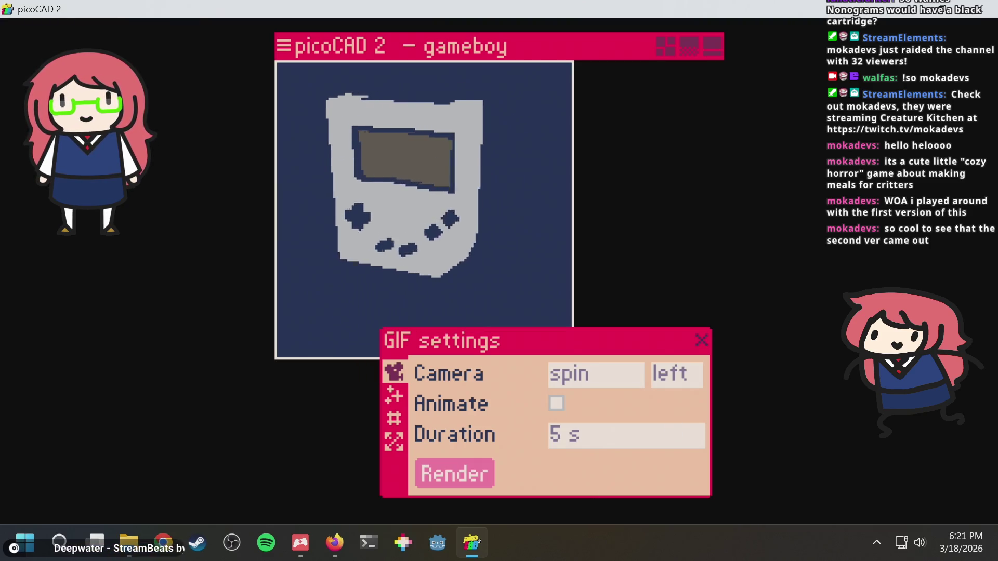
# Search DuckDuckGo in a new Firefox tab for 'creature kitchen' and show the image results.
pyautogui.click(328, 550)
pyautogui.hotkey('ctrl', 't')
pyautogui.write('creature kitchen')
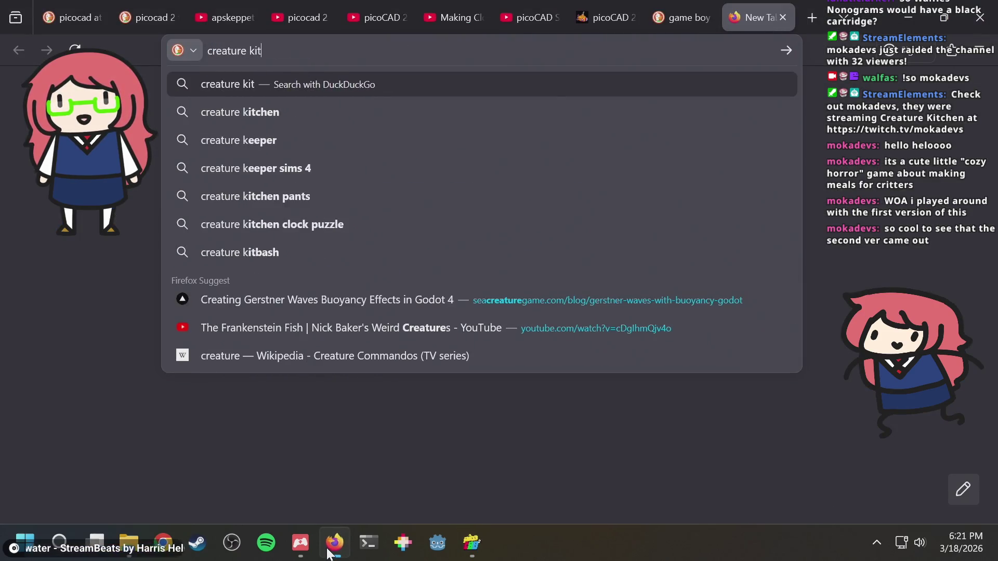
pyautogui.press('Return')
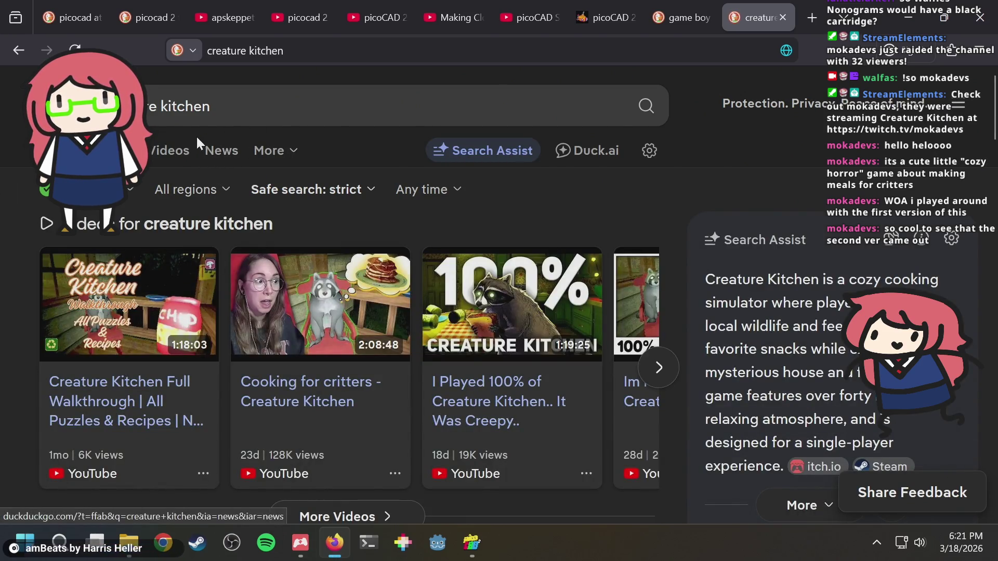
pyautogui.moveTo(334, 543)
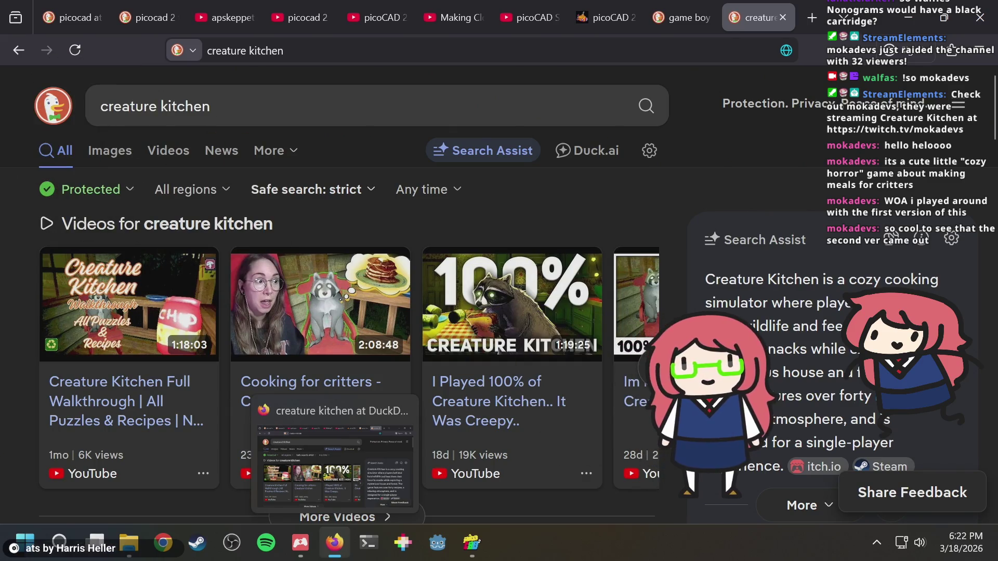
pyautogui.click(121, 151)
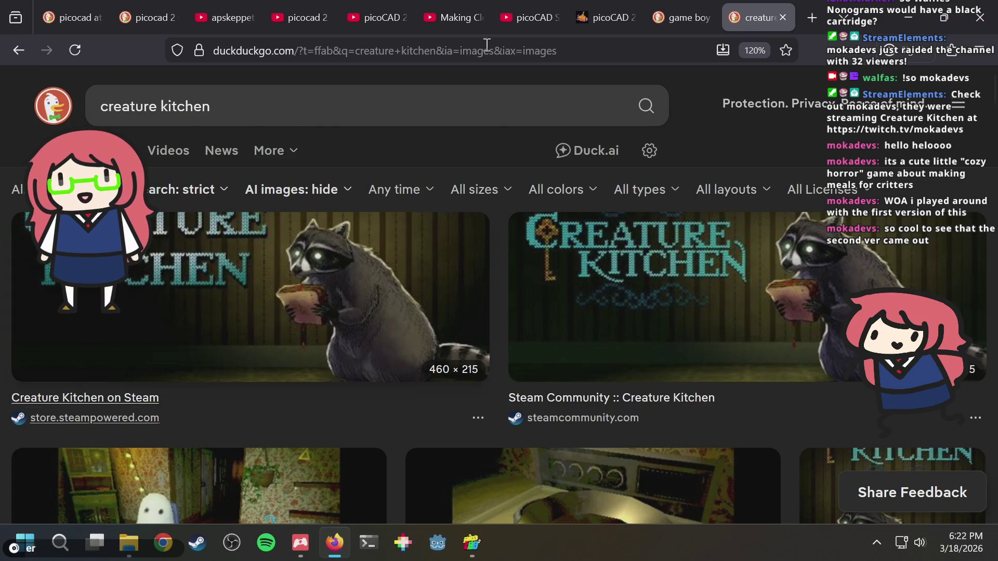
# Browse the image results, open the Creature Kitchen on Steam raccoon image, then return to picoCAD 2.
pyautogui.scroll(-3, 478, 350)
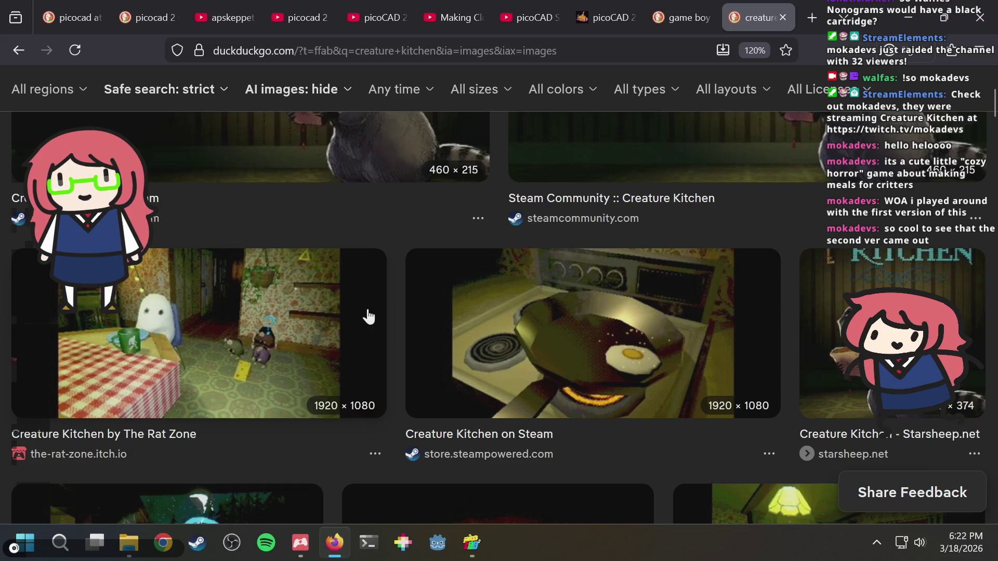
pyautogui.scroll(-3, 367, 314)
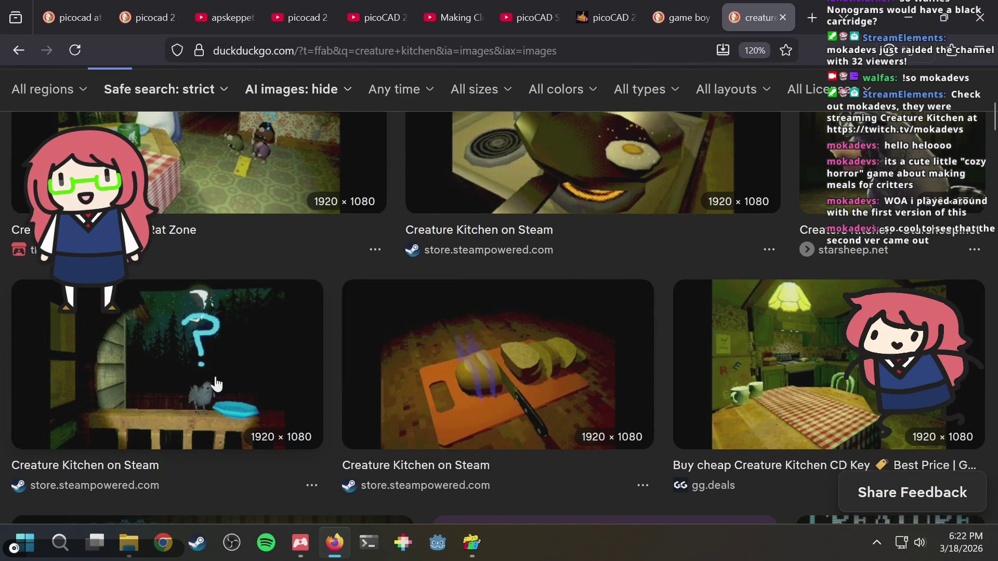
pyautogui.scroll(-4, 568, 334)
pyautogui.scroll(-3, 582, 331)
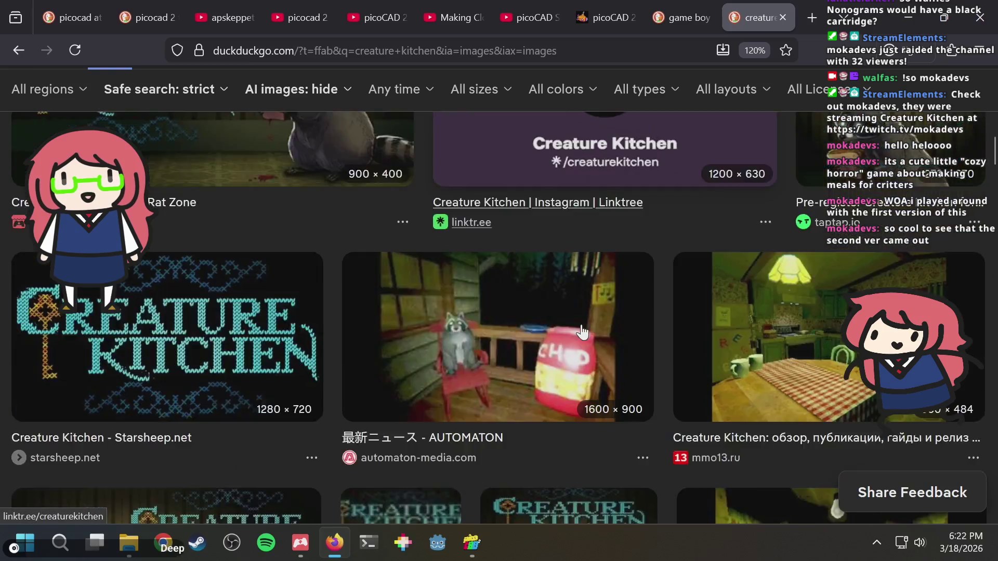
pyautogui.scroll(-2, 582, 331)
pyautogui.scroll(-3, 582, 332)
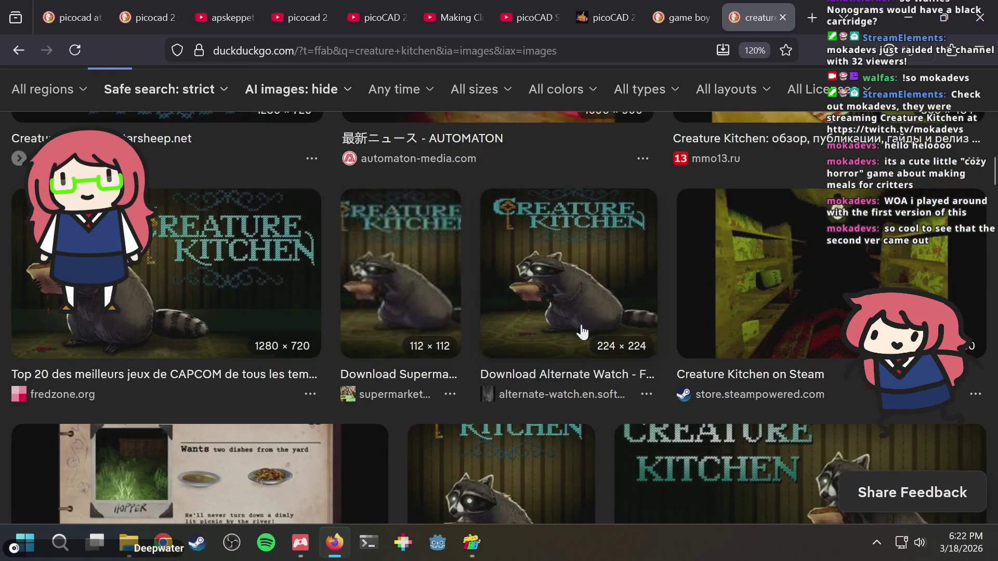
pyautogui.scroll(-2, 581, 326)
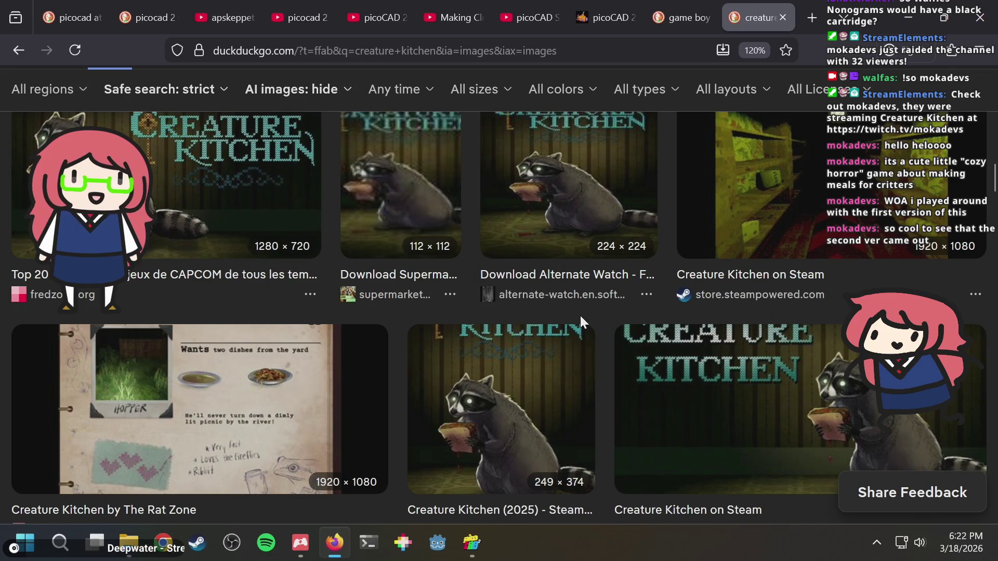
pyautogui.scroll(-5, 580, 314)
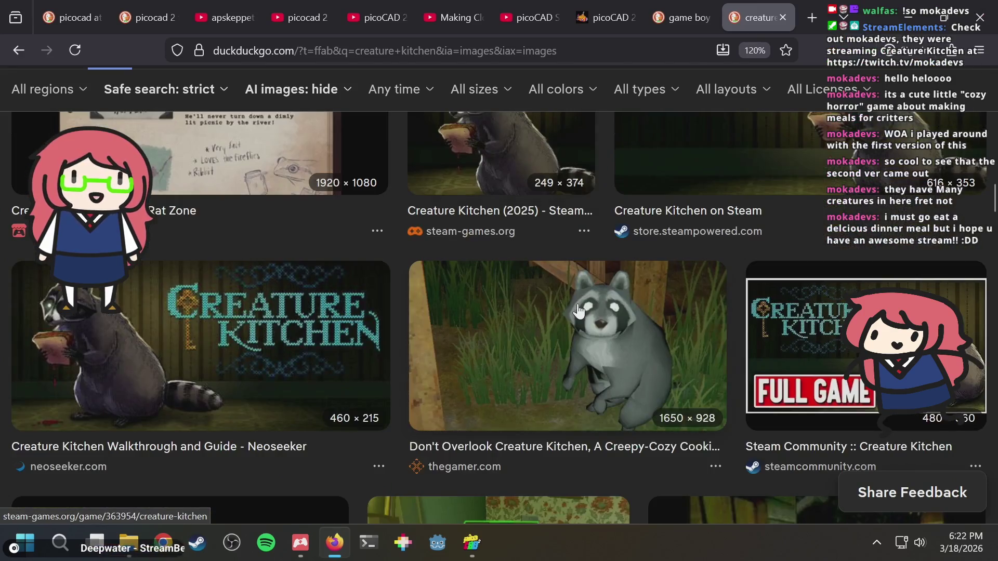
pyautogui.scroll(3, 579, 310)
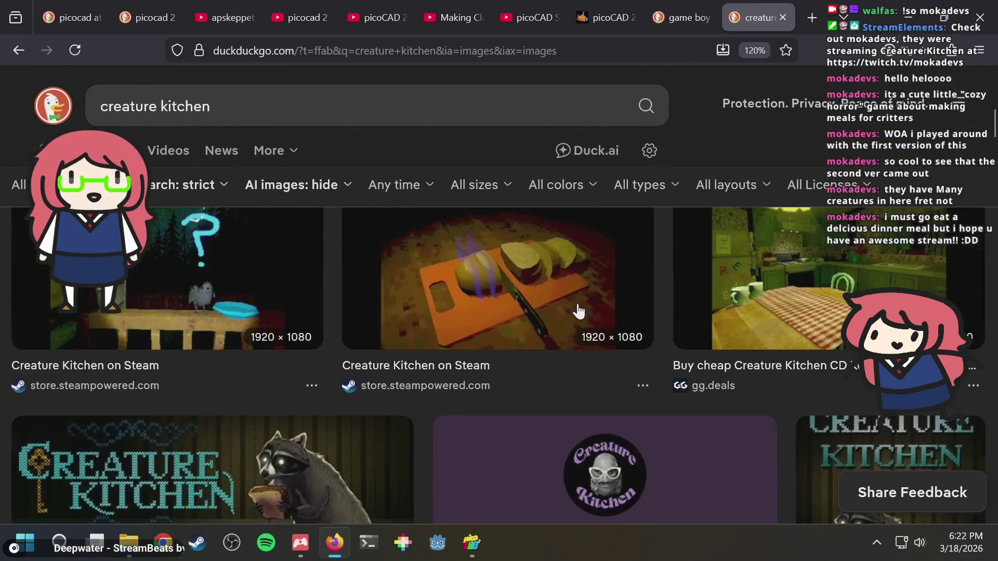
pyautogui.scroll(2, 578, 310)
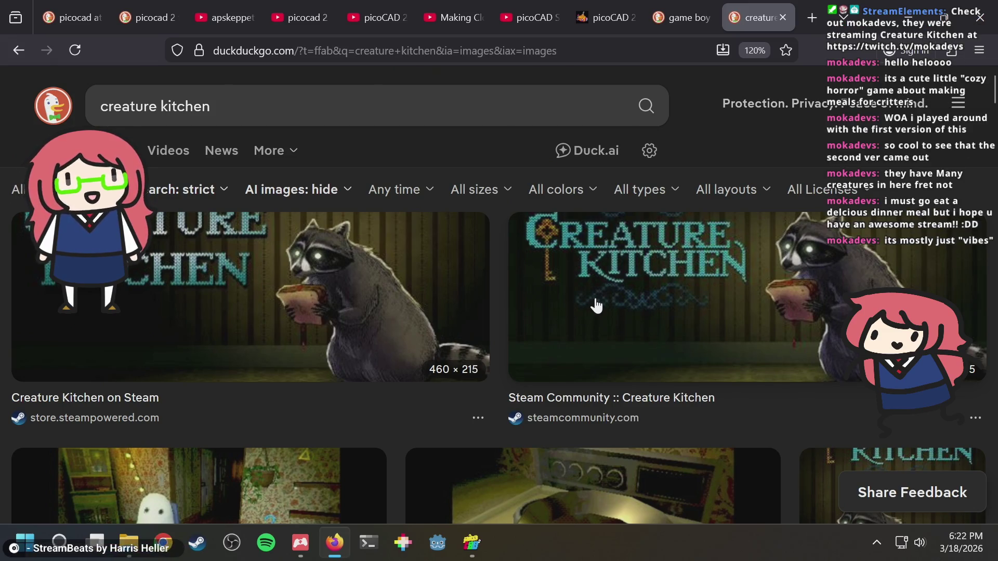
pyautogui.click(344, 292)
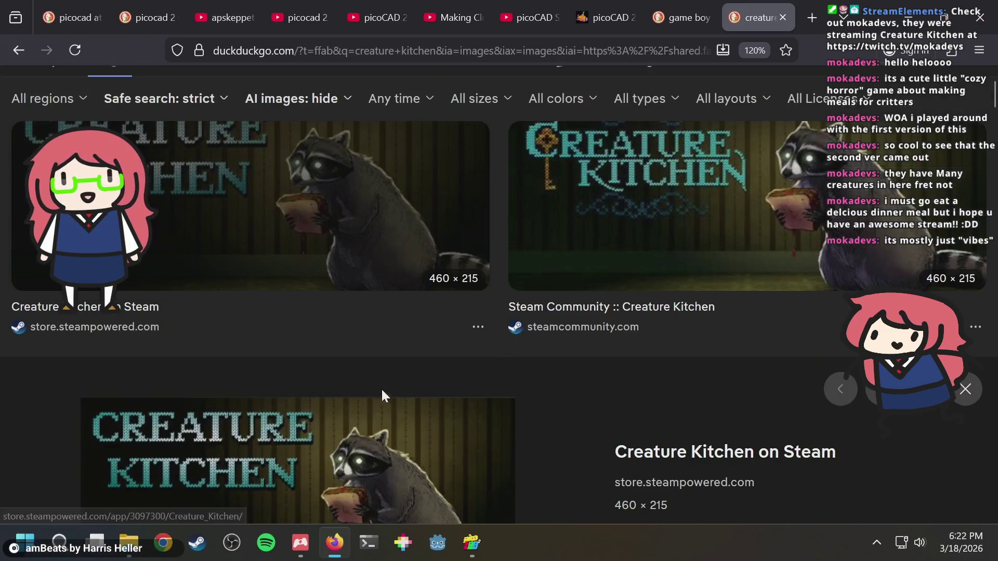
pyautogui.scroll(-3, 401, 362)
pyautogui.hotkey('alt', 'Tab')
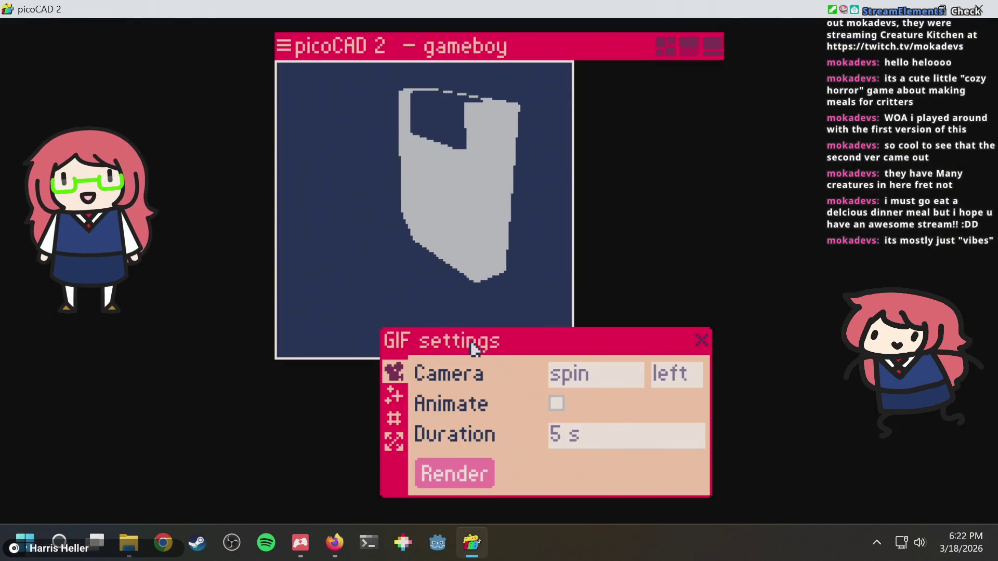
# Close the GIF settings and briefly check picoCAD 2's program settings.
pyautogui.moveTo(475, 341); pyautogui.dragTo(383, 289)
pyautogui.click(611, 287)
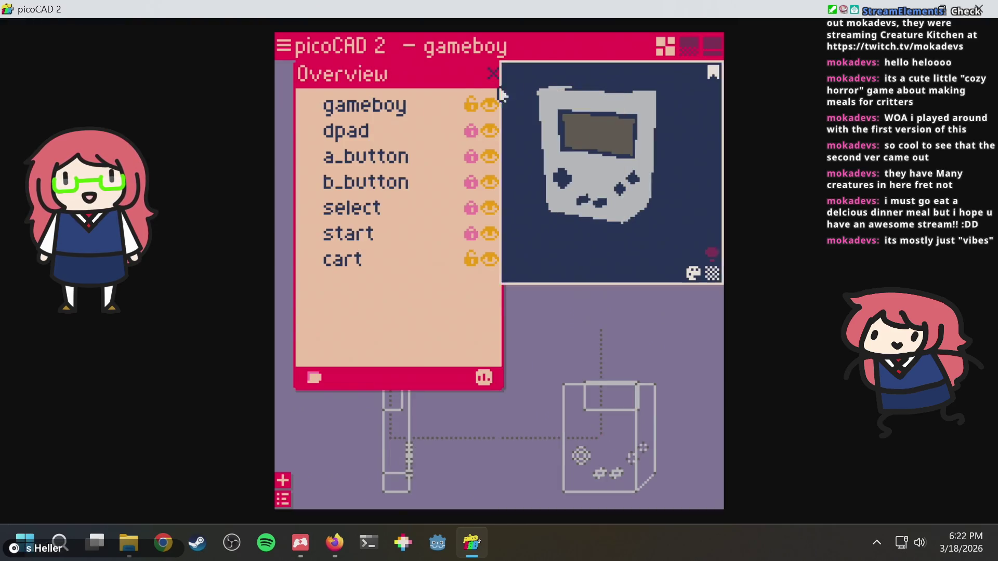
pyautogui.click(285, 48)
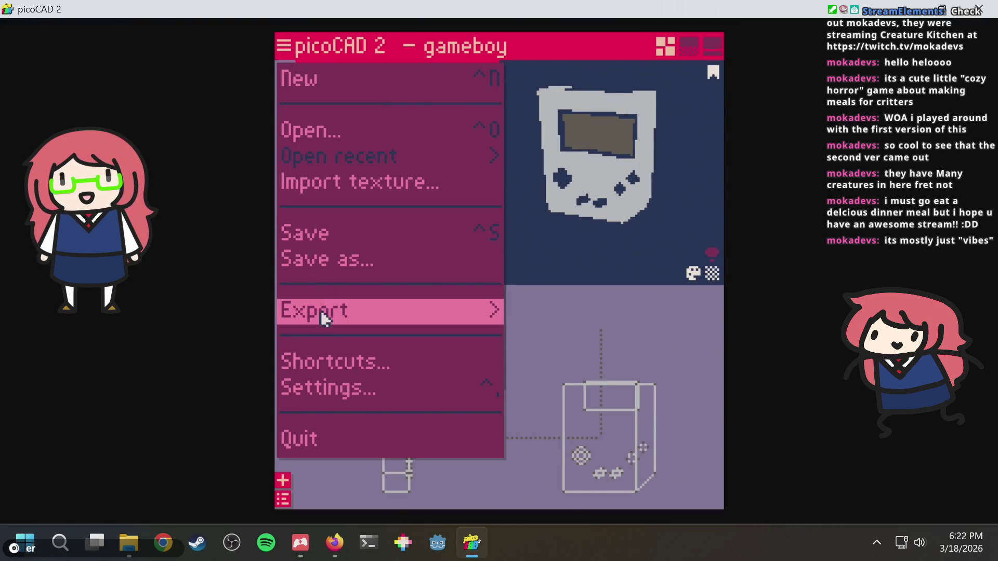
pyautogui.click(370, 387)
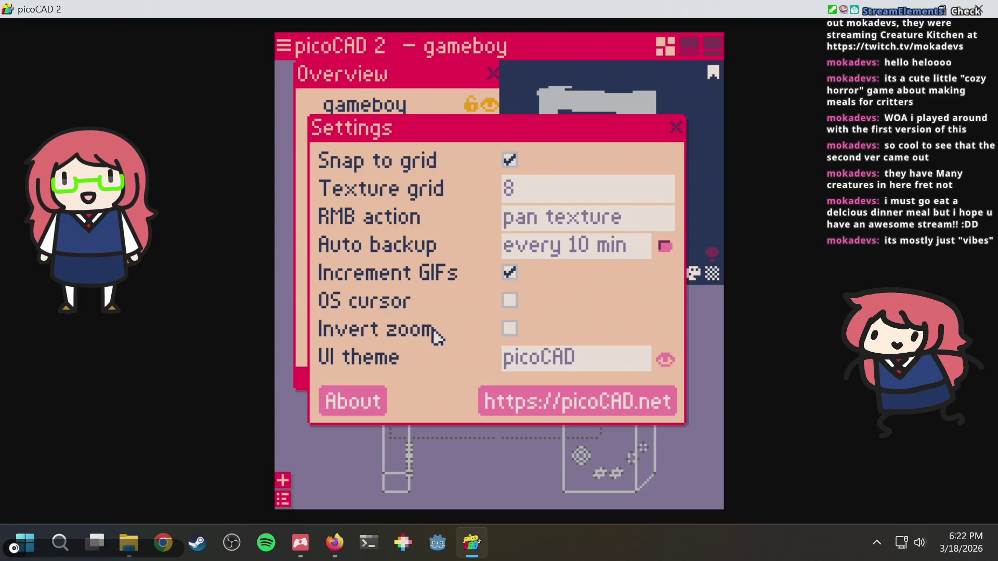
pyautogui.click(676, 127)
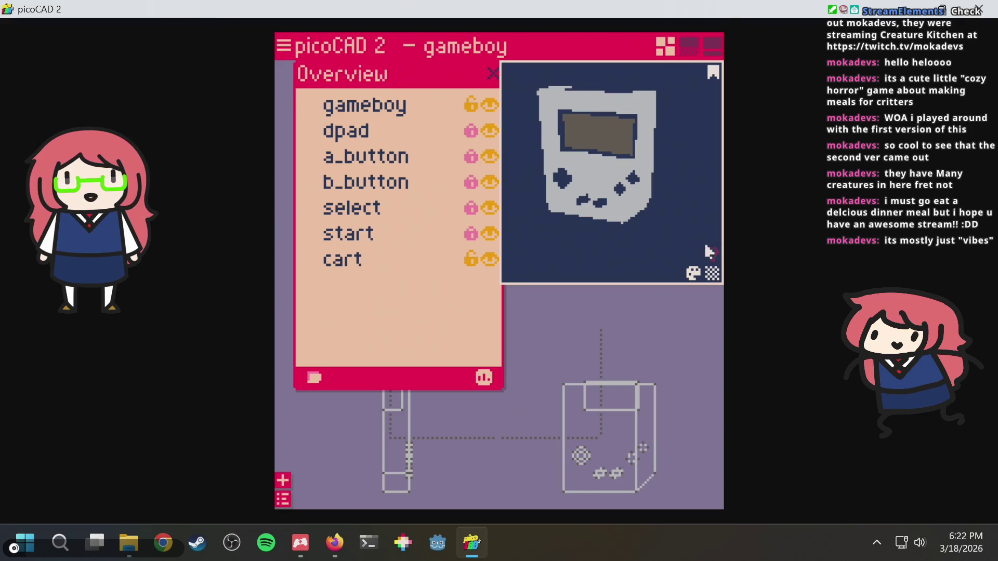
# Set the palette's background colour to the light blue swatch and orbit the Game Boy to view it.
pyautogui.click(693, 273)
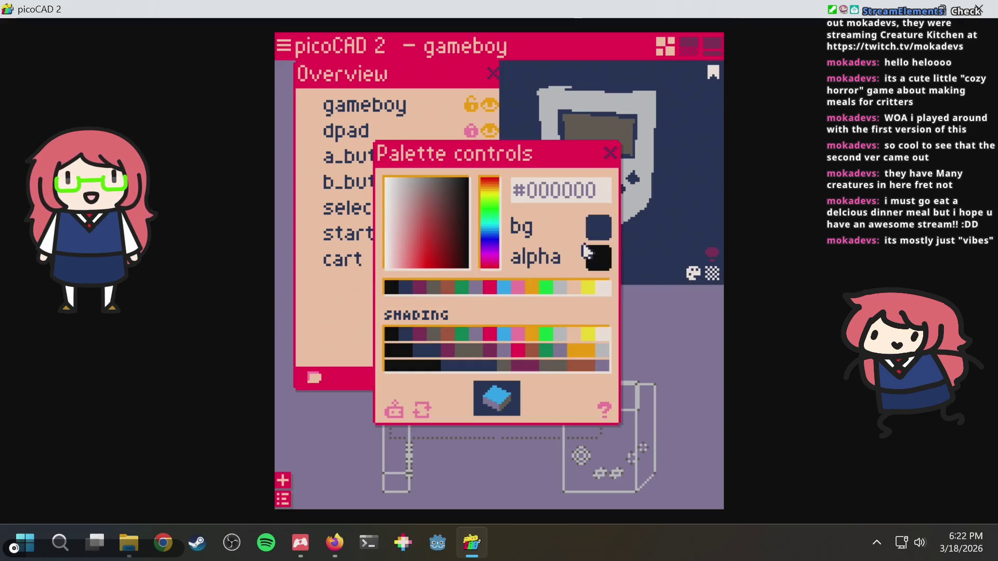
pyautogui.click(595, 234)
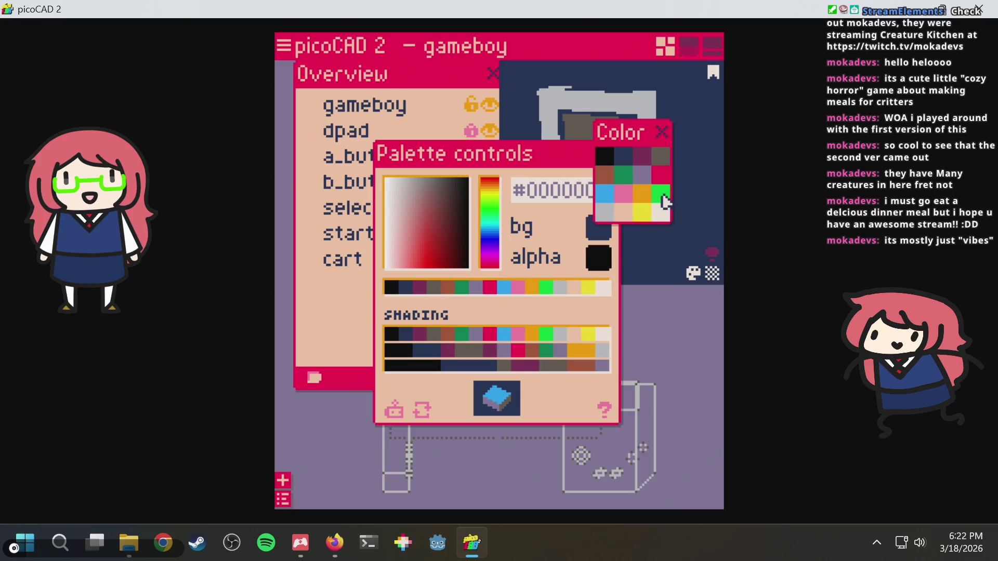
pyautogui.click(665, 219)
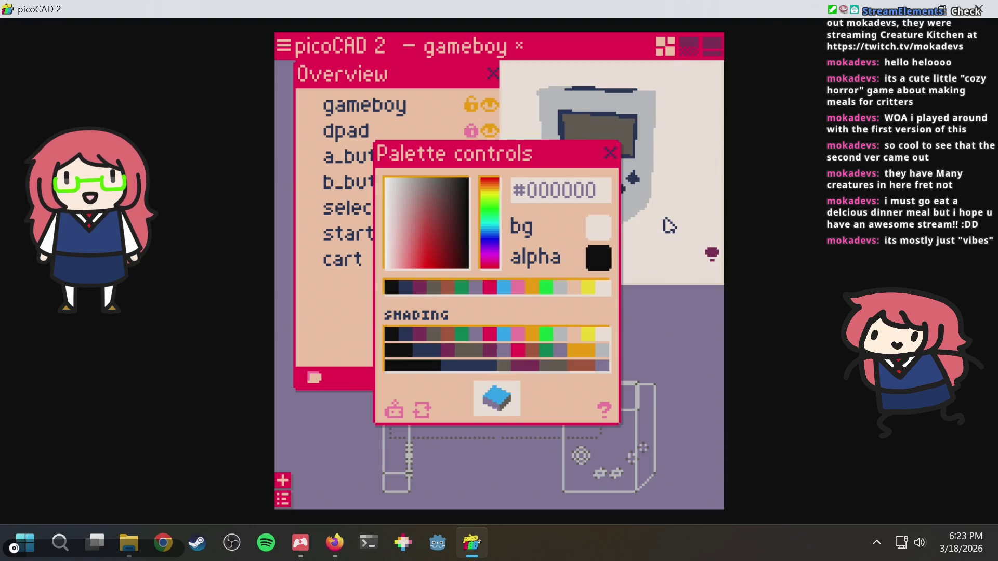
pyautogui.click(606, 237)
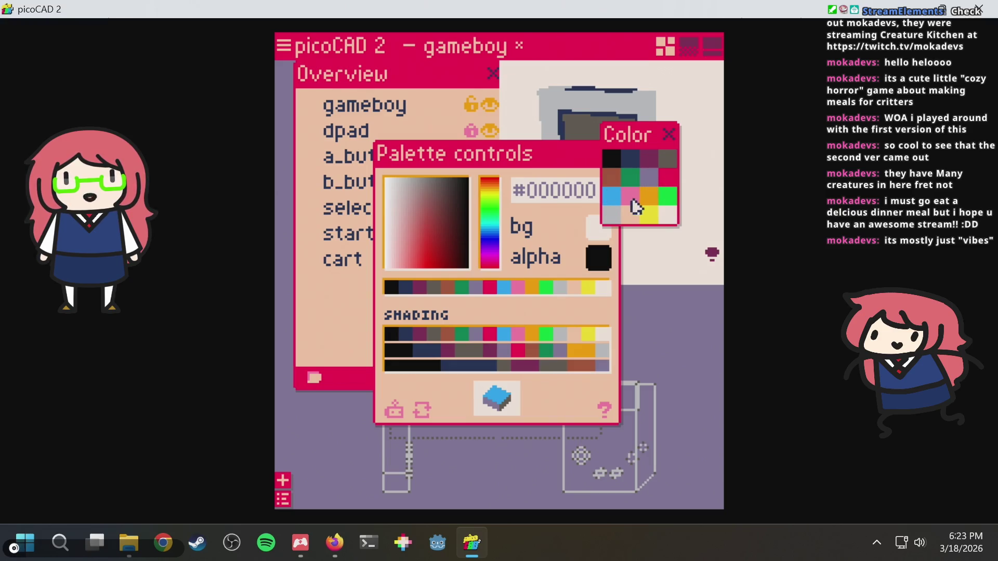
pyautogui.click(614, 204)
pyautogui.click(612, 155)
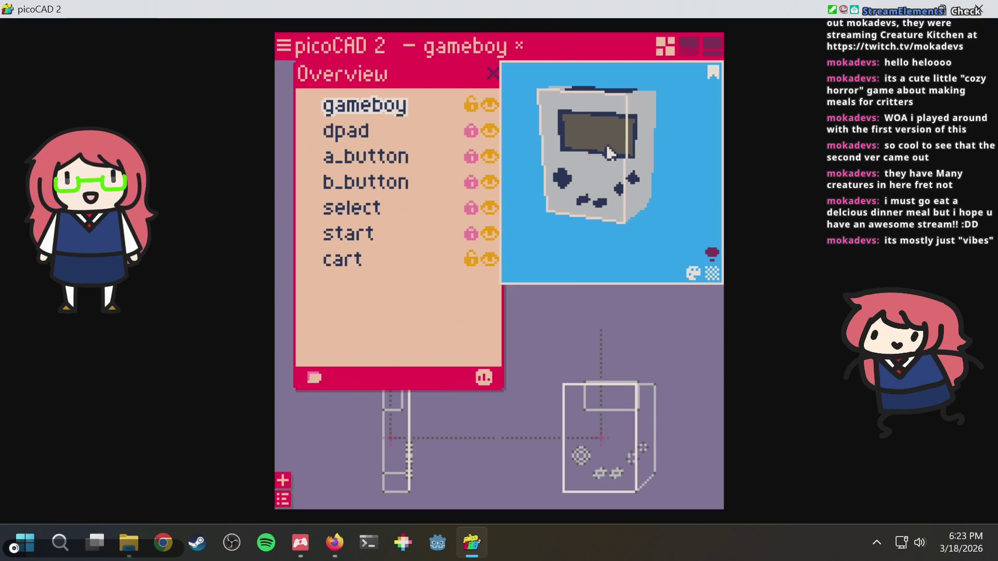
pyautogui.moveTo(566, 184)
pyautogui.mouseDown(button='right')
pyautogui.moveTo(630, 249)
pyautogui.moveTo(395, 61)
pyautogui.mouseUp(button='right')
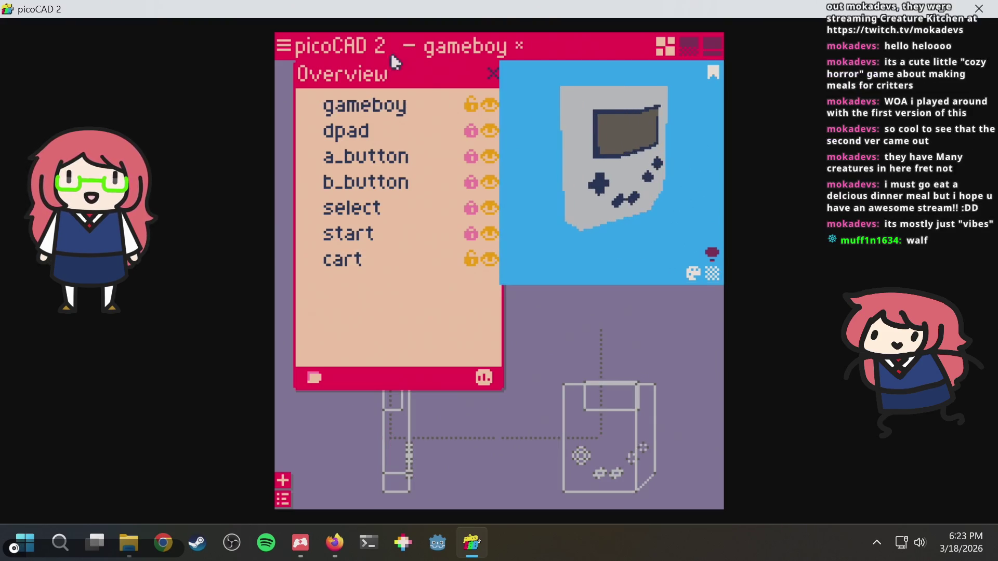
pyautogui.click(284, 47)
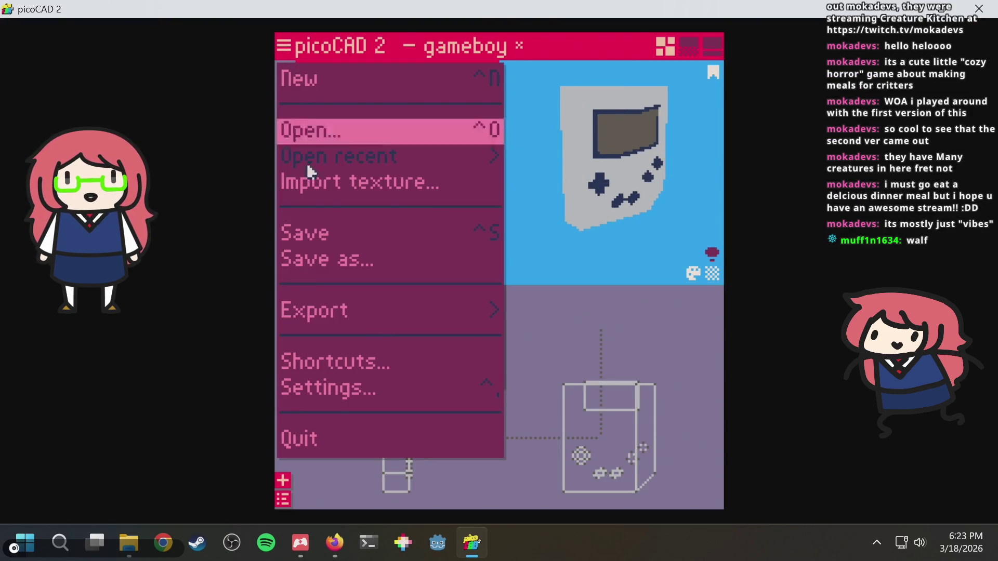
# Open Export GIF and review the outline, tag and size tabs, leaving scanlines off.
pyautogui.click(436, 314)
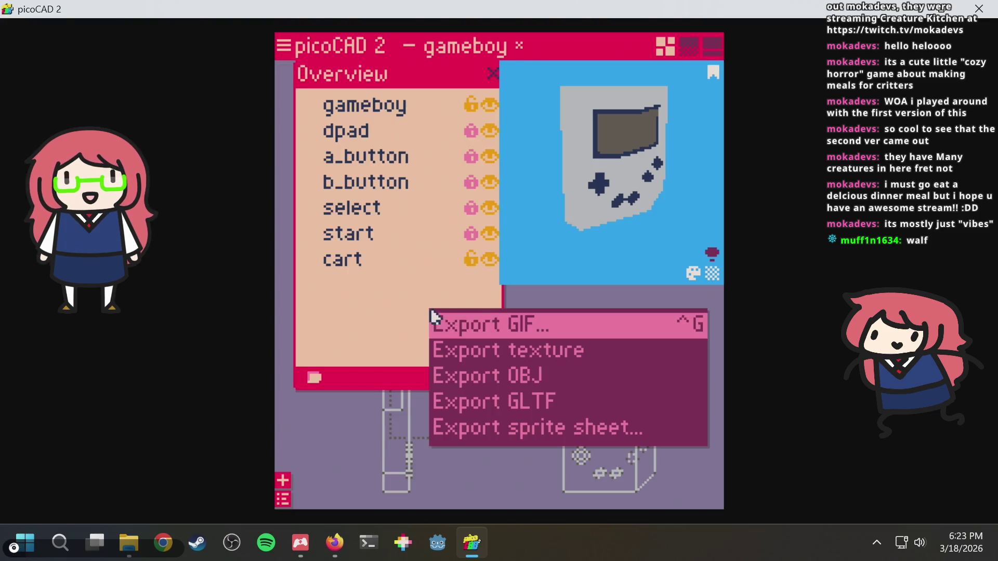
pyautogui.click(516, 331)
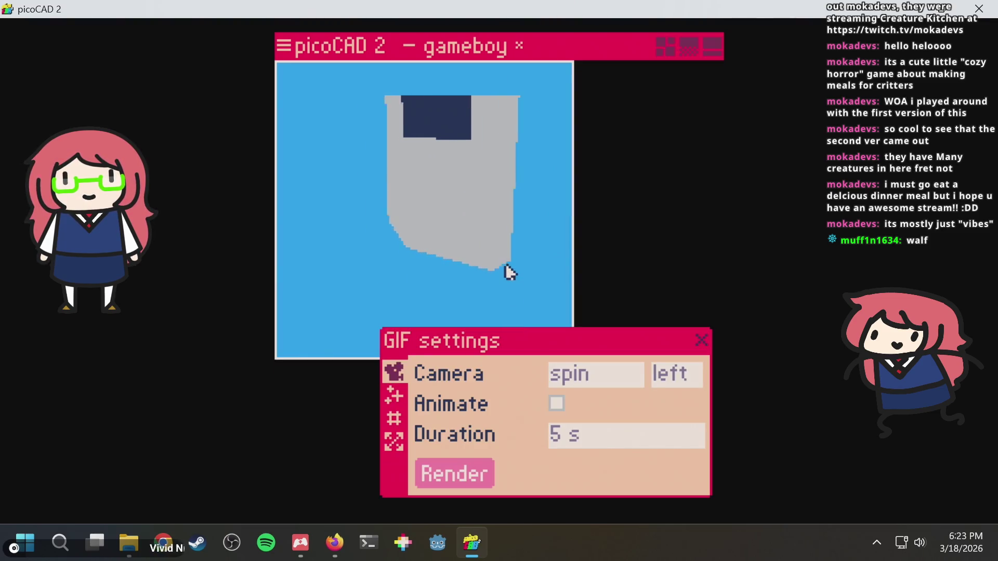
pyautogui.click(394, 396)
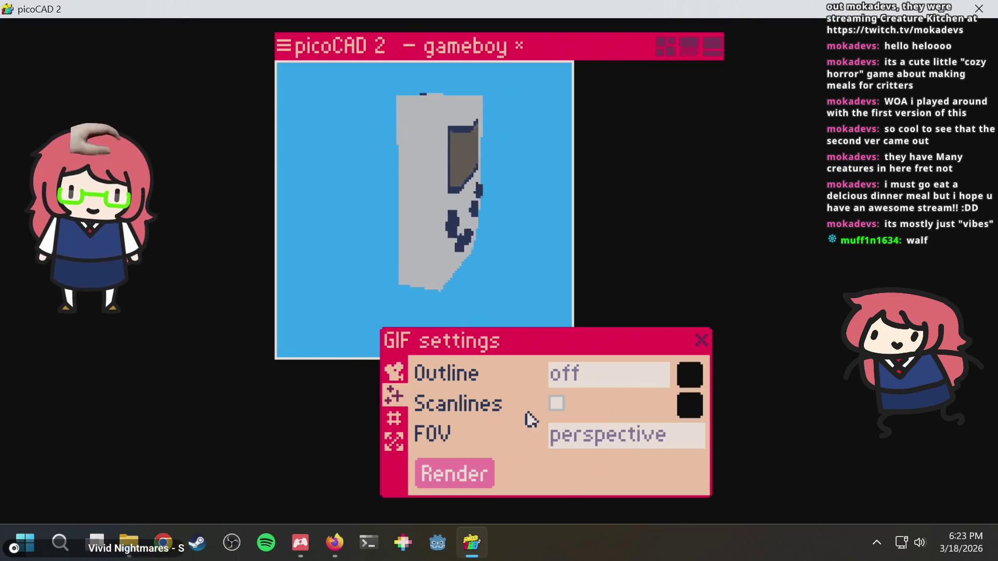
pyautogui.click(555, 411)
pyautogui.click(555, 411)
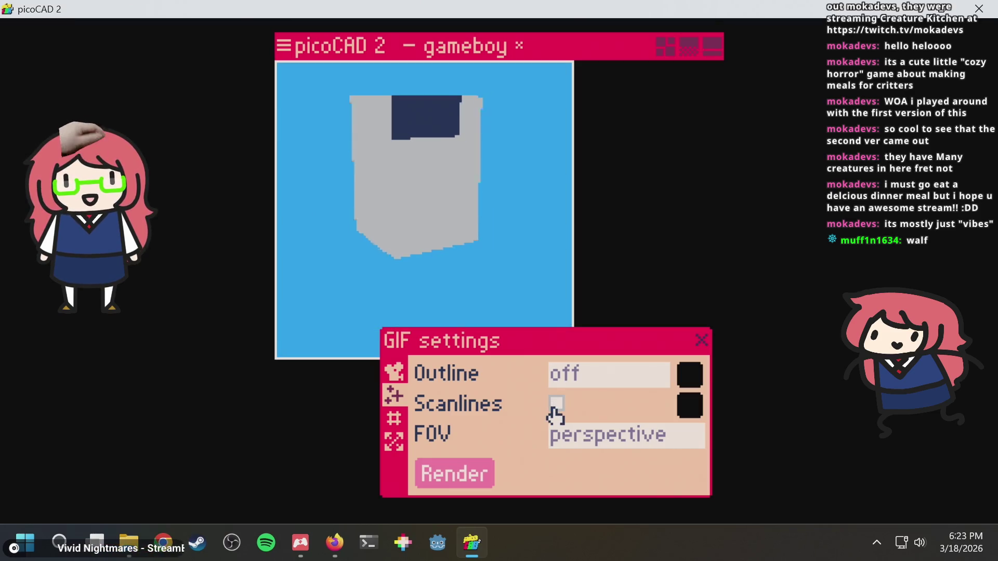
pyautogui.click(395, 419)
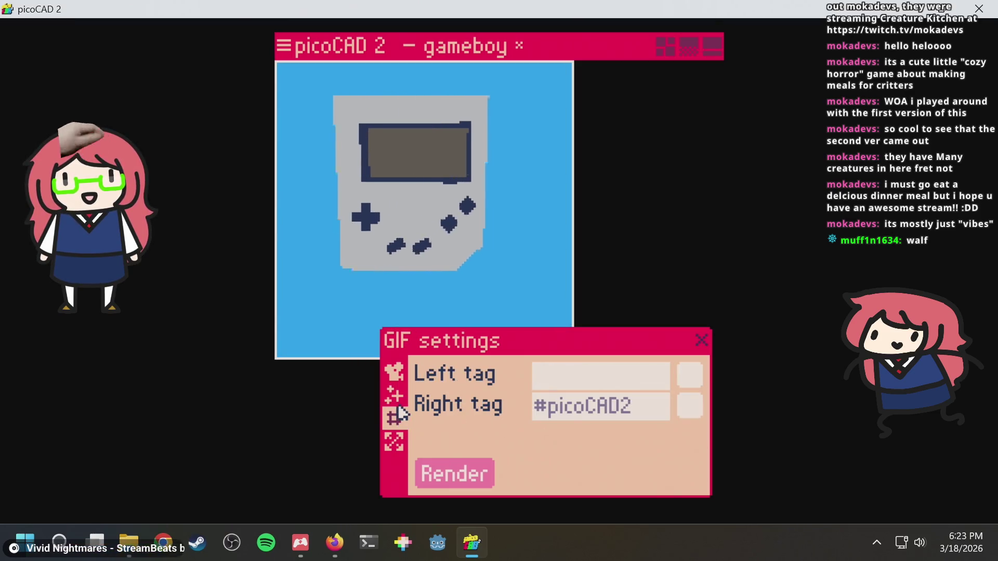
pyautogui.click(395, 444)
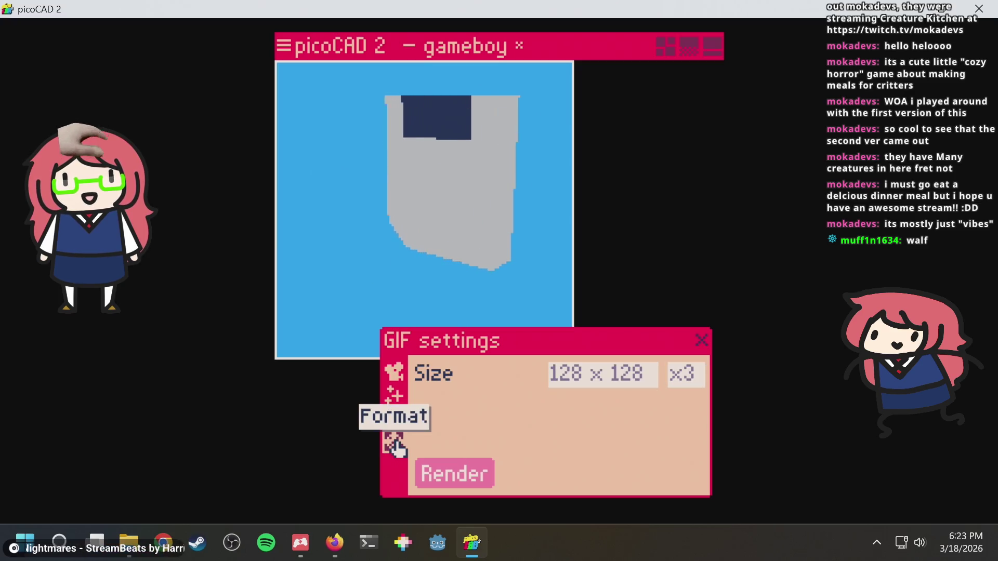
# Keep the camera on spin left, 5 s, Animate off, and render the GIF.
pyautogui.click(403, 379)
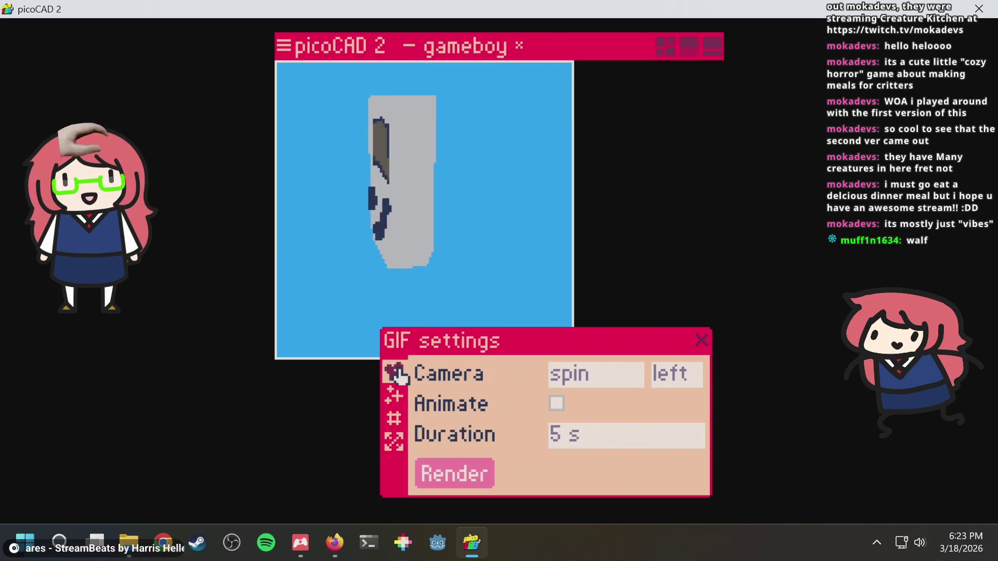
pyautogui.click(669, 388)
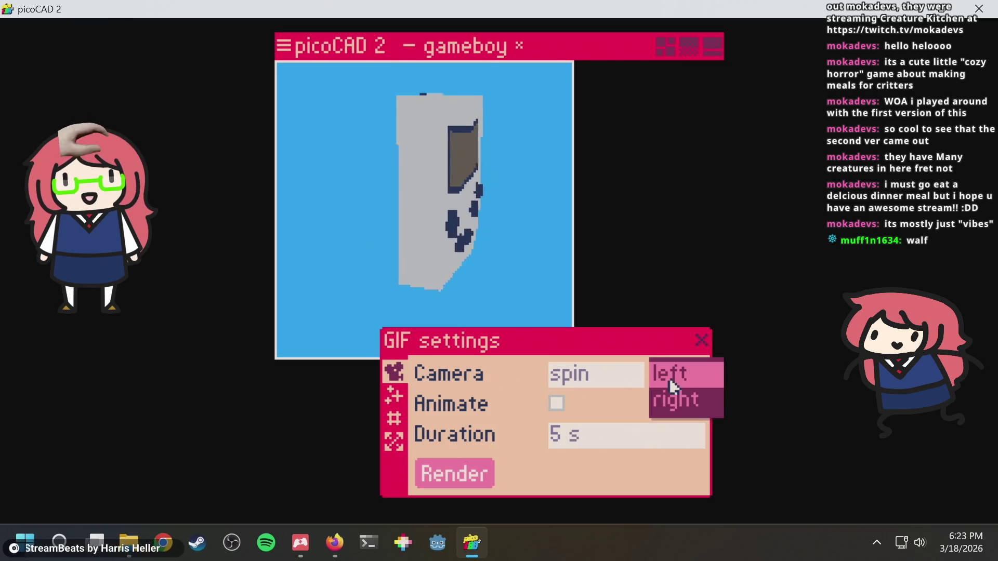
pyautogui.click(557, 404)
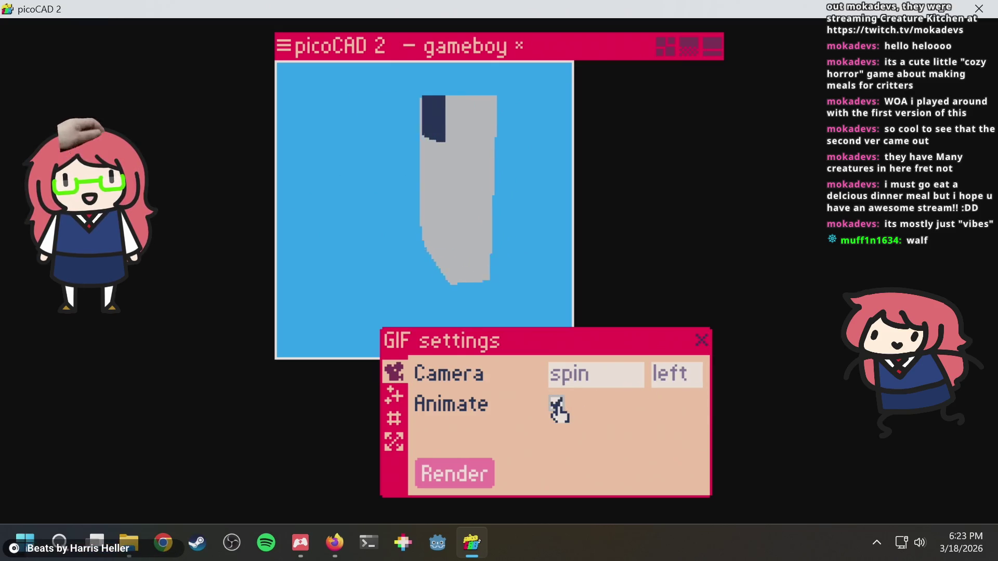
pyautogui.click(557, 405)
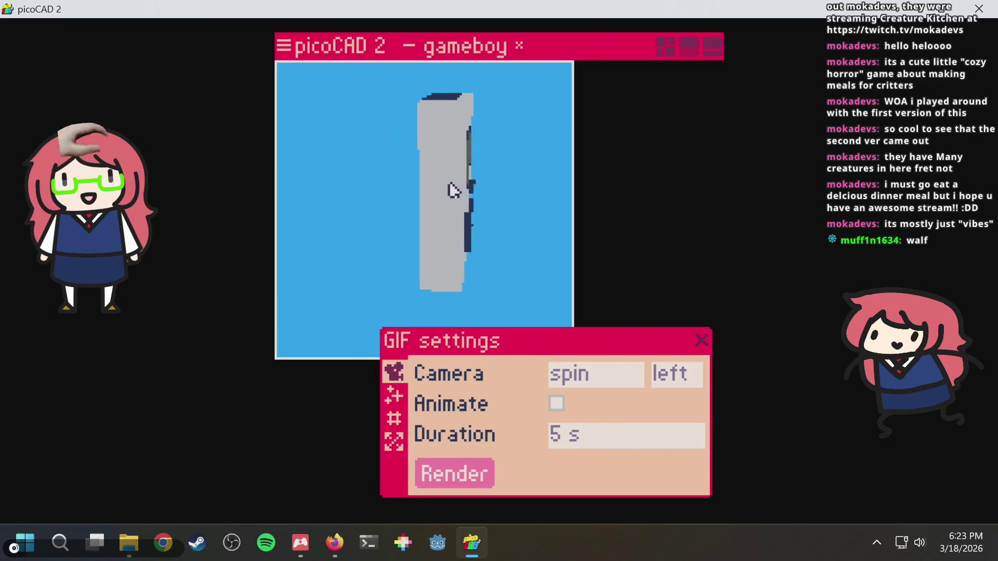
pyautogui.click(443, 474)
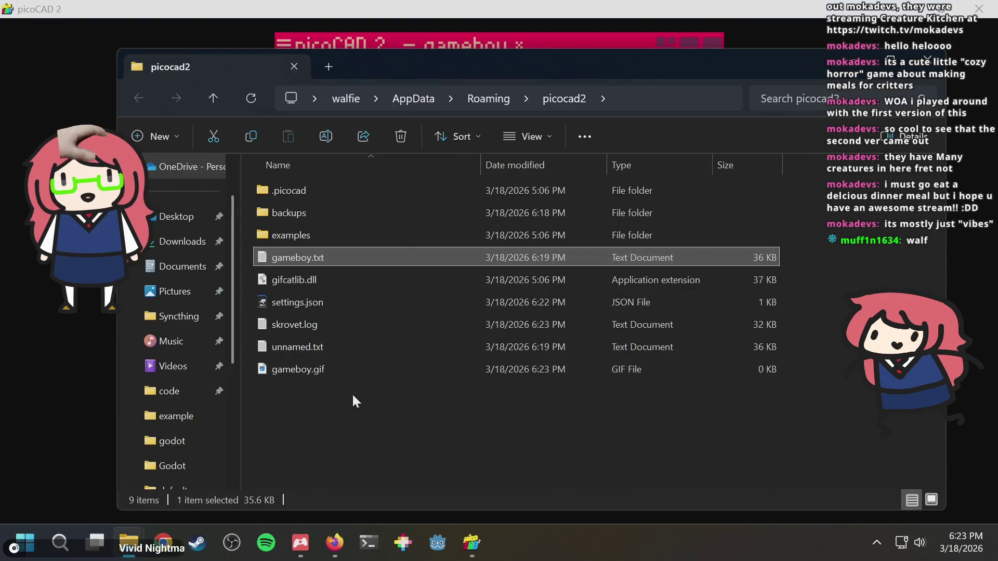
# View the 326 KB gameboy.gif spinning on blue in Photos, then return to picoCAD 2.
pyautogui.doubleClick(322, 370)
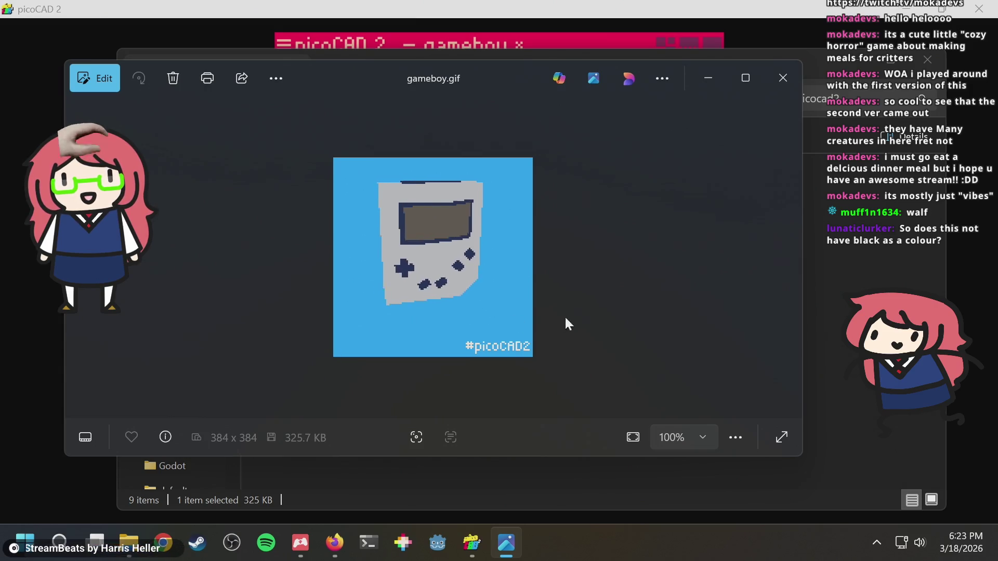
pyautogui.click(494, 478)
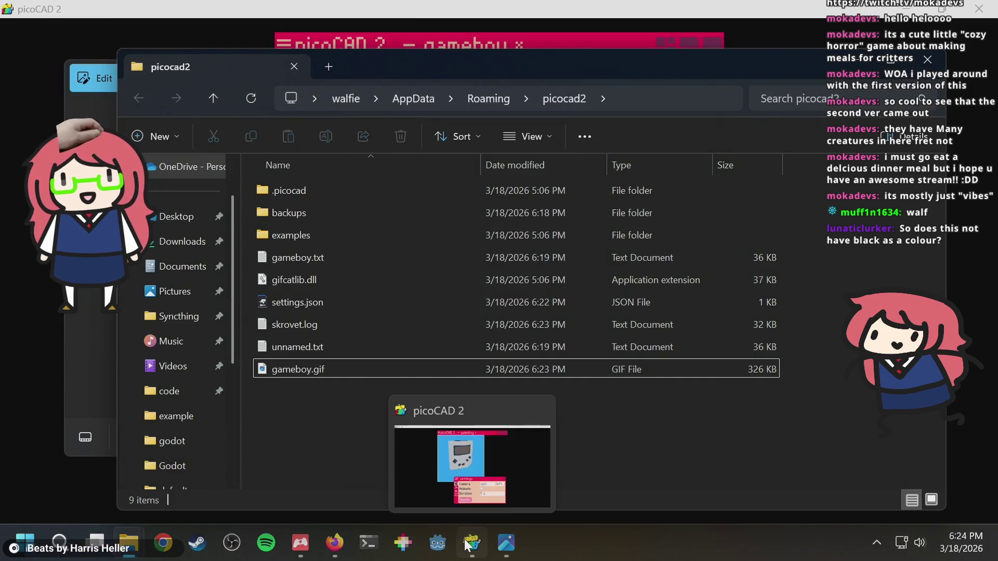
pyautogui.click(471, 543)
# Cycle through the four-view, texture and animation layouts, ending back on four-view.
pyautogui.click(666, 48)
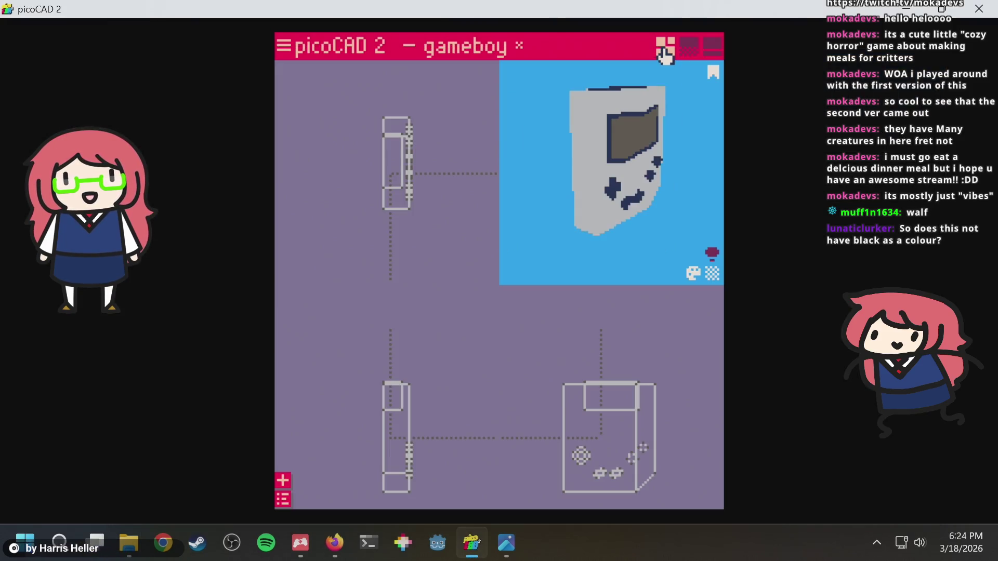
pyautogui.click(689, 46)
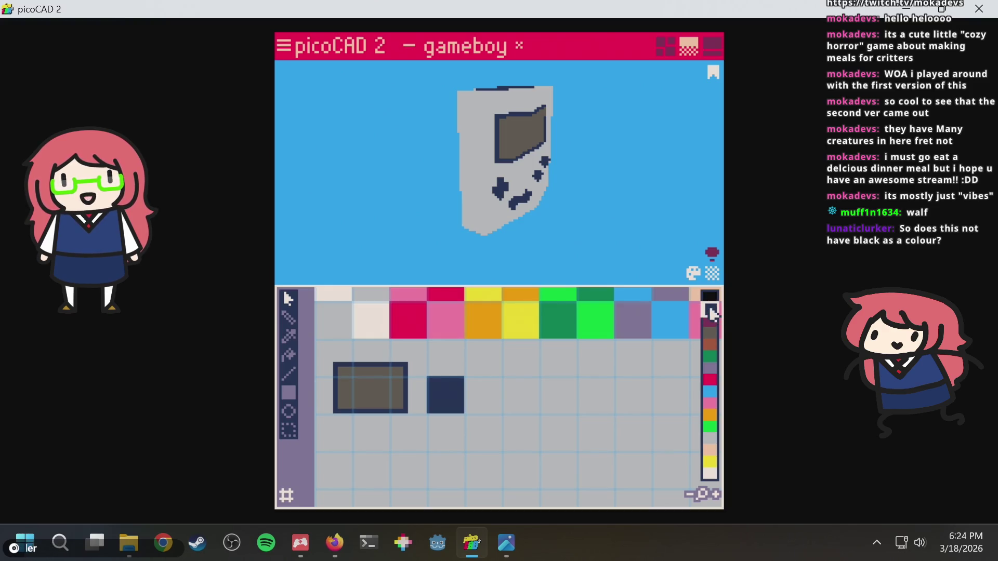
pyautogui.click(711, 47)
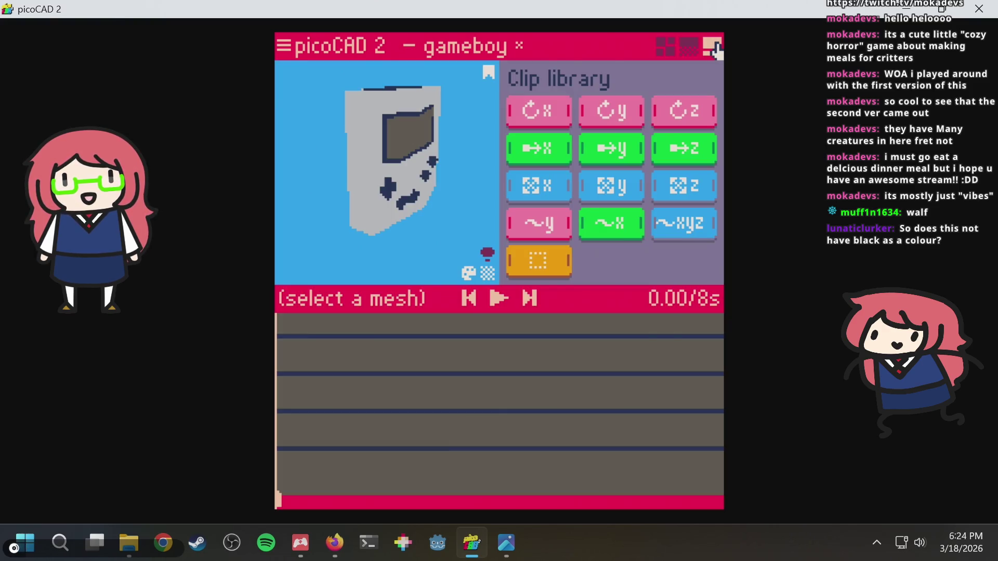
pyautogui.click(689, 50)
pyautogui.click(666, 52)
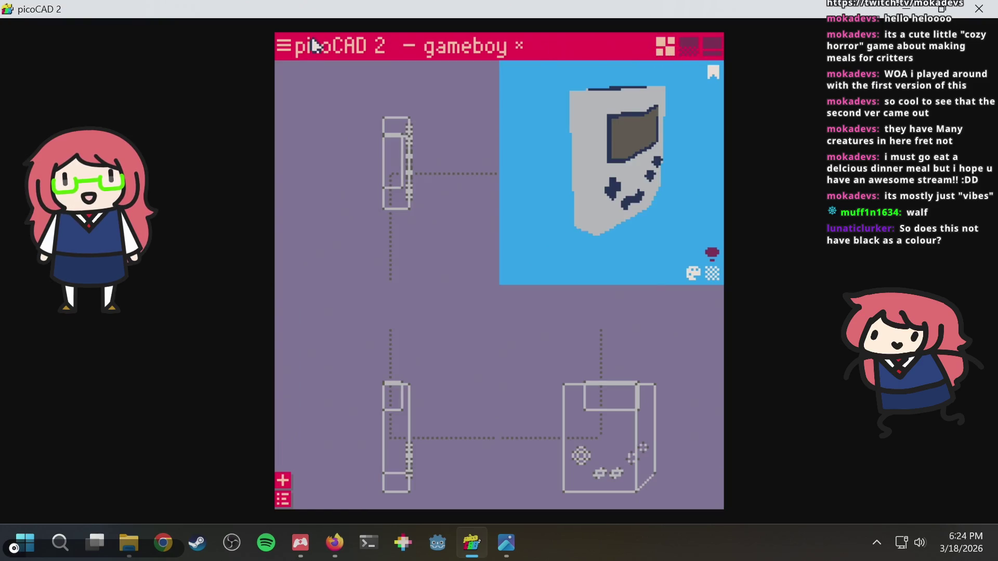
# Glance at the program settings, then switch to texture editing mode with the palette shown.
pyautogui.click(284, 46)
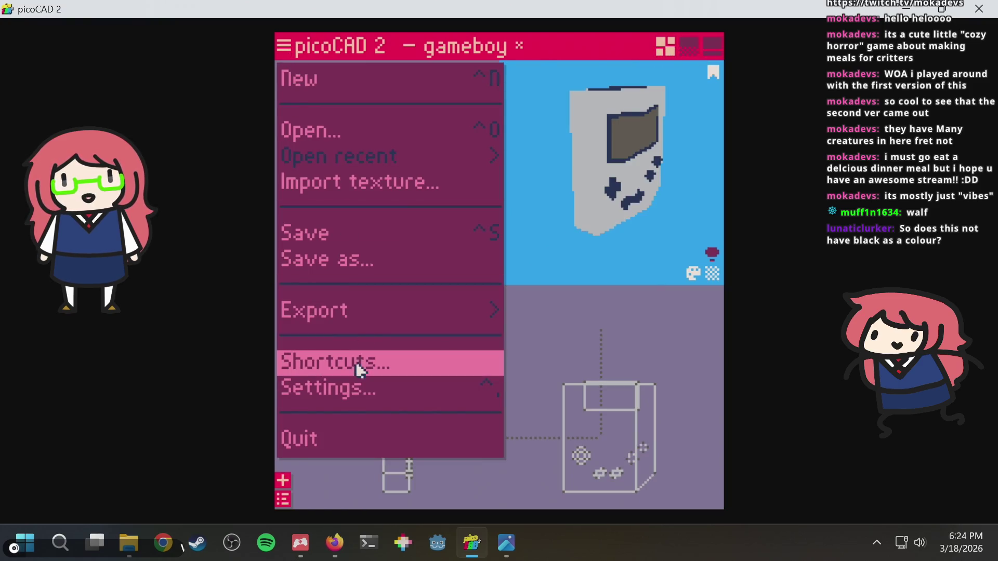
pyautogui.click(350, 391)
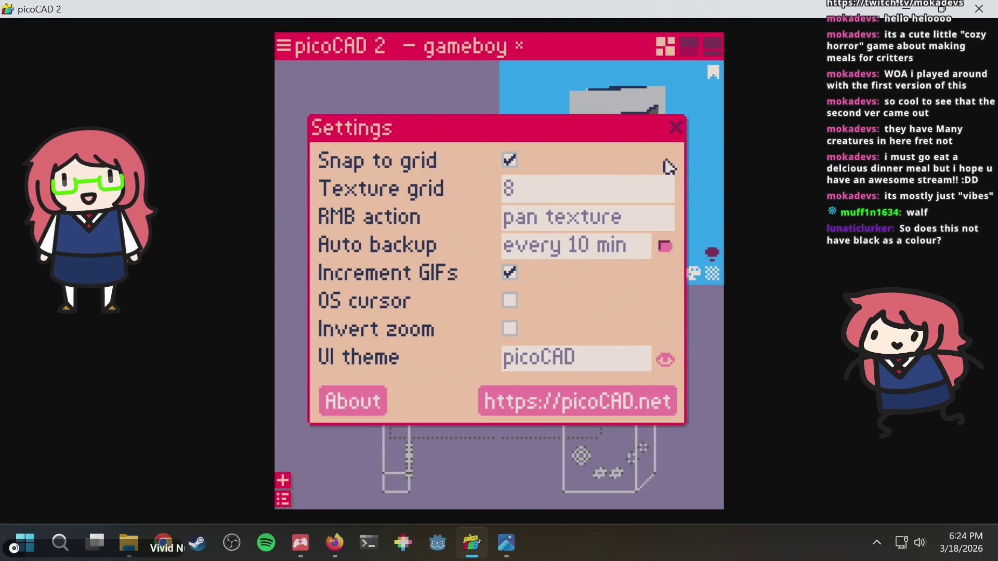
pyautogui.click(677, 131)
pyautogui.click(681, 40)
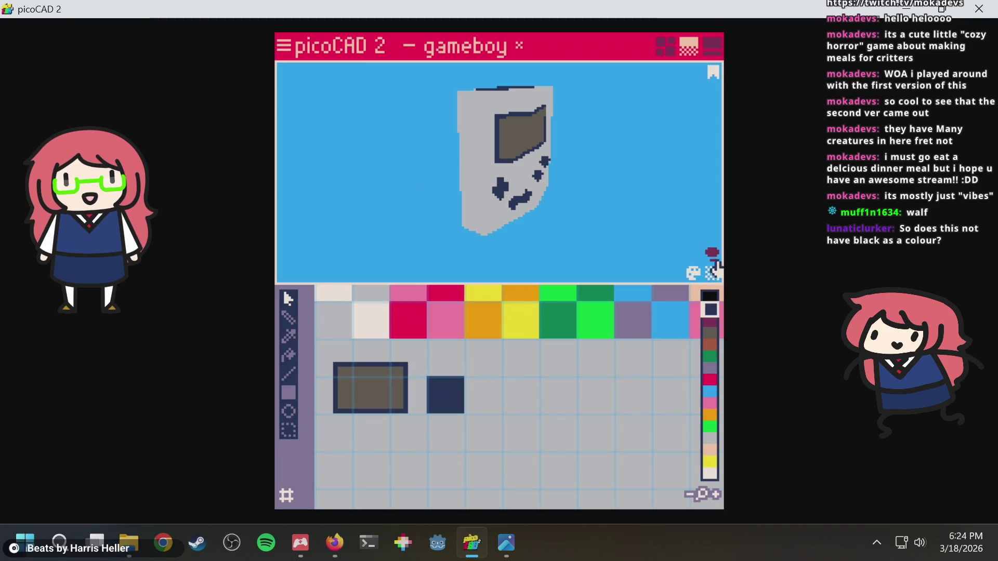
# Return the preview to textured mode and darken the palette's dark blue to #020c29.
pyautogui.click(713, 275)
pyautogui.click(714, 275)
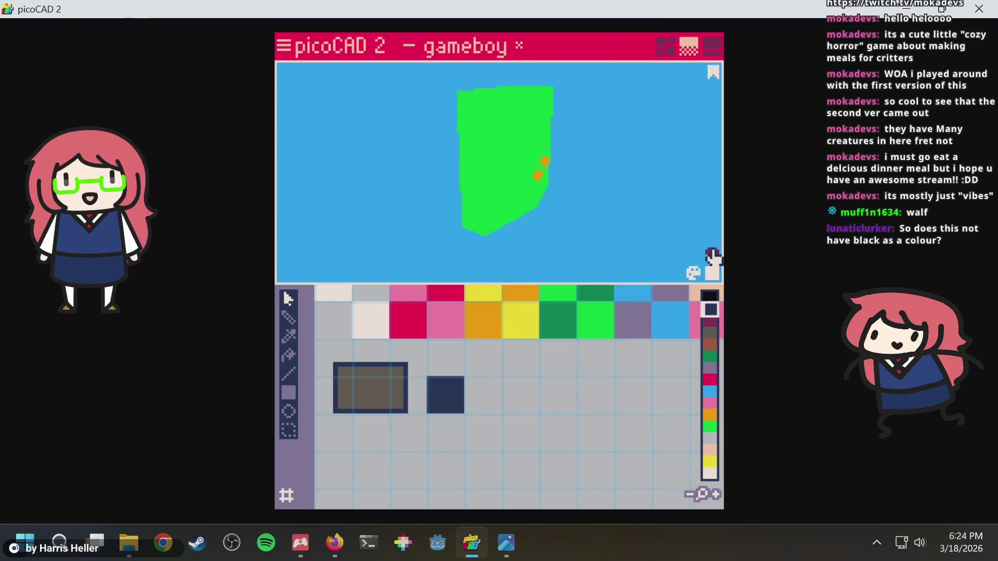
pyautogui.click(714, 276)
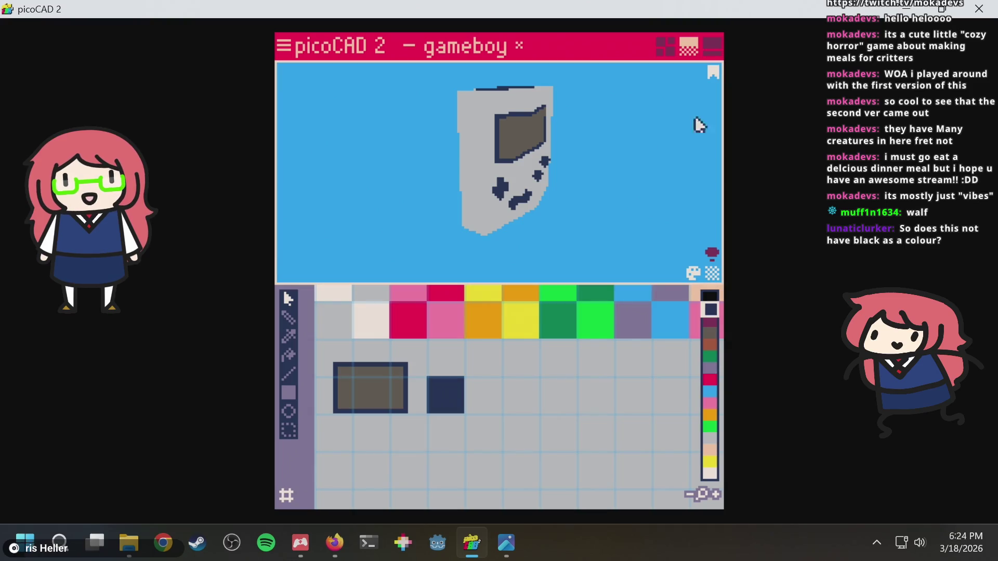
pyautogui.click(694, 273)
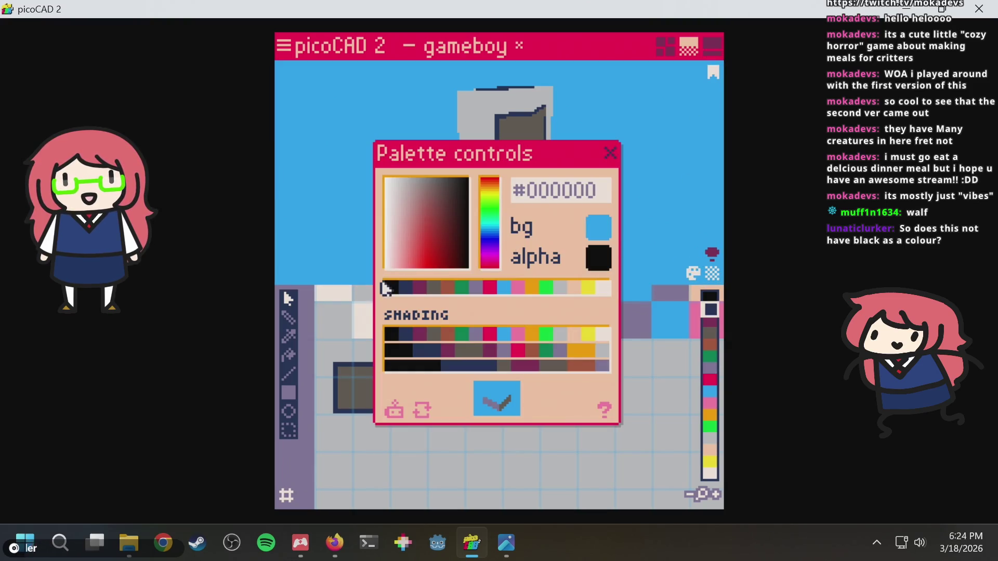
pyautogui.click(407, 290)
pyautogui.moveTo(433, 244)
pyautogui.mouseDown()
pyautogui.moveTo(468, 234)
pyautogui.moveTo(470, 261)
pyautogui.moveTo(460, 258)
pyautogui.mouseUp()
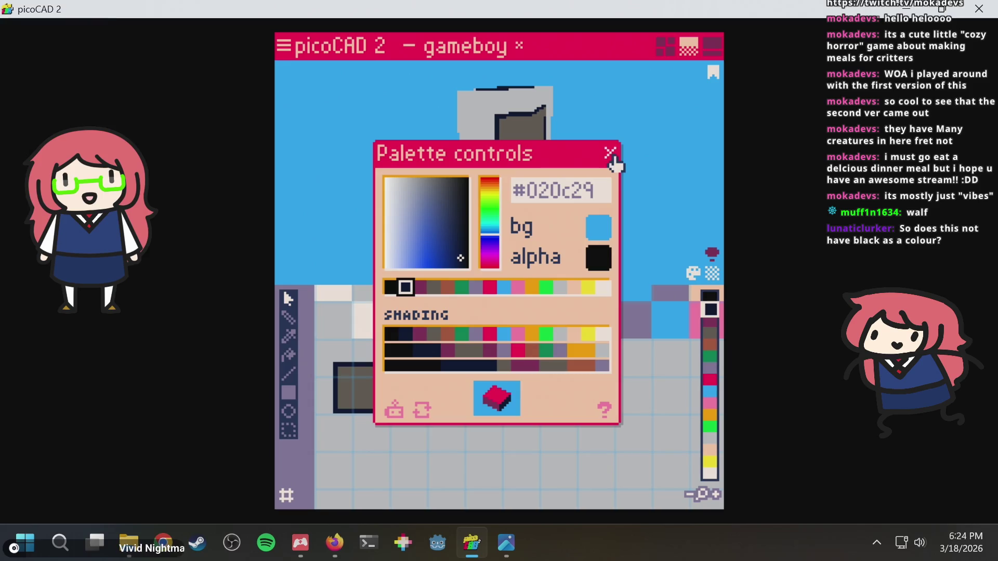
# Try green as the transparency colour, restore it to black, and close the palette controls.
pyautogui.click(602, 260)
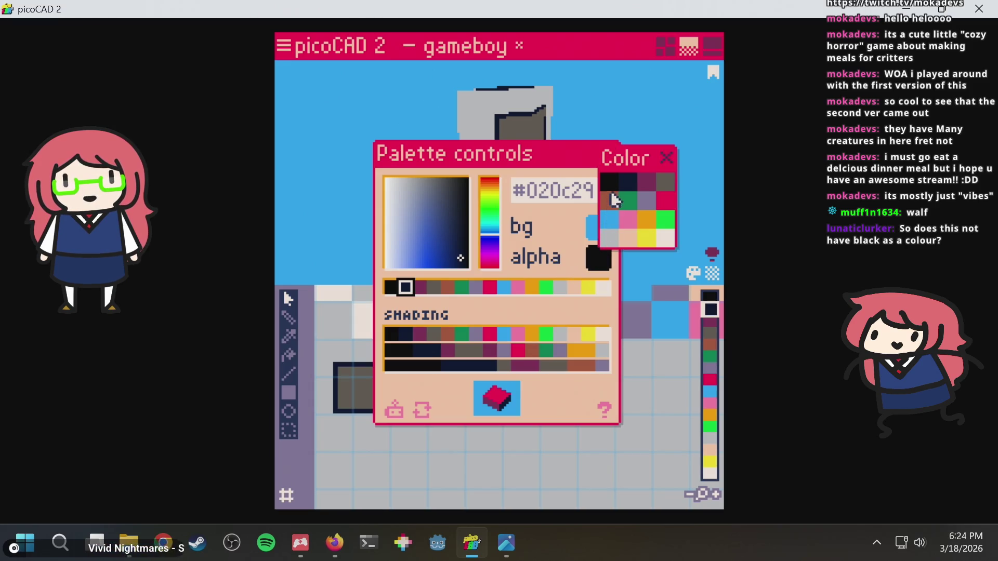
pyautogui.click(669, 226)
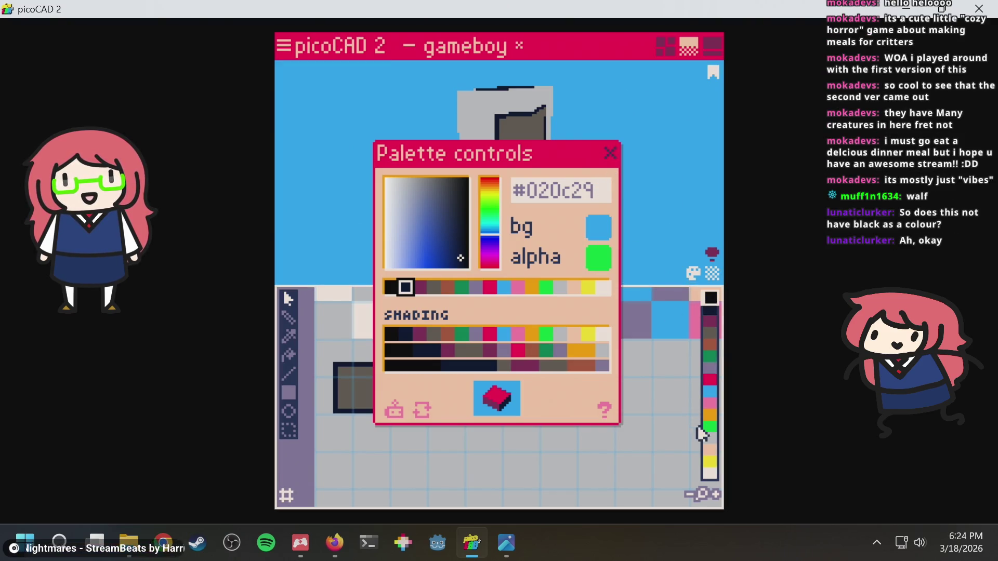
pyautogui.click(602, 260)
pyautogui.click(608, 192)
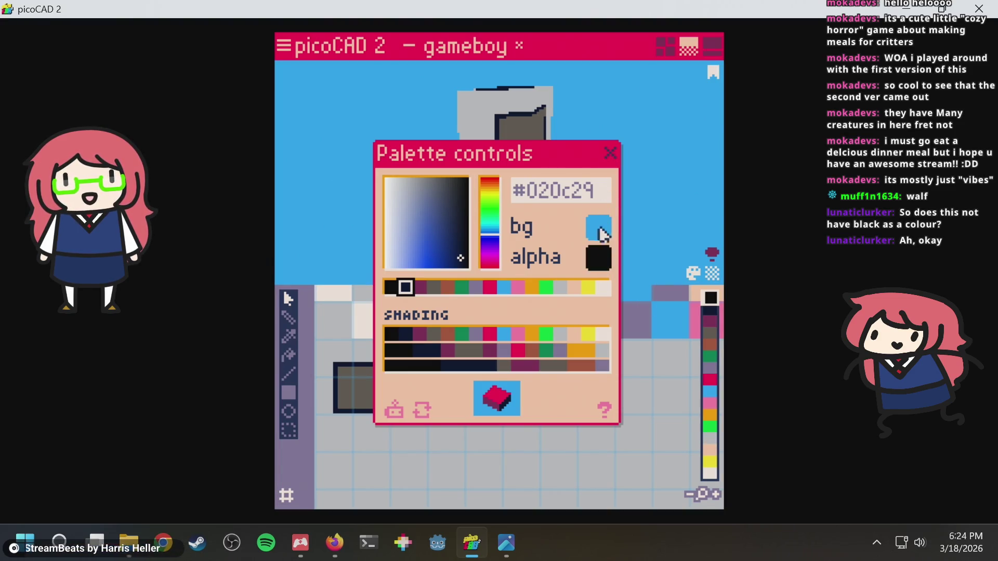
pyautogui.click(604, 269)
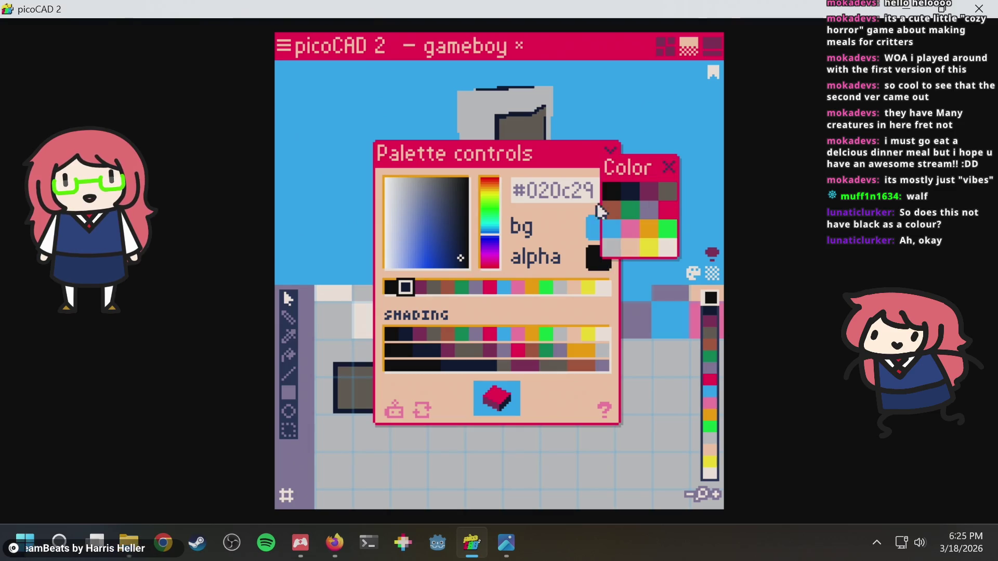
pyautogui.click(570, 159)
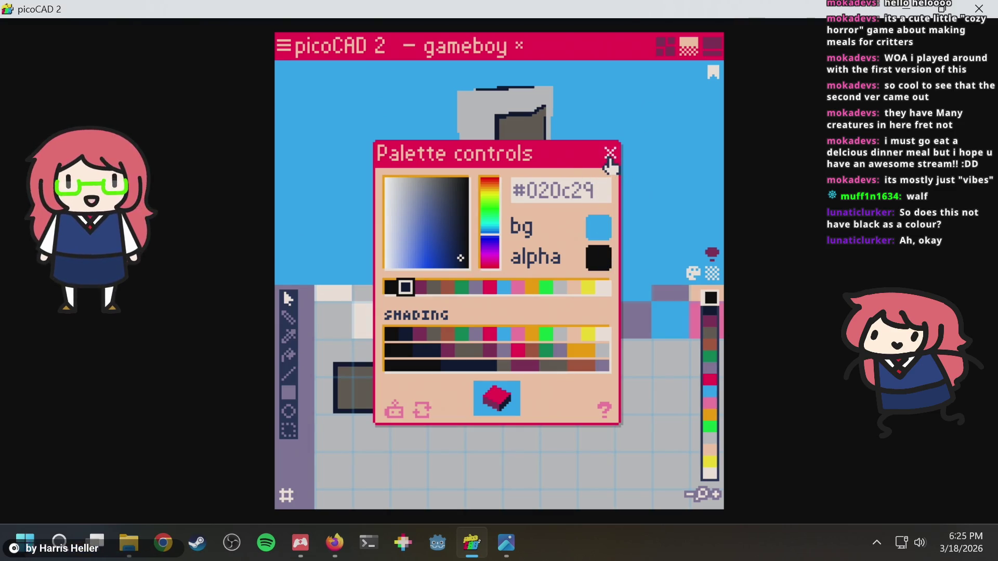
pyautogui.click(610, 153)
# Orbit and zoom the Game Boy, switch the background back to blue, and save with Ctrl+S.
pyautogui.moveTo(395, 158)
pyautogui.mouseDown(button='right')
pyautogui.moveTo(435, 187)
pyautogui.moveTo(546, 213)
pyautogui.moveTo(679, 154)
pyautogui.moveTo(383, 176)
pyautogui.moveTo(352, 163)
pyautogui.moveTo(443, 163)
pyautogui.moveTo(526, 180)
pyautogui.mouseUp(button='right')
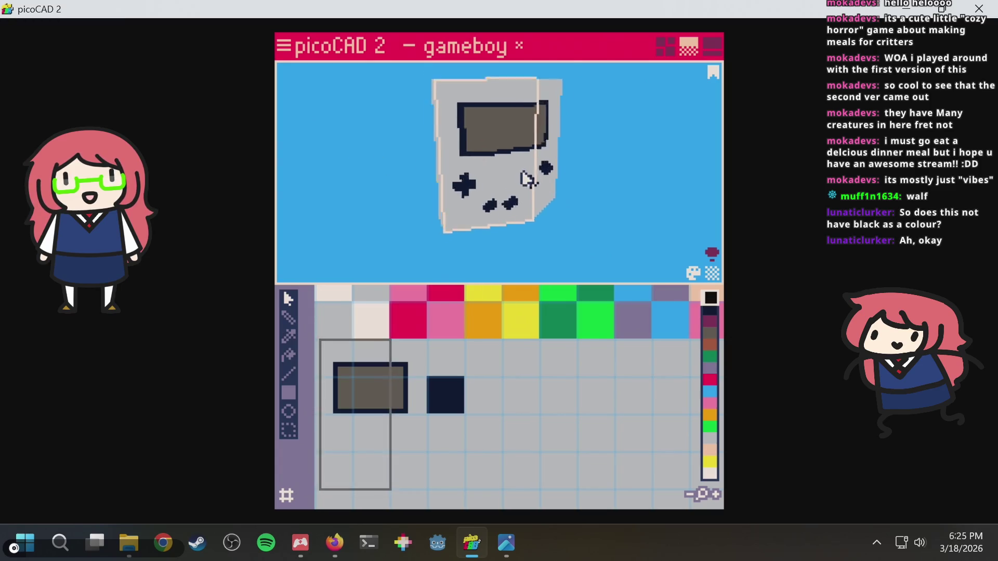
pyautogui.scroll(3, 624, 178)
pyautogui.moveTo(623, 178)
pyautogui.mouseDown(button='right')
pyautogui.moveTo(619, 172)
pyautogui.moveTo(639, 187)
pyautogui.moveTo(519, 161)
pyautogui.moveTo(585, 171)
pyautogui.moveTo(588, 193)
pyautogui.moveTo(554, 220)
pyautogui.moveTo(551, 192)
pyautogui.moveTo(668, 296)
pyautogui.mouseUp(button='right')
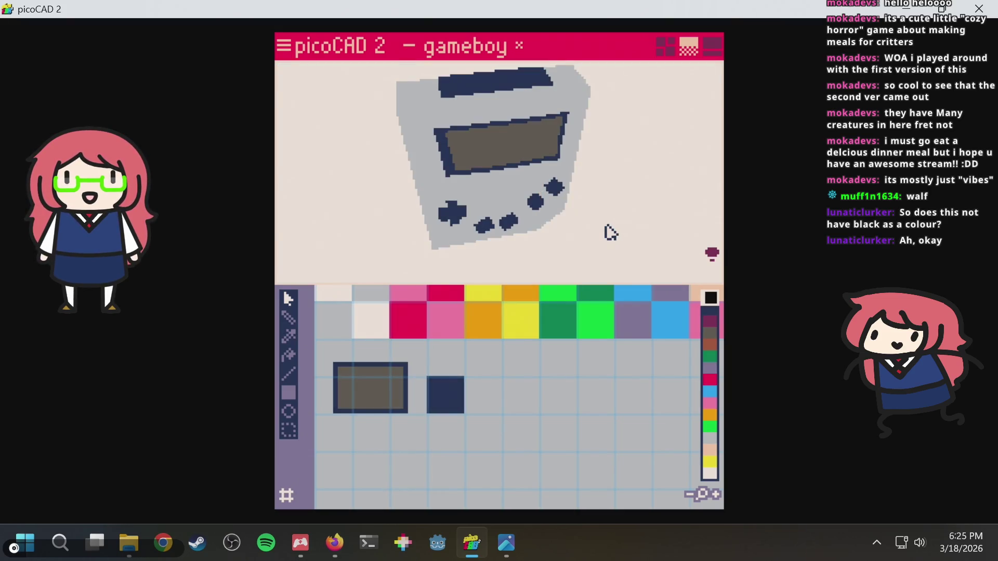
pyautogui.click(607, 232)
pyautogui.hotkey('ctrl', 's')
# Orbit the saved model to inspect its edge-on and side views.
pyautogui.moveTo(418, 207)
pyautogui.mouseDown(button='right')
pyautogui.moveTo(550, 178)
pyautogui.moveTo(681, 172)
pyautogui.moveTo(427, 181)
pyautogui.moveTo(405, 145)
pyautogui.moveTo(632, 142)
pyautogui.moveTo(535, 207)
pyautogui.moveTo(392, 218)
pyautogui.moveTo(396, 259)
pyautogui.moveTo(486, 249)
pyautogui.moveTo(577, 210)
pyautogui.moveTo(568, 218)
pyautogui.moveTo(439, 101)
pyautogui.mouseUp(button='right')
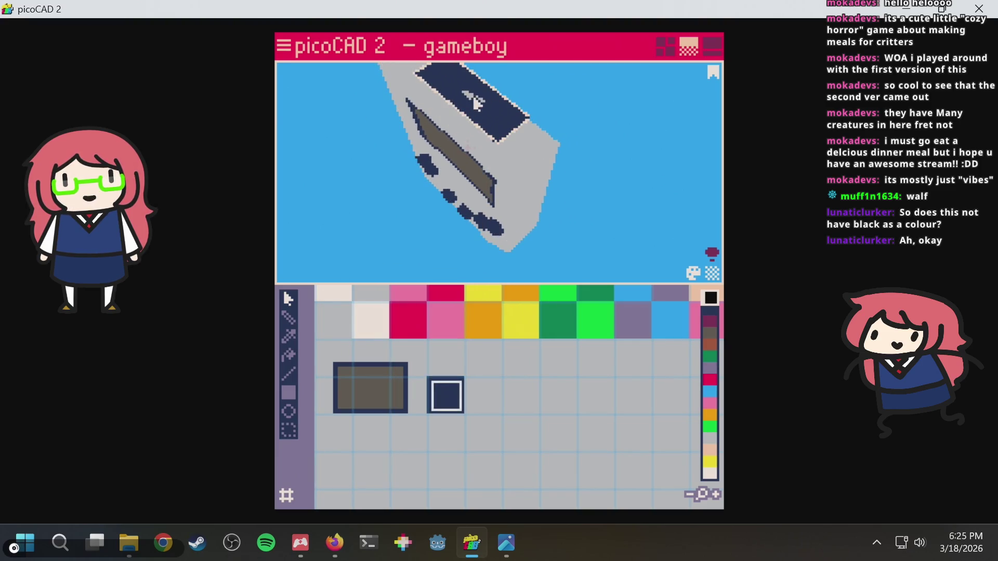
pyautogui.moveTo(513, 148)
pyautogui.mouseDown(button='right')
pyautogui.moveTo(602, 163)
pyautogui.moveTo(481, 162)
pyautogui.moveTo(474, 152)
pyautogui.moveTo(556, 130)
pyautogui.moveTo(639, 154)
pyautogui.moveTo(619, 114)
pyautogui.moveTo(447, 207)
pyautogui.moveTo(364, 169)
pyautogui.moveTo(289, 192)
pyautogui.moveTo(606, 145)
pyautogui.moveTo(598, 78)
pyautogui.moveTo(545, 114)
pyautogui.moveTo(617, 163)
pyautogui.moveTo(606, 145)
pyautogui.moveTo(397, 157)
pyautogui.moveTo(441, 191)
pyautogui.moveTo(632, 147)
pyautogui.moveTo(570, 150)
pyautogui.moveTo(367, 195)
pyautogui.moveTo(616, 145)
pyautogui.moveTo(586, 148)
pyautogui.moveTo(619, 161)
pyautogui.moveTo(527, 150)
pyautogui.moveTo(441, 167)
pyautogui.moveTo(364, 208)
pyautogui.moveTo(490, 173)
pyautogui.moveTo(450, 186)
pyautogui.moveTo(590, 163)
pyautogui.moveTo(688, 126)
pyautogui.moveTo(612, 151)
pyautogui.moveTo(403, 143)
pyautogui.moveTo(583, 160)
pyautogui.moveTo(684, 139)
pyautogui.moveTo(561, 153)
pyautogui.moveTo(612, 192)
pyautogui.moveTo(612, 218)
pyautogui.moveTo(614, 120)
pyautogui.moveTo(276, 151)
pyautogui.moveTo(434, 151)
pyautogui.moveTo(295, 148)
pyautogui.moveTo(541, 111)
pyautogui.moveTo(659, 147)
pyautogui.moveTo(629, 148)
pyautogui.mouseUp(button='right')
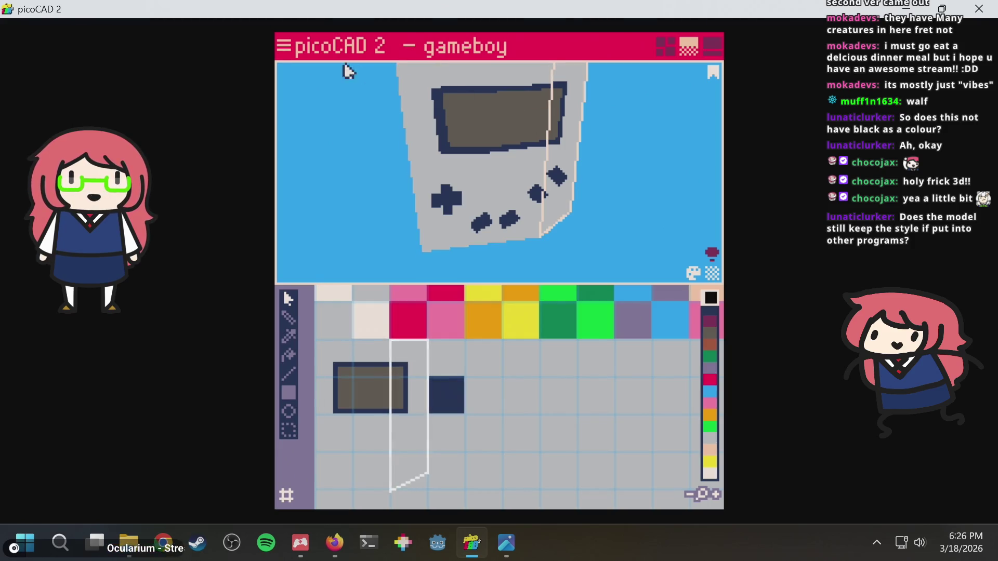
pyautogui.click(289, 47)
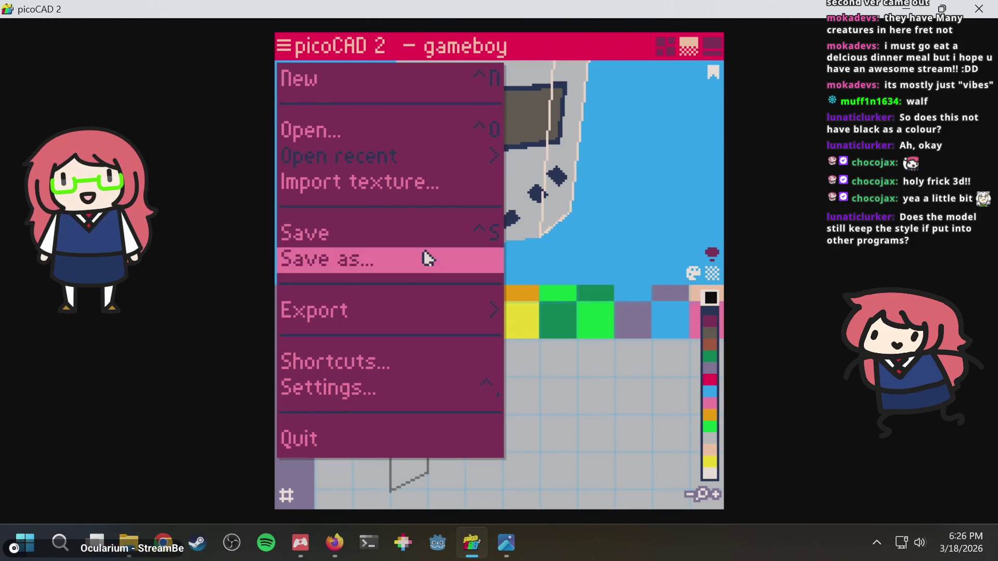
# Export the gameboy model as GLTF, producing gameboy.gltf, gameboy.bin and gameboy.png.
pyautogui.click(431, 311)
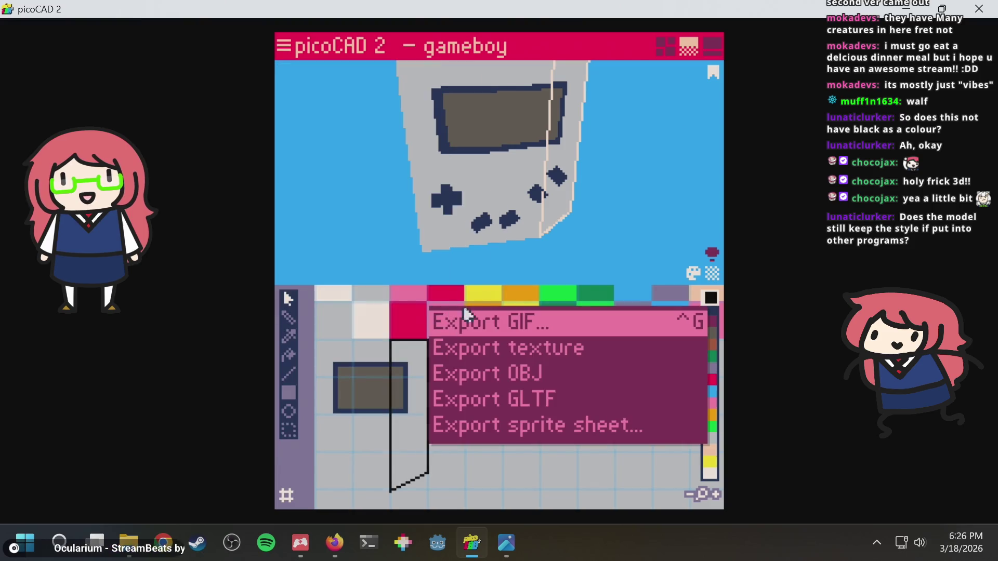
pyautogui.click(551, 406)
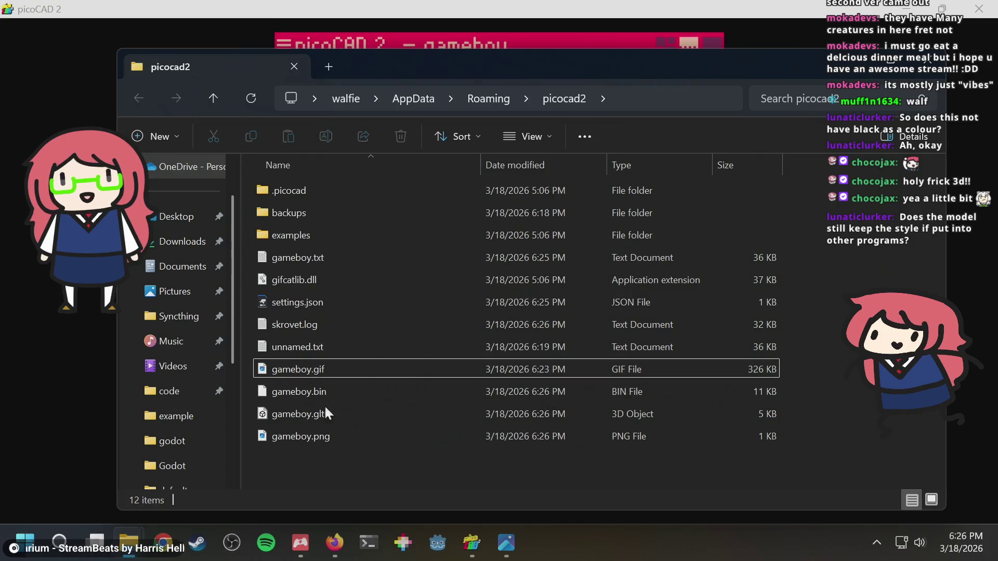
# Zoom in on the 128×128 gameboy.png texture in Photos, then open gameboy.gltf in 3D Viewer.
pyautogui.doubleClick(310, 431)
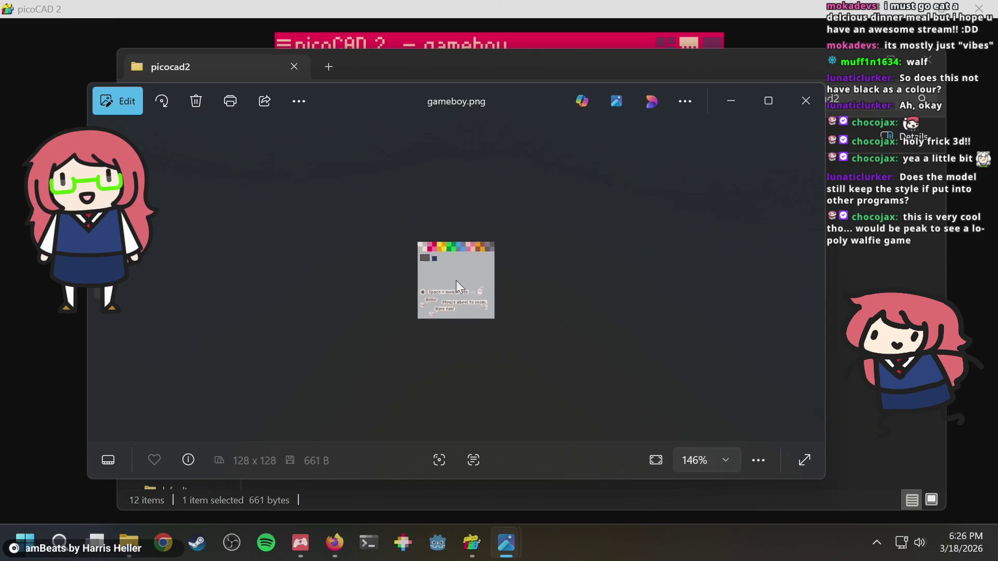
pyautogui.scroll(5, 466, 271)
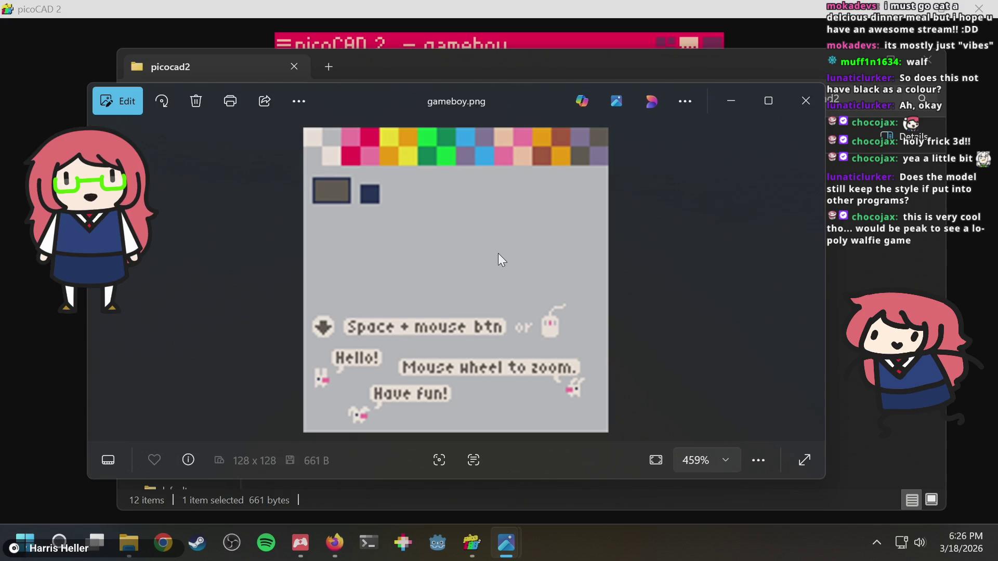
pyautogui.click(798, 101)
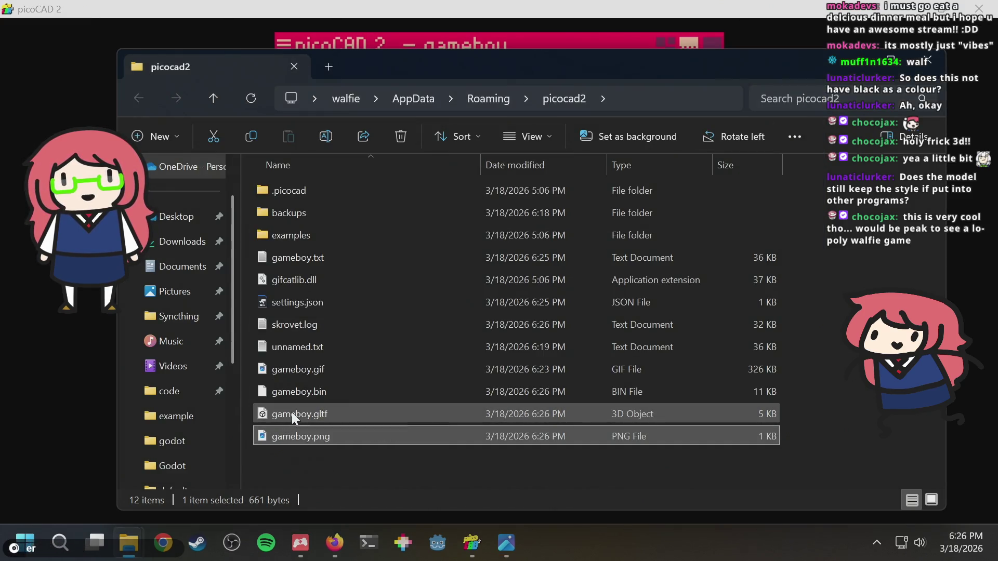
pyautogui.doubleClick(292, 415)
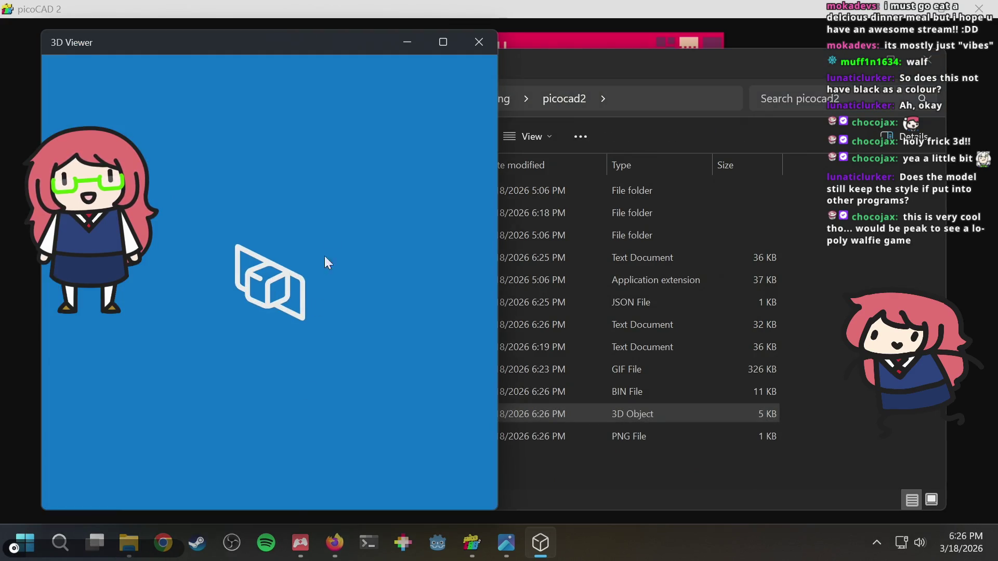
# Orbit and zoom around the textured gameboy.gltf model, then return to the picoCAD 2 project.
pyautogui.moveTo(254, 258)
pyautogui.mouseDown()
pyautogui.moveTo(244, 283)
pyautogui.moveTo(381, 283)
pyautogui.moveTo(385, 386)
pyautogui.moveTo(355, 288)
pyautogui.moveTo(224, 268)
pyautogui.moveTo(440, 300)
pyautogui.mouseUp()
pyautogui.scroll(5, 343, 271)
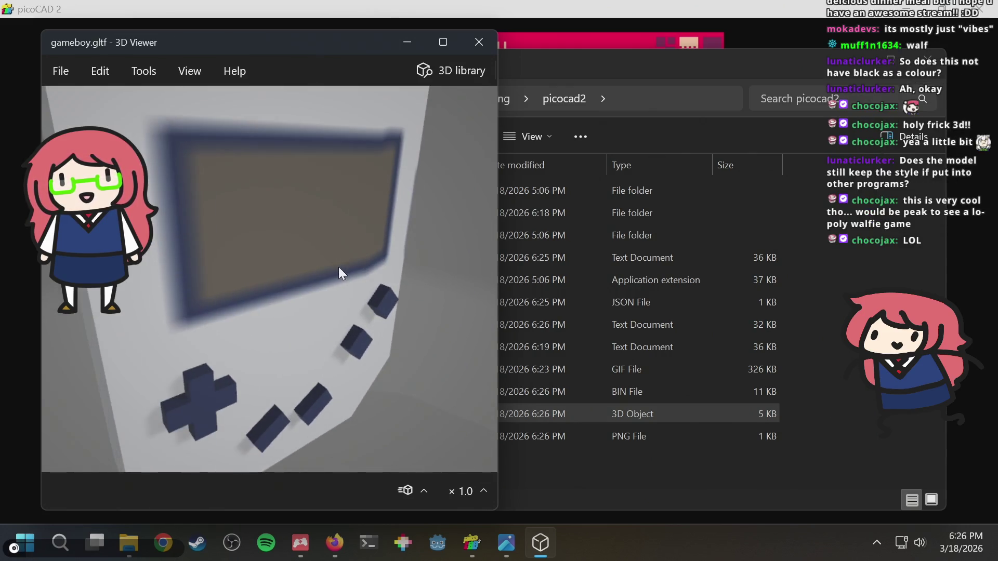
pyautogui.moveTo(272, 256)
pyautogui.mouseDown()
pyautogui.moveTo(345, 245)
pyautogui.moveTo(367, 221)
pyautogui.moveTo(372, 162)
pyautogui.moveTo(441, 205)
pyautogui.mouseUp()
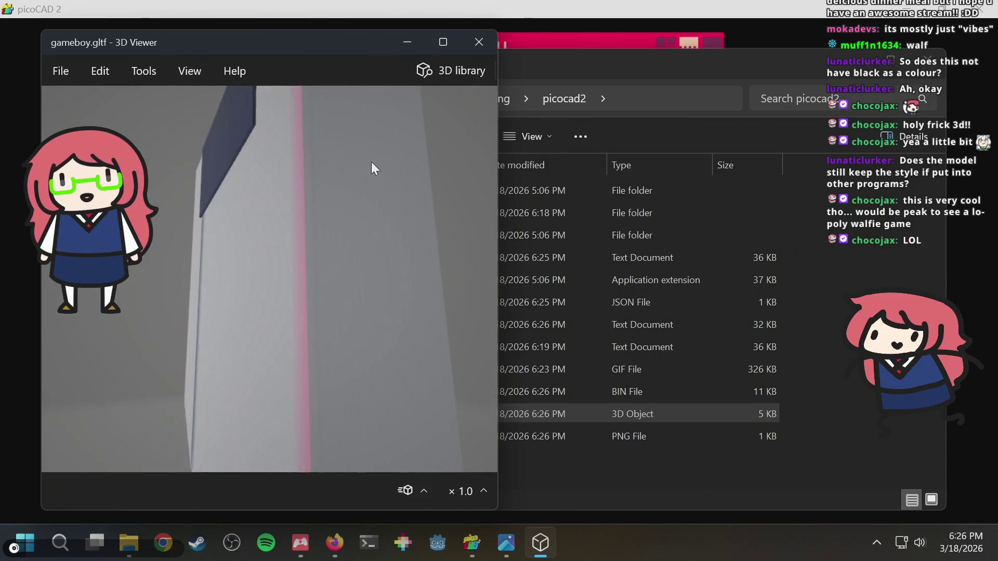
pyautogui.scroll(-5, 202, 248)
pyautogui.scroll(3, 272, 245)
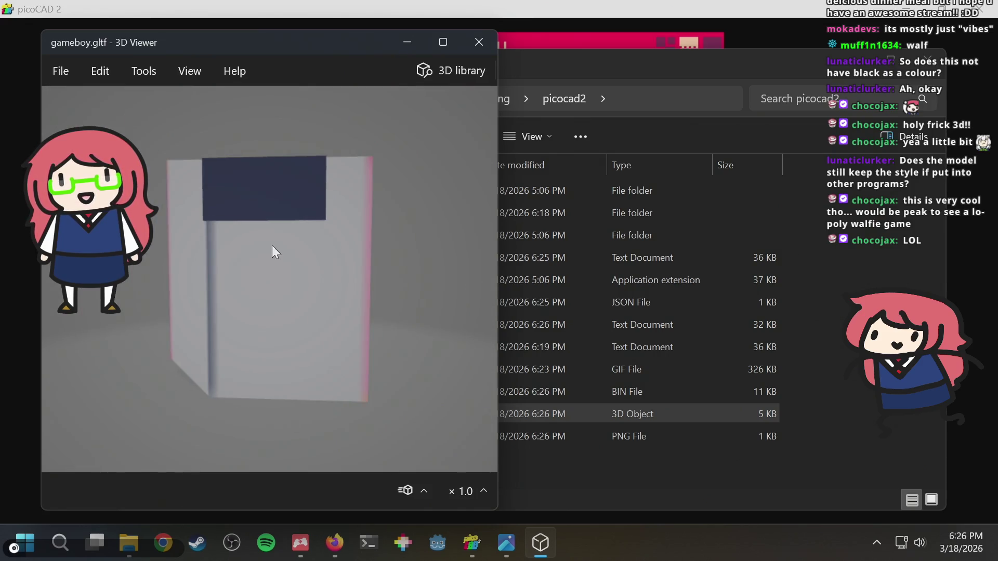
pyautogui.scroll(3, 219, 249)
pyautogui.scroll(-2, 217, 249)
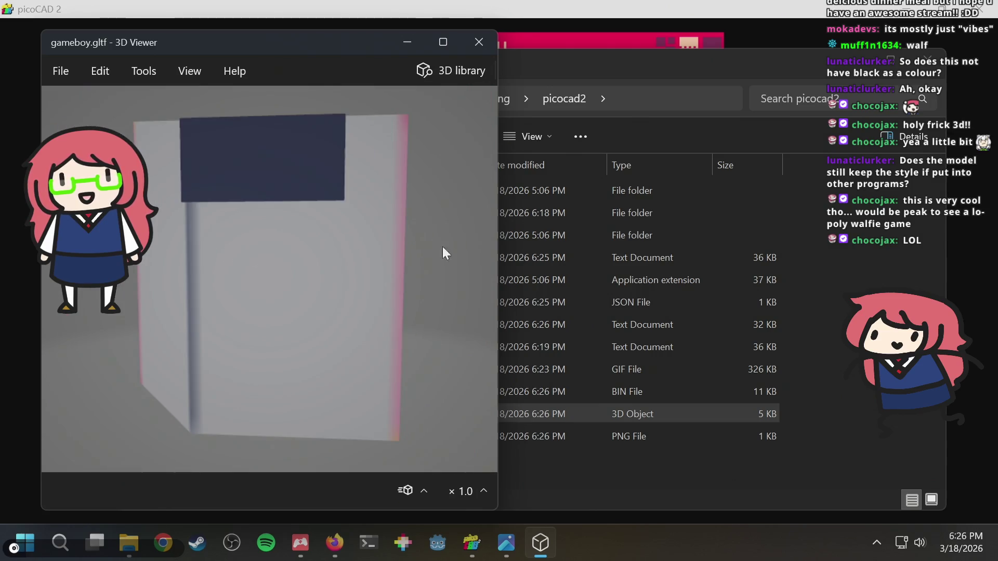
pyautogui.click(507, 543)
pyautogui.click(471, 543)
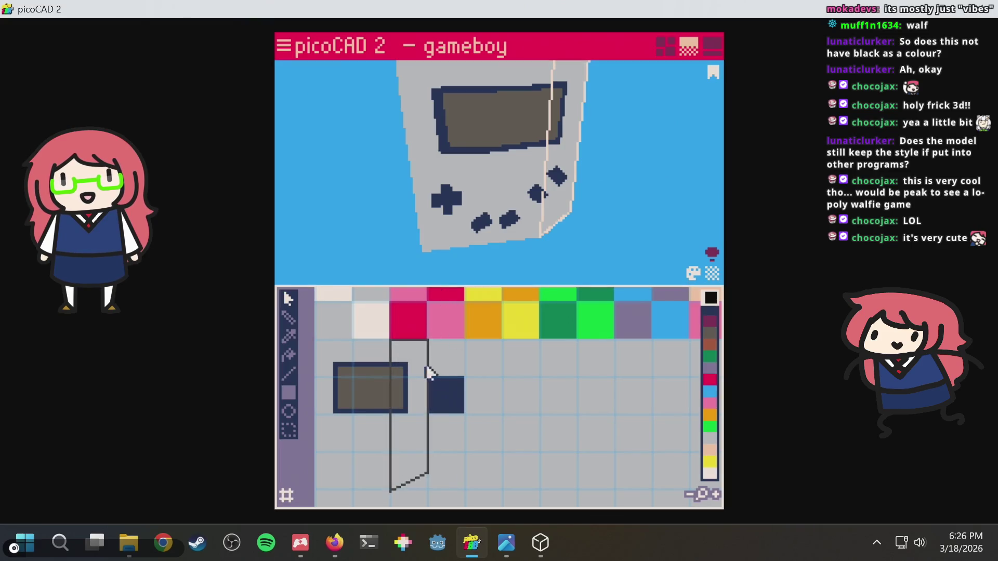
# Review the gameboy in the four-view layout with the Overview list of model parts.
pyautogui.scroll(2, 421, 409)
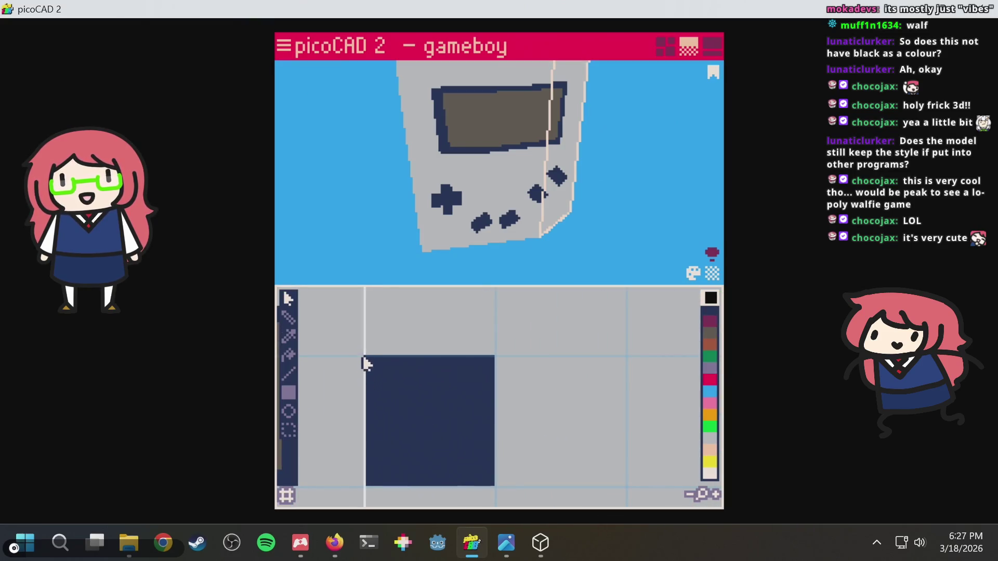
pyautogui.scroll(1, 369, 377)
pyautogui.scroll(-3, 369, 376)
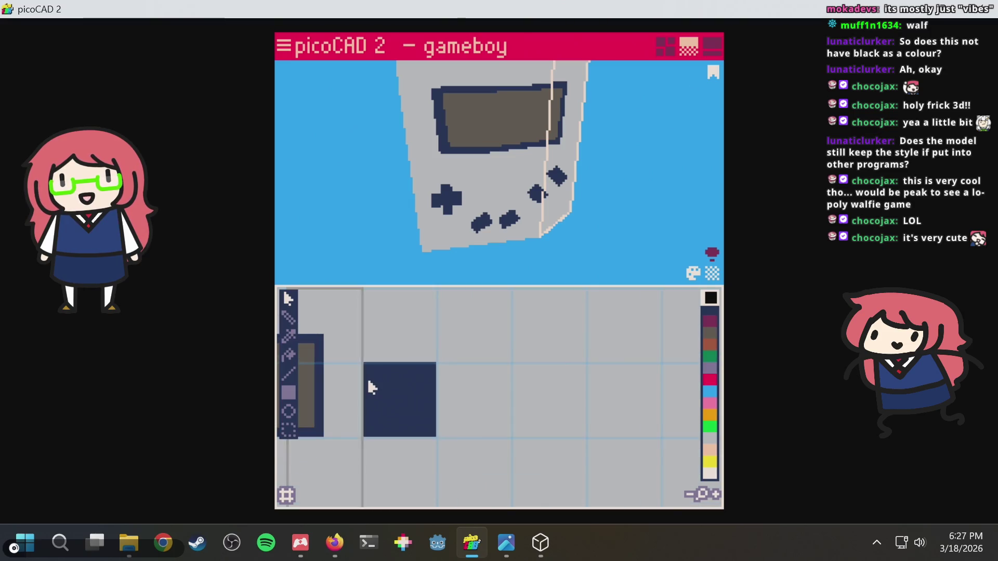
pyautogui.scroll(1, 404, 381)
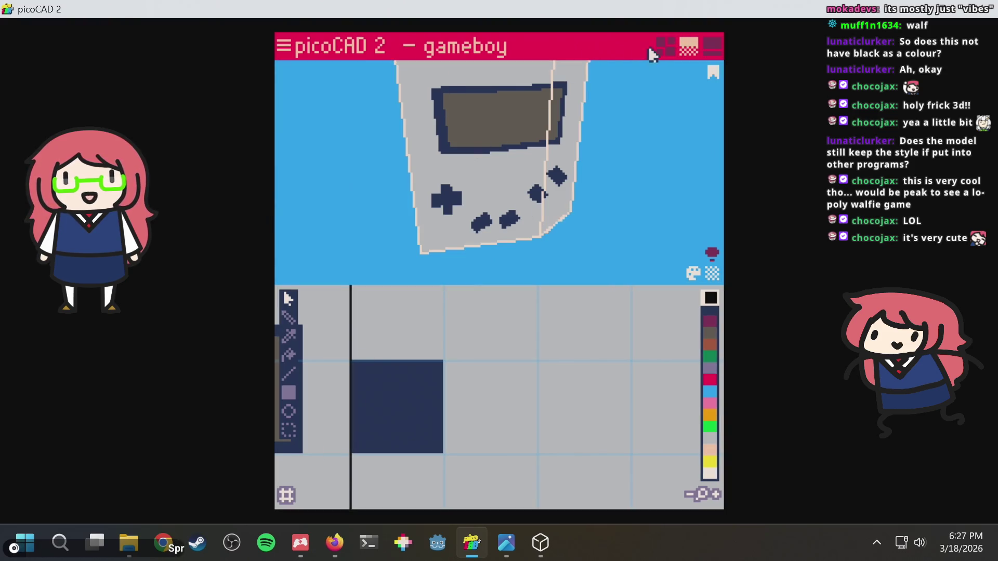
pyautogui.click(661, 47)
pyautogui.click(283, 498)
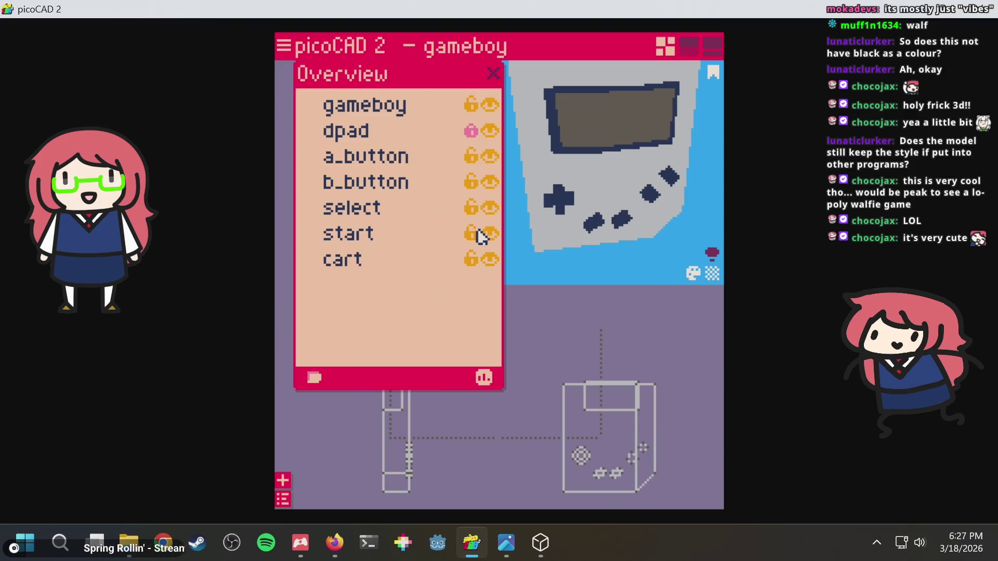
# Return to the 3D view with texture editor and bring up the exported gameboy.gif preview.
pyautogui.click(688, 48)
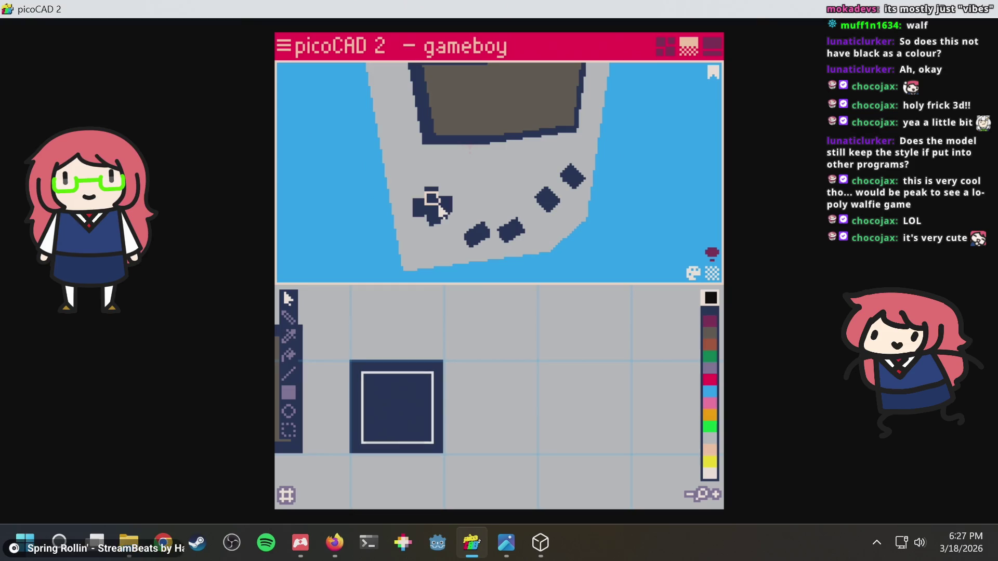
pyautogui.scroll(2, 403, 468)
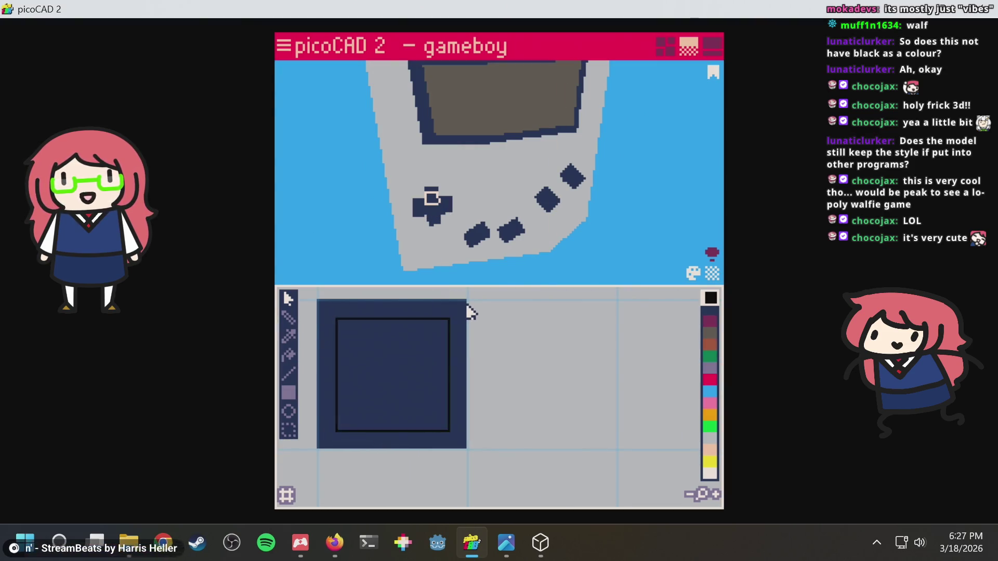
pyautogui.press('F9')
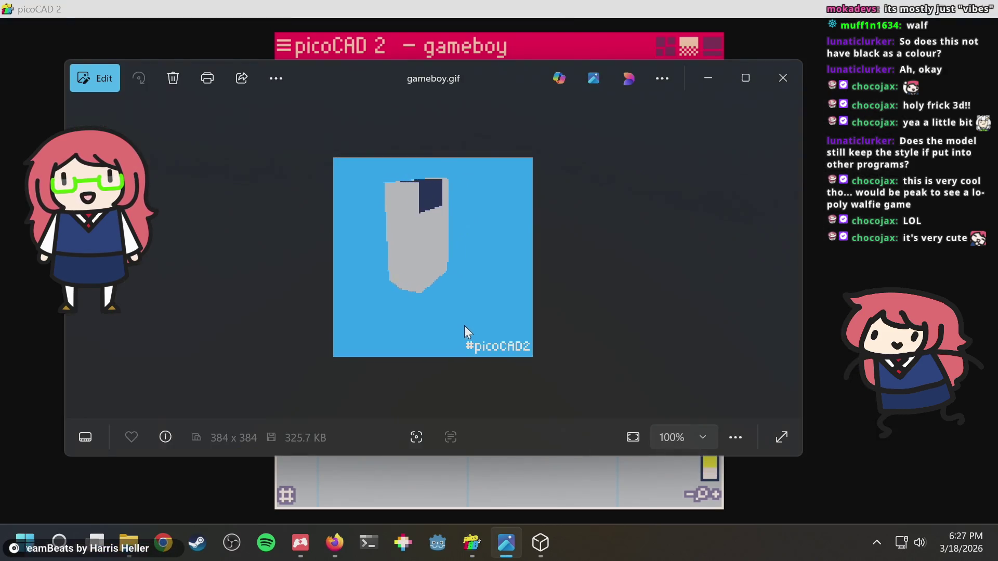
# Turn gameboy.gltf to a new angle in 3D Viewer, then minimize the viewer to reach picoCAD 2.
pyautogui.hotkey('alt', 'Tab')
pyautogui.hotkey('alt', 'Tab')
pyautogui.hotkey('alt', 'Tab')
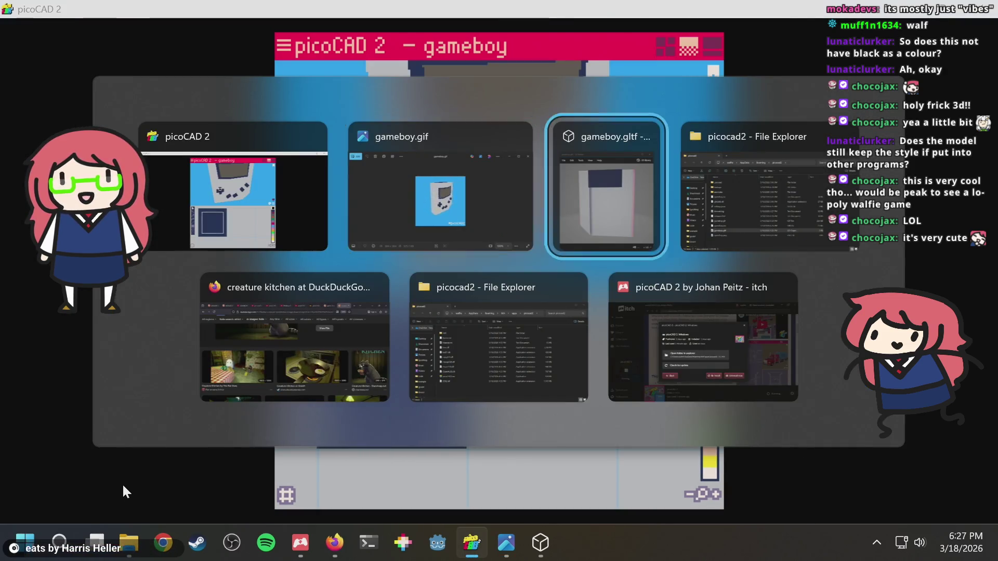
pyautogui.moveTo(254, 249)
pyautogui.mouseDown()
pyautogui.moveTo(396, 279)
pyautogui.moveTo(397, 329)
pyautogui.mouseUp()
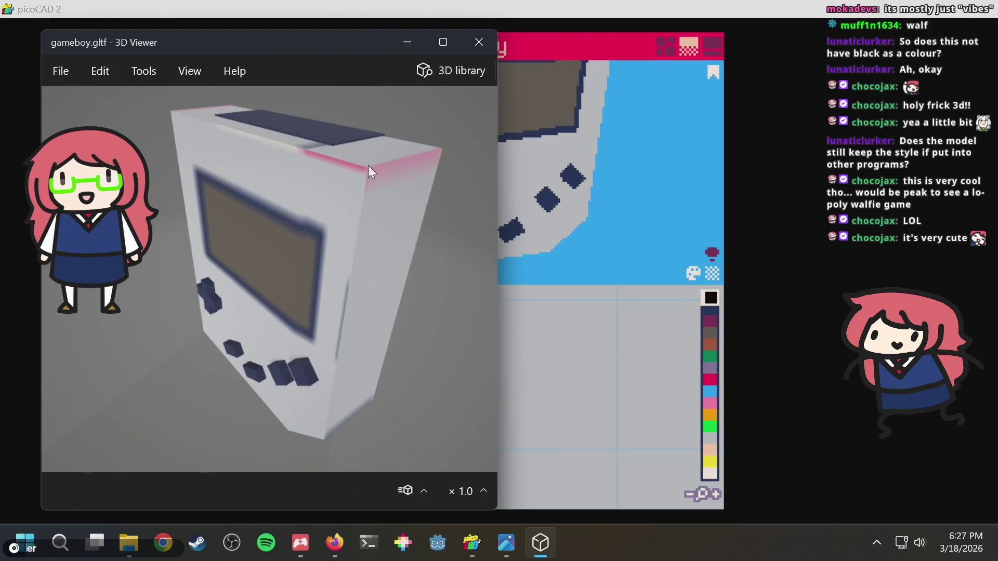
pyautogui.press('super+Down')
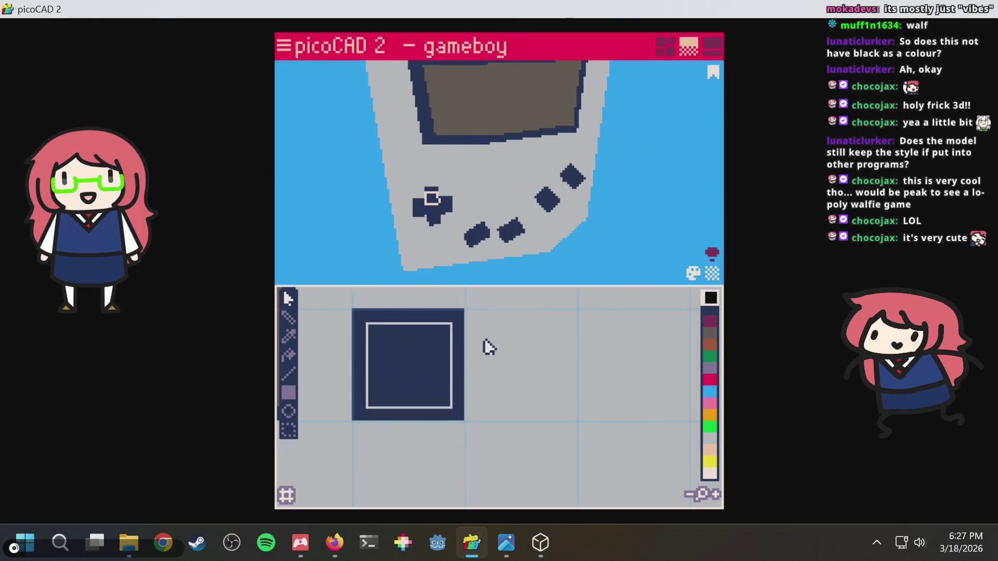
# Compare the picoCAD model and the 3D Viewer copy side by side from side-on angles.
pyautogui.moveTo(488, 347); pyautogui.dragTo(532, 427, button='middle')
pyautogui.scroll(-3, 486, 400)
pyautogui.moveTo(423, 353)
pyautogui.mouseDown(button='middle')
pyautogui.moveTo(468, 438)
pyautogui.moveTo(443, 396)
pyautogui.moveTo(453, 393)
pyautogui.mouseUp(button='middle')
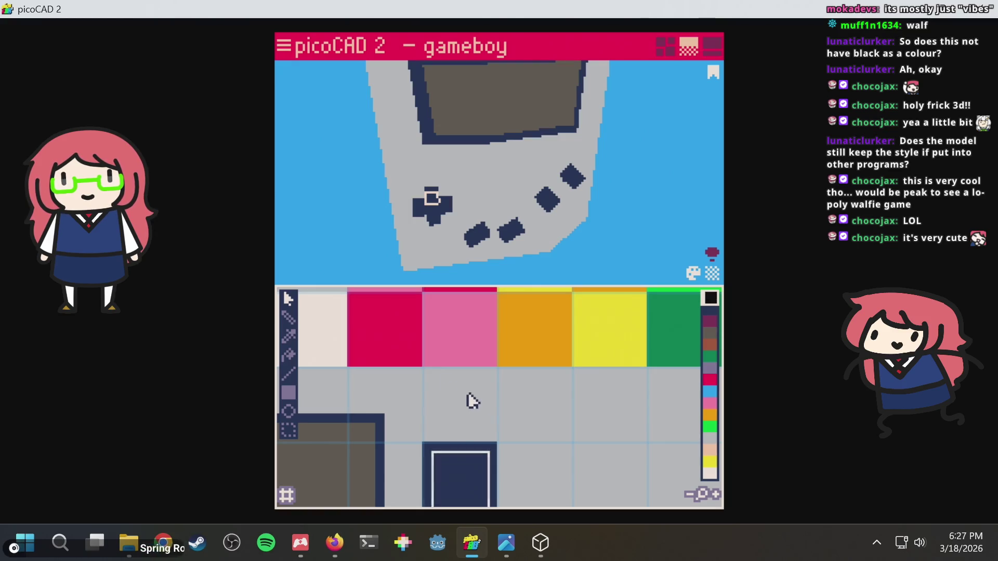
pyautogui.scroll(1, 452, 378)
pyautogui.moveTo(485, 149)
pyautogui.mouseDown(button='right')
pyautogui.moveTo(547, 176)
pyautogui.moveTo(635, 159)
pyautogui.moveTo(634, 172)
pyautogui.mouseUp(button='right')
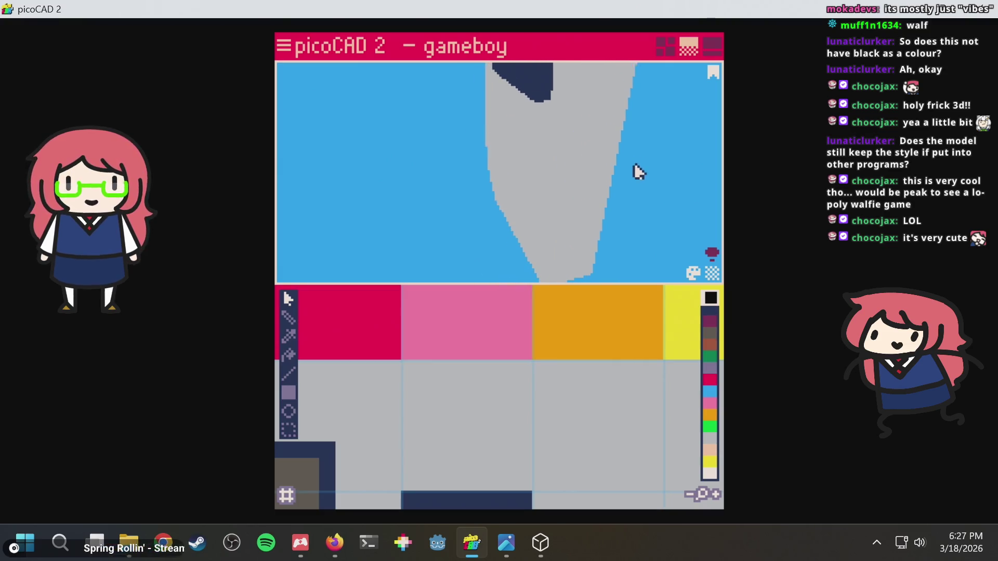
pyautogui.moveTo(326, 225); pyautogui.dragTo(312, 204)
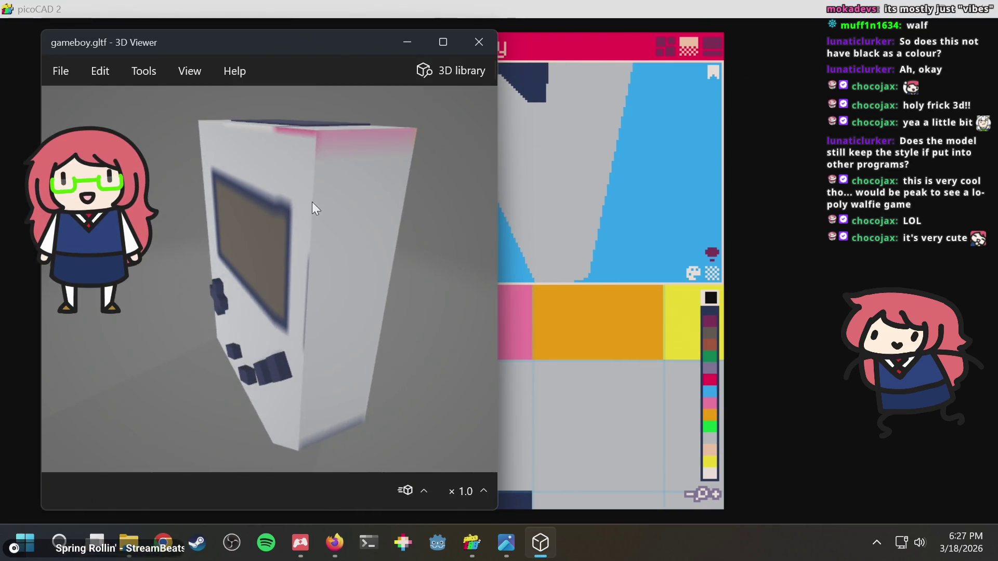
pyautogui.click(610, 116)
pyautogui.moveTo(610, 116)
pyautogui.mouseDown(button='right')
pyautogui.moveTo(533, 143)
pyautogui.moveTo(437, 127)
pyautogui.moveTo(474, 134)
pyautogui.mouseUp(button='right')
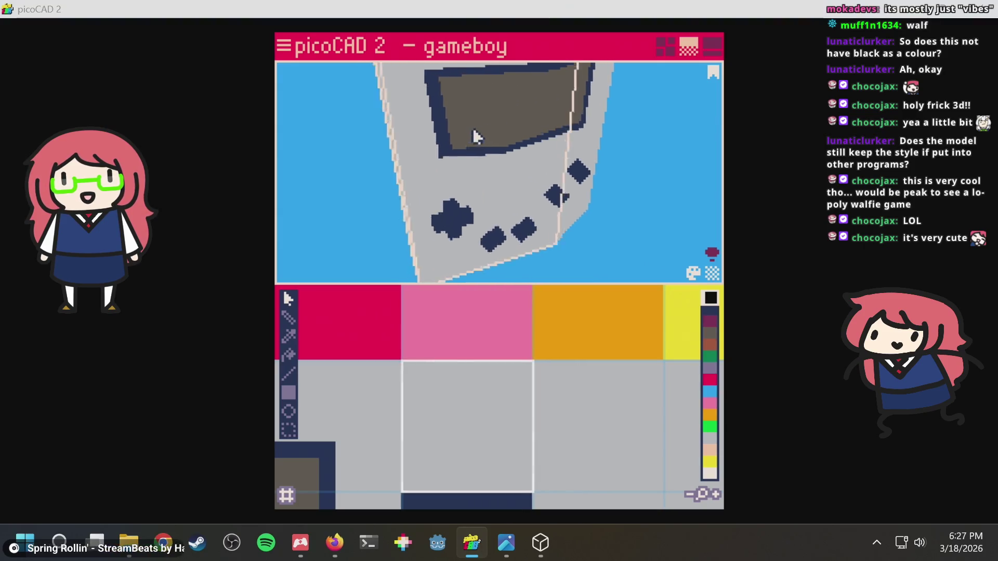
pyautogui.click(271, 264)
pyautogui.moveTo(270, 264)
pyautogui.mouseDown()
pyautogui.moveTo(311, 201)
pyautogui.moveTo(304, 172)
pyautogui.moveTo(270, 193)
pyautogui.mouseUp()
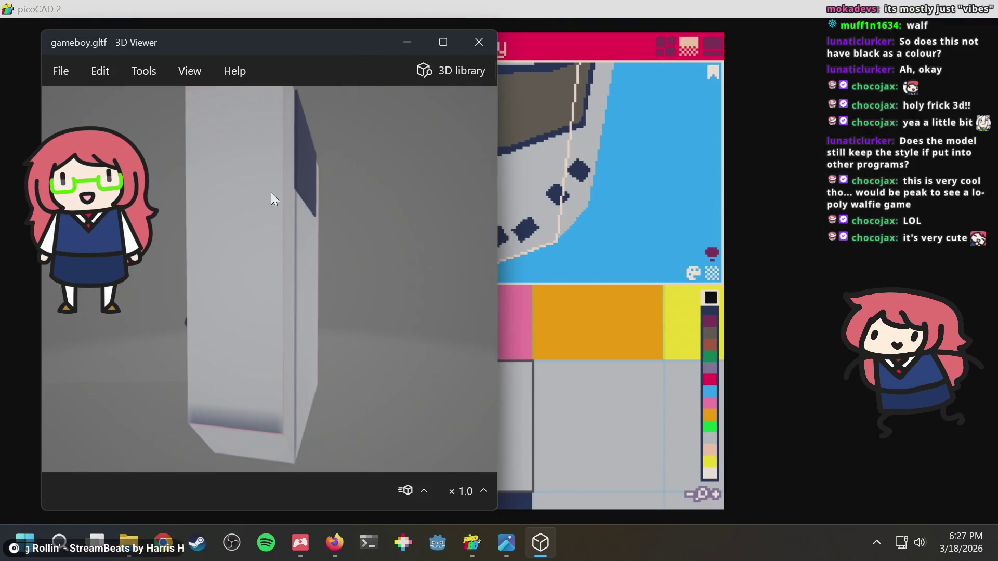
pyautogui.click(686, 166)
pyautogui.moveTo(686, 167)
pyautogui.mouseDown(button='right')
pyautogui.moveTo(593, 158)
pyautogui.moveTo(503, 171)
pyautogui.mouseUp(button='right')
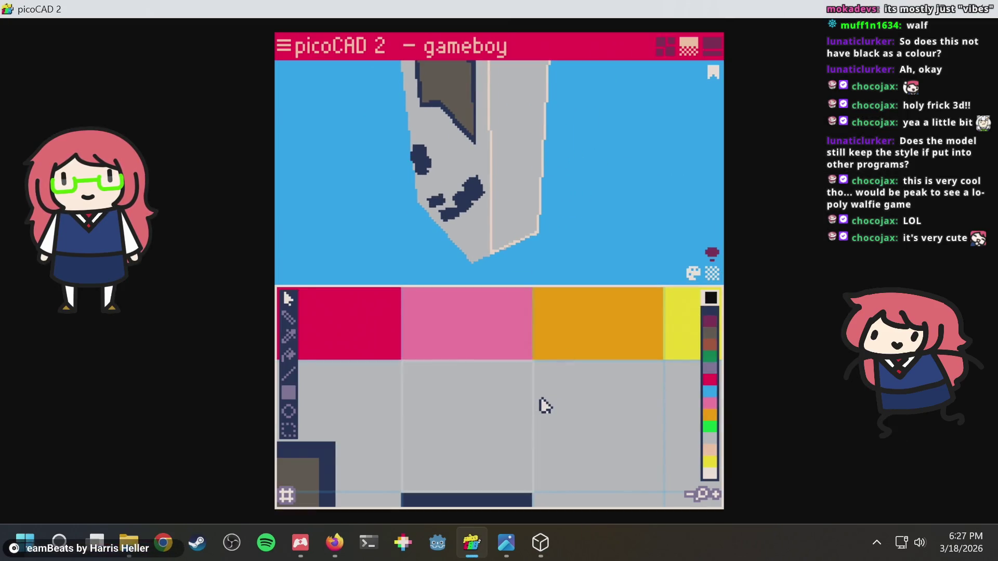
# Shrink the side face's UV square onto the light grey swatch and save gameboy.txt.
pyautogui.scroll(-1, 535, 400)
pyautogui.moveTo(556, 386); pyautogui.dragTo(563, 369, button='middle')
pyautogui.click(447, 369)
pyautogui.moveTo(408, 362)
pyautogui.mouseDown()
pyautogui.moveTo(522, 336)
pyautogui.moveTo(525, 487)
pyautogui.moveTo(413, 460)
pyautogui.mouseUp()
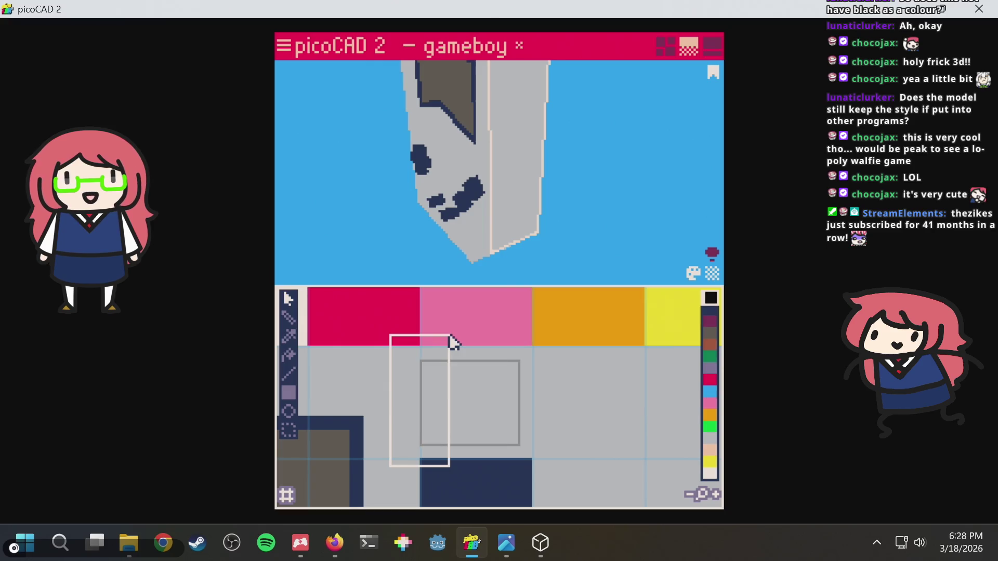
pyautogui.hotkey('ctrl', 's')
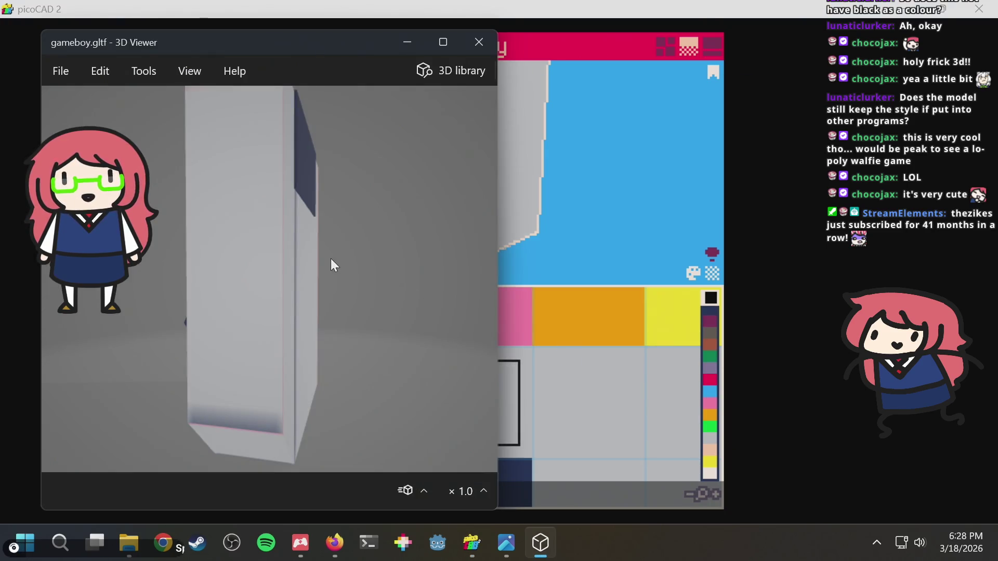
# Move the top face's UV square to sit just above the navy square on the texture.
pyautogui.moveTo(331, 259)
pyautogui.mouseDown()
pyautogui.moveTo(304, 272)
pyautogui.moveTo(323, 232)
pyautogui.moveTo(307, 265)
pyautogui.moveTo(266, 248)
pyautogui.moveTo(275, 248)
pyautogui.mouseUp()
pyautogui.hotkey('alt', 'Tab')
pyautogui.moveTo(664, 216)
pyautogui.mouseDown(button='right')
pyautogui.moveTo(541, 187)
pyautogui.moveTo(454, 194)
pyautogui.moveTo(496, 162)
pyautogui.mouseUp(button='right')
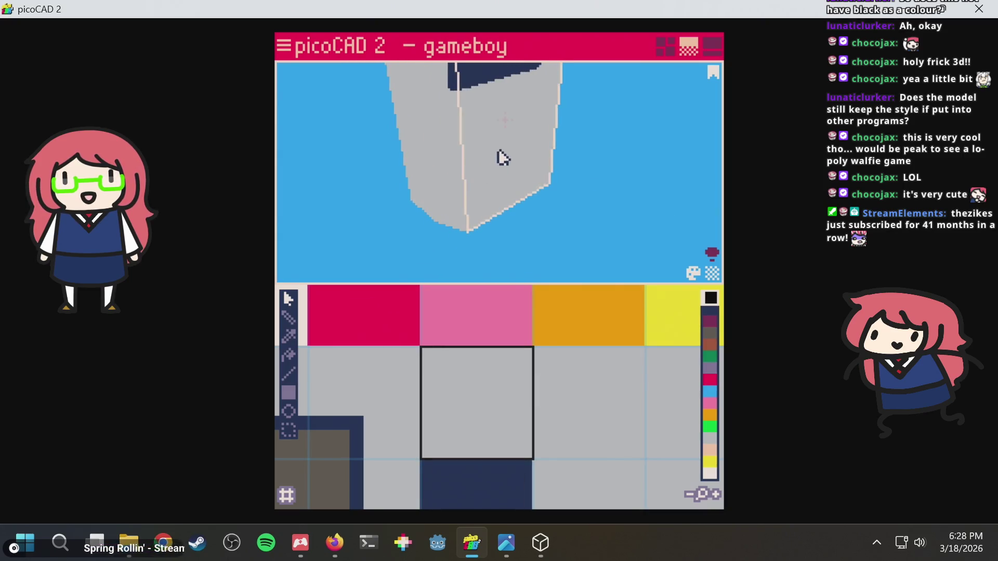
pyautogui.scroll(-1, 457, 307)
pyautogui.moveTo(447, 383); pyautogui.dragTo(505, 378, button='middle')
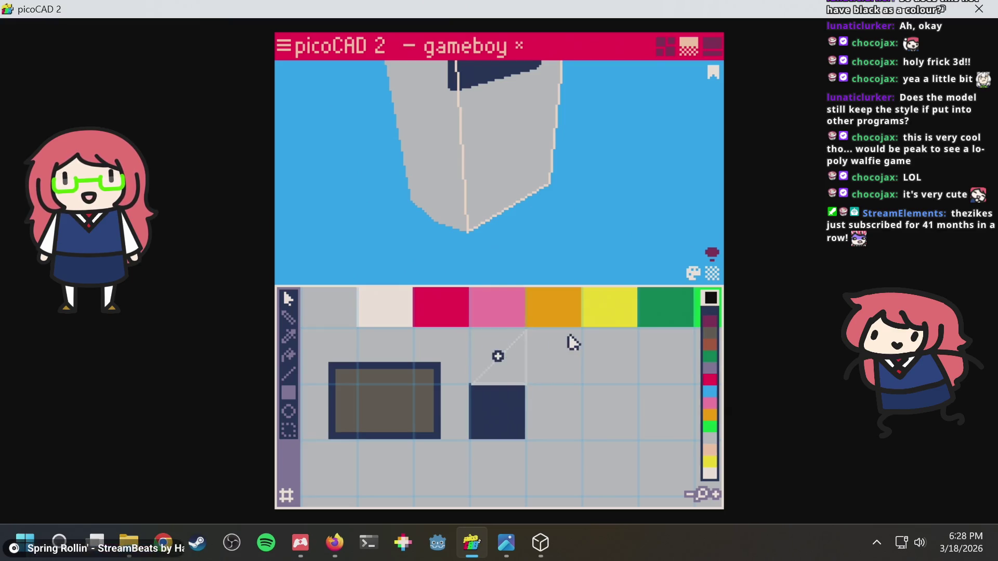
pyautogui.moveTo(557, 318); pyautogui.dragTo(434, 352)
pyautogui.click(451, 308)
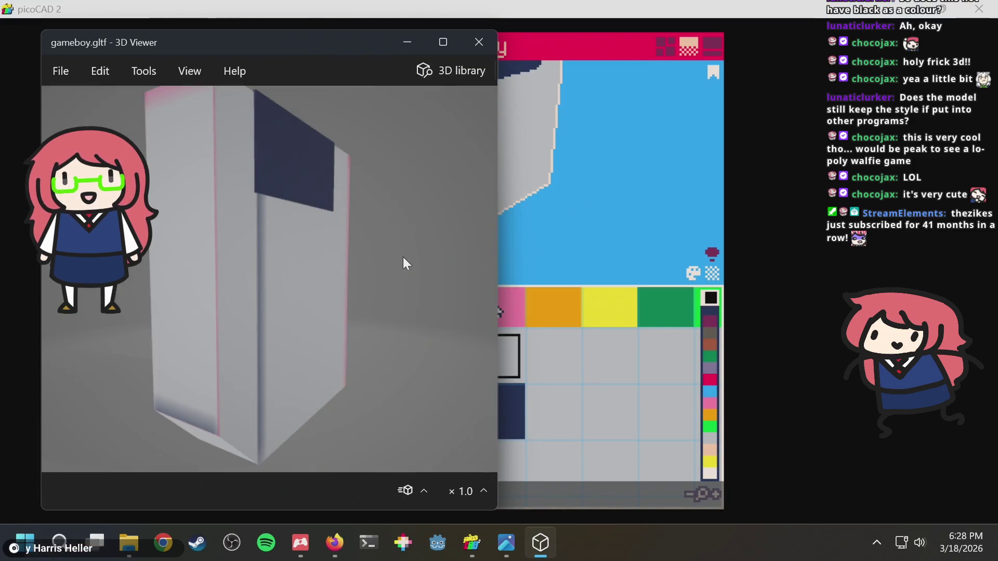
# Tilt gameboy.gltf to show its top with the dark cartridge, then orbit picoCAD's model likewise.
pyautogui.moveTo(287, 203)
pyautogui.mouseDown()
pyautogui.moveTo(251, 322)
pyautogui.moveTo(267, 325)
pyautogui.moveTo(318, 269)
pyautogui.moveTo(322, 249)
pyautogui.mouseUp()
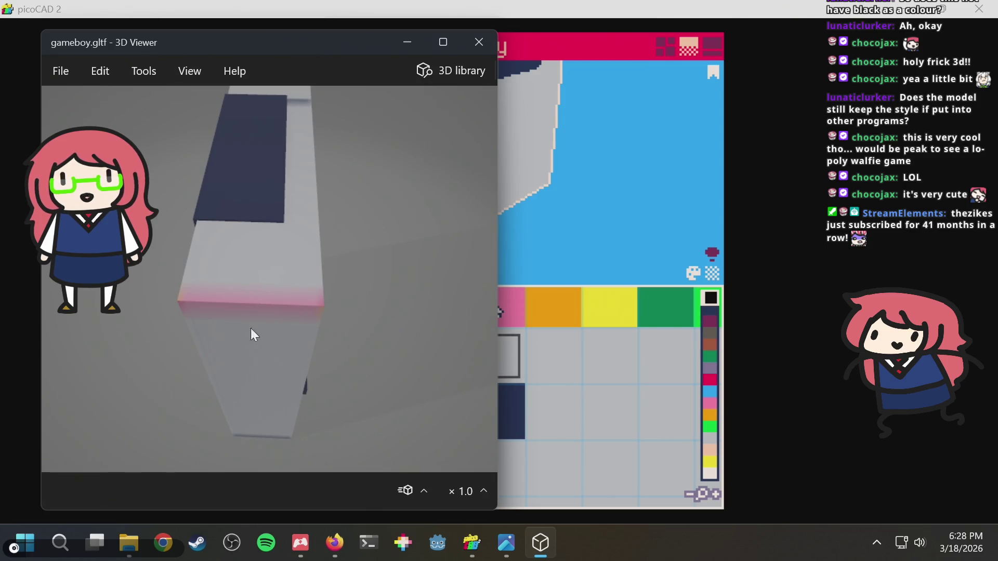
pyautogui.hotkey('alt', 'Tab')
pyautogui.moveTo(548, 183); pyautogui.dragTo(557, 239, button='right')
# Reposition and shorten the light grey side face's UV box, select the upper UV square, and save.
pyautogui.click(403, 196)
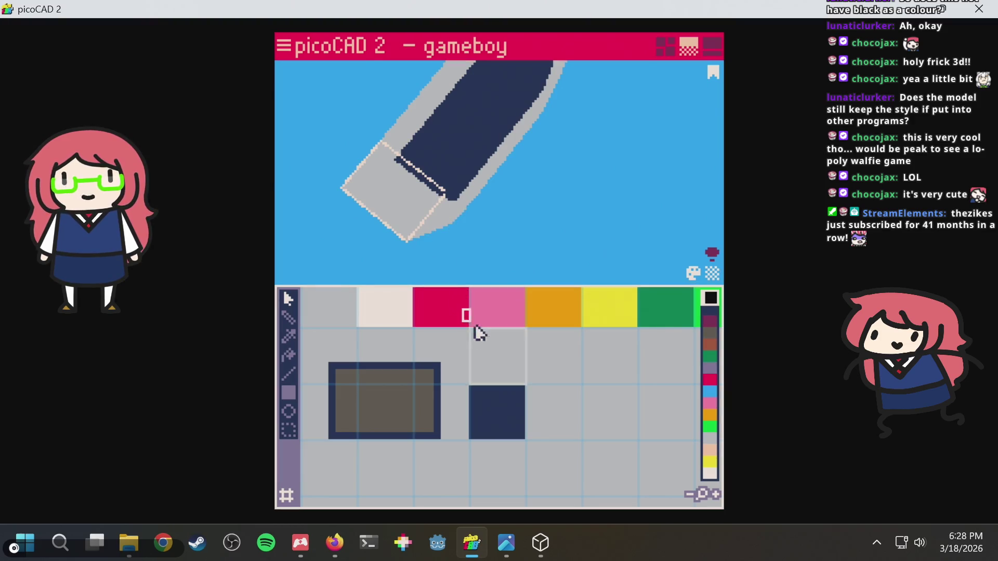
pyautogui.moveTo(551, 356); pyautogui.dragTo(533, 336)
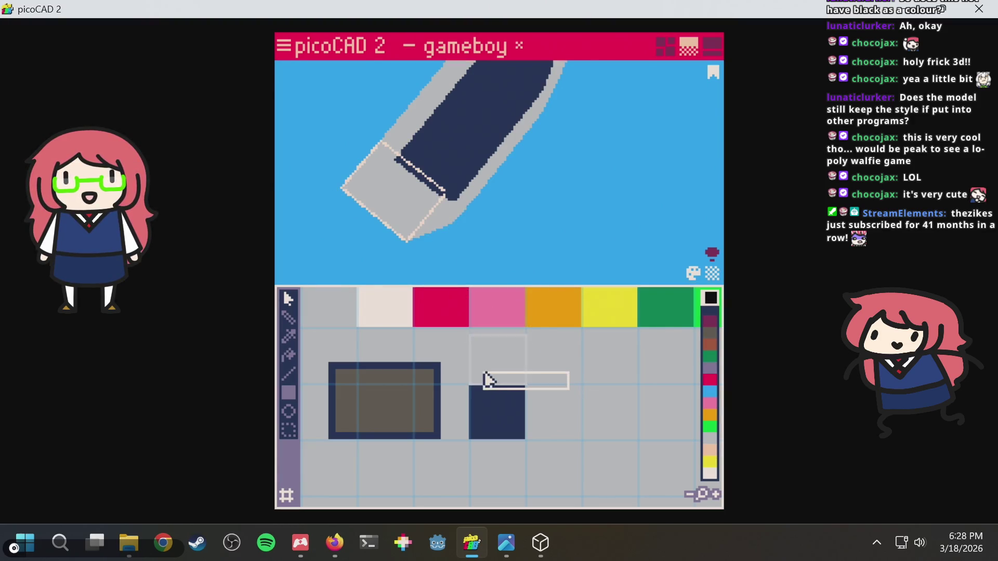
pyautogui.moveTo(461, 374); pyautogui.dragTo(460, 368)
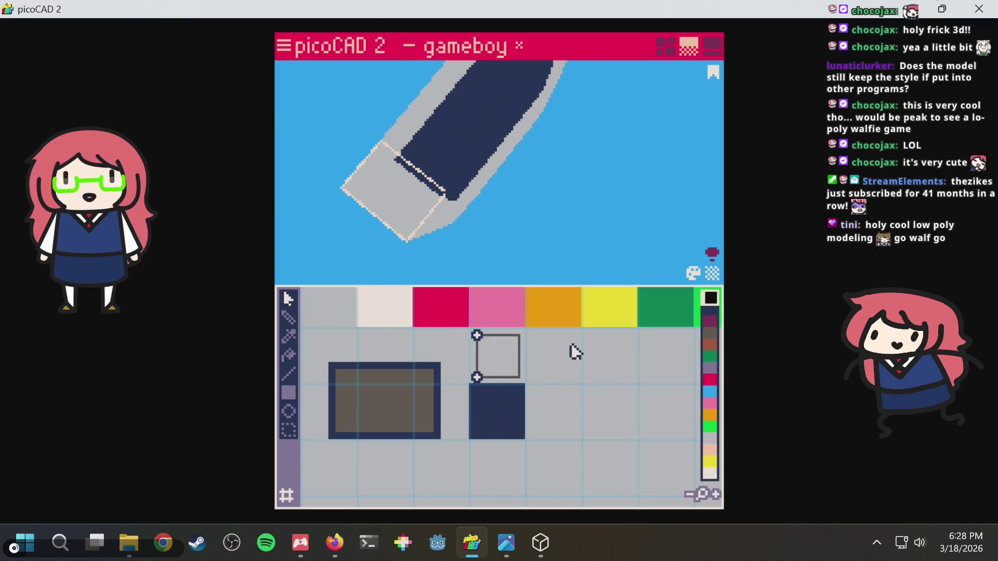
pyautogui.hotkey('ctrl', 's')
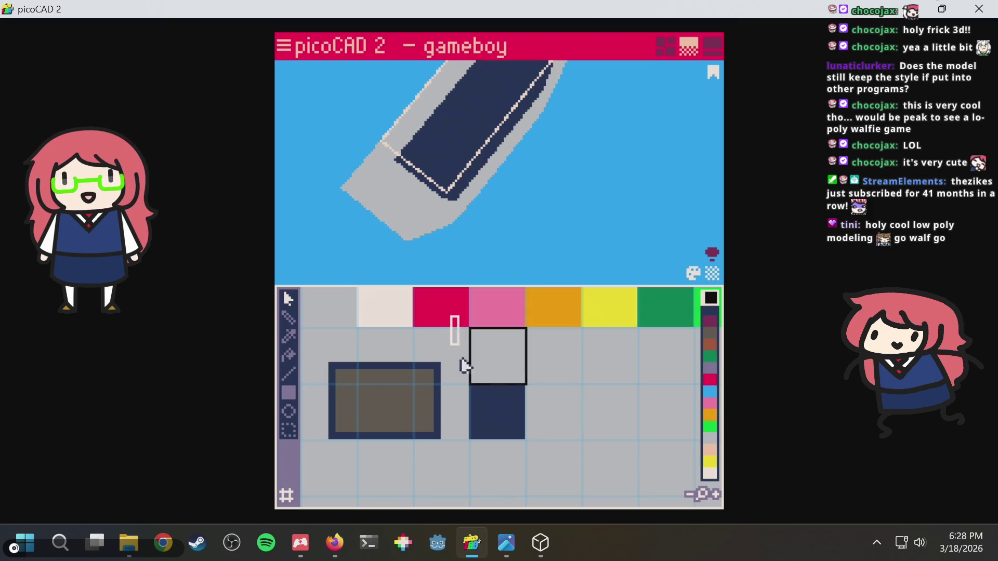
pyautogui.moveTo(540, 403)
pyautogui.mouseDown()
pyautogui.moveTo(521, 316)
pyautogui.moveTo(463, 314)
pyautogui.moveTo(489, 378)
pyautogui.moveTo(467, 377)
pyautogui.mouseUp()
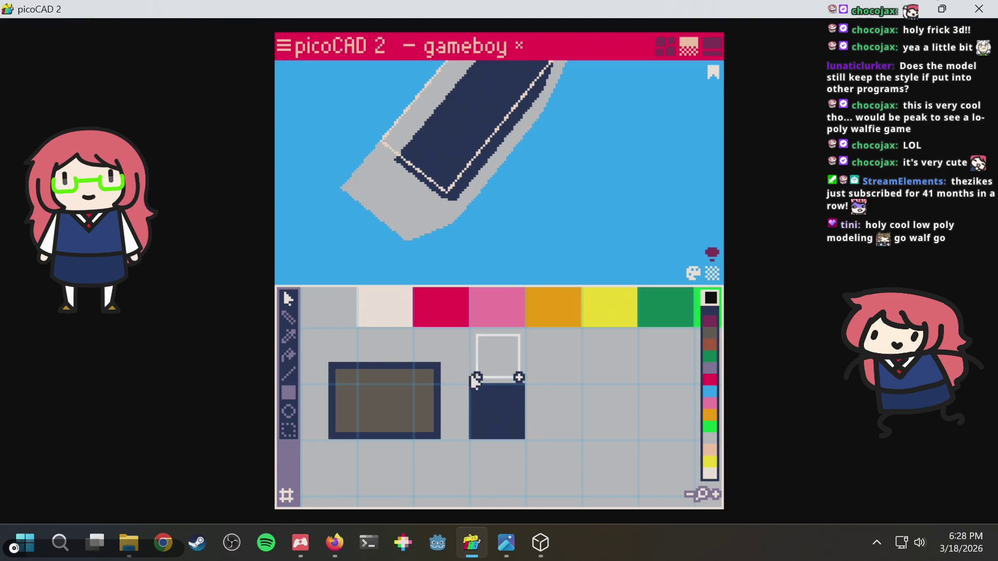
pyautogui.hotkey('ctrl', 's')
# Check the exported gameboy.gltf from side and front angles against the picoCAD model.
pyautogui.hotkey('alt', 'Tab')
pyautogui.moveTo(468, 270)
pyautogui.mouseDown()
pyautogui.moveTo(385, 261)
pyautogui.moveTo(374, 286)
pyautogui.moveTo(457, 218)
pyautogui.mouseUp()
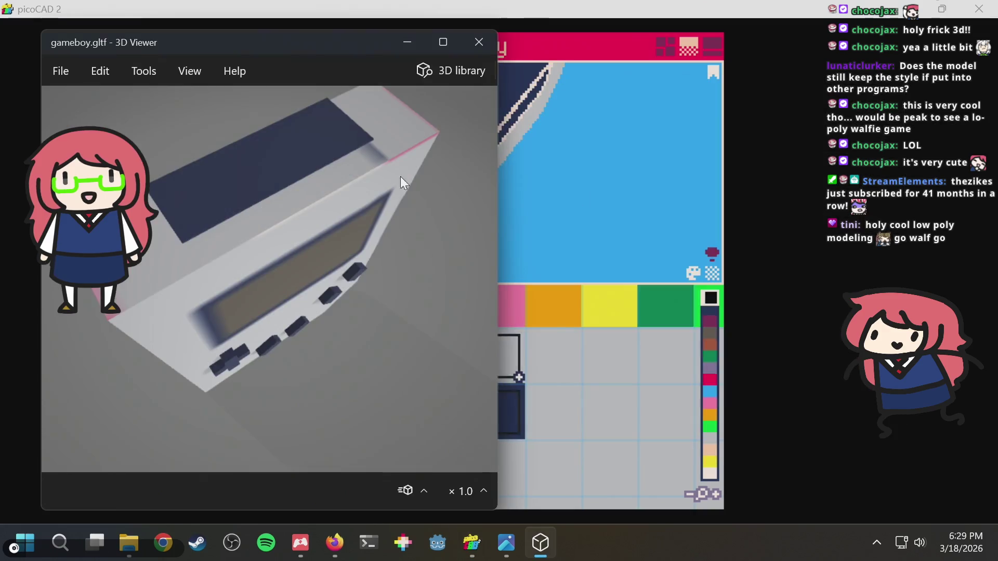
pyautogui.moveTo(379, 217)
pyautogui.mouseDown()
pyautogui.moveTo(401, 218)
pyautogui.moveTo(363, 156)
pyautogui.moveTo(372, 238)
pyautogui.moveTo(302, 191)
pyautogui.moveTo(323, 213)
pyautogui.mouseUp()
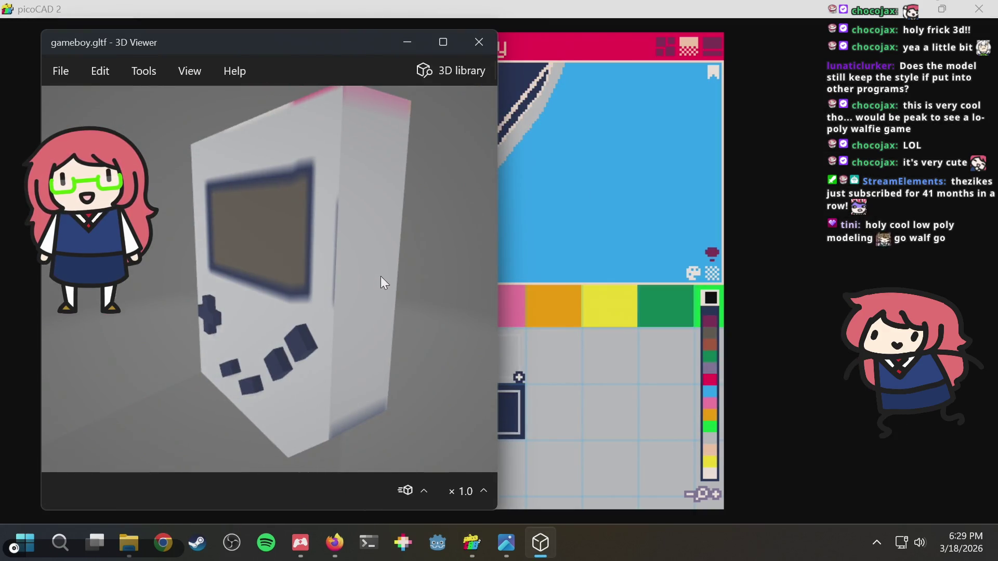
pyautogui.moveTo(380, 278); pyautogui.dragTo(390, 260)
pyautogui.hotkey('alt', 'Tab')
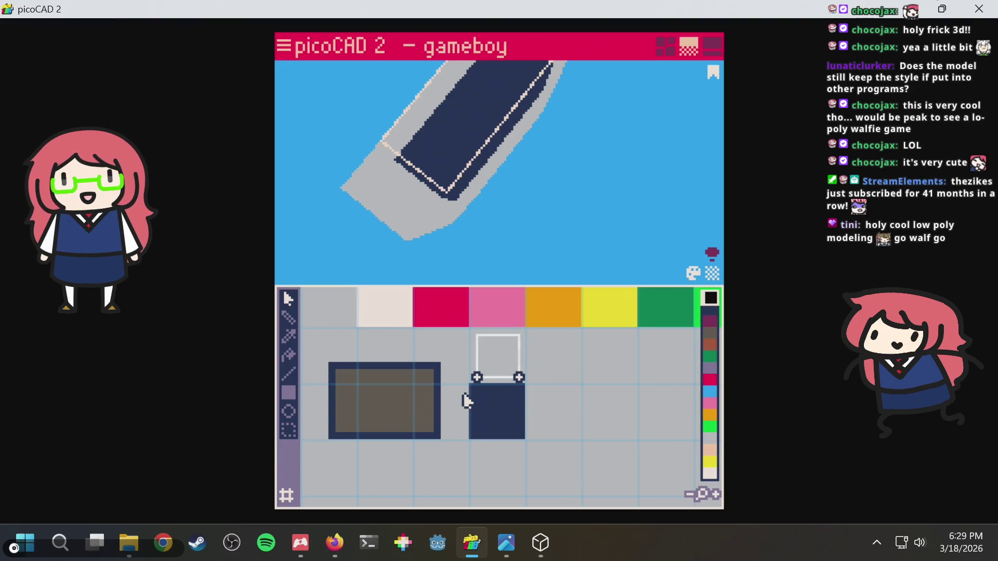
pyautogui.scroll(2, 467, 401)
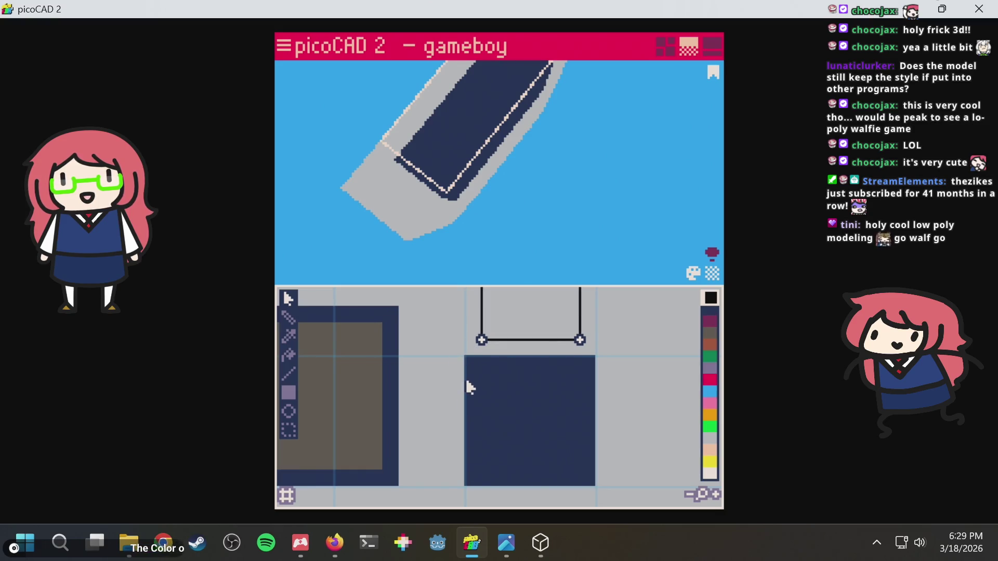
pyautogui.scroll(-3, 465, 380)
pyautogui.hotkey('alt', 'Tab')
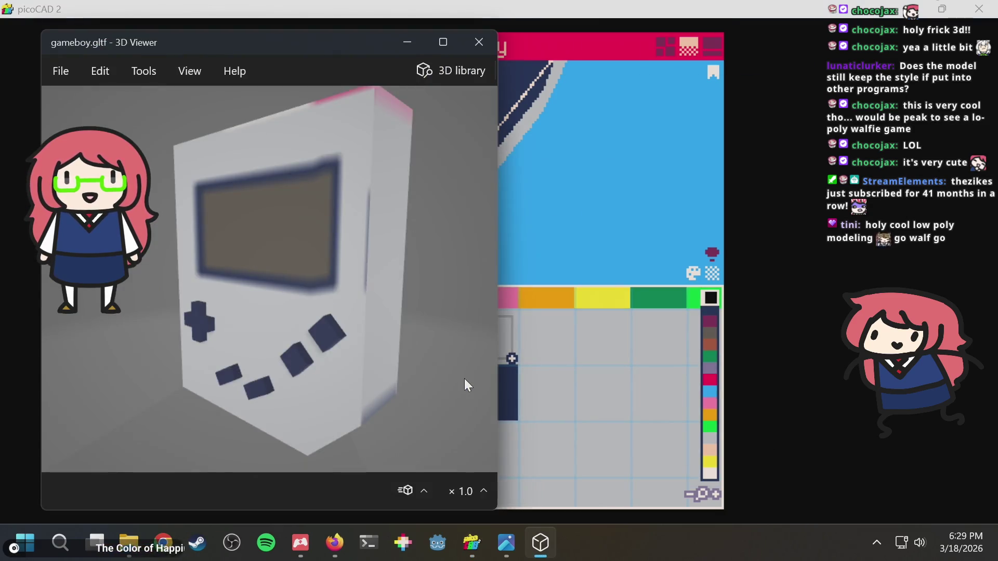
pyautogui.hotkey('alt', 'Tab')
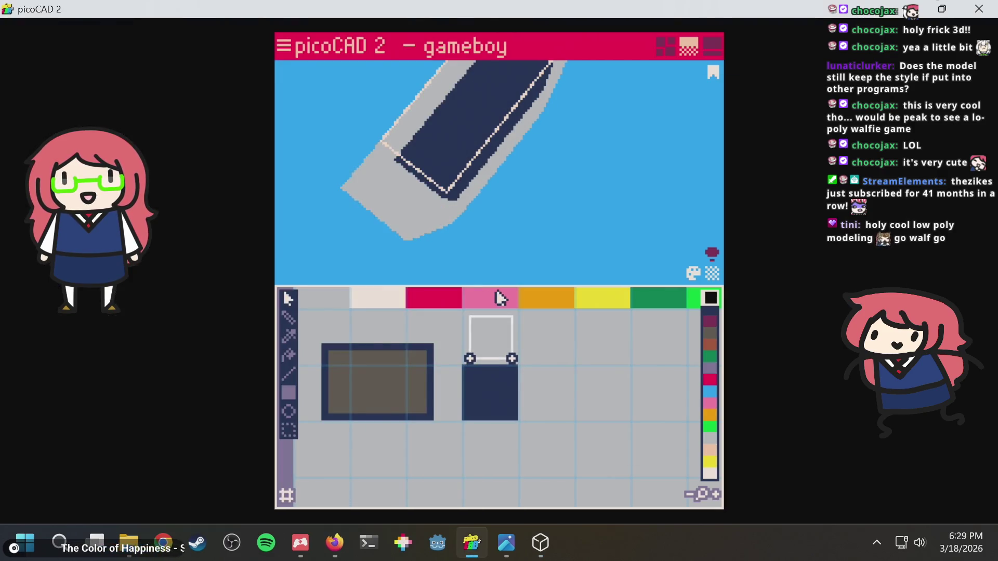
pyautogui.hotkey('alt', 'Tab')
pyautogui.hotkey('alt', 'Tab')
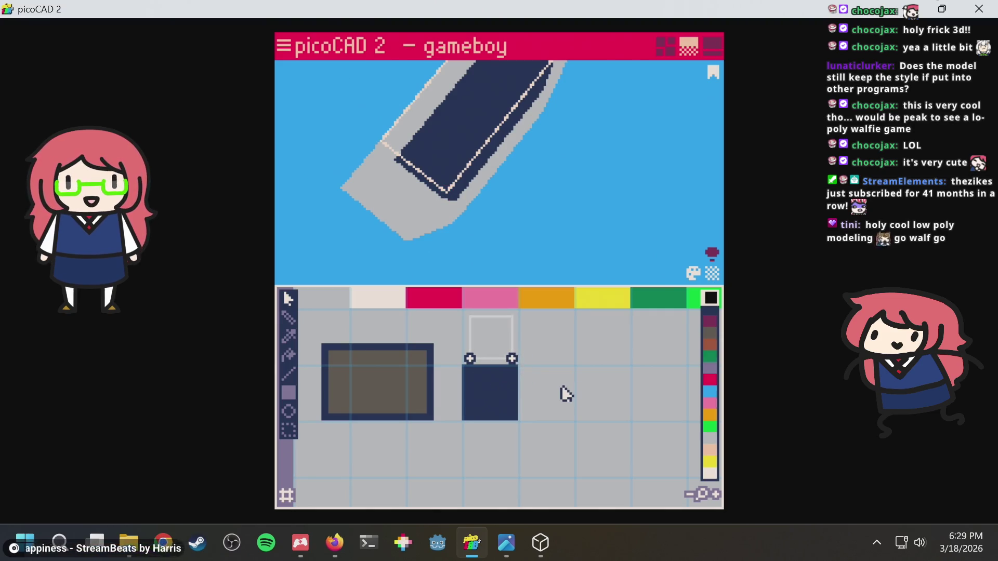
pyautogui.hotkey('alt', 'Tab')
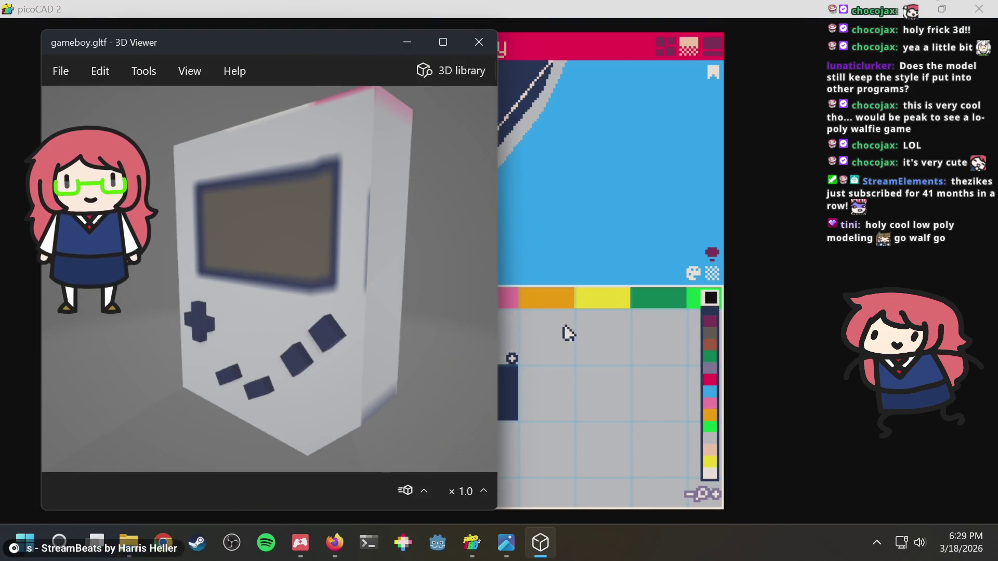
pyautogui.hotkey('alt', 'Tab')
# Orbit to the gameboy's front and select its tall right side face.
pyautogui.moveTo(468, 219)
pyautogui.mouseDown(button='right')
pyautogui.moveTo(423, 211)
pyautogui.moveTo(553, 167)
pyautogui.moveTo(526, 185)
pyautogui.moveTo(659, 178)
pyautogui.moveTo(598, 172)
pyautogui.mouseUp(button='right')
pyautogui.click(508, 97)
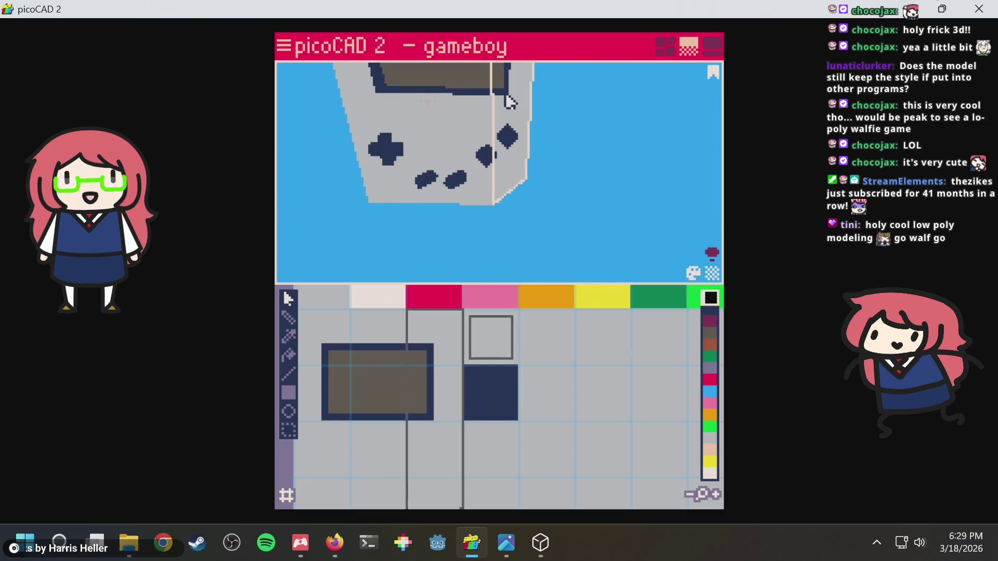
pyautogui.scroll(-2, 503, 351)
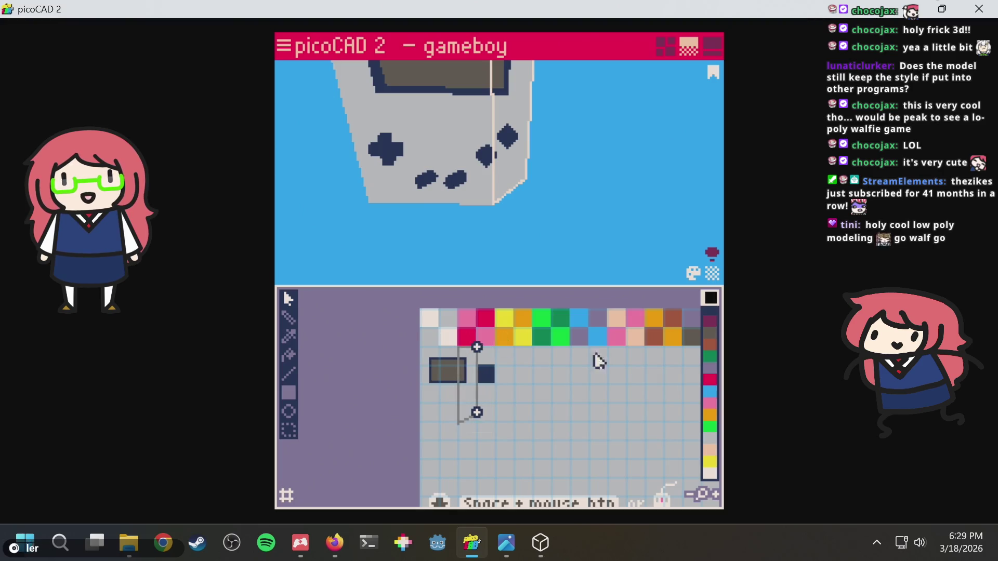
# Shift the side strip's right UV edge left, then nudge the front face's left UV edge.
pyautogui.scroll(2, 537, 385)
pyautogui.press('Left')
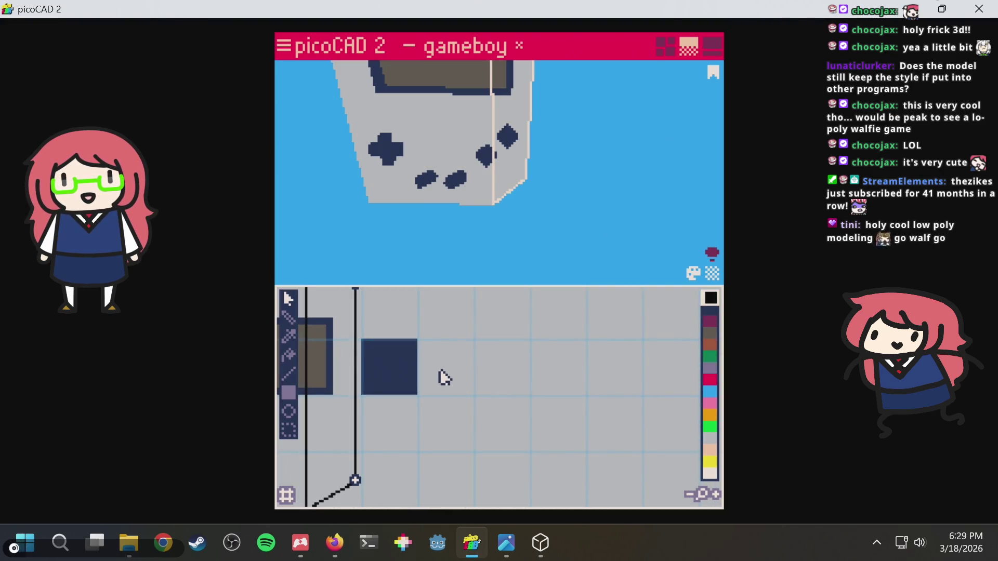
pyautogui.moveTo(516, 142)
pyautogui.mouseDown(button='right')
pyautogui.moveTo(549, 138)
pyautogui.moveTo(494, 257)
pyautogui.mouseUp(button='right')
pyautogui.moveTo(443, 385); pyautogui.dragTo(579, 385, button='right')
pyautogui.scroll(-1, 579, 385)
pyautogui.click(468, 156)
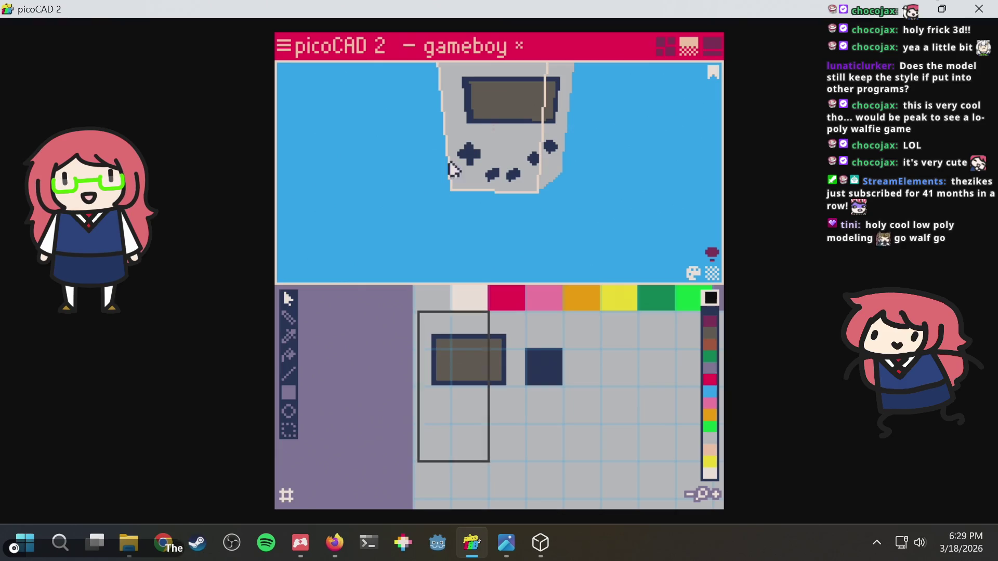
pyautogui.moveTo(399, 316); pyautogui.dragTo(453, 494)
pyautogui.press('Left')
pyautogui.press('Right')
pyautogui.press('Right')
pyautogui.press('Right')
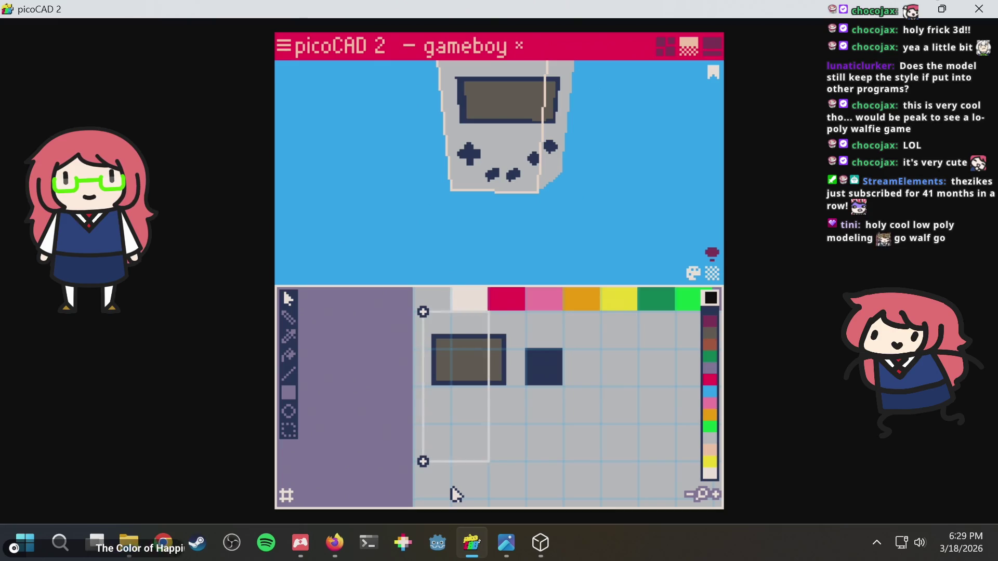
pyautogui.press('Left')
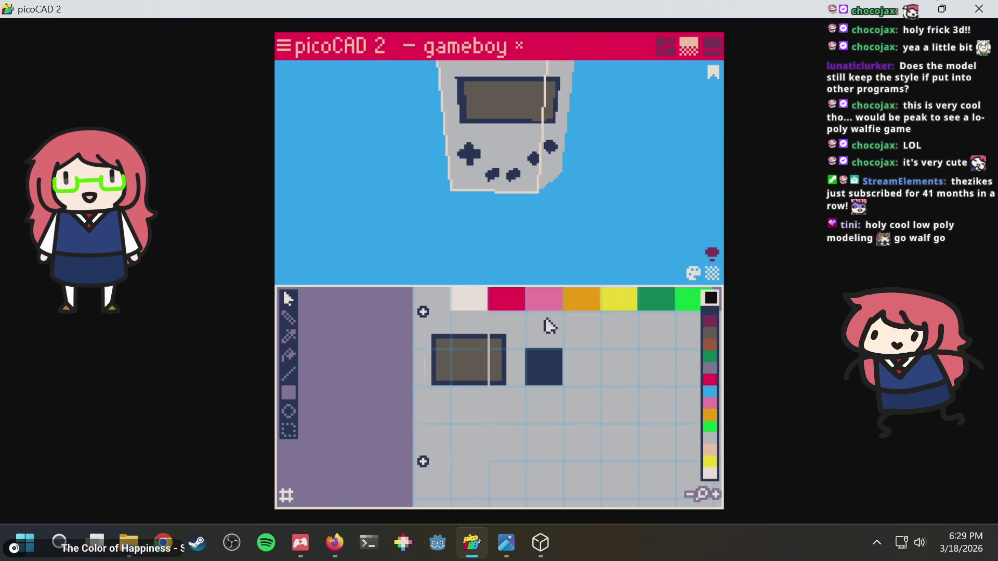
# Save the gameboy project and turn the 3D Viewer copy to show its grey back.
pyautogui.moveTo(590, 148)
pyautogui.mouseDown()
pyautogui.moveTo(612, 127)
pyautogui.moveTo(572, 161)
pyautogui.mouseUp()
pyautogui.hotkey('ctrl', 's')
pyautogui.hotkey('alt', 'Tab')
pyautogui.moveTo(380, 188)
pyautogui.mouseDown()
pyautogui.moveTo(405, 283)
pyautogui.moveTo(305, 394)
pyautogui.moveTo(201, 316)
pyautogui.moveTo(254, 247)
pyautogui.moveTo(302, 90)
pyautogui.mouseUp()
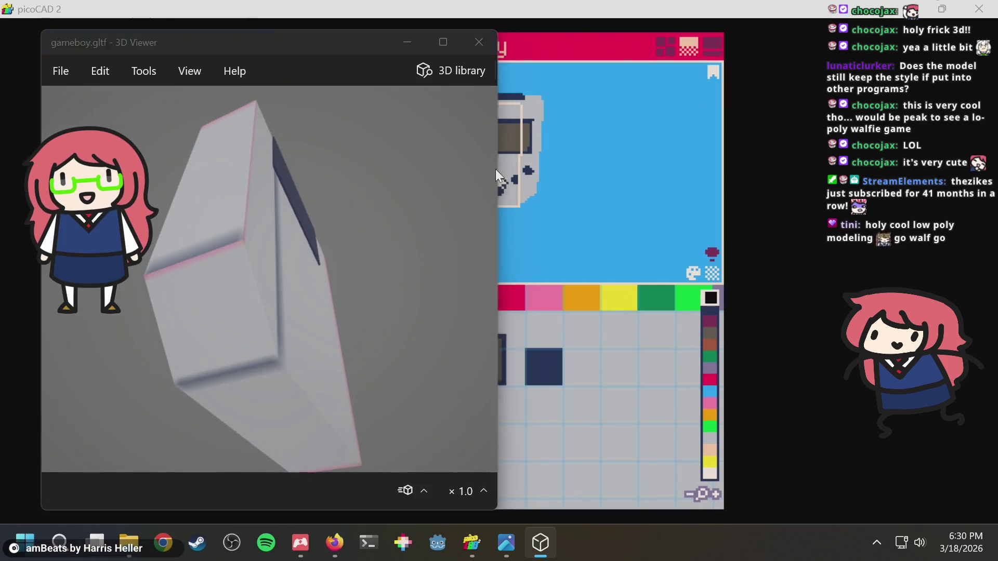
# Orbit the gameboy and select a face, comparing it with the 3D Viewer export.
pyautogui.click(572, 189)
pyautogui.moveTo(572, 189)
pyautogui.mouseDown()
pyautogui.moveTo(513, 101)
pyautogui.moveTo(519, 205)
pyautogui.moveTo(529, 209)
pyautogui.mouseUp()
pyautogui.click(533, 211)
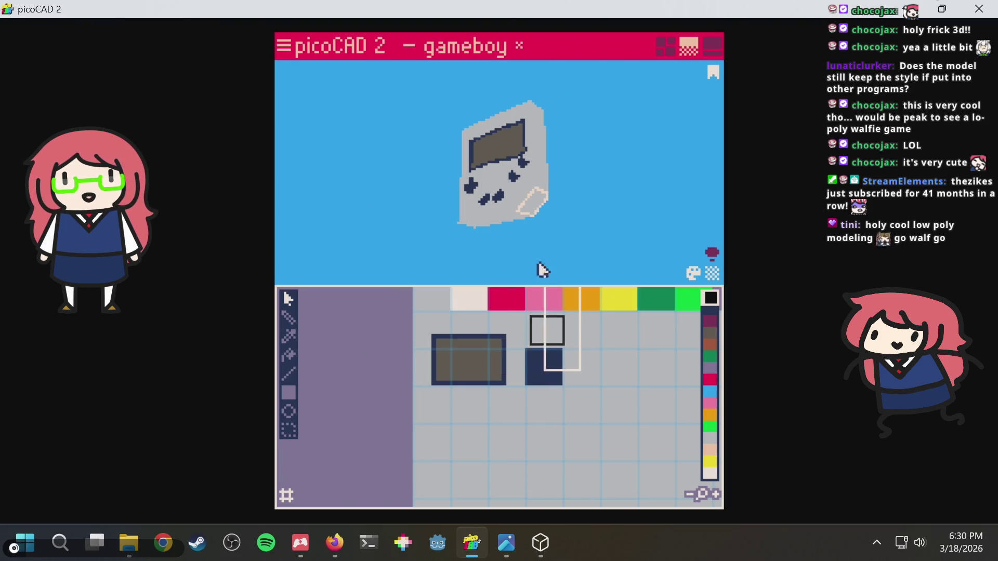
pyautogui.moveTo(551, 283); pyautogui.dragTo(555, 290)
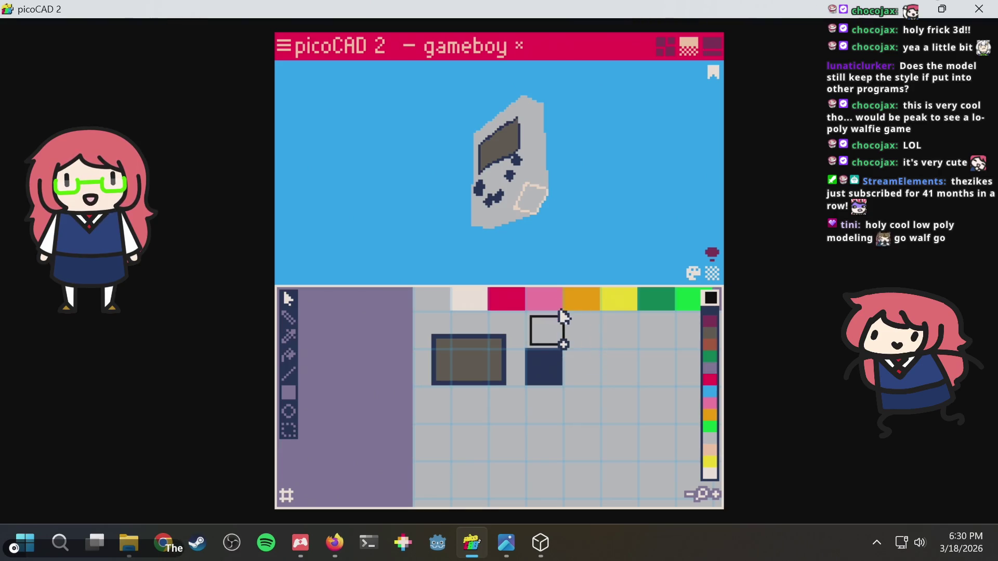
pyautogui.hotkey('alt', 'Tab')
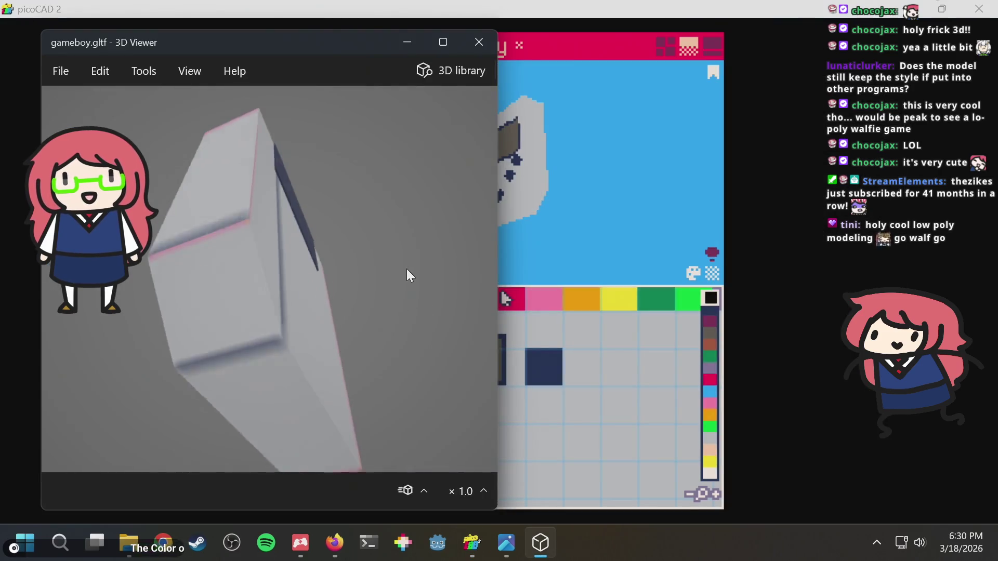
pyautogui.moveTo(404, 275); pyautogui.dragTo(419, 250)
pyautogui.hotkey('alt', 'Tab')
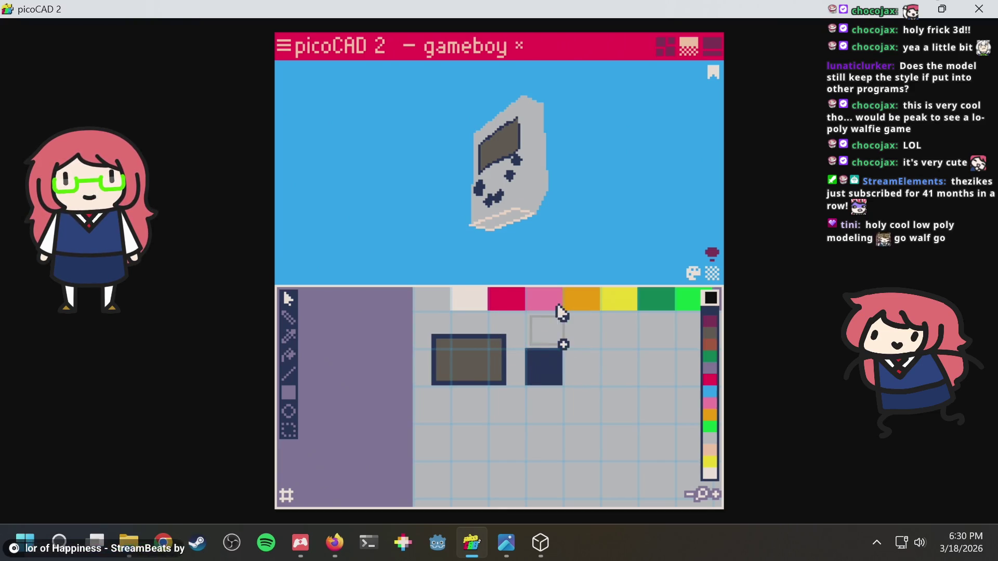
# Save the project to gameboy.txt, zoom, then orbit back to a front view and save again.
pyautogui.hotkey('ctrl', 's')
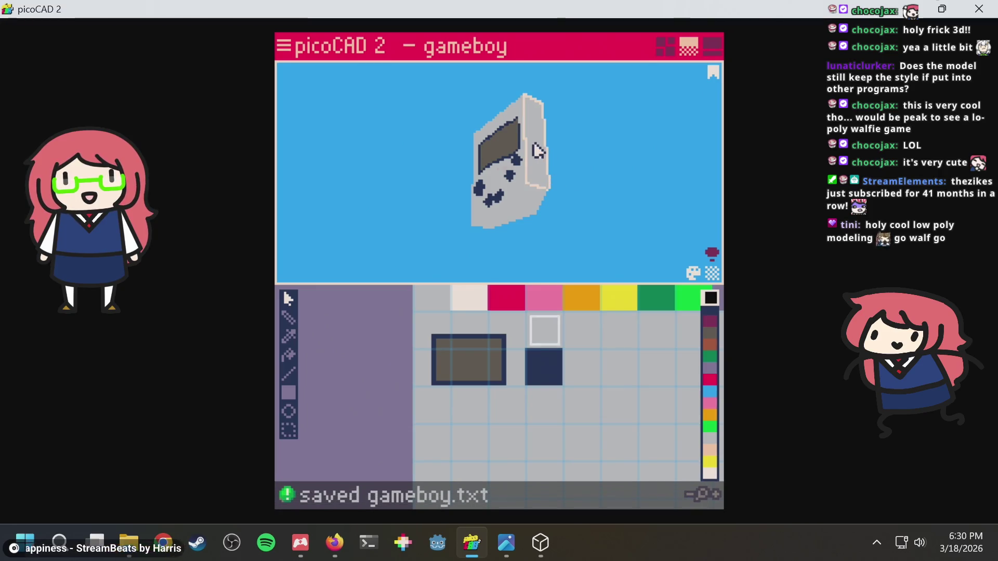
pyautogui.scroll(6, 535, 182)
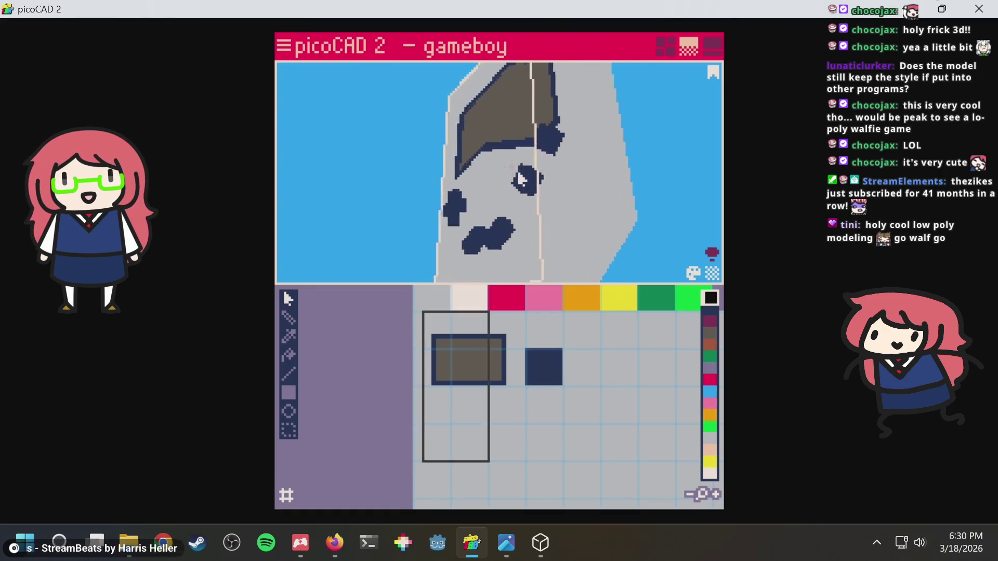
pyautogui.scroll(3, 520, 182)
pyautogui.scroll(-3, 562, 197)
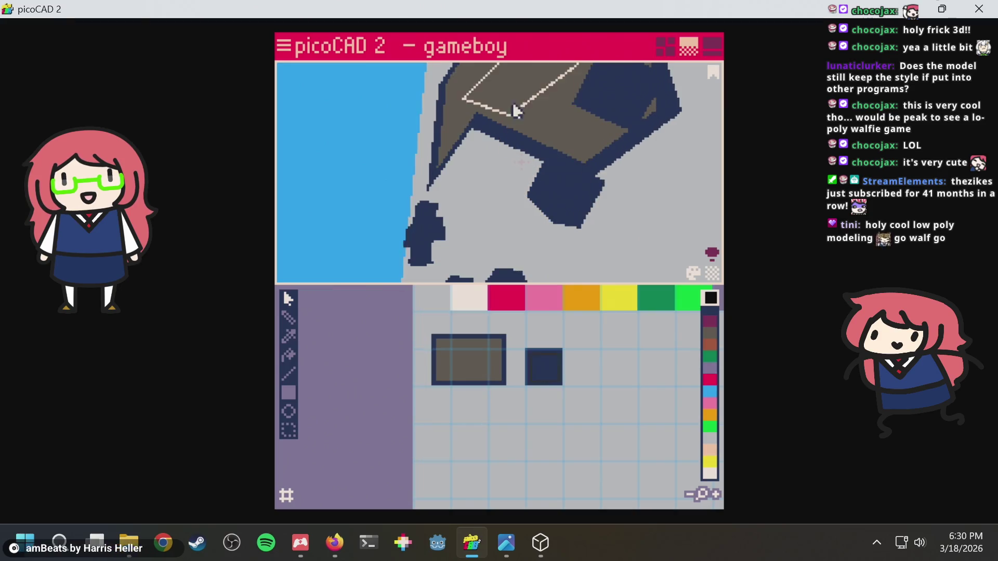
pyautogui.scroll(-5, 530, 133)
pyautogui.moveTo(519, 140)
pyautogui.mouseDown(button='right')
pyautogui.moveTo(524, 200)
pyautogui.moveTo(608, 328)
pyautogui.moveTo(548, 223)
pyautogui.moveTo(481, 194)
pyautogui.mouseUp(button='right')
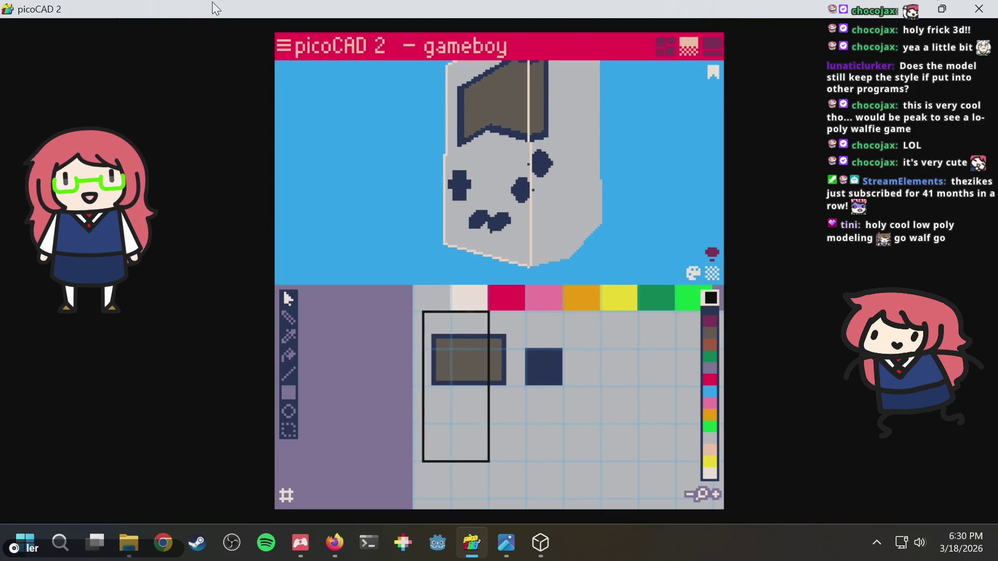
pyautogui.hotkey('ctrl', 's')
# Export the gameboy with Export > Export GLTF and open the new gameboy.gltf in 3D Viewer.
pyautogui.click(284, 47)
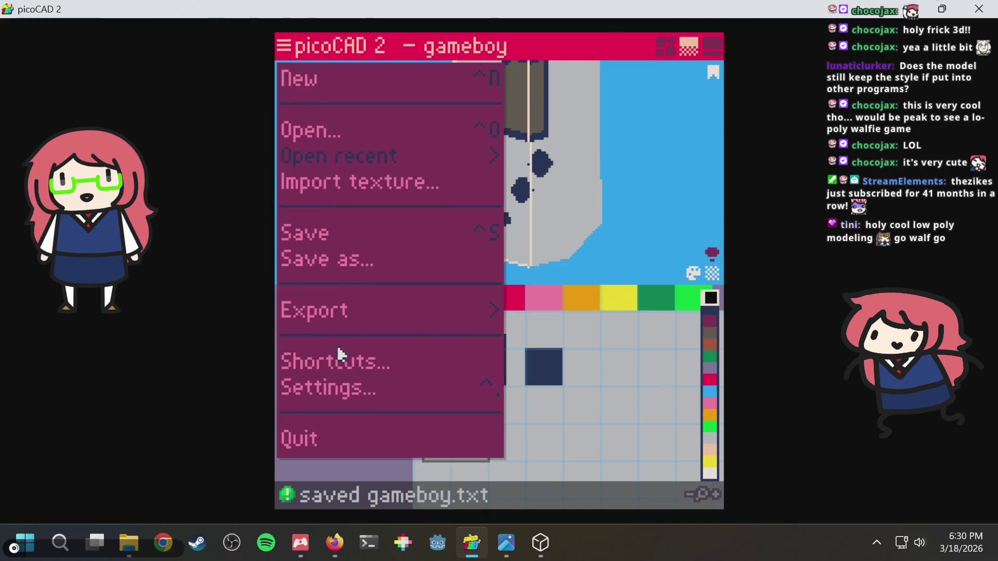
pyautogui.click(474, 313)
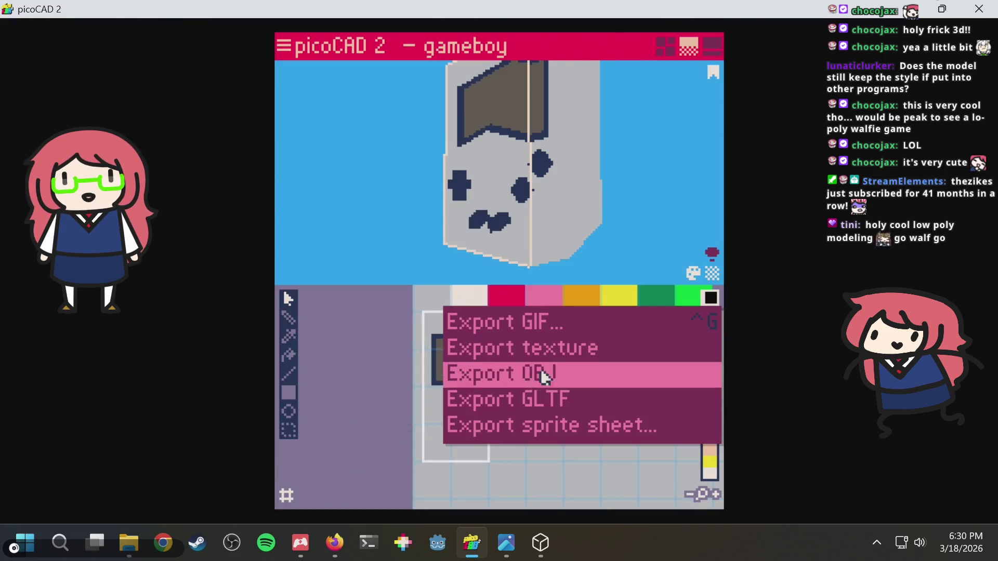
pyautogui.click(507, 399)
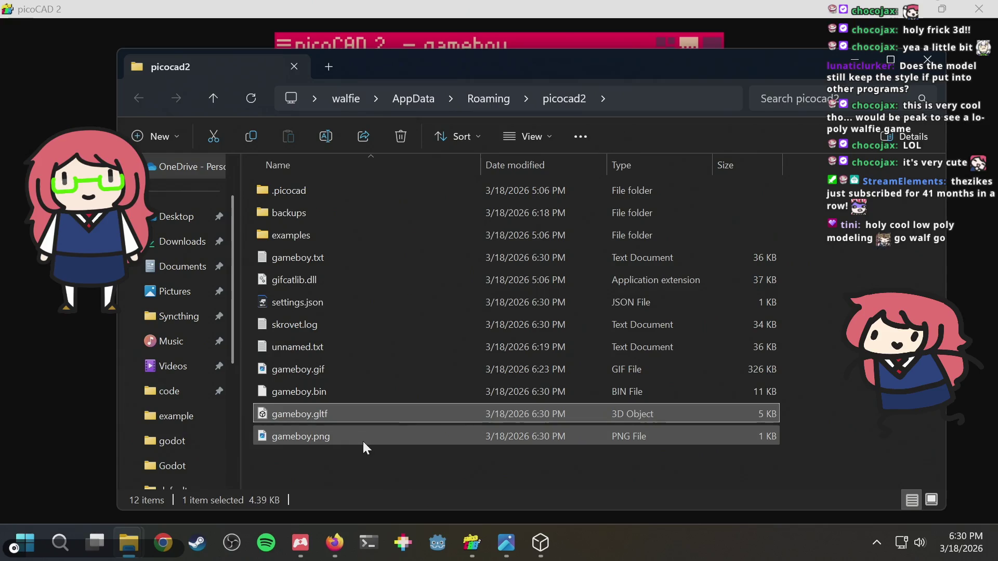
pyautogui.moveTo(312, 413)
pyautogui.mouseDown()
pyautogui.moveTo(407, 441)
pyautogui.moveTo(333, 461)
pyautogui.mouseUp()
pyautogui.doubleClick(320, 417)
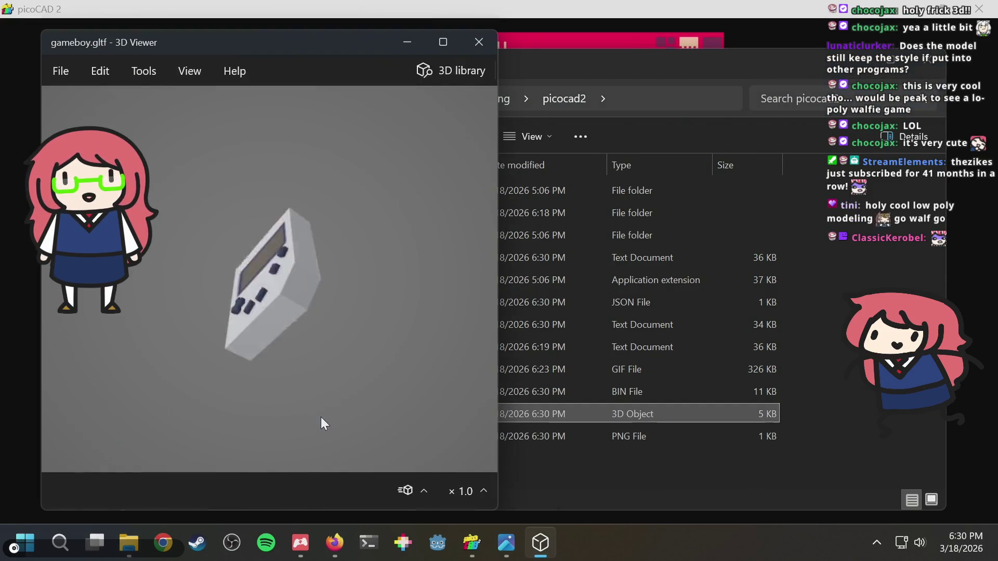
# Rotate the re-exported gameboy to check its front and top, then switch back to picoCAD 2.
pyautogui.moveTo(294, 304)
pyautogui.mouseDown()
pyautogui.moveTo(377, 313)
pyautogui.moveTo(451, 281)
pyautogui.moveTo(412, 389)
pyautogui.moveTo(447, 250)
pyautogui.moveTo(403, 167)
pyautogui.mouseUp()
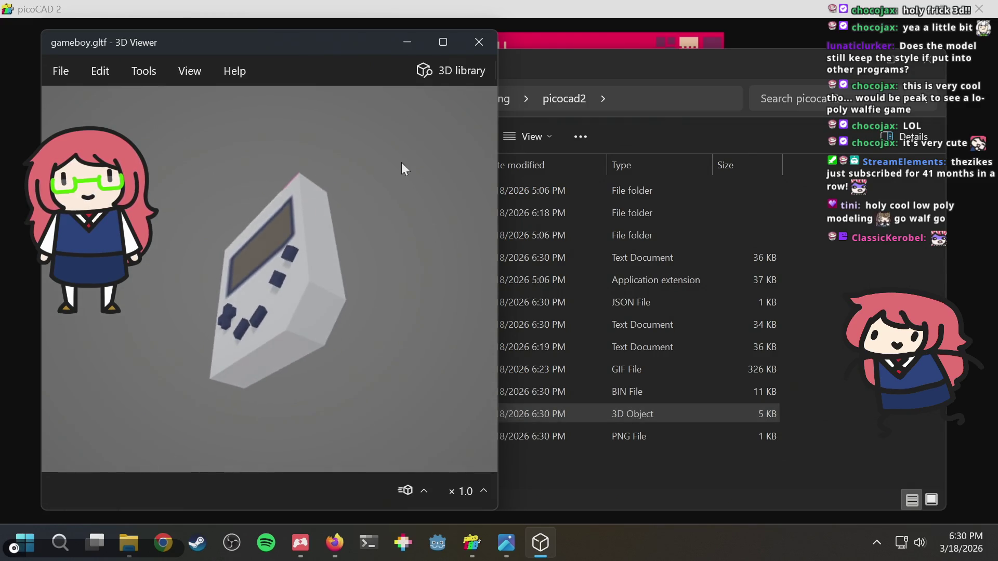
pyautogui.moveTo(363, 216); pyautogui.dragTo(260, 355)
pyautogui.moveTo(301, 188); pyautogui.dragTo(332, 391)
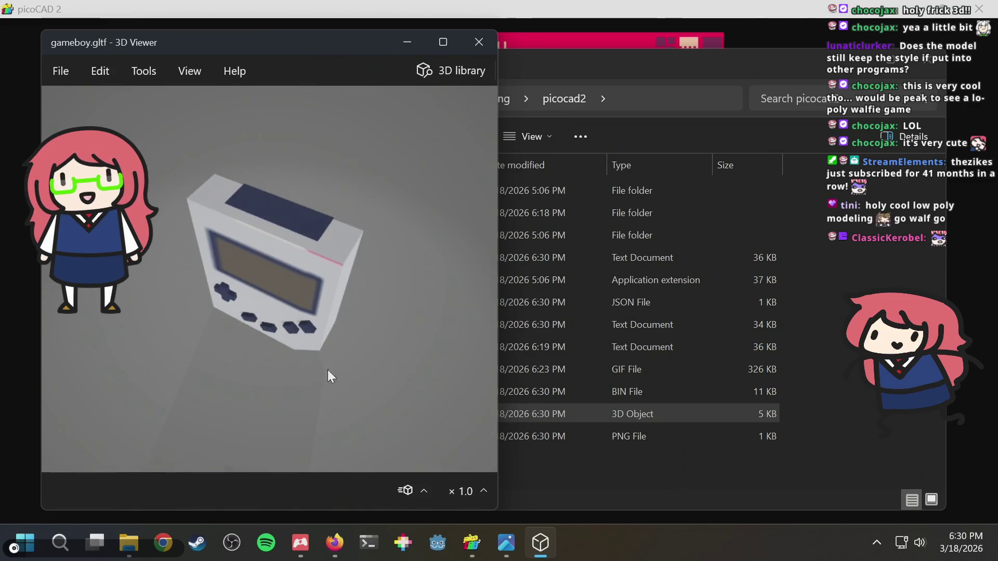
pyautogui.hotkey('alt', 'Tab')
pyautogui.hotkey('alt', 'Tab')
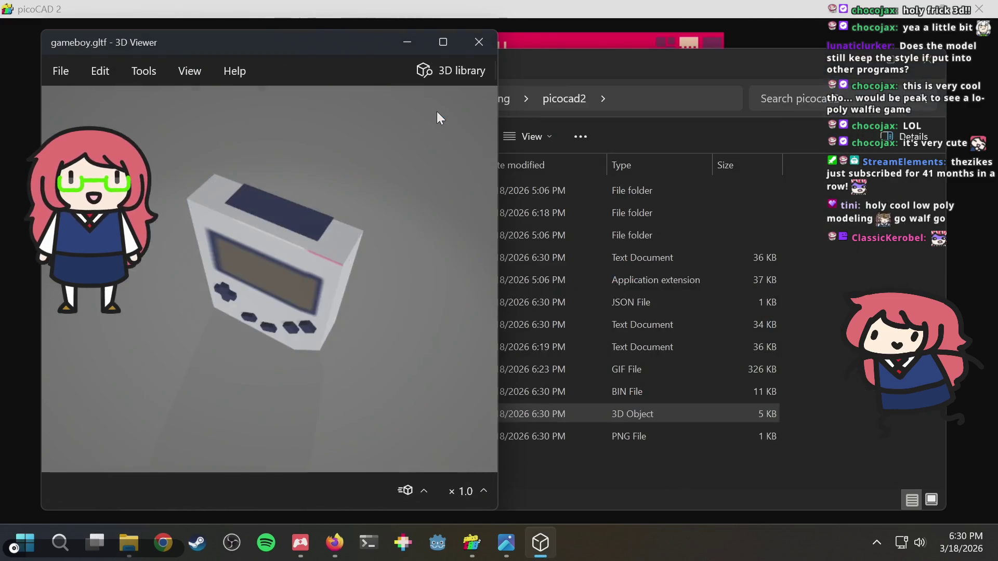
pyautogui.hotkey('alt', 'Tab')
pyautogui.hotkey('alt', 'Tab')
pyautogui.moveTo(436, 111)
pyautogui.mouseDown(button='right')
pyautogui.moveTo(541, 279)
pyautogui.moveTo(587, 125)
pyautogui.mouseUp(button='right')
pyautogui.scroll(2, 523, 350)
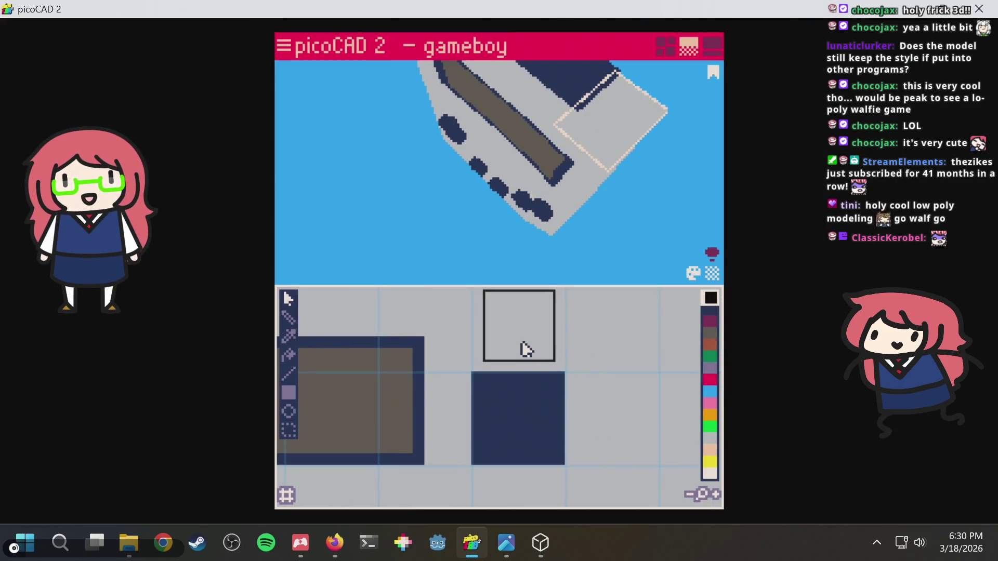
# Give the exported model another turn in 3D Viewer before returning to picoCAD 2.
pyautogui.hotkey('alt', 'Tab')
pyautogui.moveTo(299, 256); pyautogui.dragTo(342, 231)
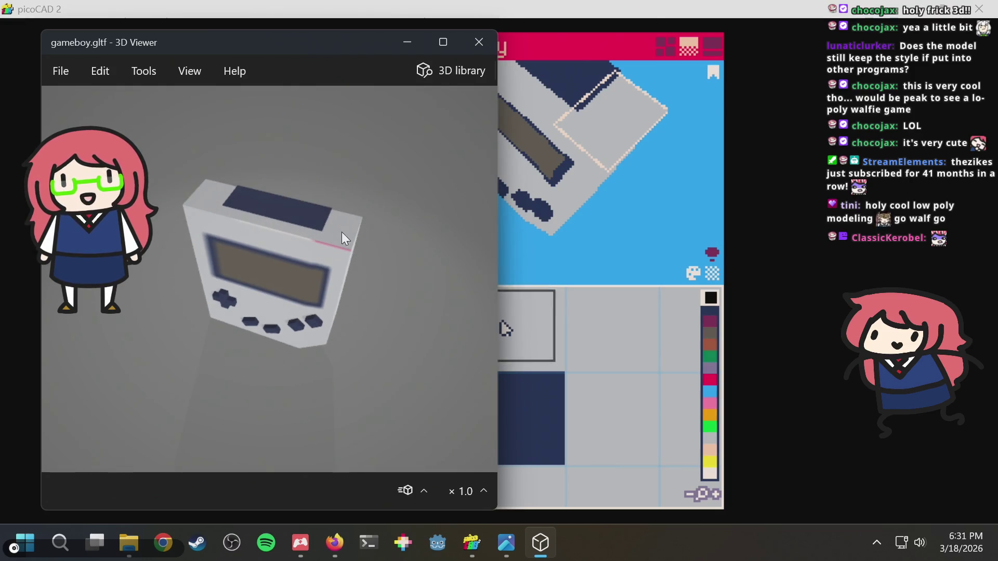
pyautogui.scroll(5, 410, 213)
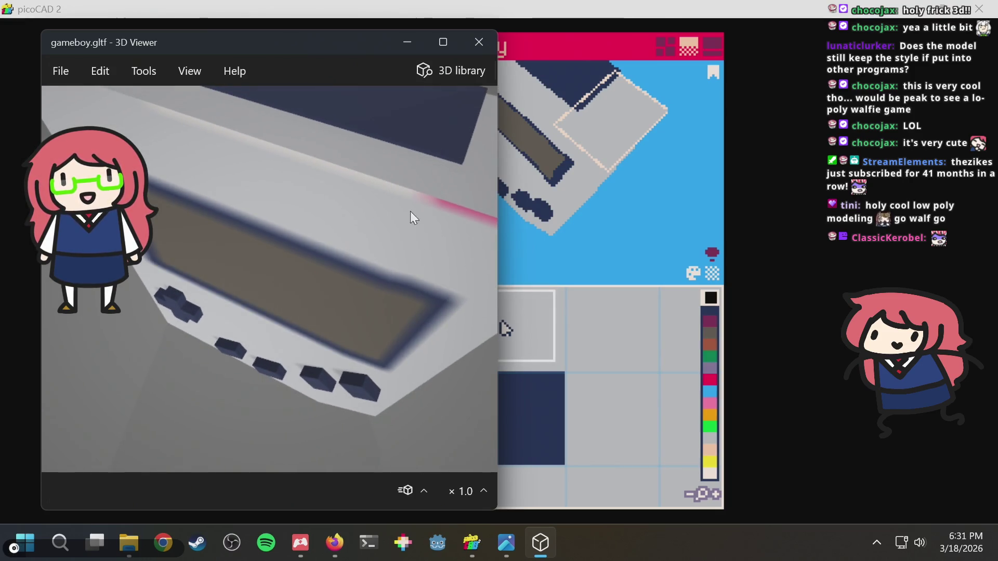
pyautogui.hotkey('alt', 'Tab')
pyautogui.scroll(-2, 401, 329)
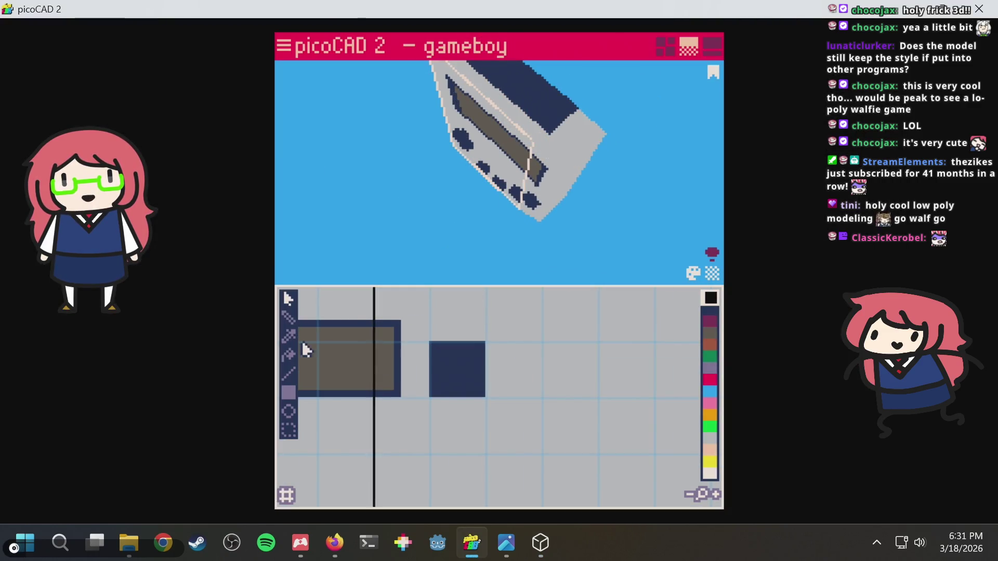
pyautogui.scroll(-1, 419, 363)
pyautogui.scroll(1, 411, 358)
# Paint the stray white and red texture cells grey and save gameboy.txt.
pyautogui.moveTo(411, 357); pyautogui.dragTo(422, 421, button='middle')
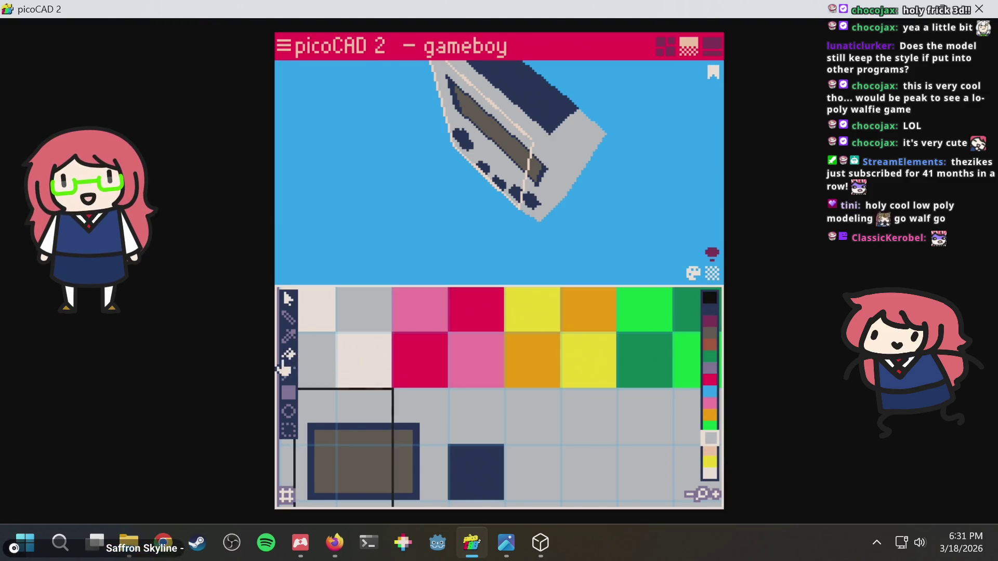
pyautogui.click(363, 345)
pyautogui.click(416, 356)
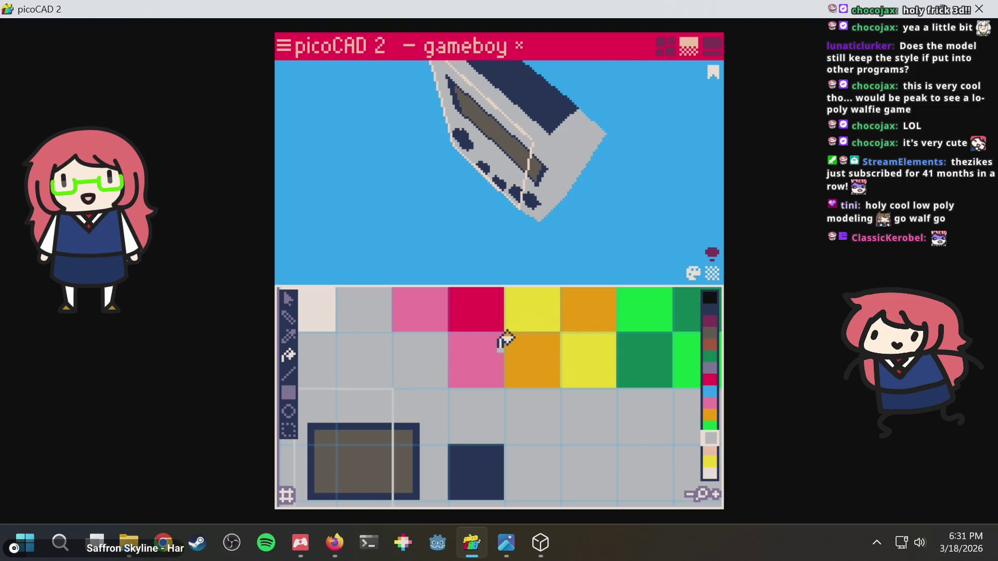
pyautogui.scroll(1, 504, 341)
pyautogui.scroll(-2, 504, 340)
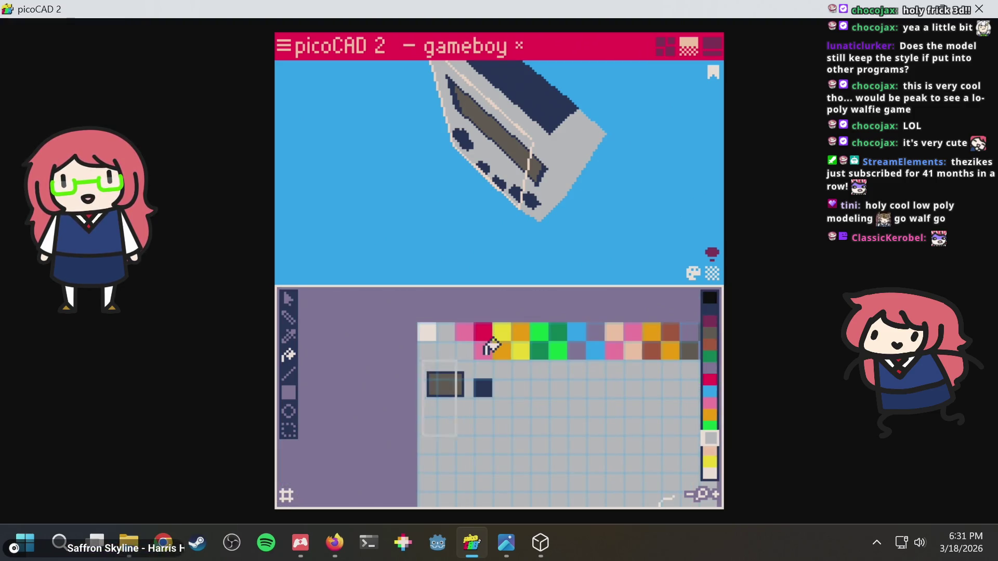
pyautogui.hotkey('ctrl', 's')
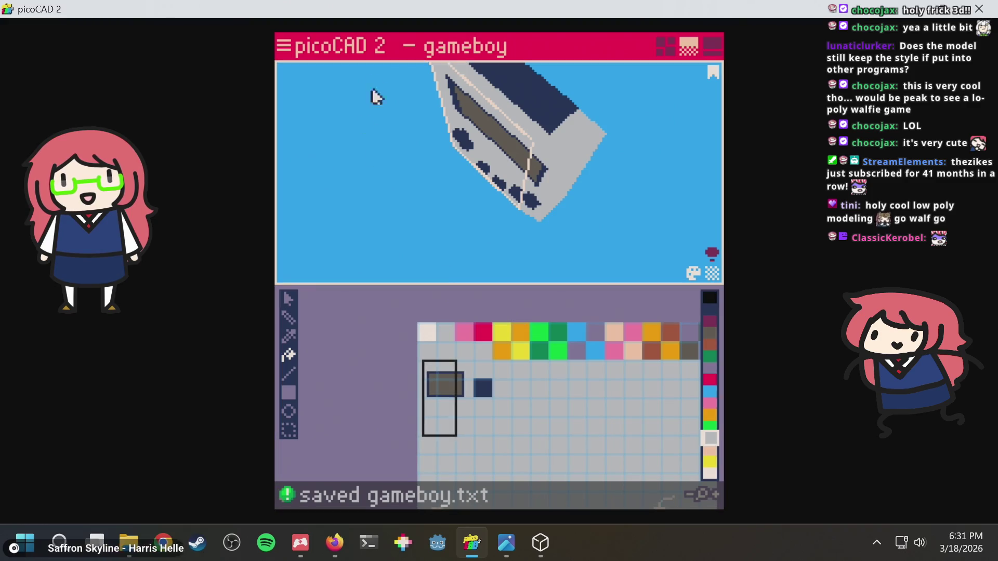
# Export the model as glTF into the picocad2 folder.
pyautogui.click(281, 48)
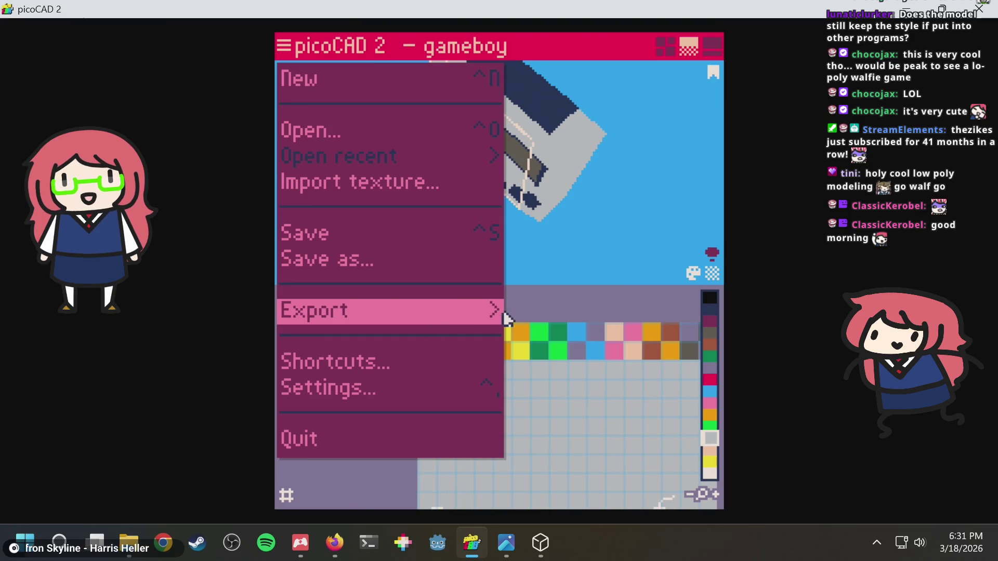
pyautogui.click(481, 315)
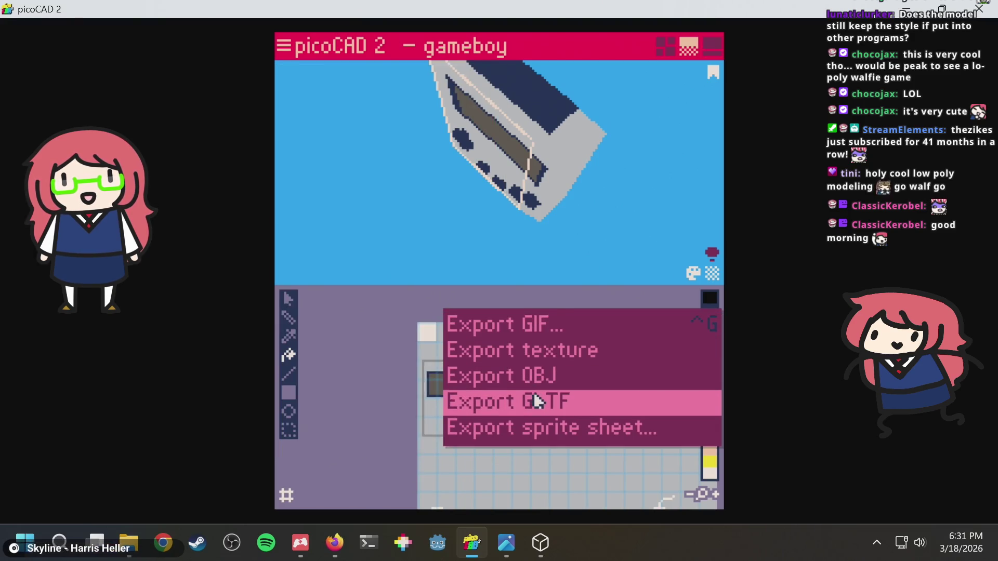
pyautogui.click(533, 397)
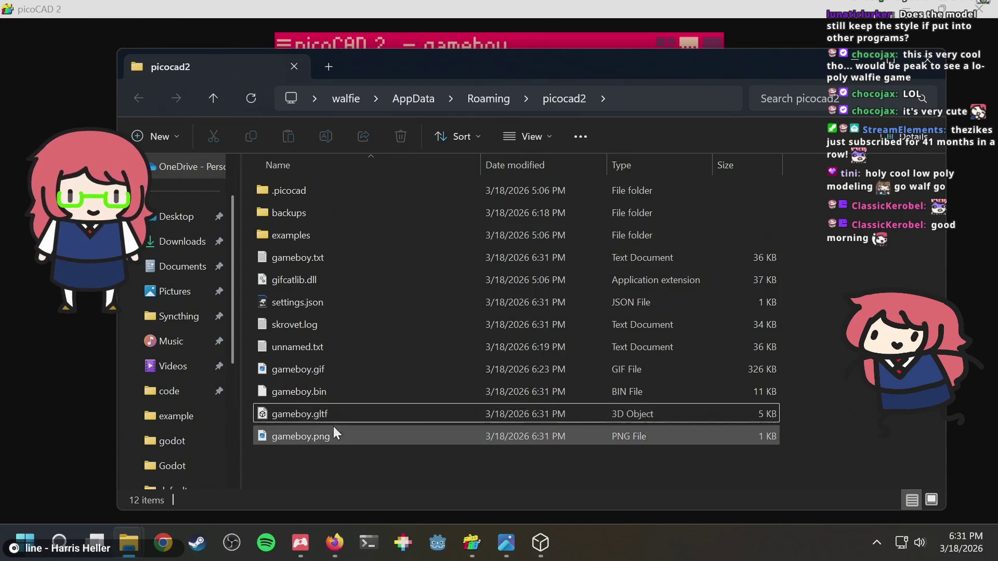
# Open gameboy.gltf in 3D Viewer and orbit it round to a side view.
pyautogui.doubleClick(324, 412)
pyautogui.moveTo(325, 412); pyautogui.dragTo(352, 331)
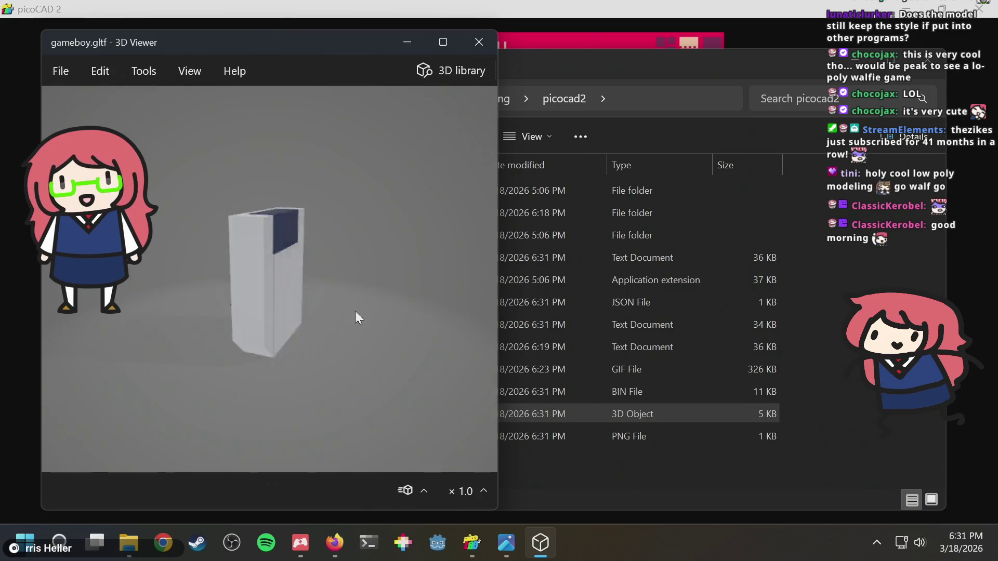
pyautogui.moveTo(436, 309)
pyautogui.mouseDown()
pyautogui.moveTo(298, 225)
pyautogui.moveTo(302, 266)
pyautogui.moveTo(411, 230)
pyautogui.moveTo(381, 363)
pyautogui.moveTo(318, 322)
pyautogui.moveTo(364, 171)
pyautogui.moveTo(301, 316)
pyautogui.moveTo(307, 199)
pyautogui.moveTo(337, 285)
pyautogui.moveTo(323, 280)
pyautogui.moveTo(364, 339)
pyautogui.moveTo(282, 290)
pyautogui.moveTo(431, 363)
pyautogui.moveTo(225, 356)
pyautogui.moveTo(268, 362)
pyautogui.mouseUp()
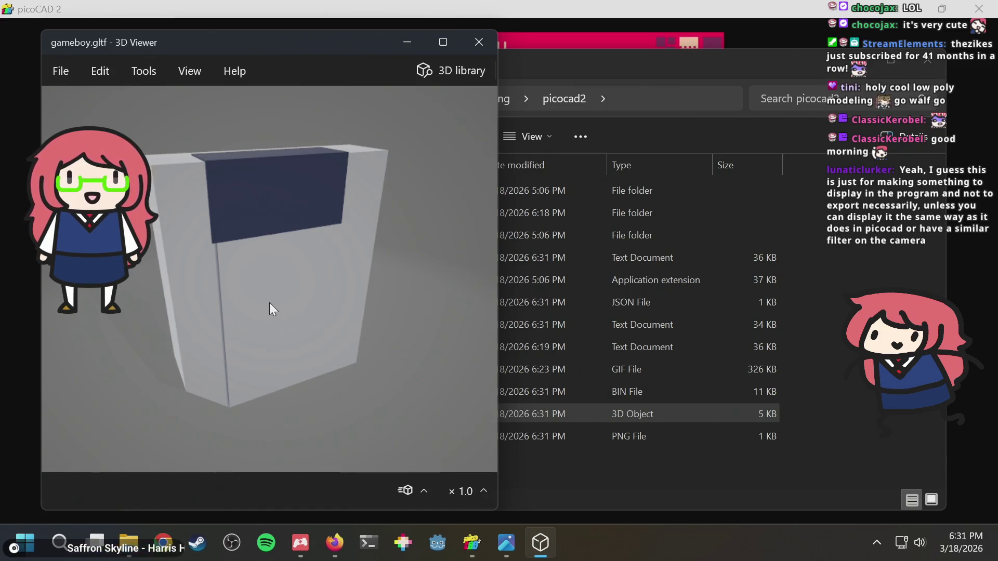
pyautogui.moveTo(270, 303); pyautogui.dragTo(419, 301)
pyautogui.scroll(3, 392, 262)
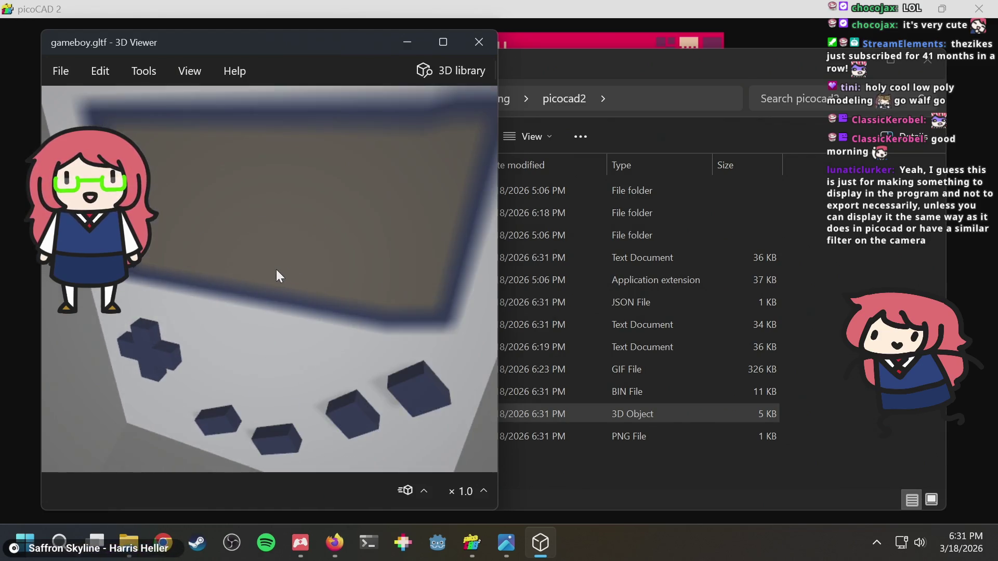
pyautogui.scroll(-5, 276, 269)
# Check the right side, edge-on view, top edge and front, then return to the picocad2 folder.
pyautogui.moveTo(260, 257); pyautogui.dragTo(300, 265)
pyautogui.scroll(3, 300, 264)
pyautogui.moveTo(270, 184)
pyautogui.mouseDown()
pyautogui.moveTo(325, 176)
pyautogui.moveTo(276, 154)
pyautogui.moveTo(184, 158)
pyautogui.mouseUp()
pyautogui.moveTo(273, 163)
pyautogui.mouseDown()
pyautogui.moveTo(334, 232)
pyautogui.moveTo(338, 256)
pyautogui.moveTo(232, 207)
pyautogui.moveTo(216, 181)
pyautogui.moveTo(237, 155)
pyautogui.moveTo(270, 154)
pyautogui.moveTo(266, 129)
pyautogui.moveTo(268, 198)
pyautogui.mouseUp()
pyautogui.moveTo(219, 165)
pyautogui.mouseDown()
pyautogui.moveTo(248, 219)
pyautogui.moveTo(241, 252)
pyautogui.mouseUp()
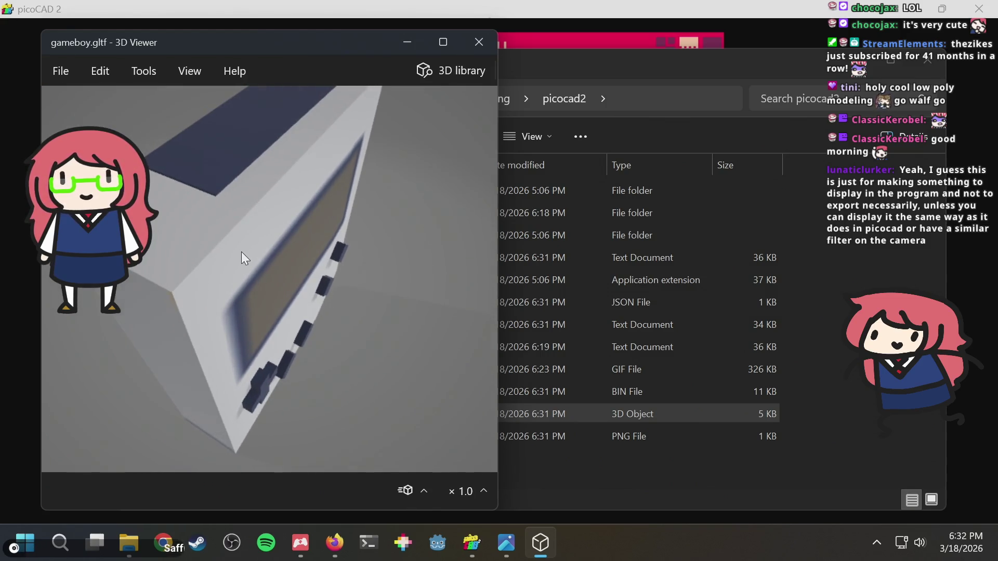
pyautogui.moveTo(289, 243)
pyautogui.mouseDown()
pyautogui.moveTo(234, 205)
pyautogui.moveTo(262, 204)
pyautogui.mouseUp()
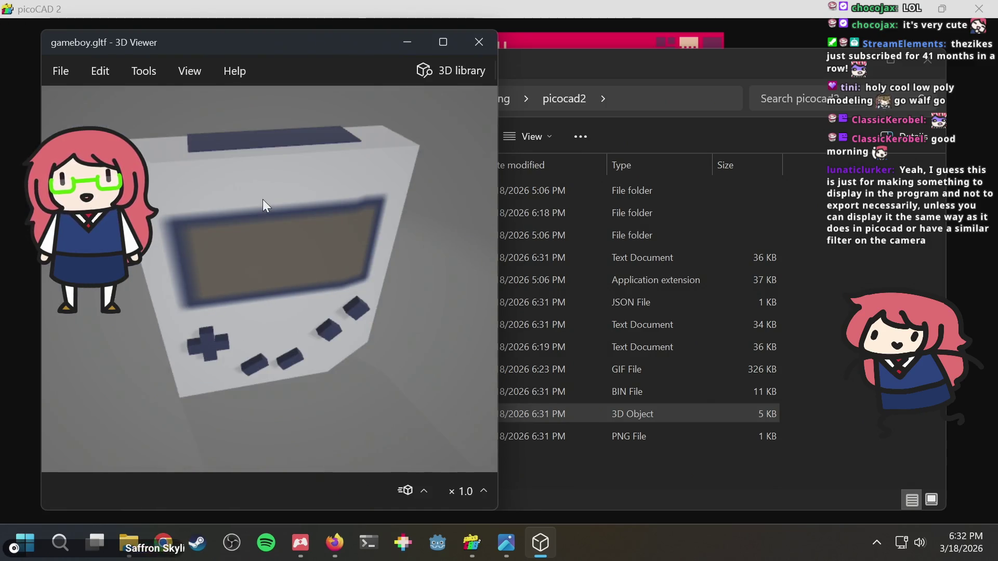
pyautogui.hotkey('alt', 'Tab')
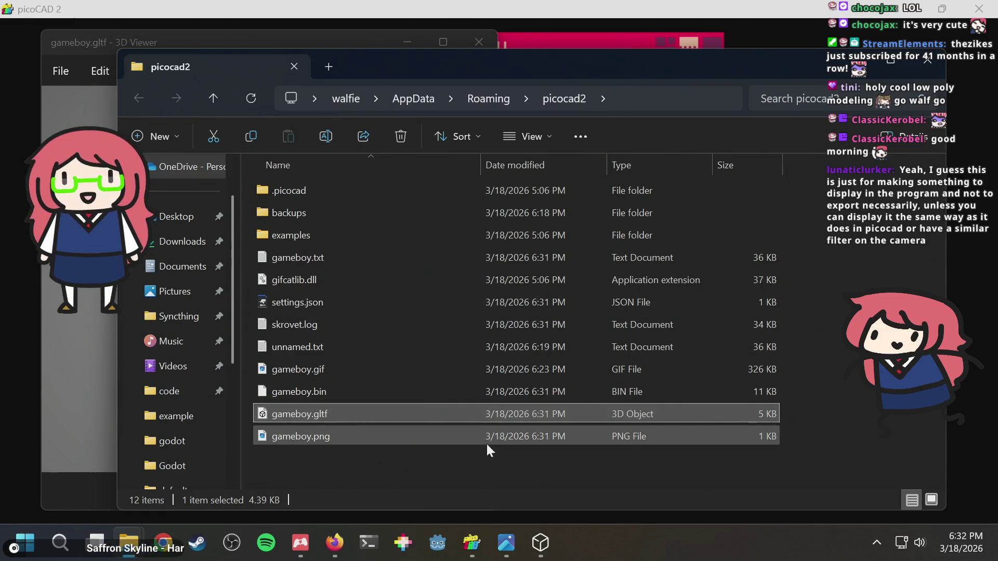
# Dismiss itch's picoCAD 2 details dialog and cycle windows back to the picoCAD 2 editor.
pyautogui.click(310, 548)
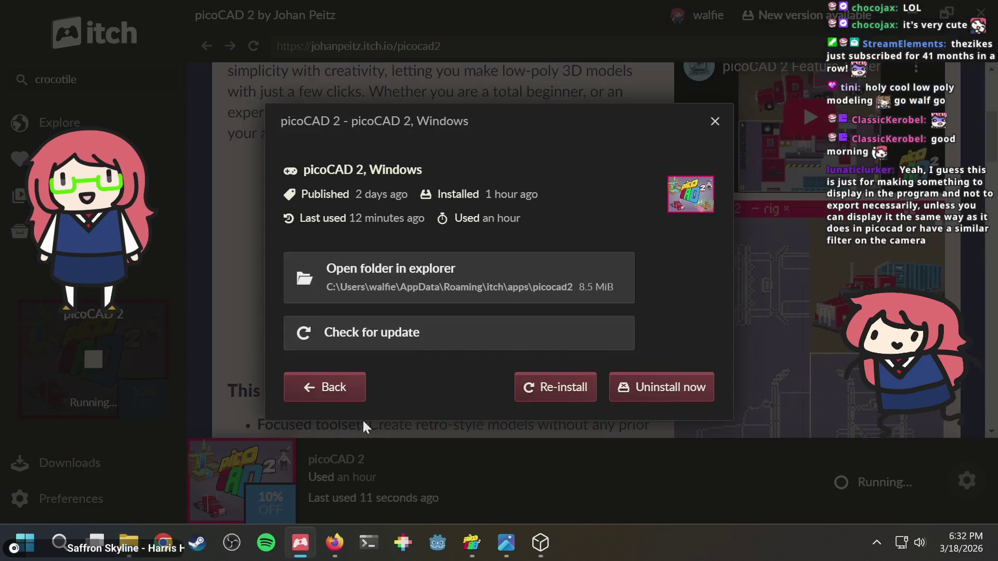
pyautogui.press('Escape')
pyautogui.scroll(5, 644, 133)
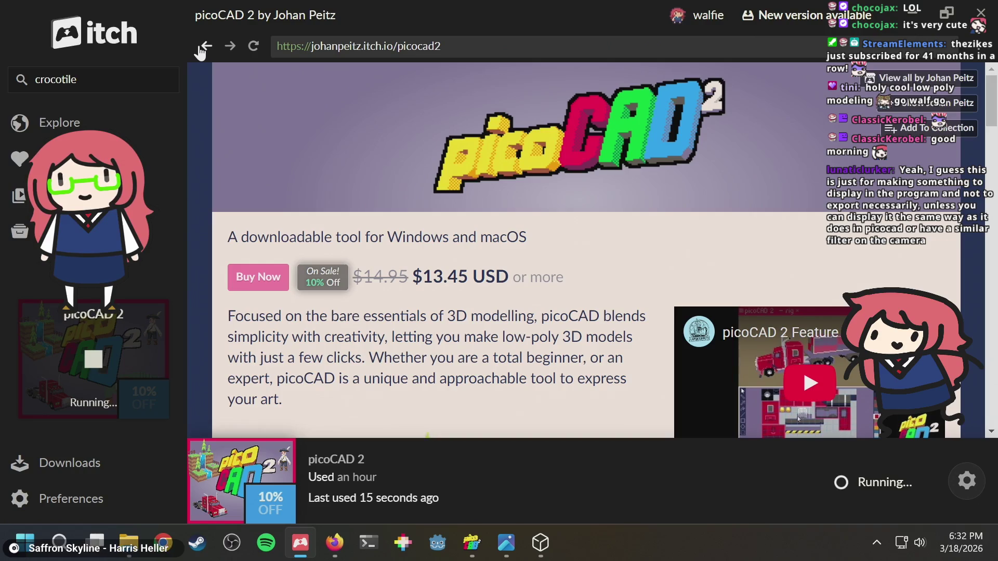
pyautogui.hotkey('alt', 'Tab')
pyautogui.hotkey('alt', 'Tab')
pyautogui.hotkey('alt', 'Tab')
pyautogui.press('Tab')
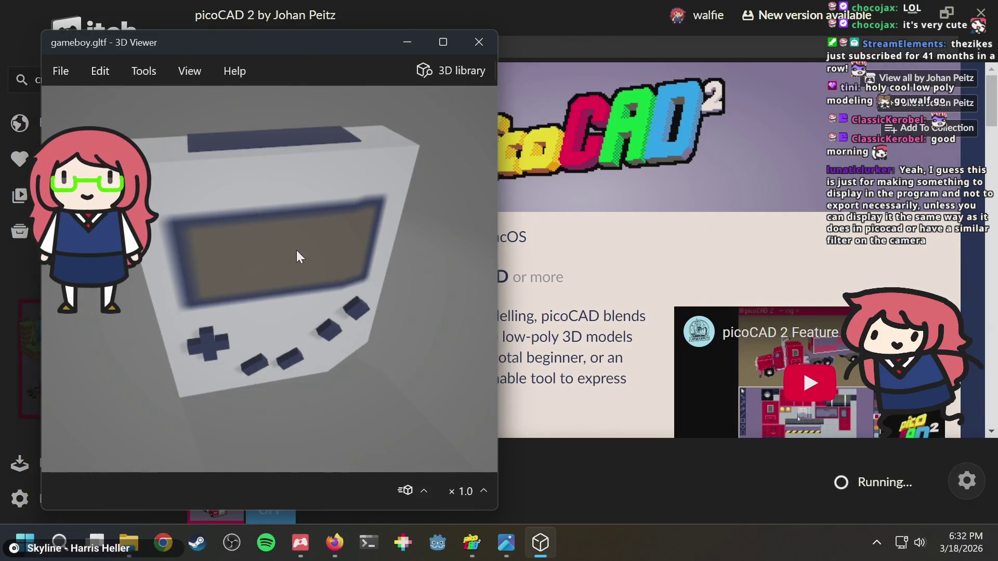
pyautogui.hotkey('alt', 'Tab')
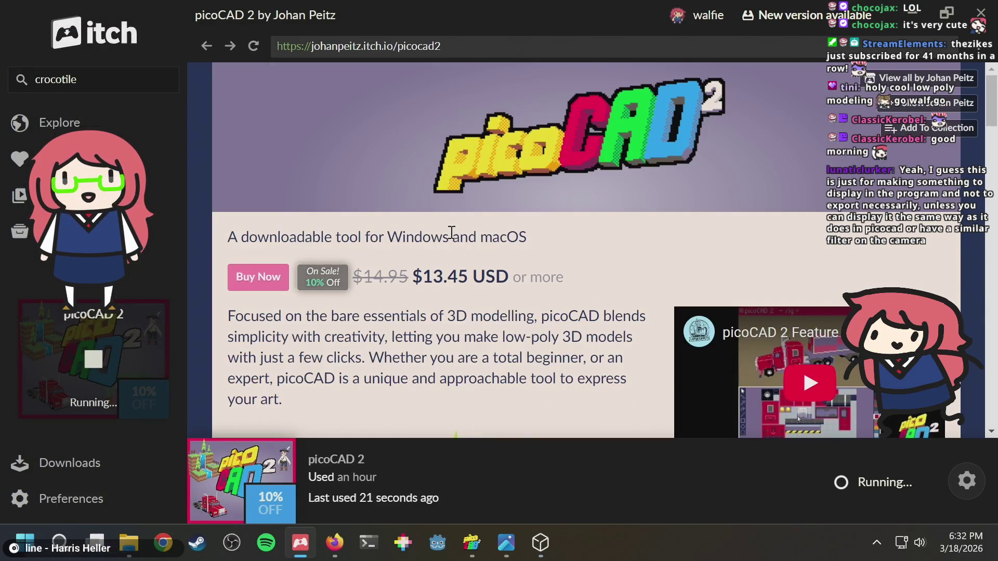
pyautogui.hotkey('alt', 'Tab')
pyautogui.press('Tab')
pyautogui.press('Tab')
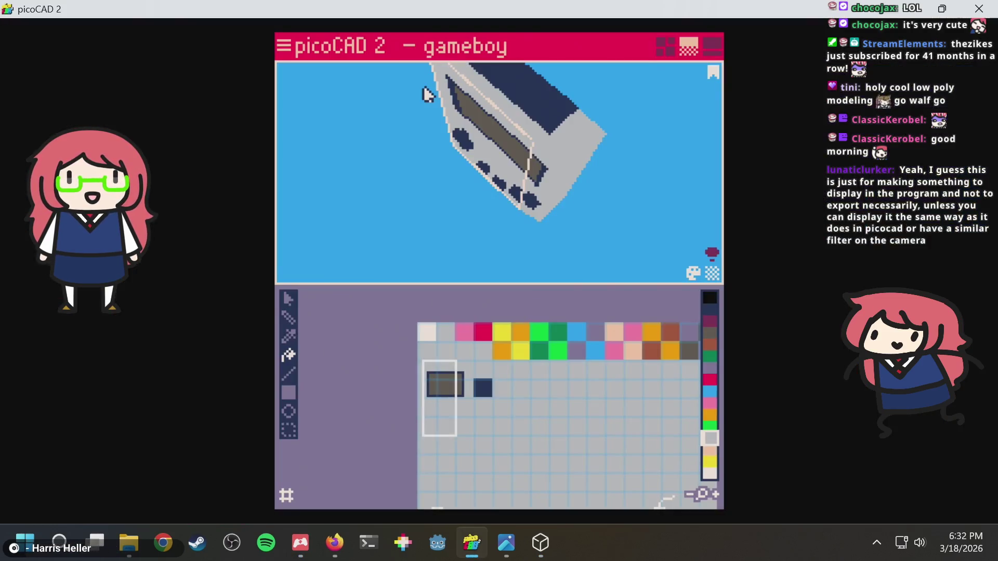
# Cycle the preview through wireframe, flat colour and back to textured rendering.
pyautogui.moveTo(526, 162)
pyautogui.mouseDown(button='right')
pyautogui.moveTo(575, 80)
pyautogui.moveTo(712, 257)
pyautogui.mouseUp(button='right')
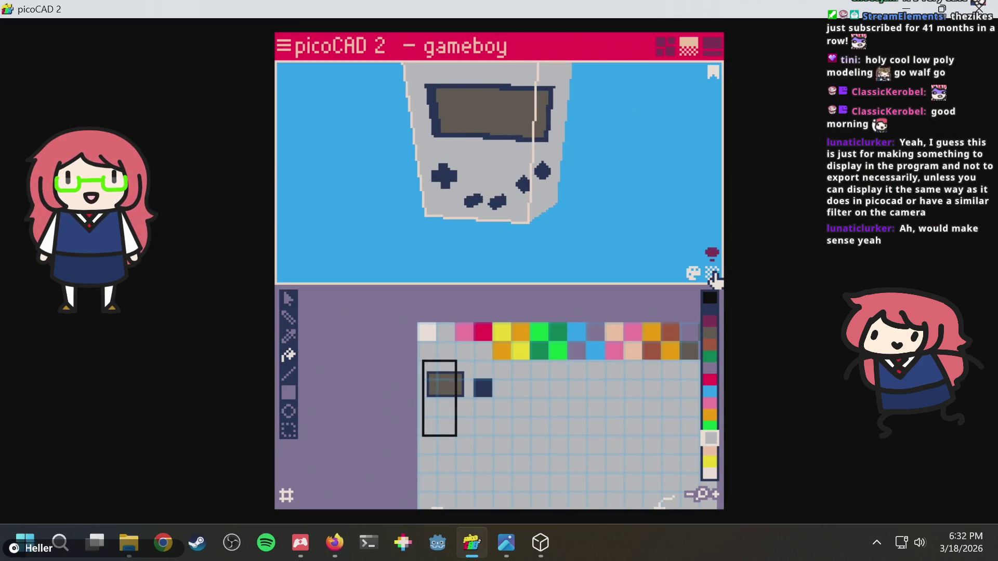
pyautogui.click(713, 274)
pyautogui.click(713, 274)
pyautogui.click(713, 274)
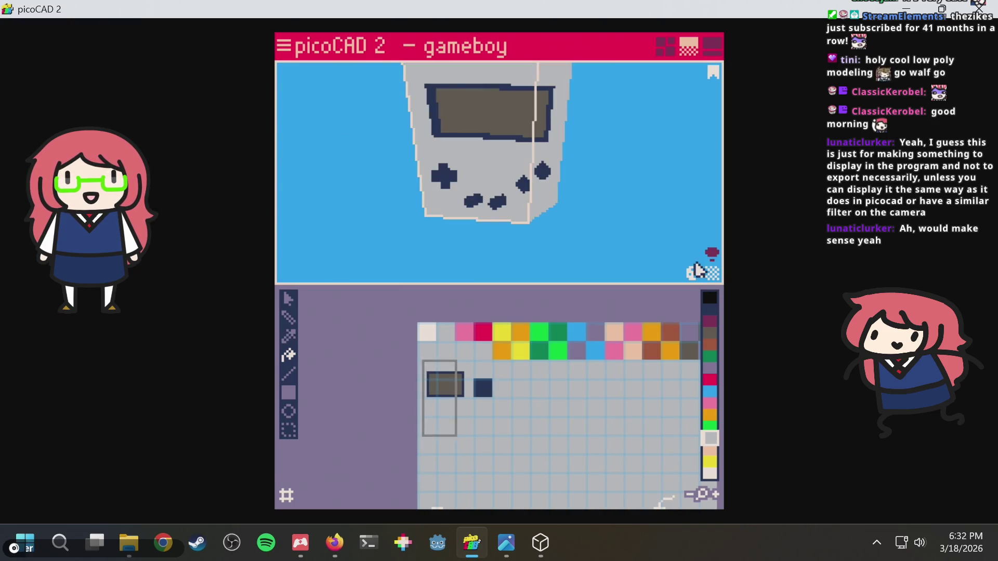
# Try Auto ramps on pink, reset the palette to defaults, close the palette settings and save.
pyautogui.click(693, 274)
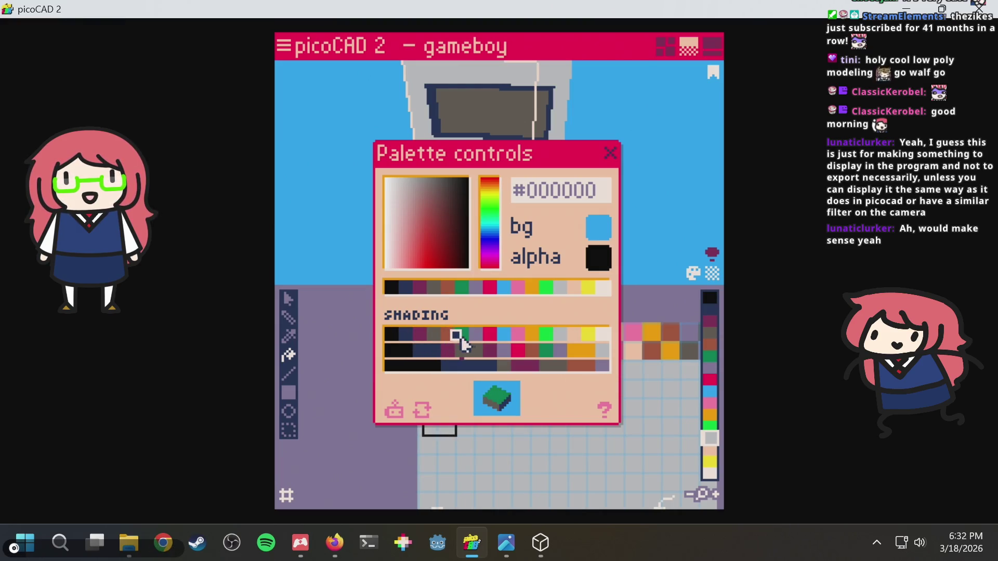
pyautogui.click(516, 334)
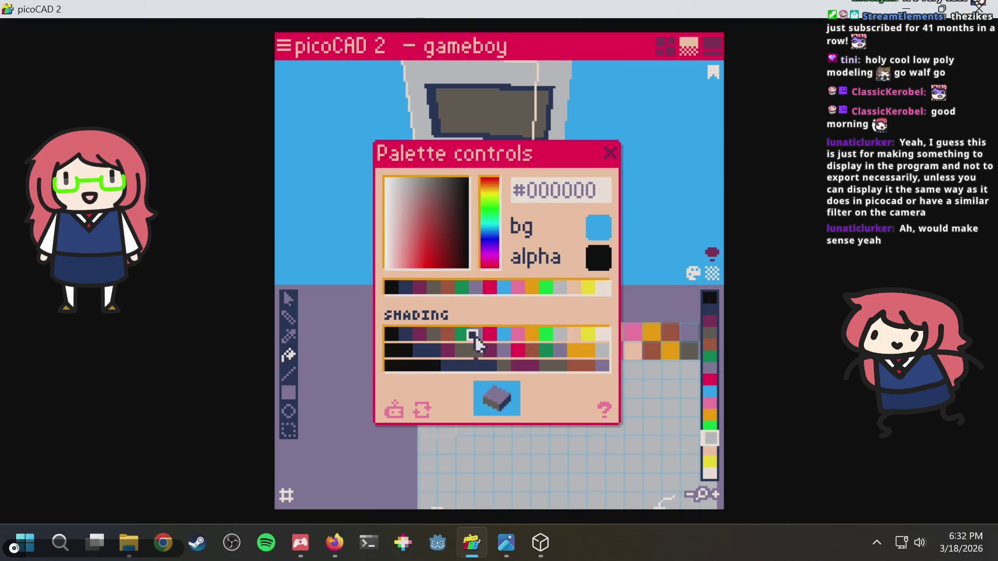
pyautogui.click(399, 418)
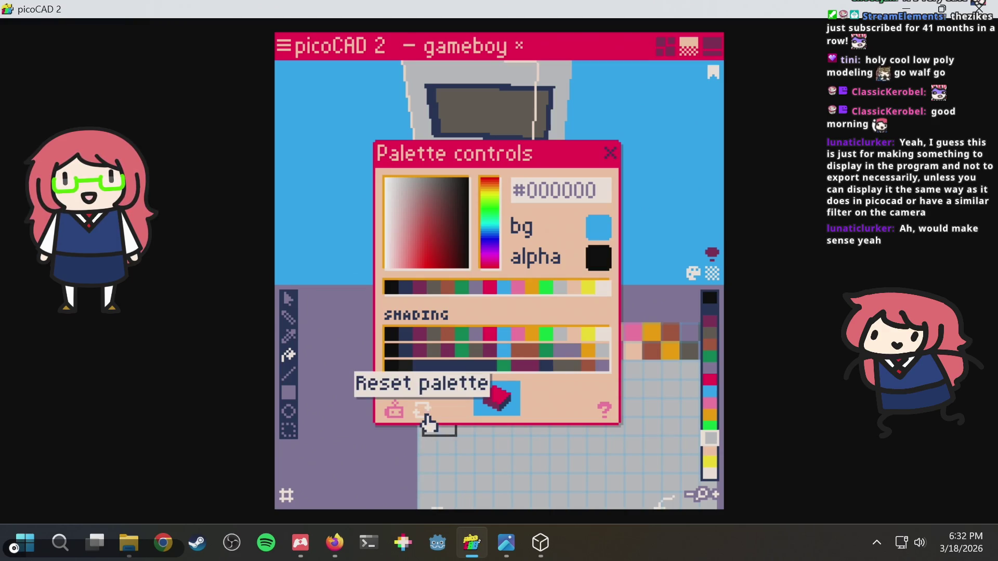
pyautogui.click(427, 422)
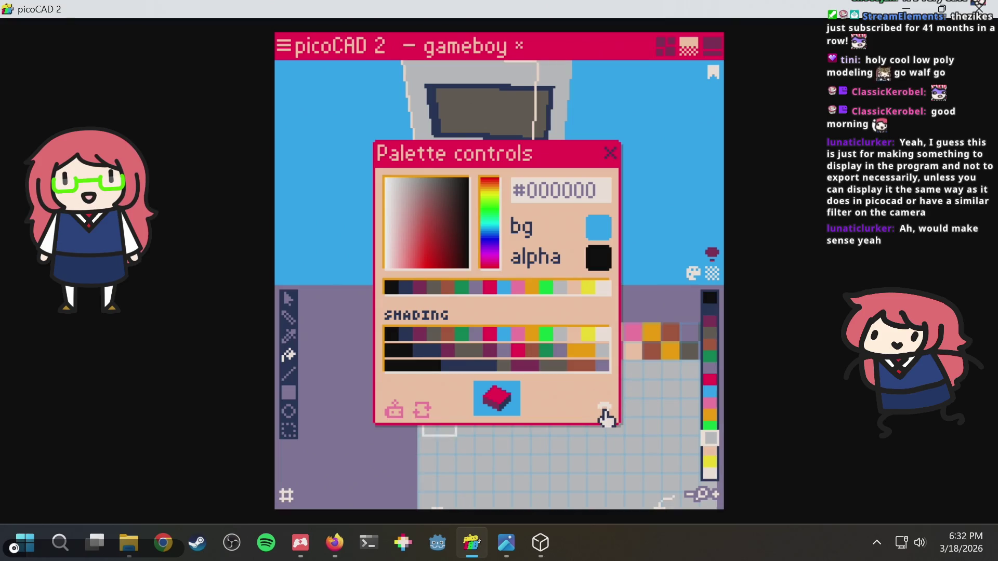
pyautogui.click(605, 416)
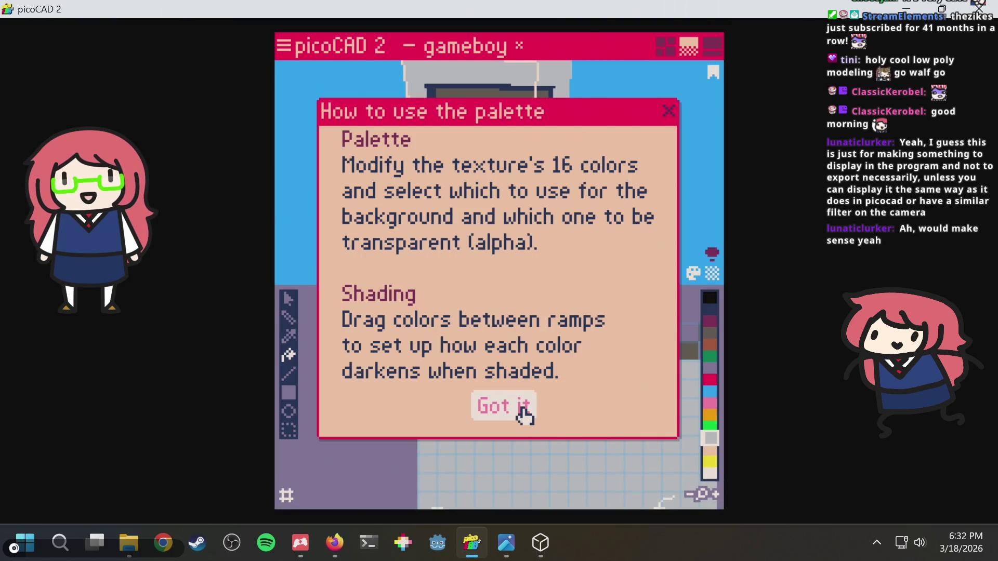
pyautogui.click(525, 413)
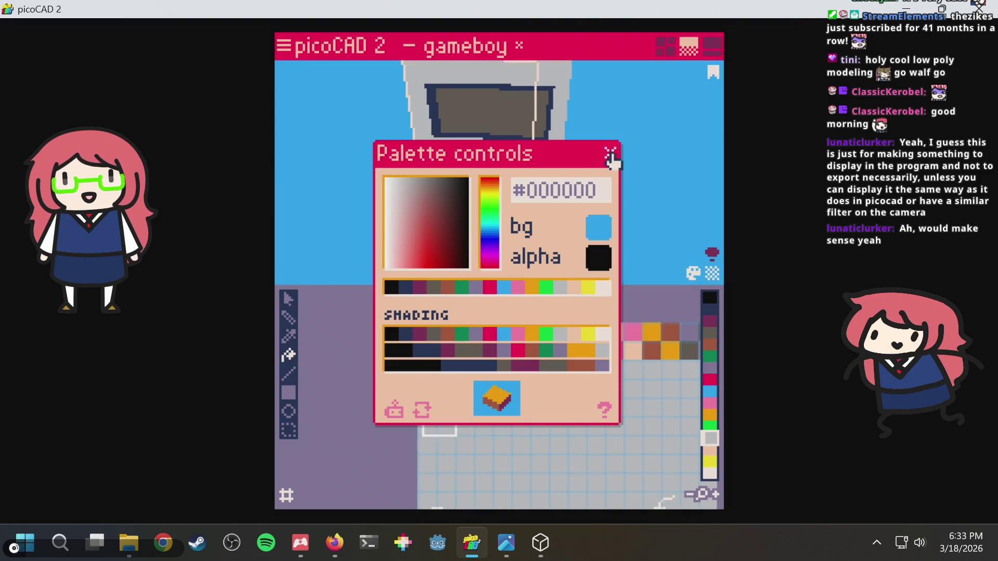
pyautogui.click(610, 152)
pyautogui.moveTo(436, 221)
pyautogui.mouseDown(button='right')
pyautogui.moveTo(496, 223)
pyautogui.moveTo(548, 197)
pyautogui.moveTo(688, 189)
pyautogui.moveTo(546, 154)
pyautogui.moveTo(412, 207)
pyautogui.moveTo(537, 190)
pyautogui.mouseUp(button='right')
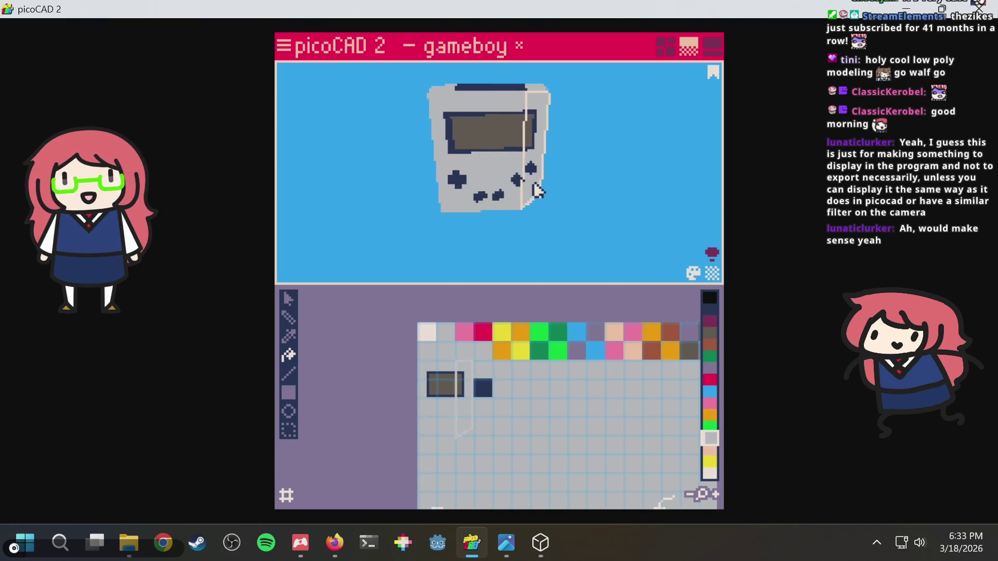
pyautogui.hotkey('ctrl', 's')
pyautogui.moveTo(559, 149)
pyautogui.mouseDown(button='right')
pyautogui.moveTo(641, 95)
pyautogui.moveTo(657, 99)
pyautogui.mouseUp(button='right')
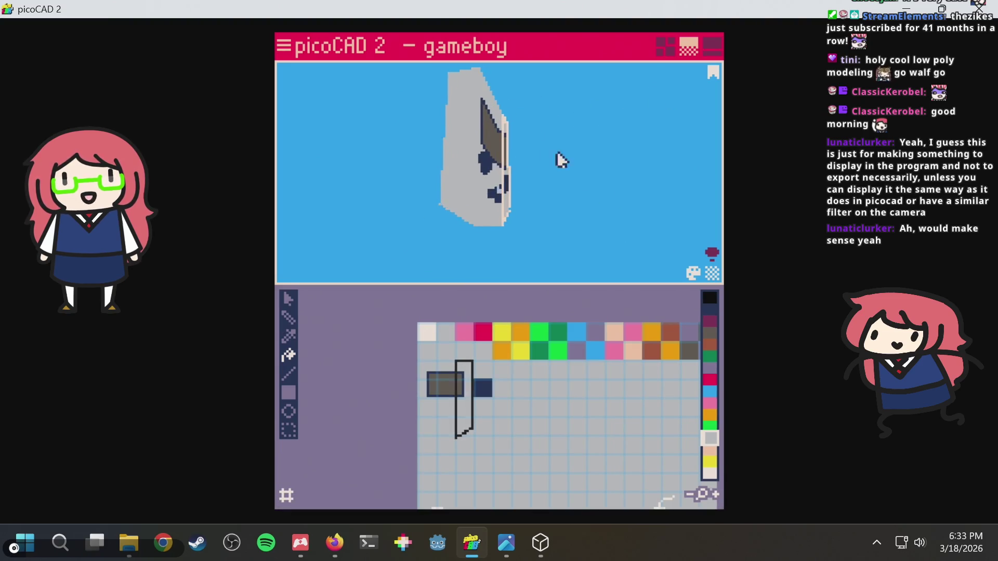
pyautogui.moveTo(495, 160); pyautogui.dragTo(317, 151, button='right')
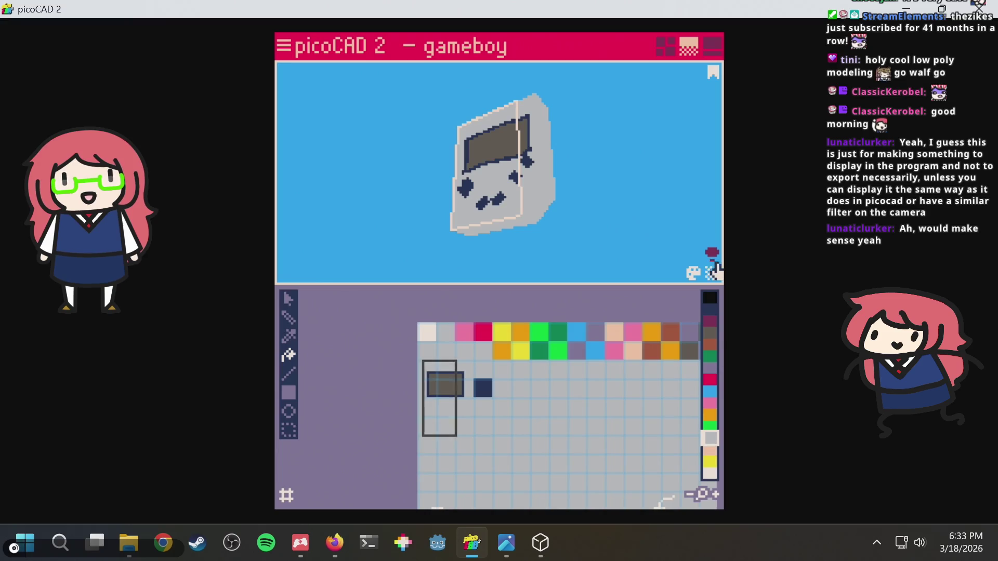
pyautogui.moveTo(629, 155); pyautogui.dragTo(653, 78, button='right')
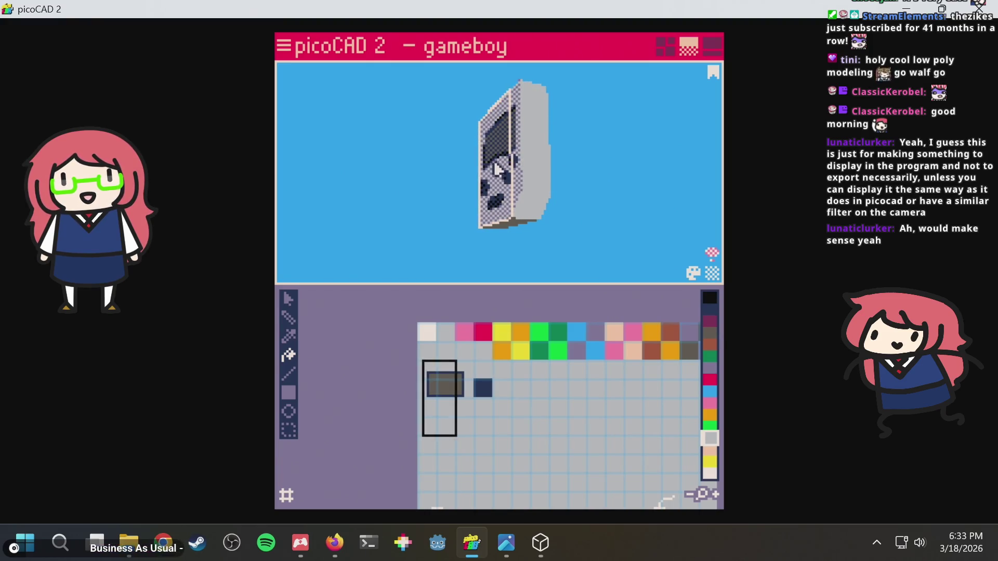
pyautogui.moveTo(674, 183)
pyautogui.mouseDown(button='right')
pyautogui.moveTo(606, 244)
pyautogui.moveTo(491, 260)
pyautogui.mouseUp(button='right')
pyautogui.moveTo(470, 218)
pyautogui.mouseDown(button='right')
pyautogui.moveTo(412, 181)
pyautogui.moveTo(538, 186)
pyautogui.mouseUp(button='right')
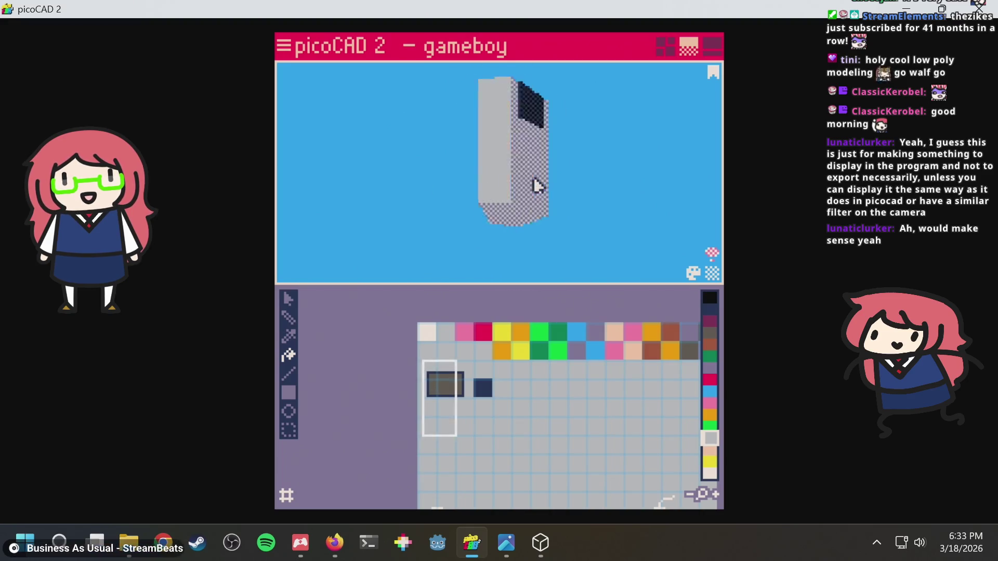
pyautogui.moveTo(615, 187); pyautogui.dragTo(682, 177, button='right')
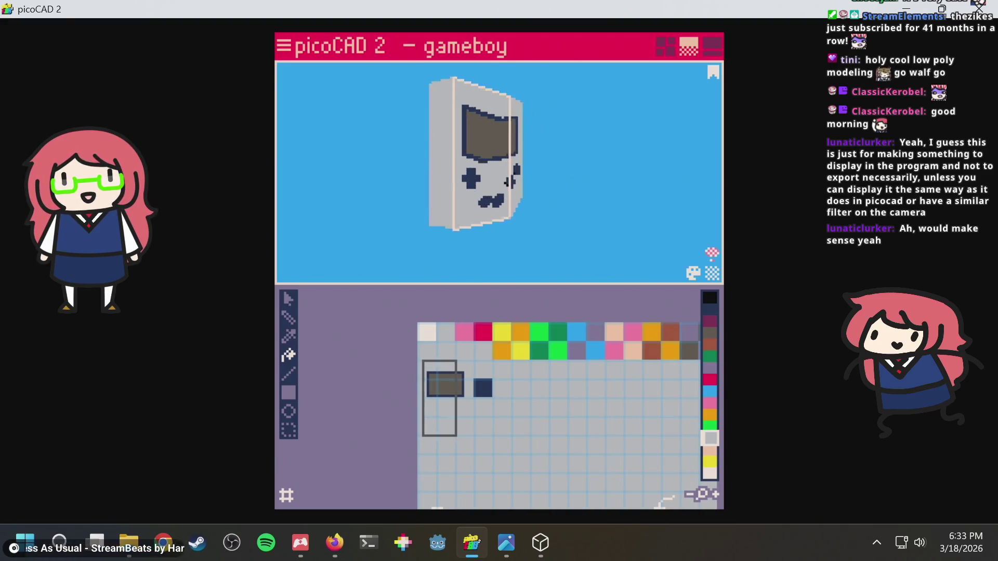
pyautogui.moveTo(609, 243)
pyautogui.mouseDown(button='right')
pyautogui.moveTo(560, 233)
pyautogui.moveTo(582, 210)
pyautogui.mouseUp(button='right')
# Render the spinning GIF export of the Game Boy as gameboy_2.gif.
pyautogui.click(280, 50)
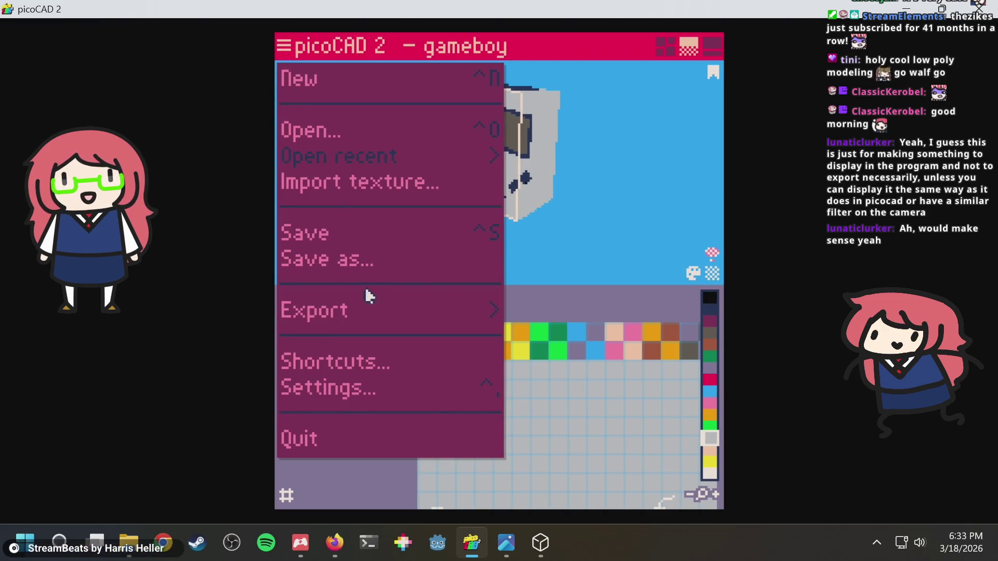
pyautogui.click(370, 314)
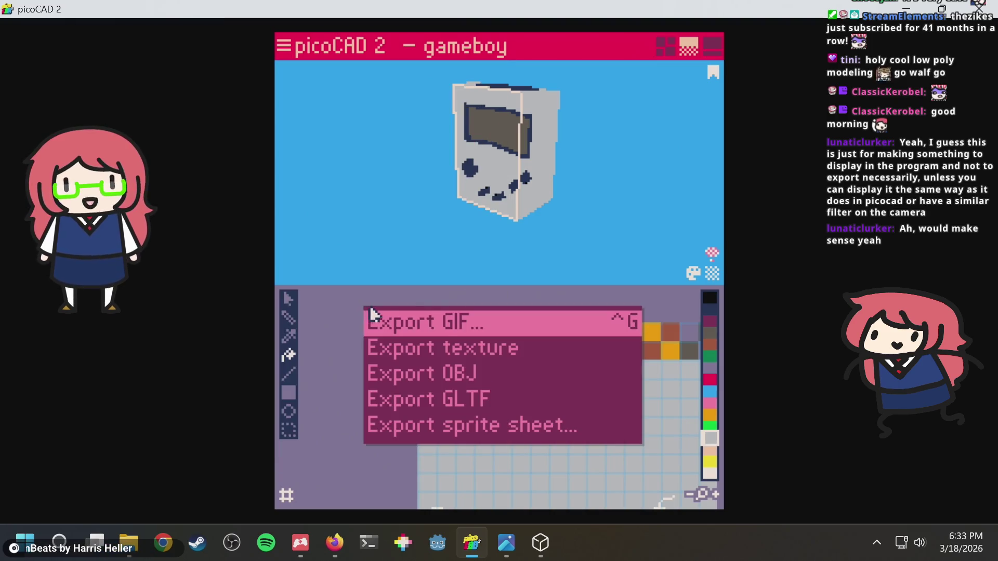
pyautogui.click(442, 326)
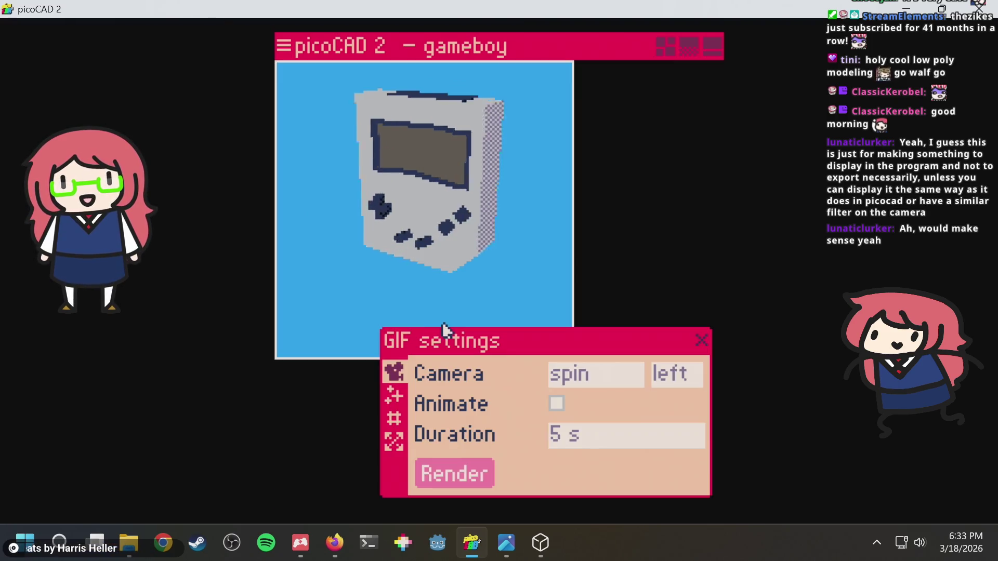
pyautogui.click(474, 476)
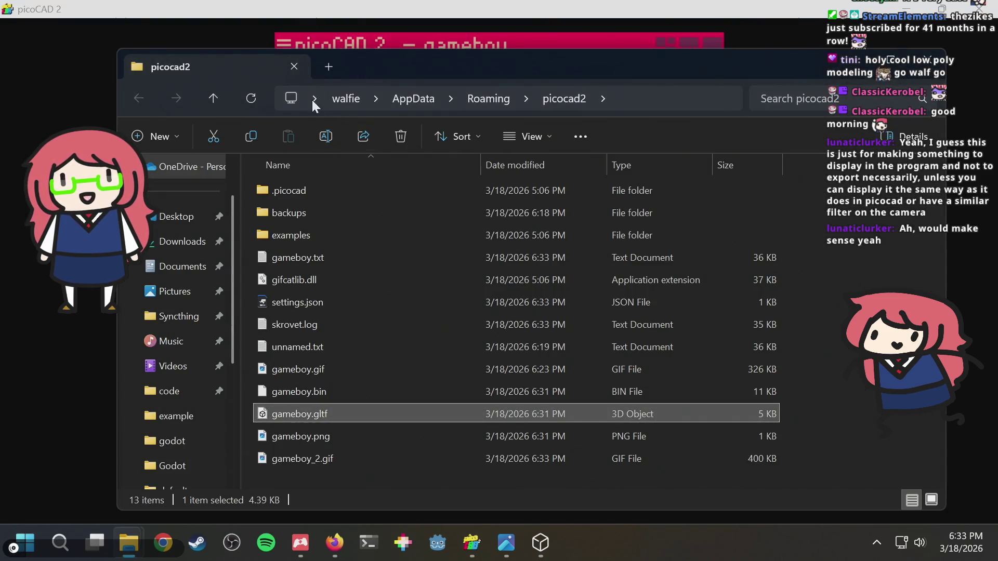
pyautogui.click(312, 44)
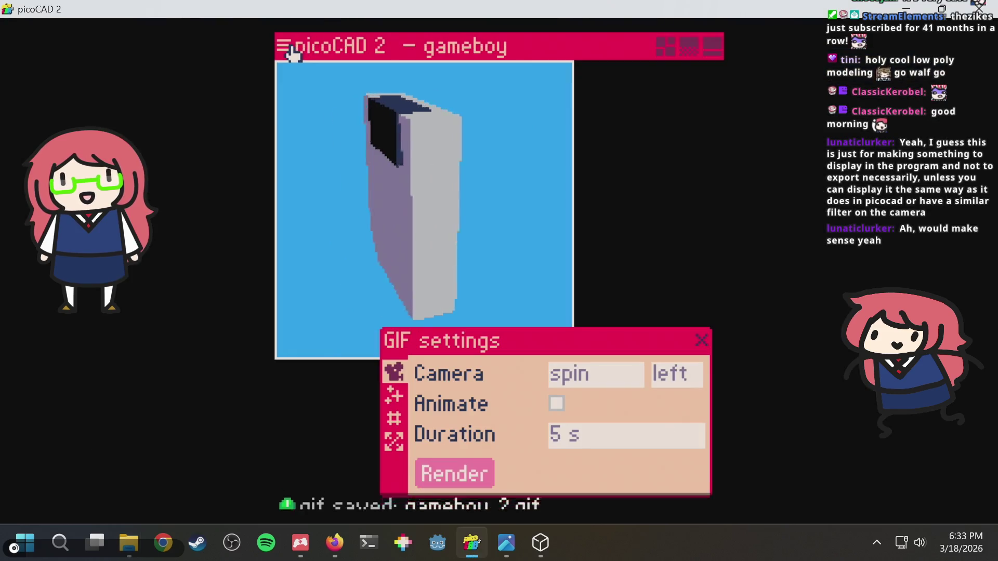
pyautogui.click(698, 339)
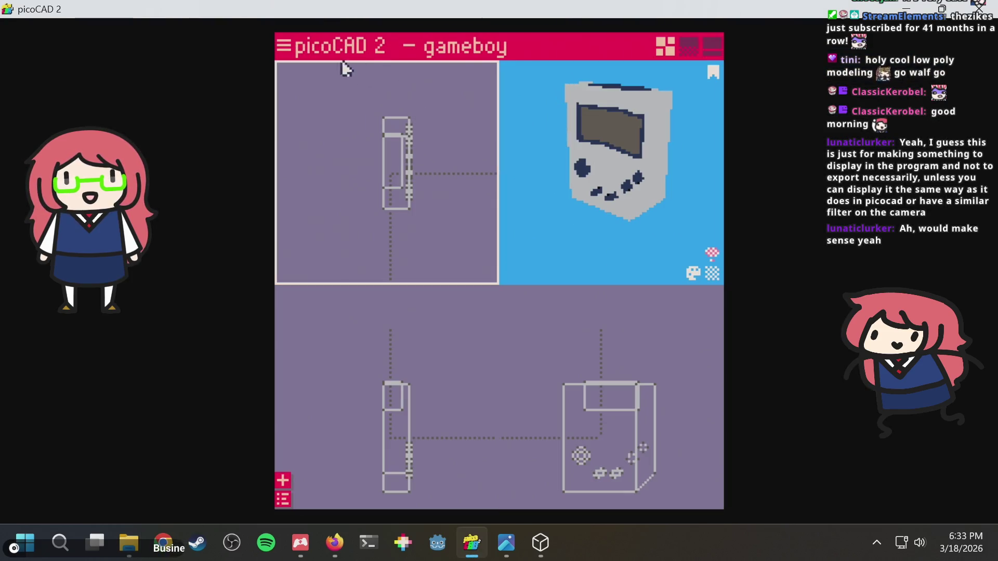
# Re-export the Game Boy model as a glTF file.
pyautogui.click(284, 45)
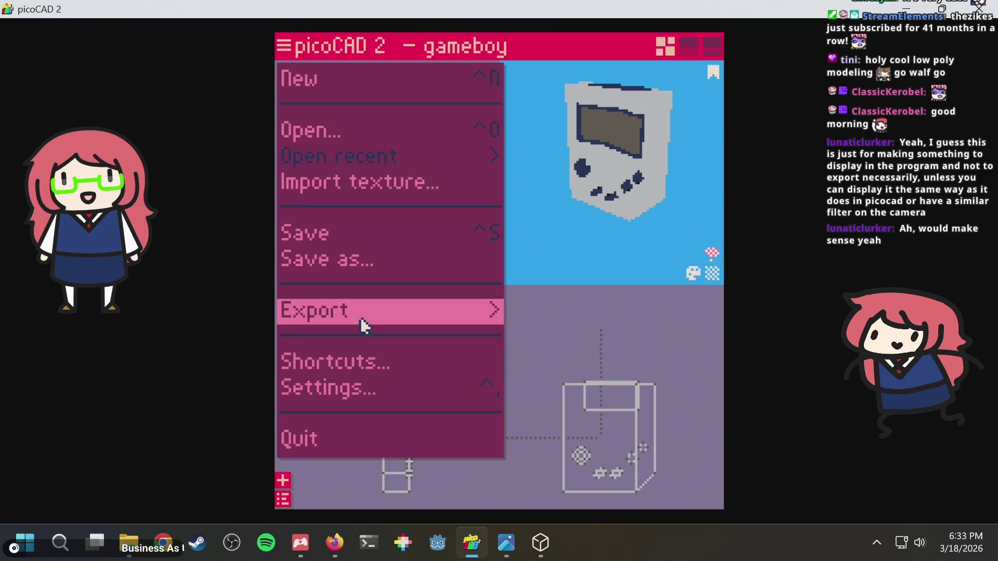
pyautogui.click(448, 315)
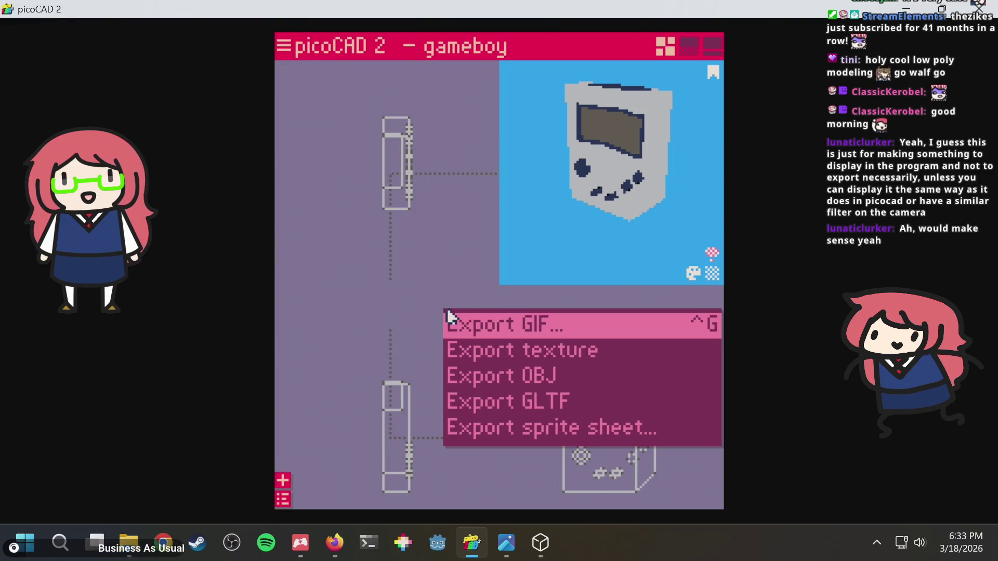
pyautogui.click(559, 397)
# Open gameboy.gltf in 3D Viewer and orbit and zoom to check its side, front and screen.
pyautogui.doubleClick(316, 414)
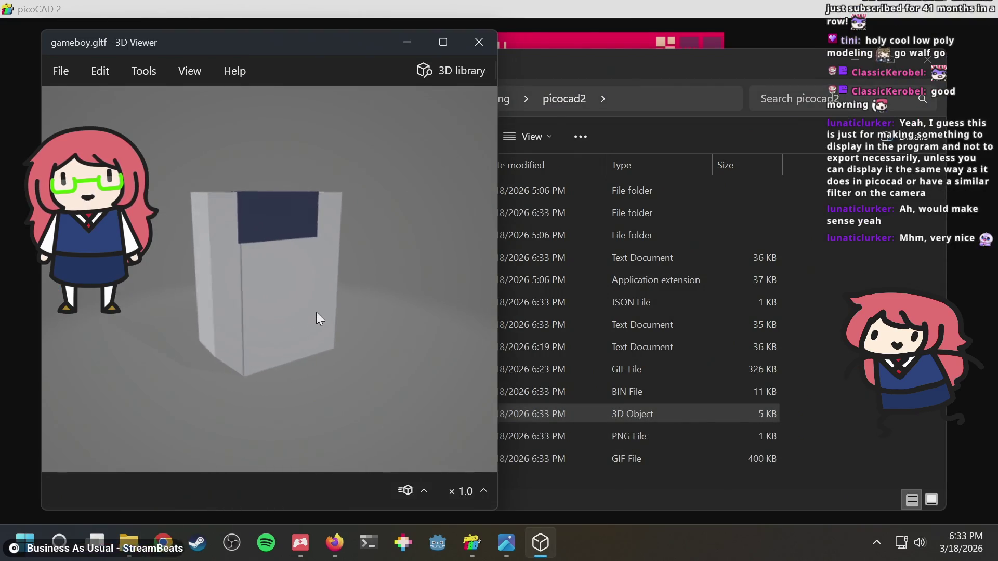
pyautogui.moveTo(444, 295)
pyautogui.mouseDown()
pyautogui.moveTo(409, 288)
pyautogui.moveTo(375, 298)
pyautogui.moveTo(416, 223)
pyautogui.moveTo(413, 165)
pyautogui.moveTo(296, 335)
pyautogui.mouseUp()
pyautogui.scroll(5, 294, 292)
pyautogui.moveTo(294, 291)
pyautogui.mouseDown()
pyautogui.moveTo(290, 267)
pyautogui.moveTo(325, 294)
pyautogui.moveTo(352, 351)
pyautogui.moveTo(403, 363)
pyautogui.mouseUp()
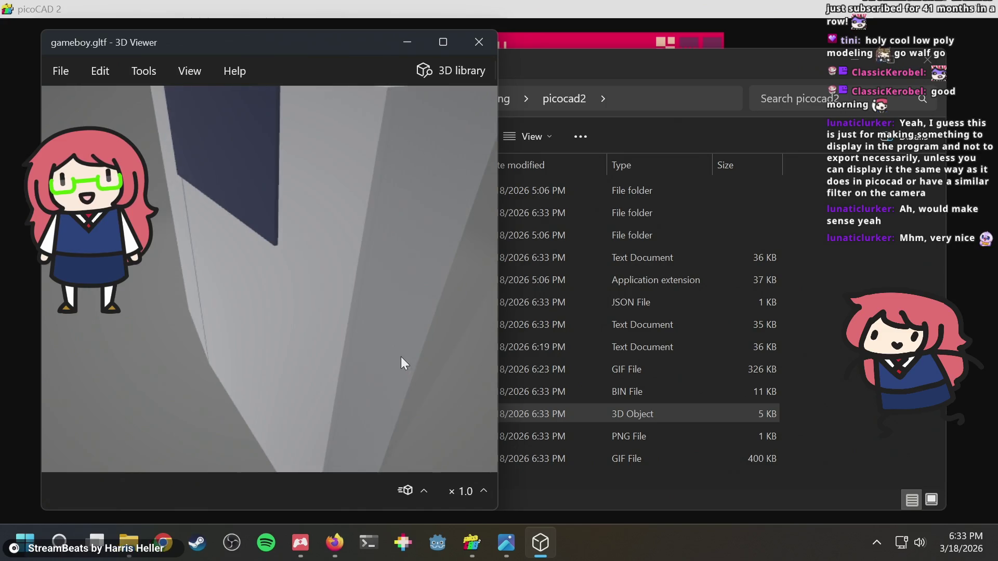
pyautogui.scroll(-5, 403, 363)
pyautogui.moveTo(375, 260)
pyautogui.mouseDown()
pyautogui.moveTo(262, 262)
pyautogui.moveTo(330, 257)
pyautogui.mouseUp()
pyautogui.scroll(5, 251, 286)
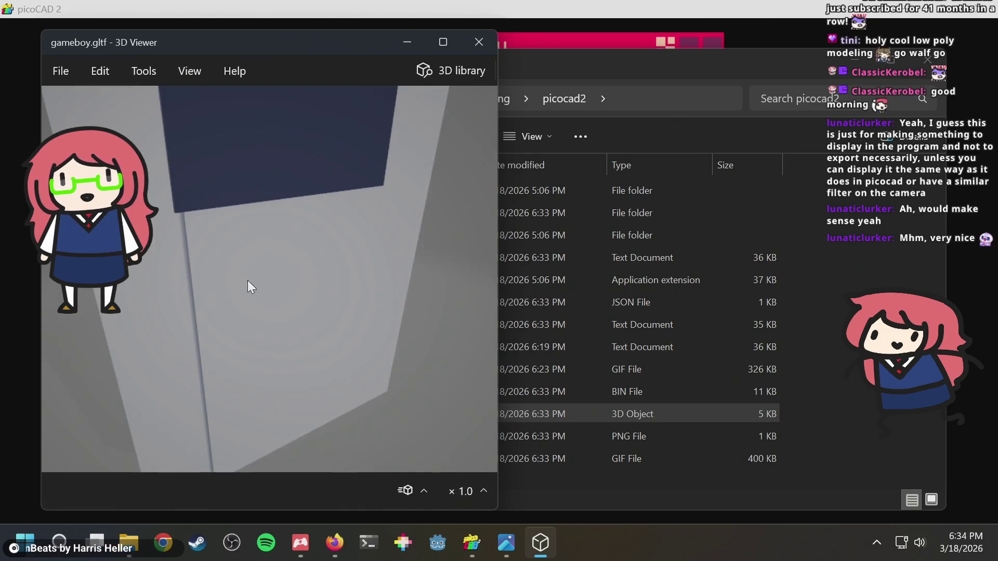
pyautogui.moveTo(193, 283)
pyautogui.mouseDown()
pyautogui.moveTo(255, 280)
pyautogui.moveTo(270, 392)
pyautogui.moveTo(329, 363)
pyautogui.moveTo(387, 270)
pyautogui.moveTo(345, 197)
pyautogui.moveTo(209, 261)
pyautogui.moveTo(237, 273)
pyautogui.moveTo(283, 242)
pyautogui.moveTo(290, 283)
pyautogui.mouseUp()
pyautogui.scroll(-5, 236, 273)
pyautogui.scroll(3, 235, 272)
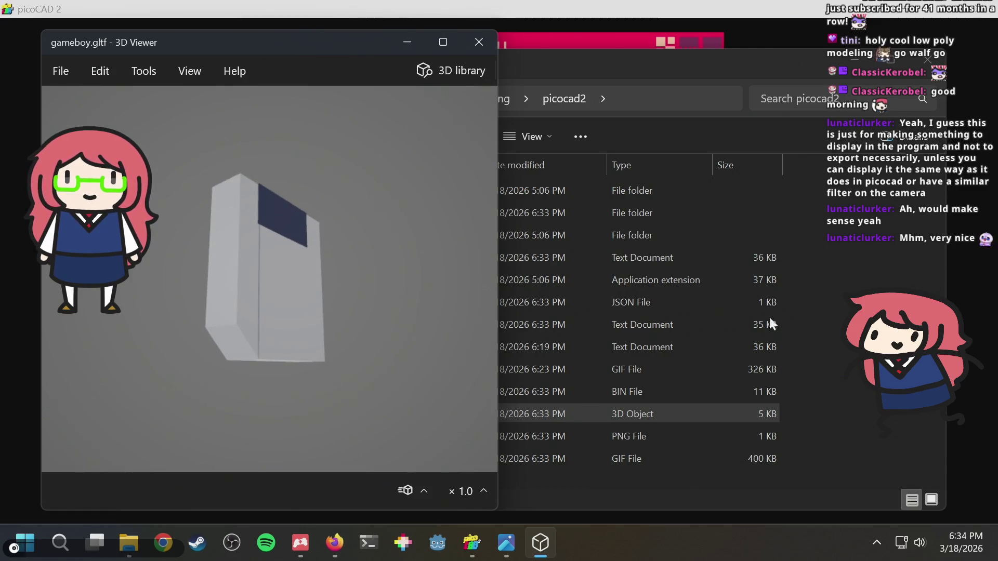
pyautogui.click(332, 542)
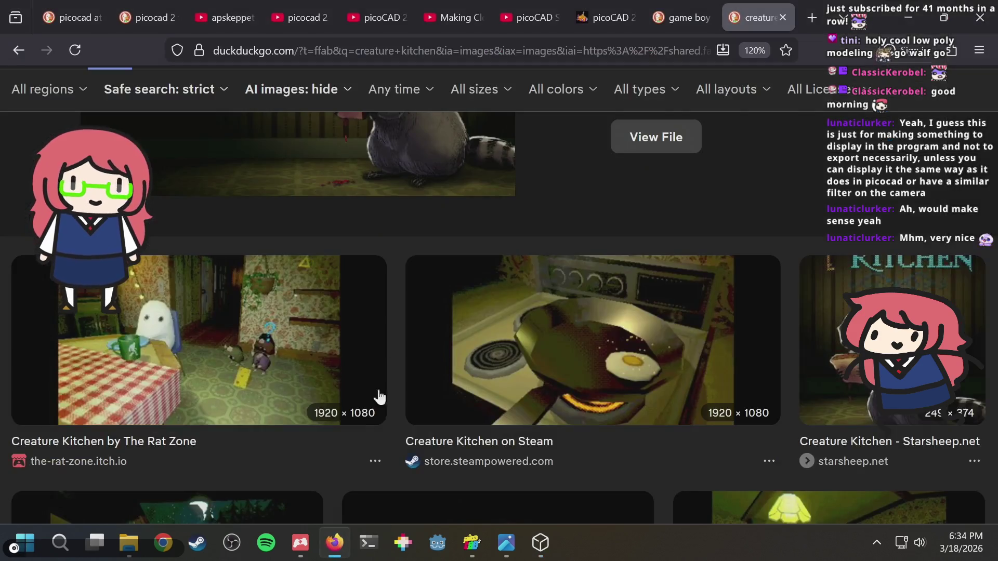
# Move from the Game Boy image results to the picoCAD Step by Step Tutorial tab and browse its comments.
pyautogui.scroll(5, 652, 75)
pyautogui.click(668, 29)
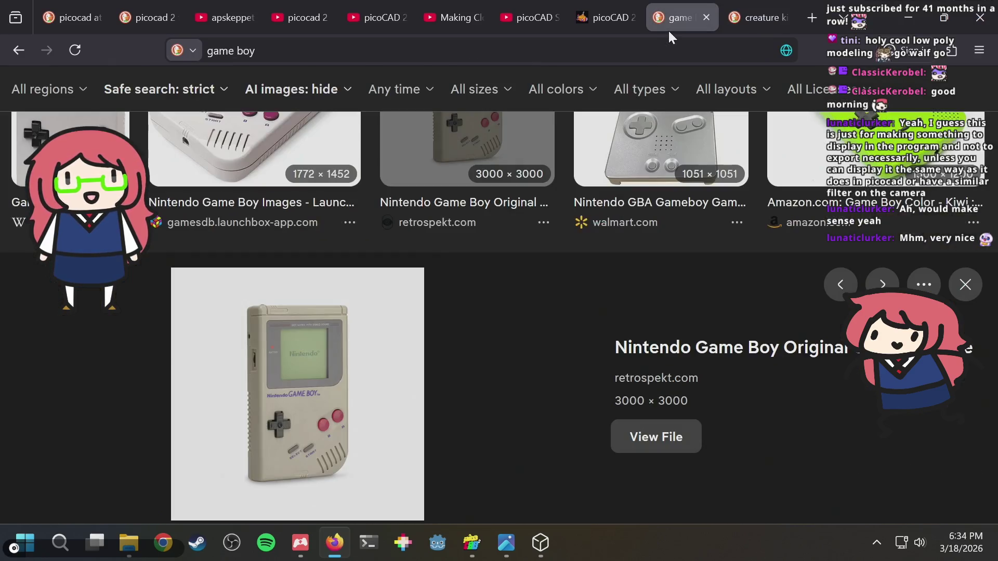
pyautogui.click(526, 9)
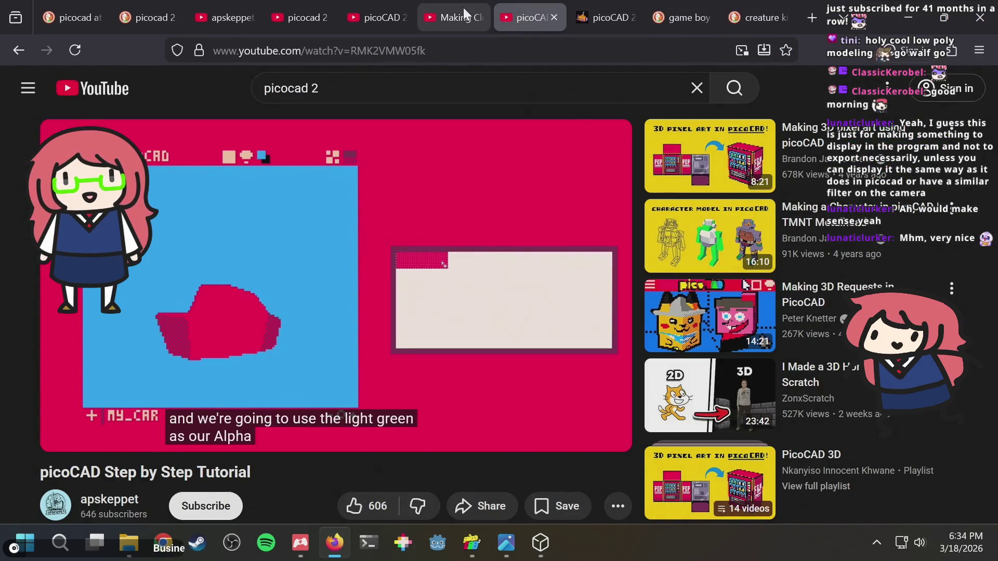
pyautogui.scroll(-2, 573, 283)
pyautogui.scroll(-1, 562, 233)
pyautogui.scroll(1, 561, 229)
pyautogui.scroll(-4, 568, 222)
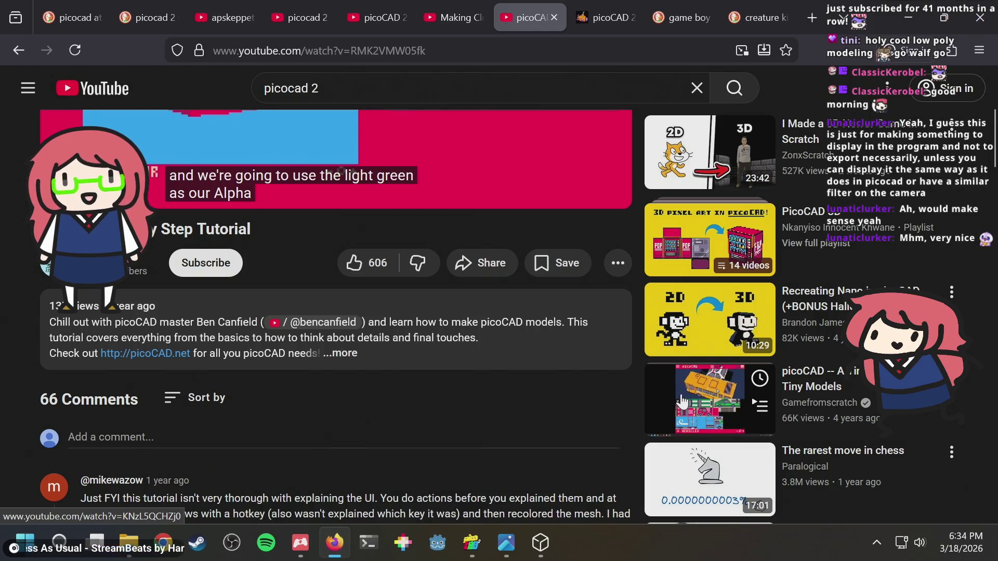
pyautogui.scroll(-5, 596, 377)
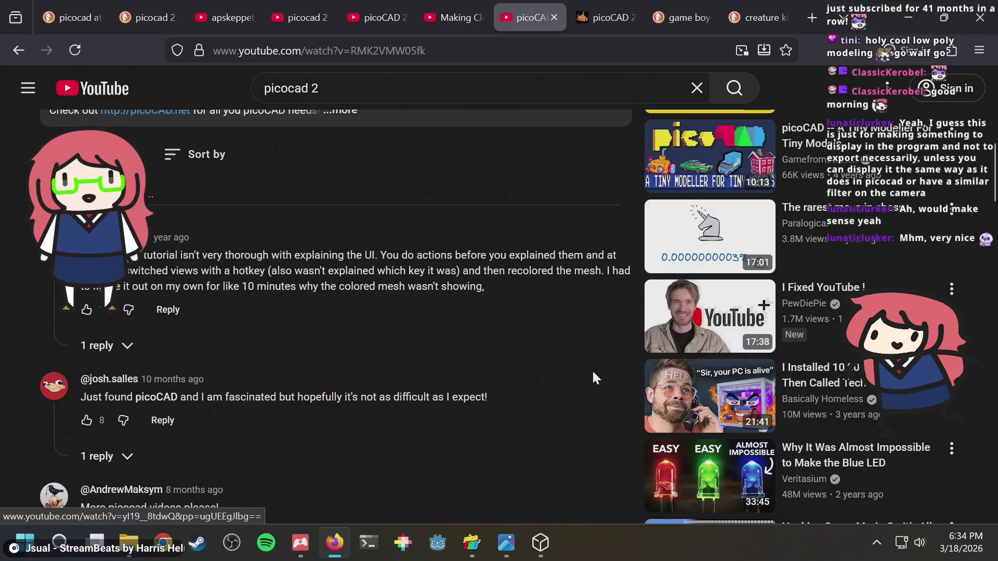
pyautogui.scroll(10, 593, 370)
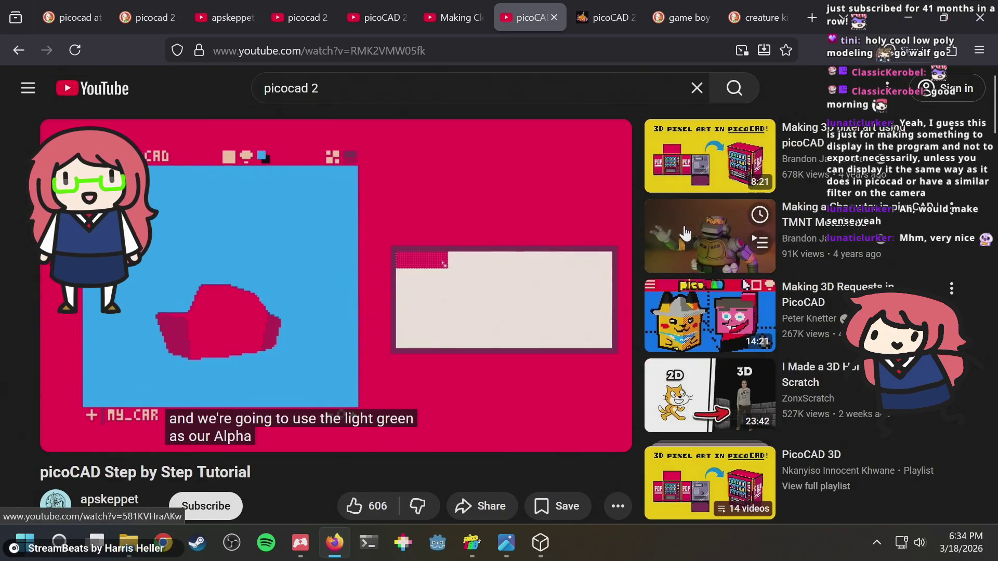
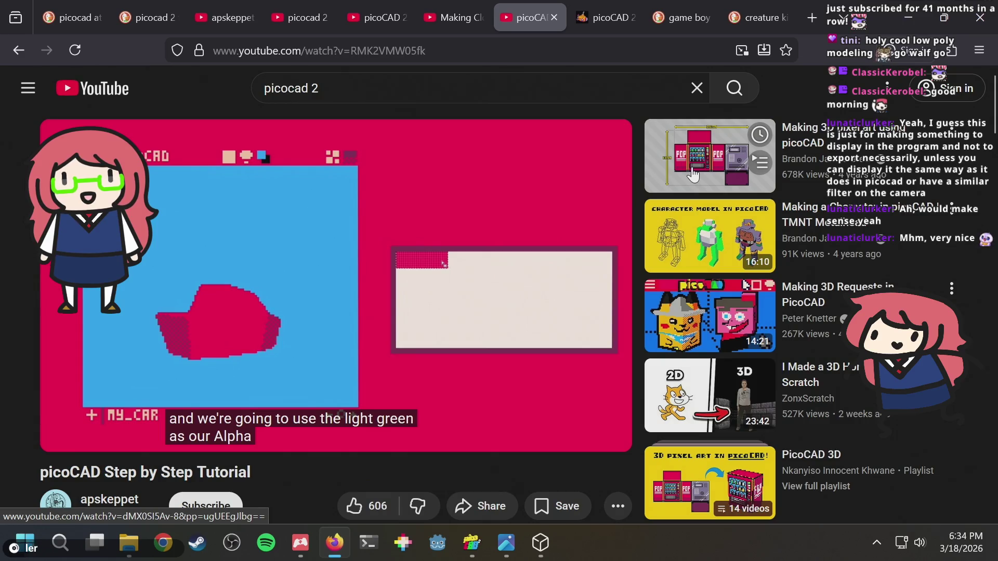
# Pause the picoCAD tutorial, scrub it ahead through 9:43 and 11:37 to 13:46, and resume playback.
pyautogui.click(299, 298)
pyautogui.moveTo(338, 410); pyautogui.dragTo(415, 405)
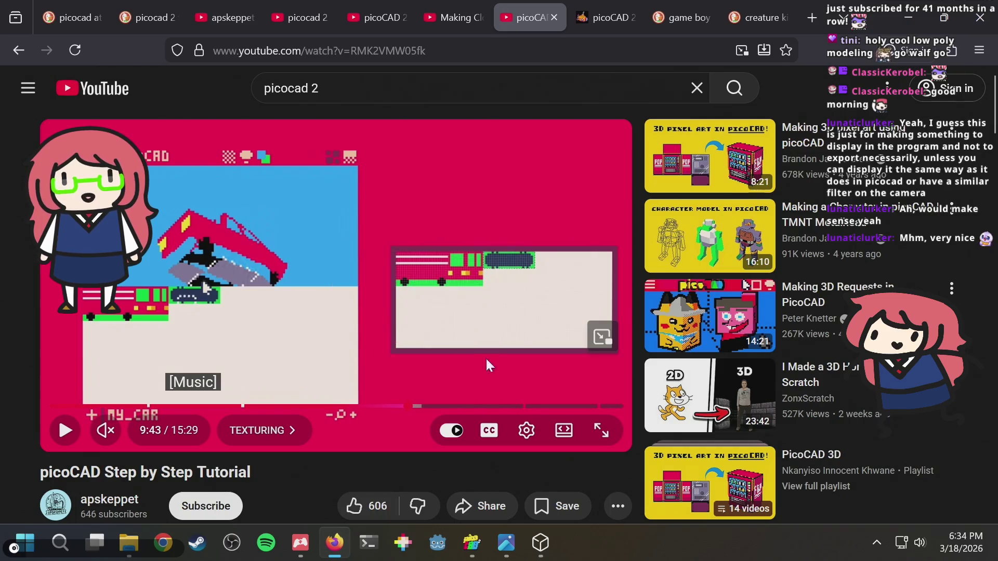
pyautogui.click(478, 406)
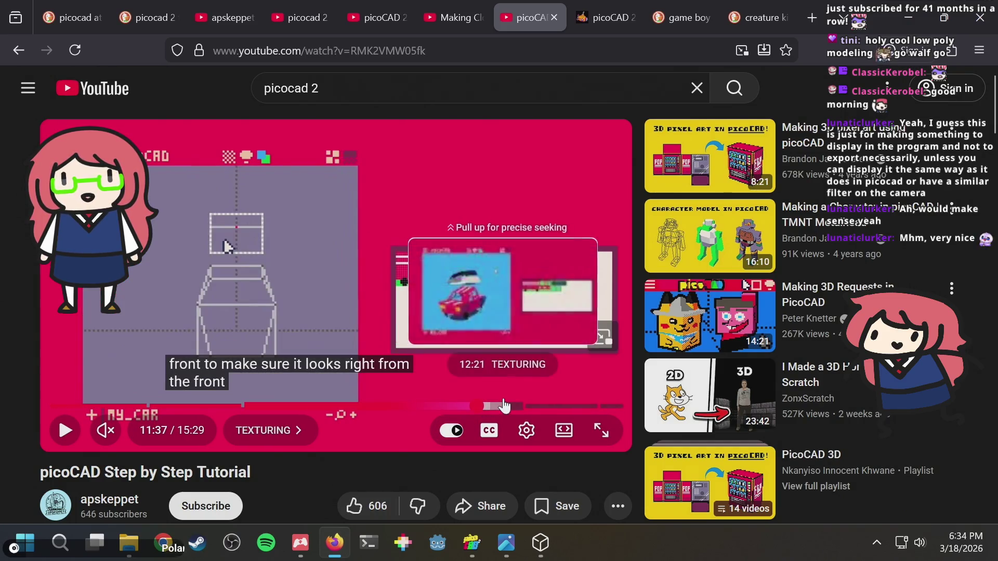
pyautogui.moveTo(508, 406); pyautogui.dragTo(580, 406)
pyautogui.click(65, 431)
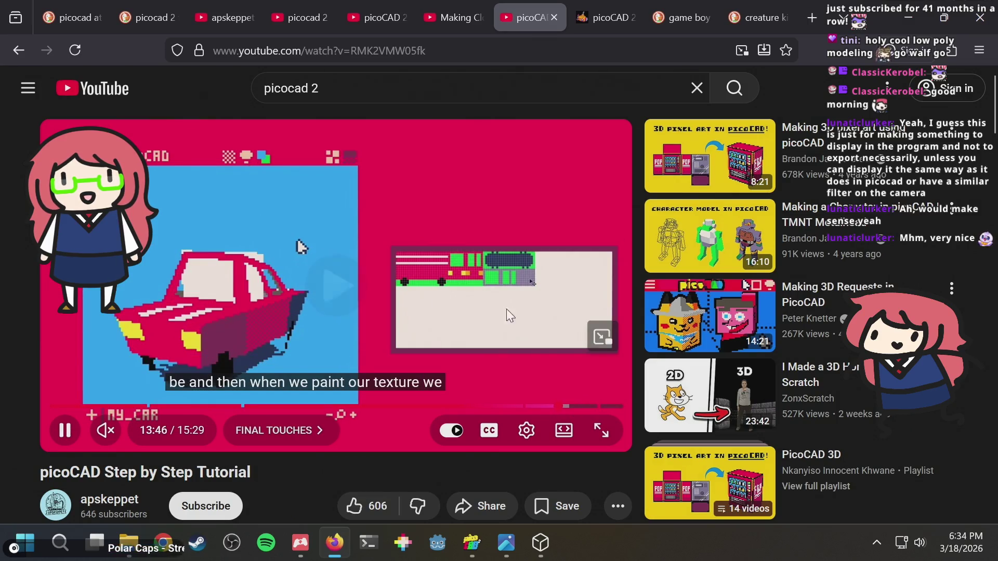
# Skip forward to the end of the Exporting section, then bring up gameboy.gltf in 3D Viewer.
pyautogui.press('l')
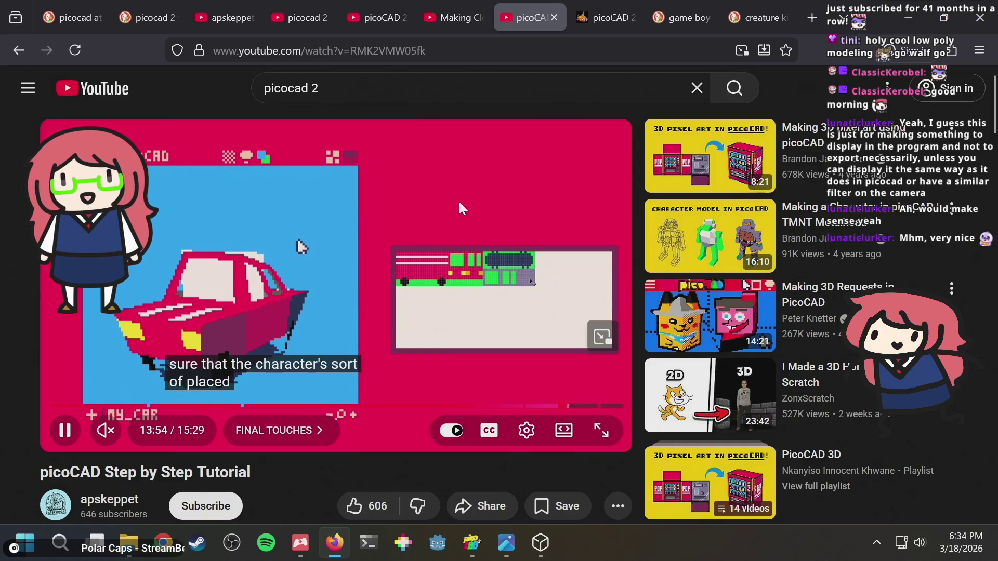
pyautogui.press('Right')
pyautogui.press('Right')
pyautogui.press('Right')
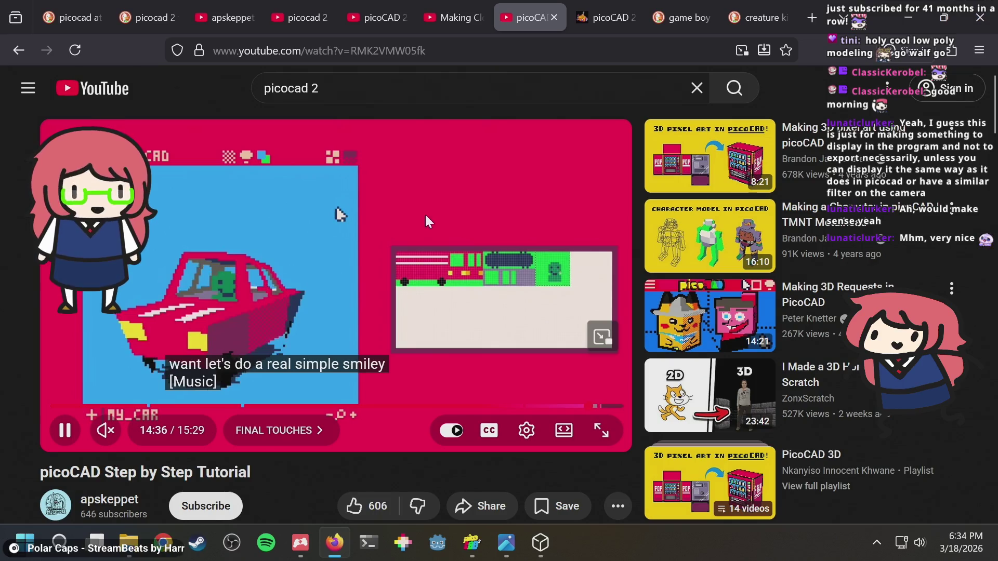
pyautogui.press('Right')
pyautogui.press('Right')
pyautogui.press('Right')
pyautogui.press('Right')
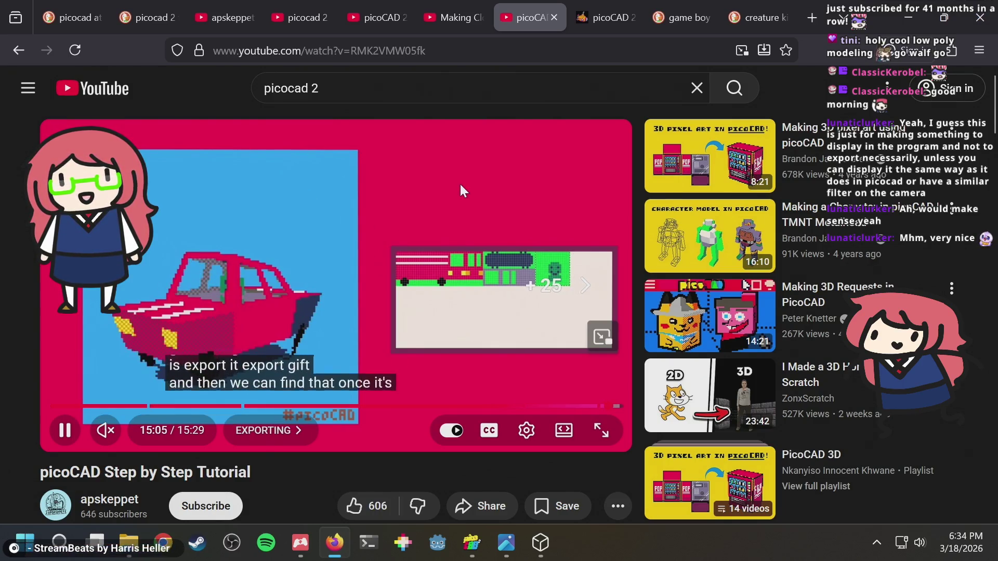
pyautogui.press('Right')
pyautogui.press('Right')
pyautogui.press('Right')
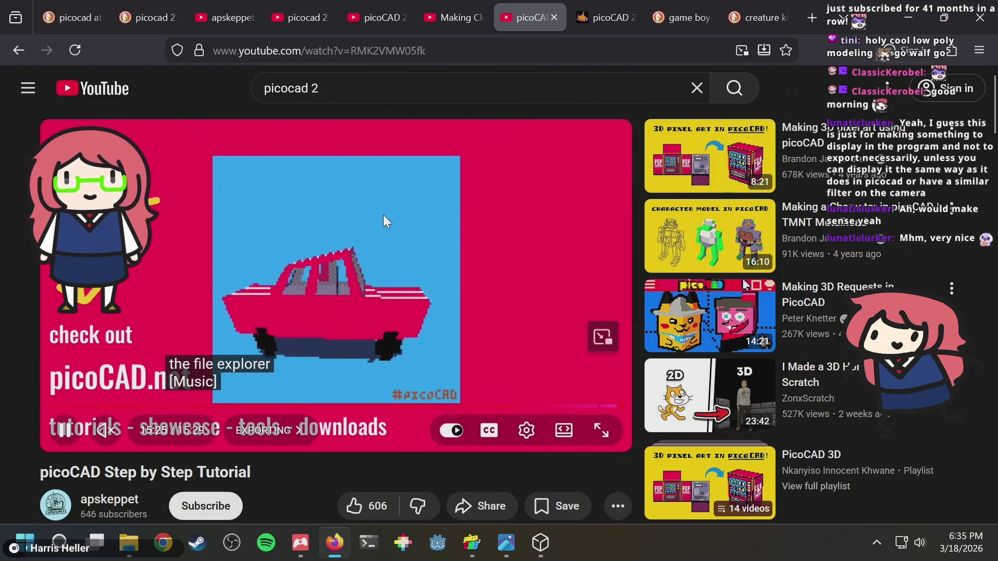
pyautogui.hotkey('alt', 'Tab')
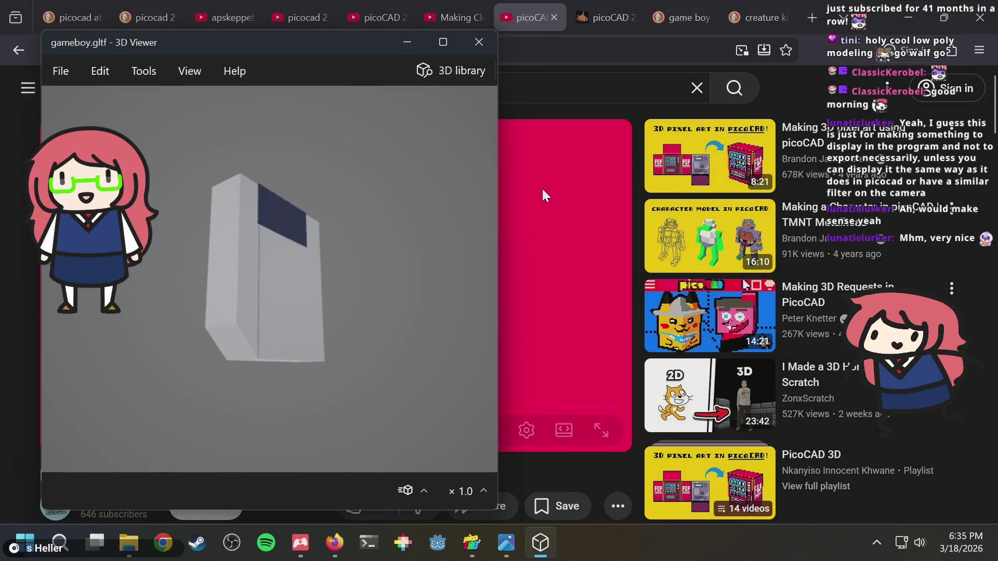
# Orbit the exported gameboy to side and tilted front views, then return to picoCAD 2's texture layout.
pyautogui.moveTo(358, 229)
pyautogui.mouseDown()
pyautogui.moveTo(425, 234)
pyautogui.moveTo(410, 223)
pyautogui.moveTo(385, 263)
pyautogui.moveTo(406, 329)
pyautogui.moveTo(335, 309)
pyautogui.moveTo(344, 384)
pyautogui.moveTo(429, 129)
pyautogui.moveTo(349, 293)
pyautogui.moveTo(281, 175)
pyautogui.moveTo(267, 217)
pyautogui.moveTo(344, 136)
pyautogui.moveTo(288, 256)
pyautogui.moveTo(202, 243)
pyautogui.moveTo(248, 223)
pyautogui.moveTo(446, 392)
pyautogui.moveTo(392, 276)
pyautogui.moveTo(370, 197)
pyautogui.moveTo(399, 225)
pyautogui.moveTo(297, 266)
pyautogui.moveTo(322, 317)
pyautogui.moveTo(528, 191)
pyautogui.moveTo(229, 218)
pyautogui.moveTo(315, 185)
pyautogui.moveTo(309, 229)
pyautogui.moveTo(369, 224)
pyautogui.mouseUp()
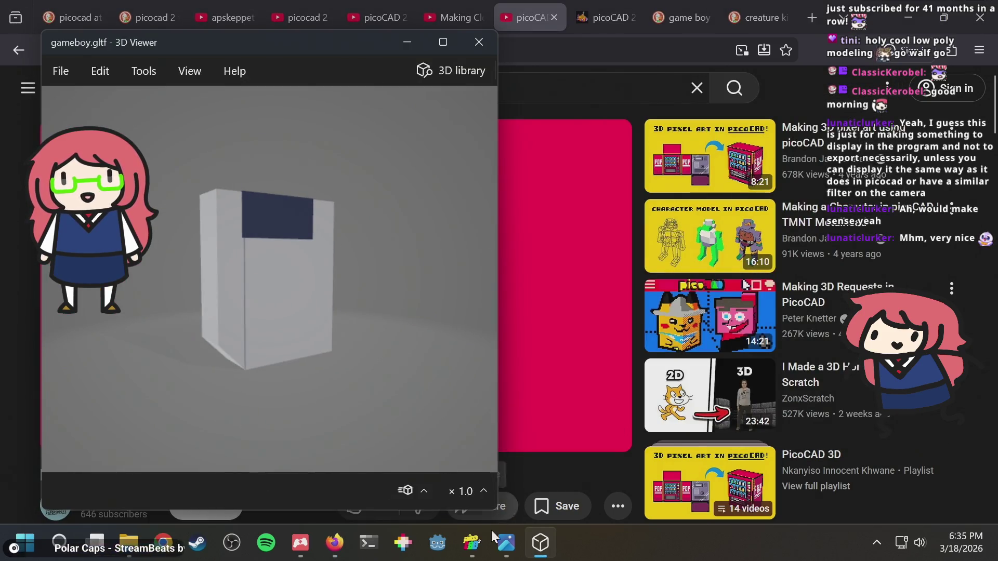
pyautogui.moveTo(239, 307)
pyautogui.mouseDown()
pyautogui.moveTo(306, 191)
pyautogui.moveTo(282, 294)
pyautogui.moveTo(380, 305)
pyautogui.moveTo(357, 267)
pyautogui.moveTo(265, 353)
pyautogui.mouseUp()
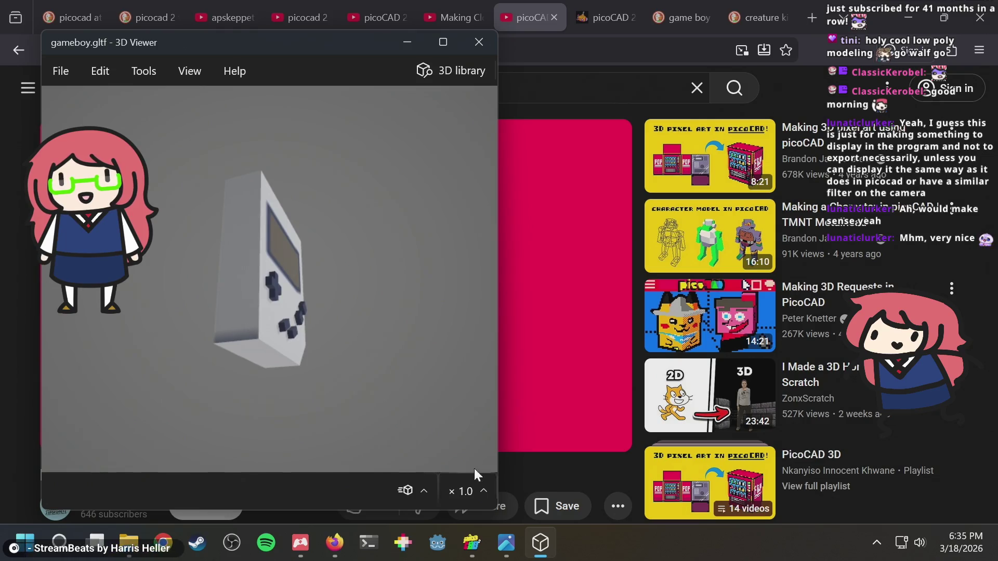
pyautogui.click(471, 543)
pyautogui.moveTo(525, 150)
pyautogui.mouseDown()
pyautogui.moveTo(553, 122)
pyautogui.moveTo(590, 140)
pyautogui.moveTo(657, 52)
pyautogui.mouseUp()
pyautogui.click(689, 48)
# Select the gameboy's side face and bring its texture mapping into view.
pyautogui.moveTo(492, 145); pyautogui.dragTo(601, 84, button='right')
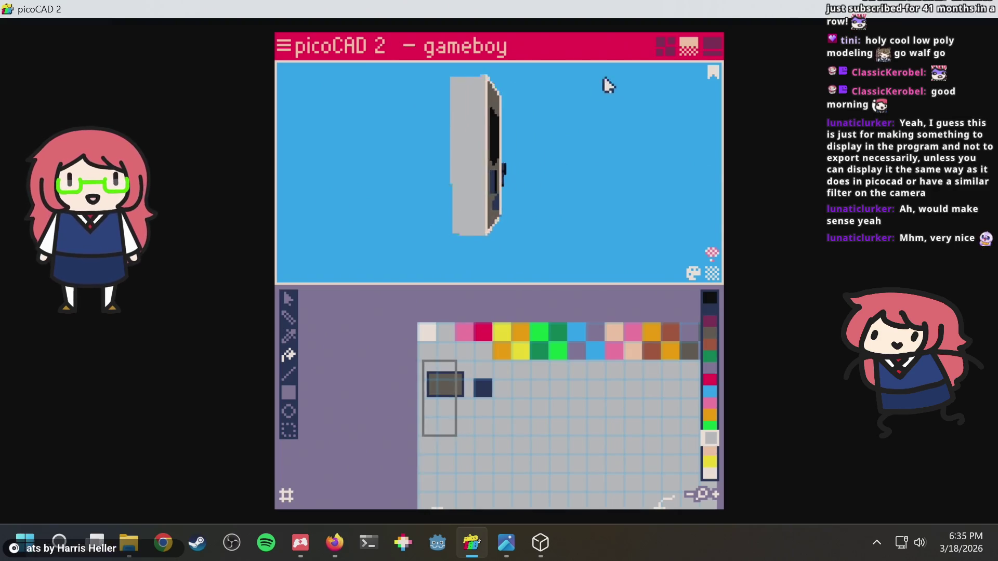
pyautogui.click(474, 189)
pyautogui.scroll(3, 464, 393)
pyautogui.scroll(2, 483, 363)
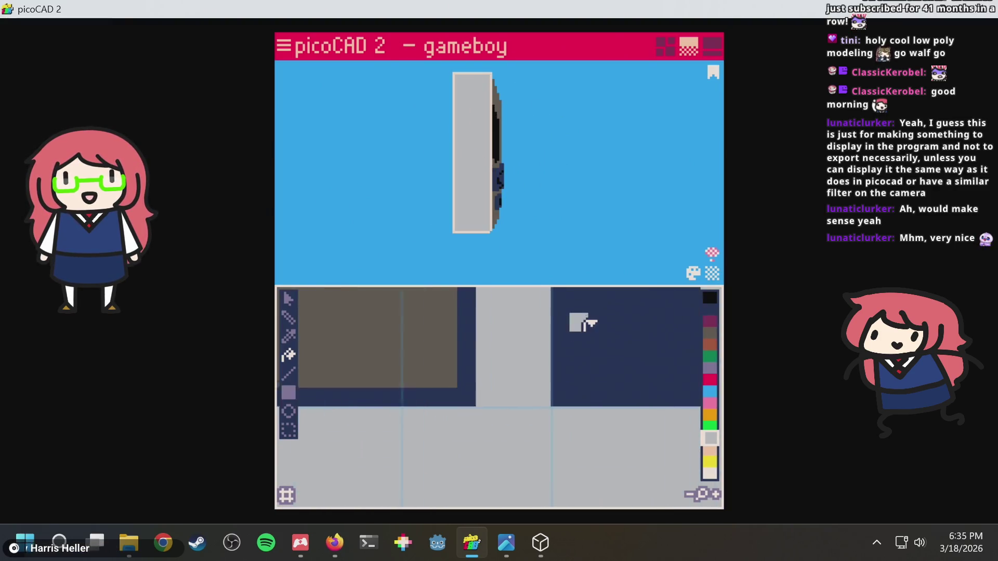
pyautogui.scroll(-1, 577, 324)
pyautogui.moveTo(491, 332); pyautogui.dragTo(412, 435, button='right')
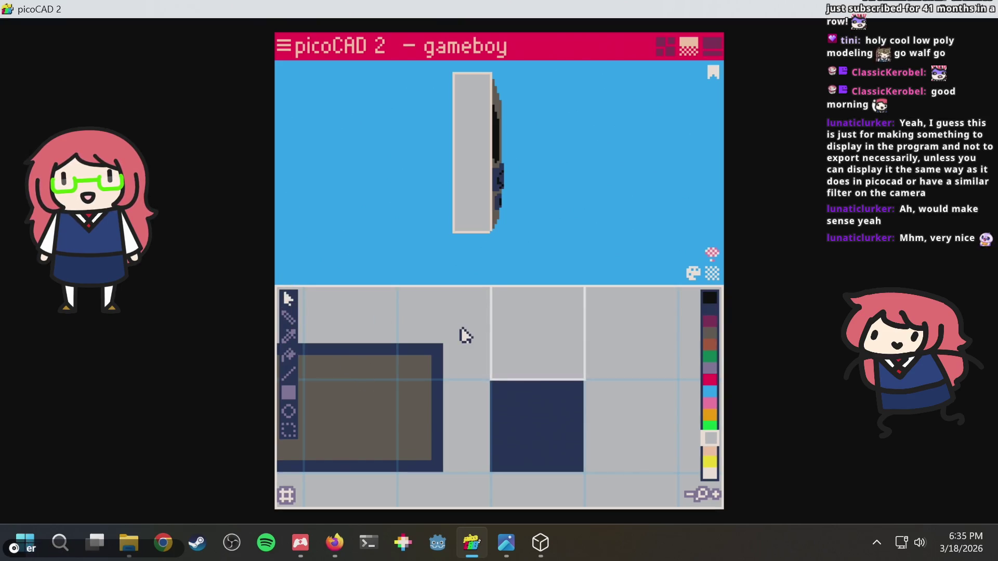
pyautogui.scroll(-2, 465, 337)
pyautogui.moveTo(470, 338); pyautogui.dragTo(453, 358, button='right')
# Shrink the face's UV square one texel inward on each side.
pyautogui.moveTo(441, 403); pyautogui.dragTo(553, 364)
pyautogui.press('Up')
pyautogui.moveTo(448, 305); pyautogui.dragTo(529, 340)
pyautogui.press('Down')
pyautogui.moveTo(546, 396)
pyautogui.mouseDown()
pyautogui.moveTo(509, 307)
pyautogui.moveTo(478, 372)
pyautogui.mouseUp()
pyautogui.press('Left')
pyautogui.press('Right')
# Compare against the exported gameboy in 3D Viewer and turn picoCAD's preview to three-quarter view.
pyautogui.hotkey('alt', 'Tab')
pyautogui.moveTo(482, 301)
pyautogui.mouseDown()
pyautogui.moveTo(308, 270)
pyautogui.moveTo(249, 245)
pyautogui.moveTo(372, 272)
pyautogui.moveTo(285, 363)
pyautogui.moveTo(310, 318)
pyautogui.moveTo(283, 272)
pyautogui.moveTo(253, 283)
pyautogui.mouseUp()
pyautogui.hotkey('alt', 'Tab')
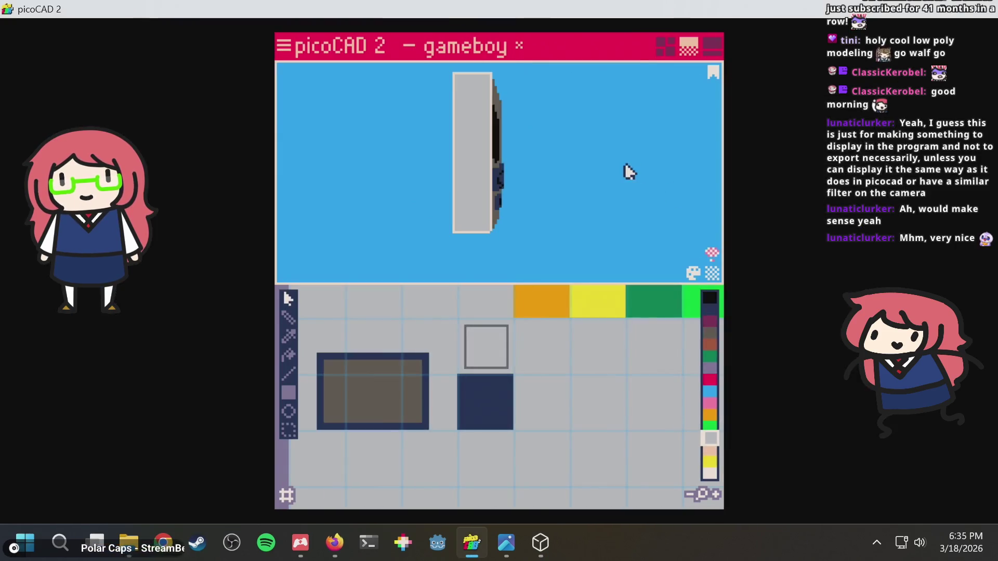
pyautogui.moveTo(545, 192)
pyautogui.mouseDown(button='right')
pyautogui.moveTo(628, 182)
pyautogui.moveTo(535, 191)
pyautogui.moveTo(612, 167)
pyautogui.moveTo(596, 177)
pyautogui.mouseUp(button='right')
pyautogui.hotkey('alt', 'Tab')
pyautogui.hotkey('alt', 'Tab')
pyautogui.hotkey('alt', 'Tab')
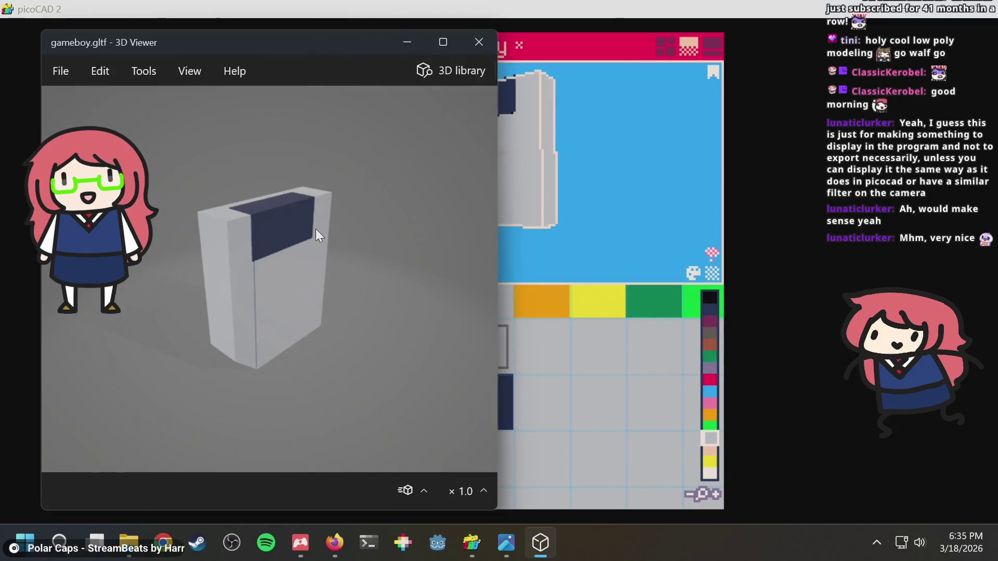
pyautogui.hotkey('alt', 'Tab')
pyautogui.moveTo(417, 151); pyautogui.dragTo(499, 152, button='right')
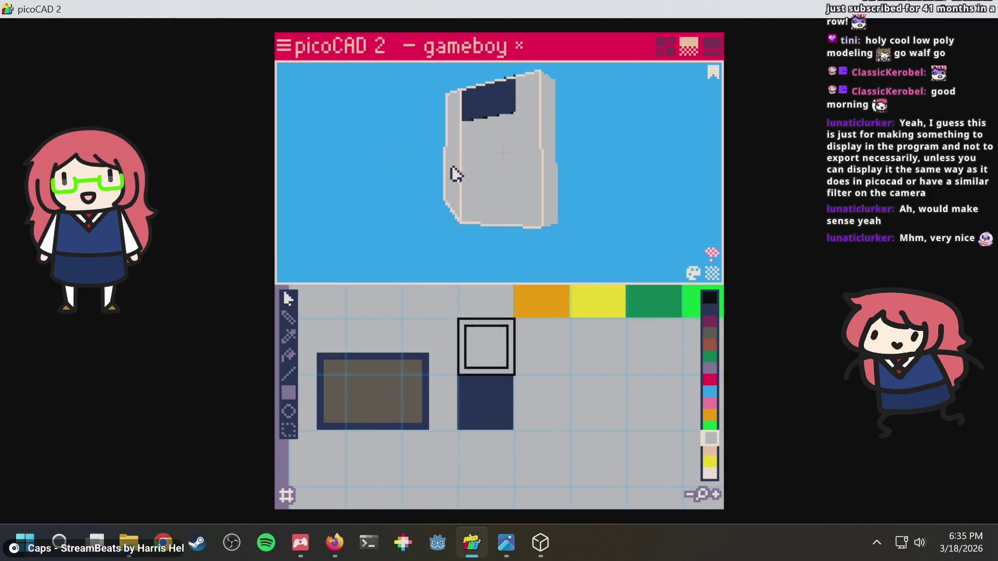
# Resize the side face's texture area onto the plain grey region and save gameboy.txt.
pyautogui.moveTo(437, 308); pyautogui.dragTo(474, 417)
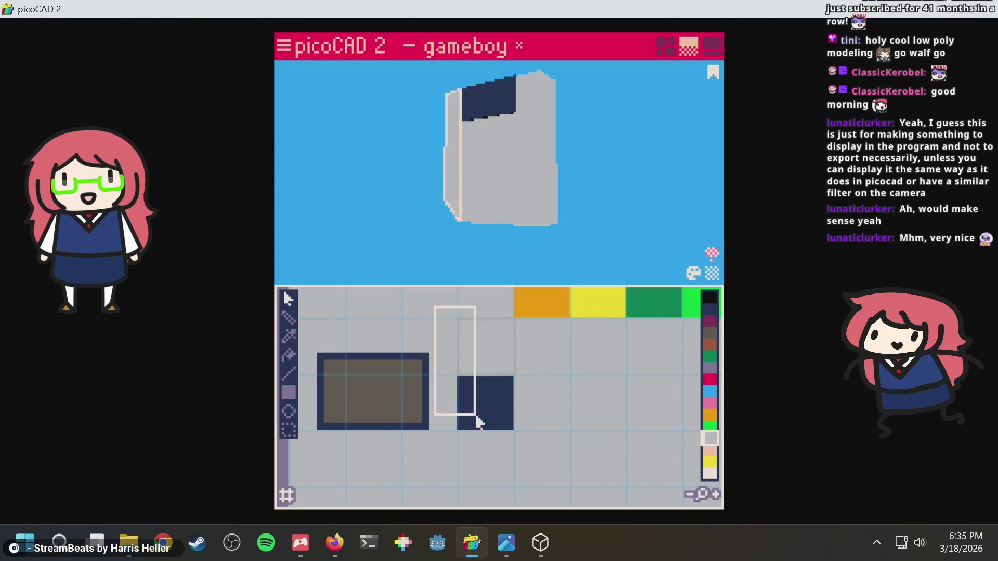
pyautogui.moveTo(464, 374)
pyautogui.mouseDown()
pyautogui.moveTo(508, 329)
pyautogui.moveTo(507, 316)
pyautogui.moveTo(507, 326)
pyautogui.mouseUp()
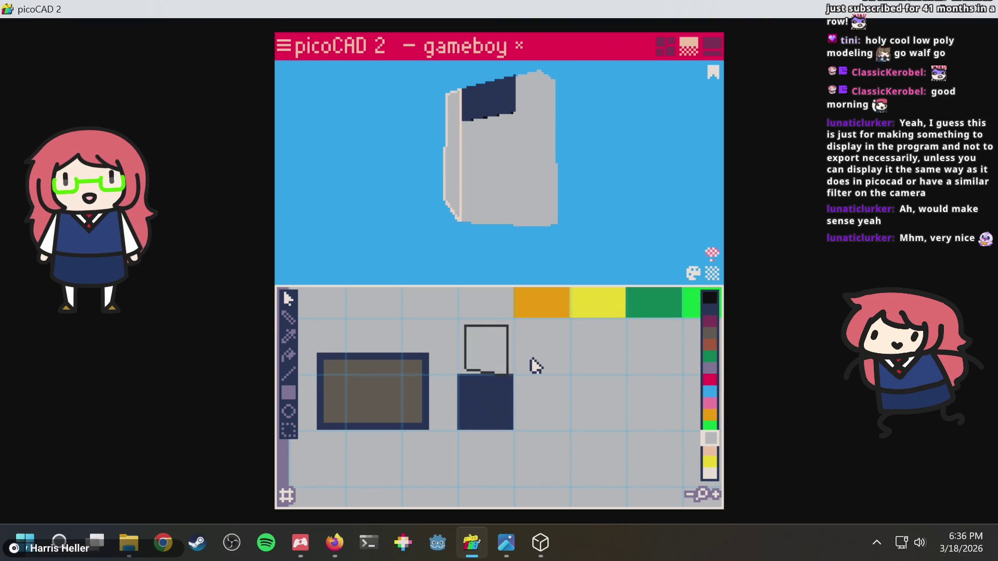
pyautogui.hotkey('ctrl', 's')
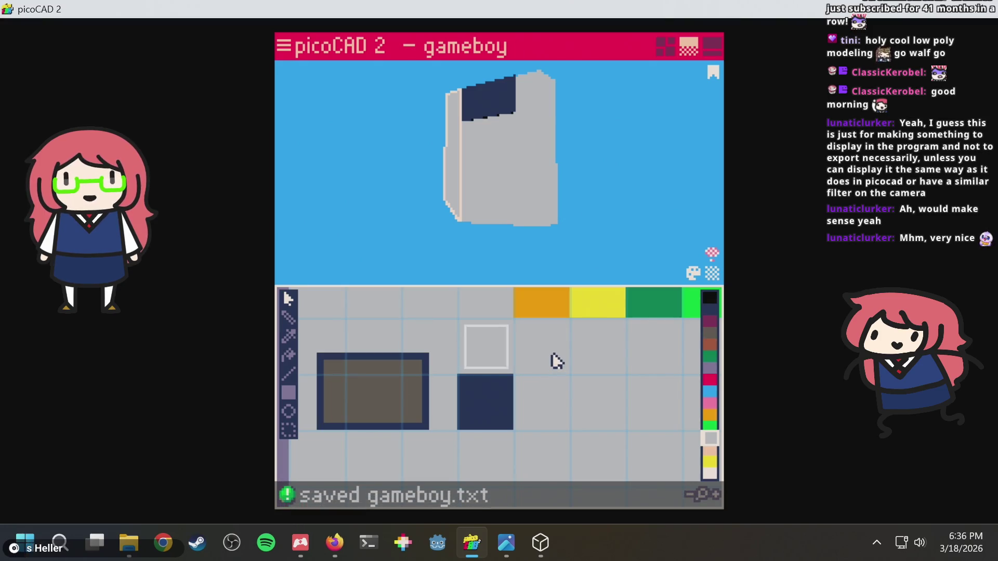
pyautogui.click(284, 46)
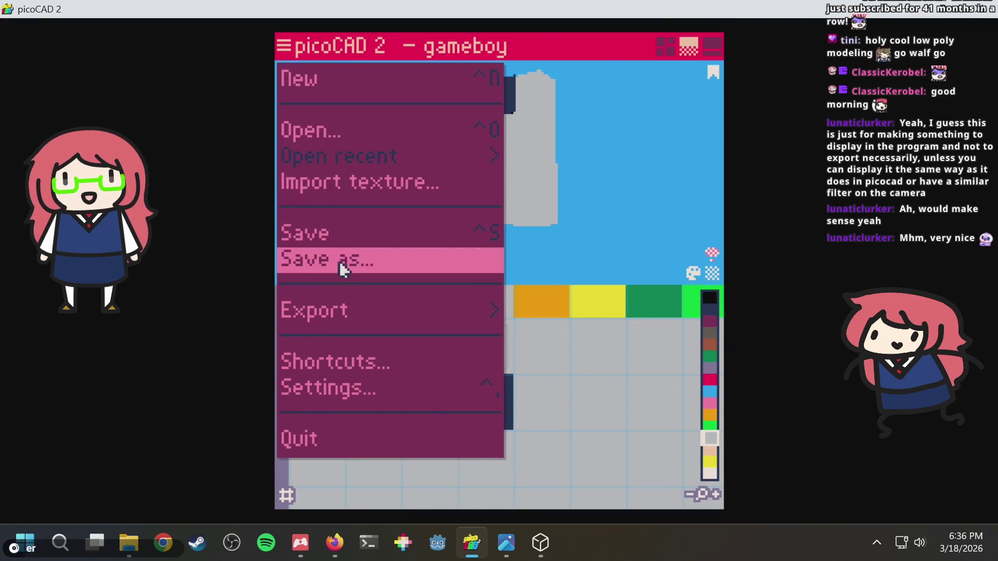
# Export the gameboy as GLTF and open gameboy.gltf in 3D Viewer.
pyautogui.click(481, 310)
pyautogui.click(537, 398)
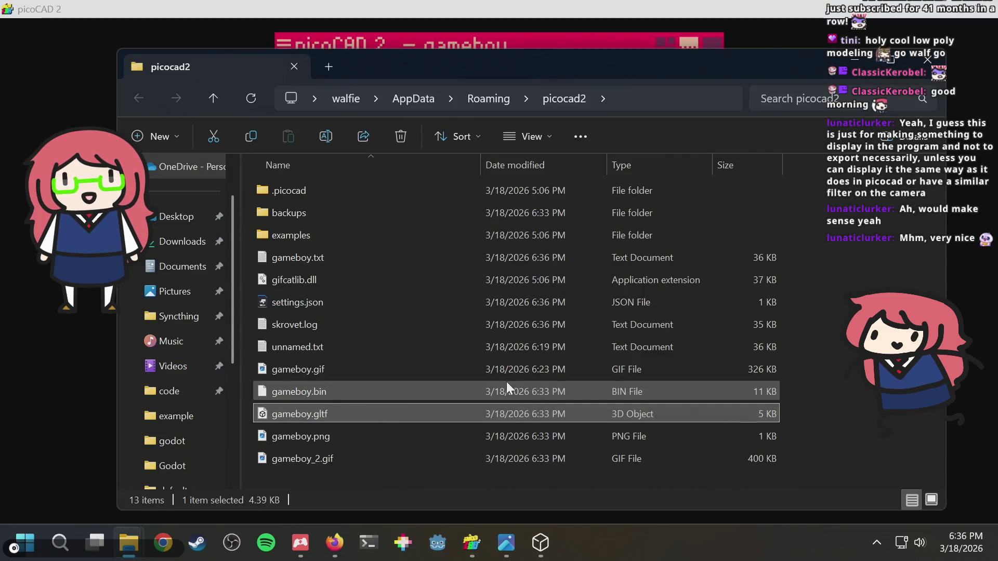
pyautogui.doubleClick(359, 413)
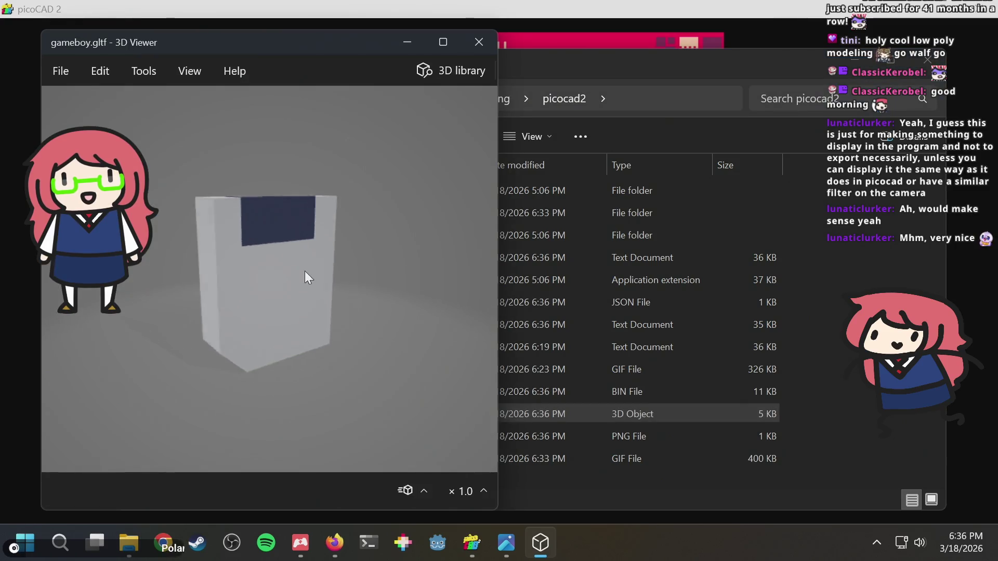
# Orbit and zoom the exported gameboy to inspect its front, top, back and edges.
pyautogui.moveTo(236, 214)
pyautogui.mouseDown()
pyautogui.moveTo(296, 269)
pyautogui.moveTo(429, 234)
pyautogui.moveTo(414, 268)
pyautogui.mouseUp()
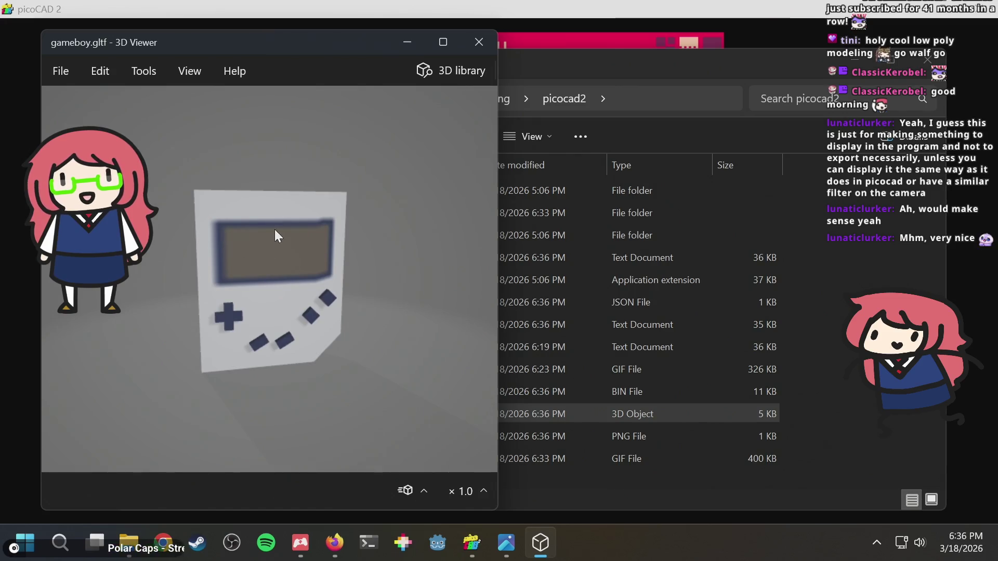
pyautogui.moveTo(278, 237)
pyautogui.mouseDown()
pyautogui.moveTo(381, 178)
pyautogui.moveTo(424, 237)
pyautogui.moveTo(403, 359)
pyautogui.moveTo(327, 401)
pyautogui.moveTo(251, 304)
pyautogui.moveTo(256, 167)
pyautogui.moveTo(191, 203)
pyautogui.moveTo(113, 371)
pyautogui.moveTo(198, 328)
pyautogui.moveTo(24, 242)
pyautogui.moveTo(380, 262)
pyautogui.moveTo(266, 263)
pyautogui.mouseUp()
pyautogui.scroll(5, 266, 263)
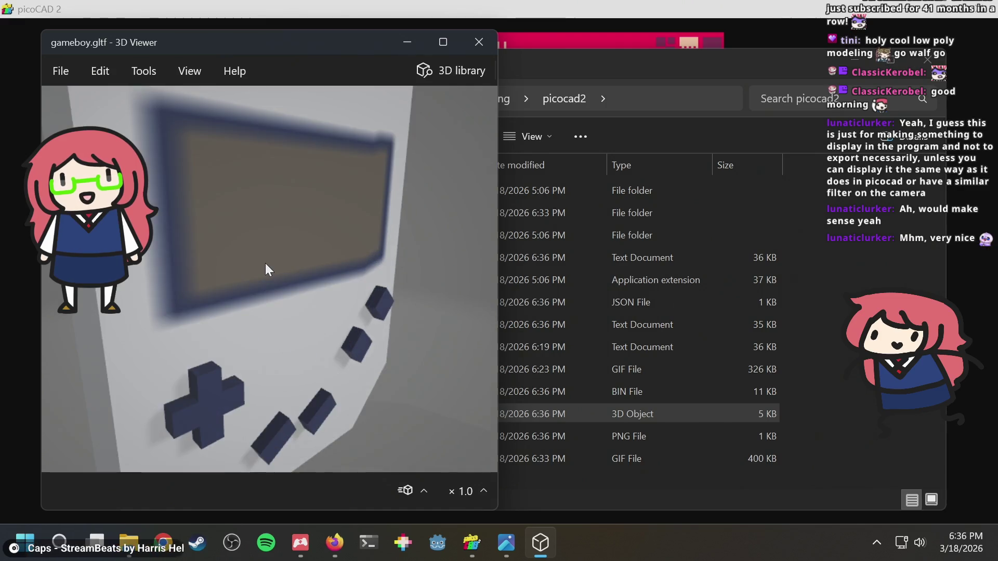
pyautogui.scroll(-5, 265, 264)
pyautogui.moveTo(315, 227)
pyautogui.mouseDown()
pyautogui.moveTo(304, 235)
pyautogui.moveTo(332, 203)
pyautogui.mouseUp()
pyautogui.scroll(-2, 331, 203)
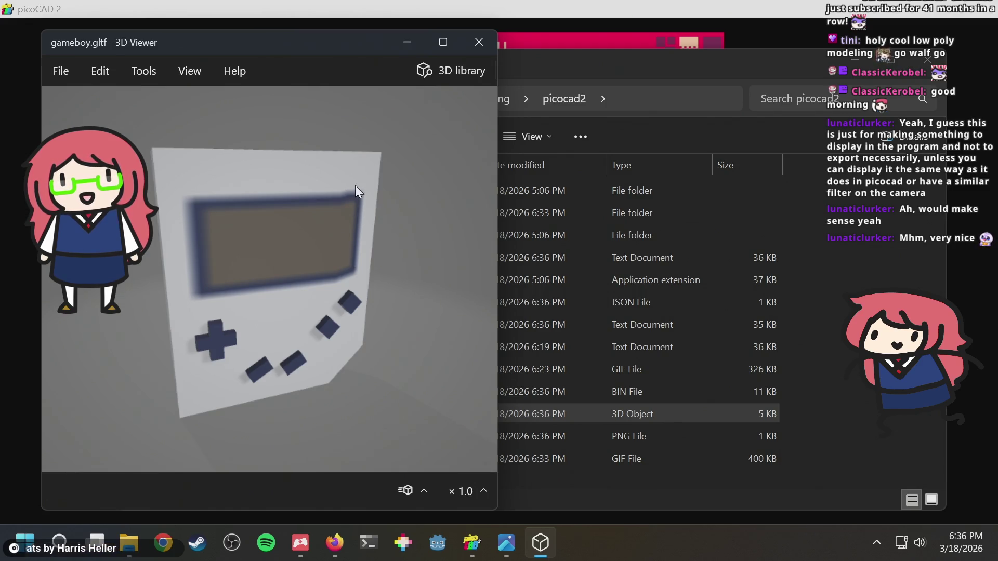
pyautogui.scroll(3, 355, 185)
pyautogui.moveTo(357, 178)
pyautogui.mouseDown()
pyautogui.moveTo(332, 214)
pyautogui.moveTo(309, 324)
pyautogui.moveTo(404, 77)
pyautogui.moveTo(319, 185)
pyautogui.moveTo(330, 272)
pyautogui.moveTo(354, 234)
pyautogui.mouseUp()
# Return to picoCAD 2 to rotate the gameboy, then bring up the itch app.
pyautogui.hotkey('alt', 'Tab')
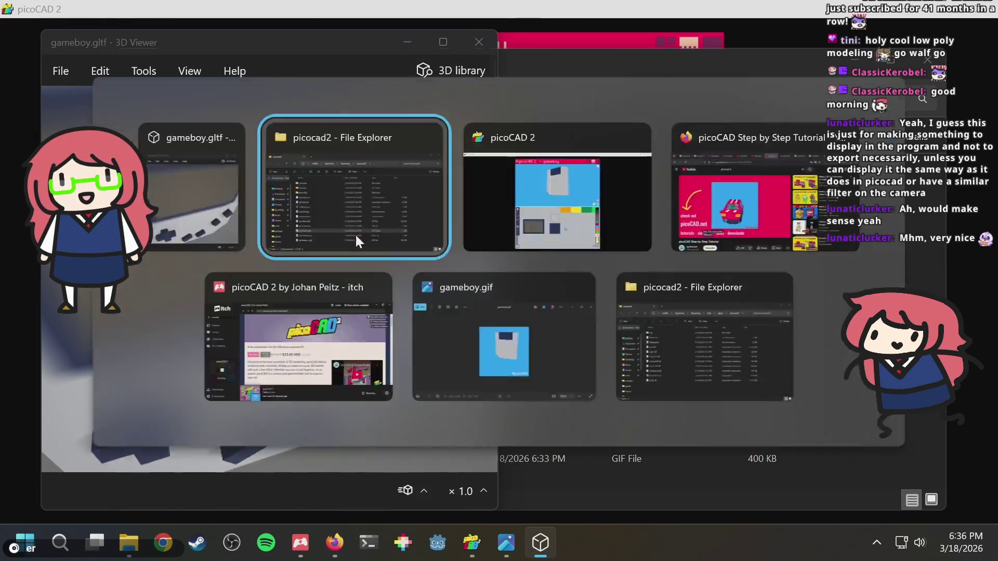
pyautogui.hotkey('alt', 'Tab')
pyautogui.hotkey('alt', 'Tab')
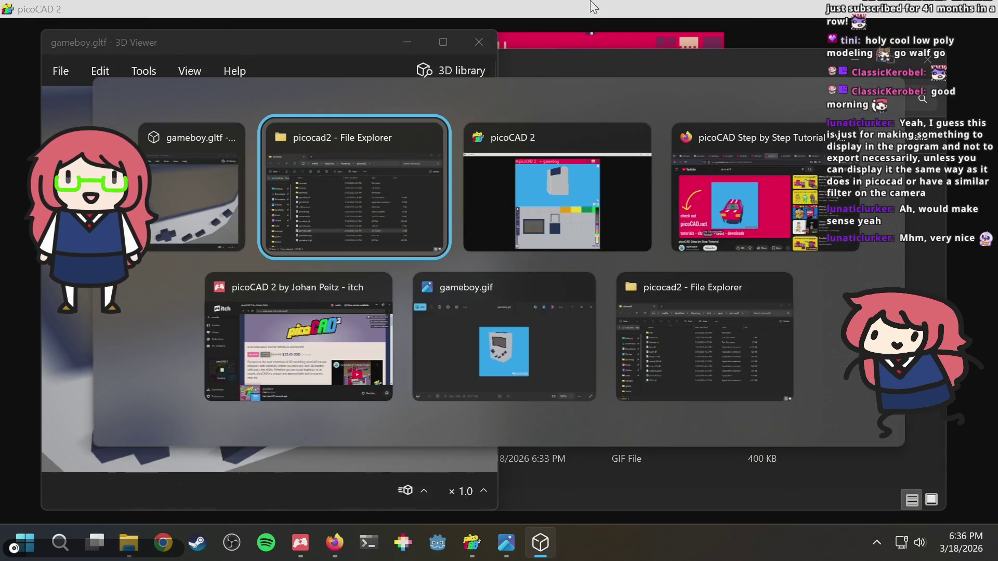
pyautogui.hotkey('alt', 'Tab')
pyautogui.moveTo(509, 114)
pyautogui.mouseDown(button='right')
pyautogui.moveTo(478, 185)
pyautogui.moveTo(485, 166)
pyautogui.moveTo(551, 160)
pyautogui.moveTo(347, 193)
pyautogui.moveTo(311, 332)
pyautogui.moveTo(528, 123)
pyautogui.mouseUp(button='right')
pyautogui.scroll(5, 507, 122)
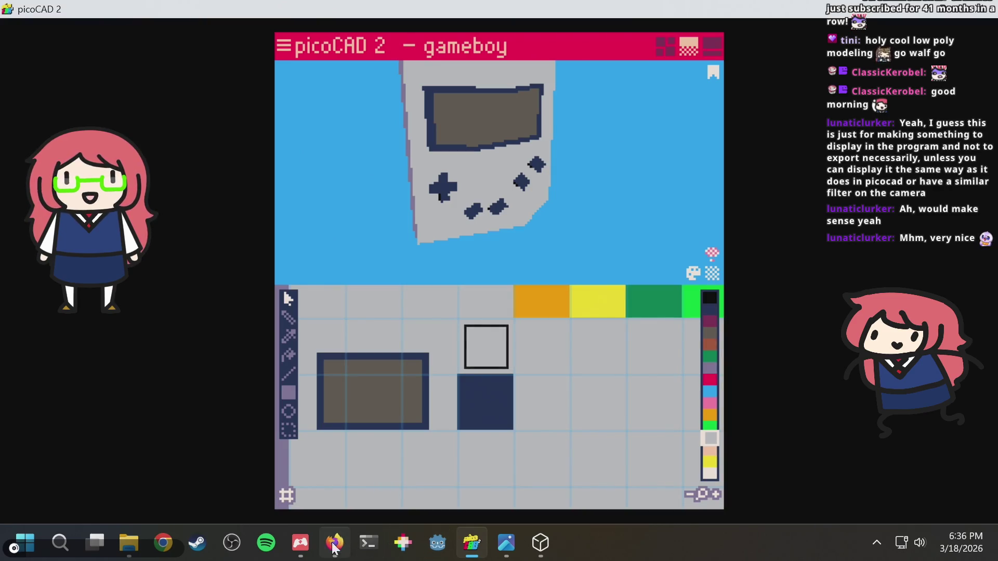
pyautogui.click(300, 543)
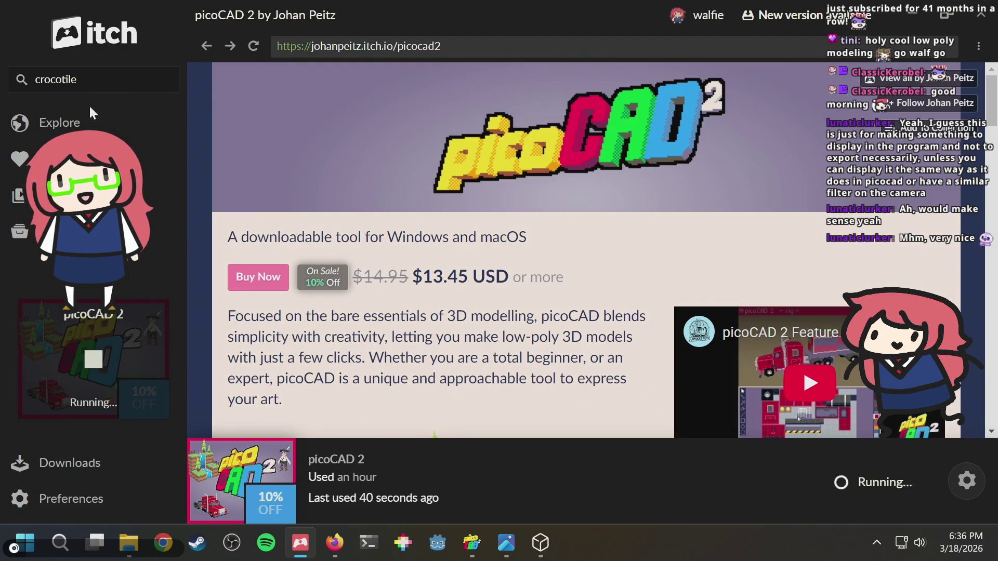
# Find Crocotile 3D in the itch library and open its page.
pyautogui.moveTo(301, 542)
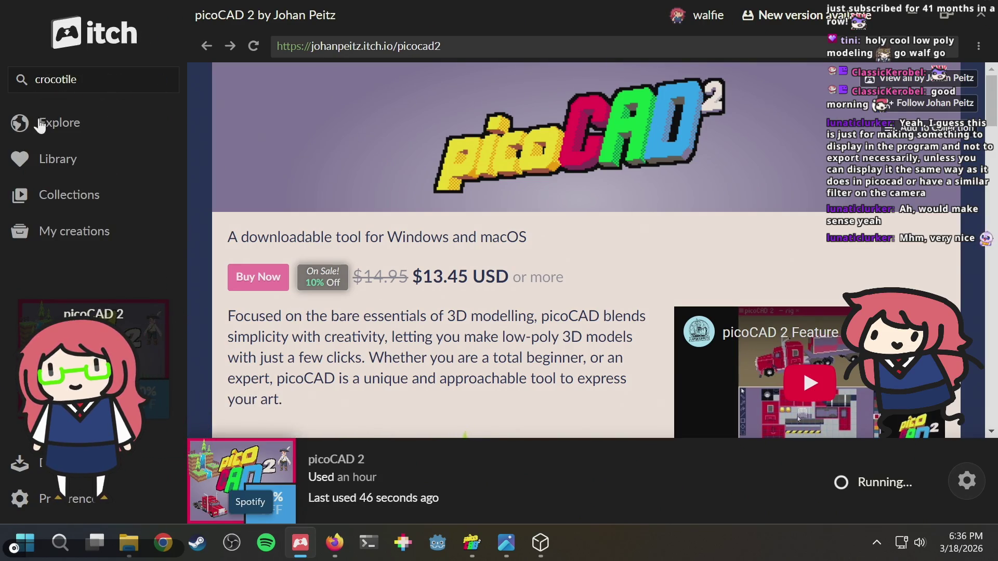
pyautogui.click(40, 124)
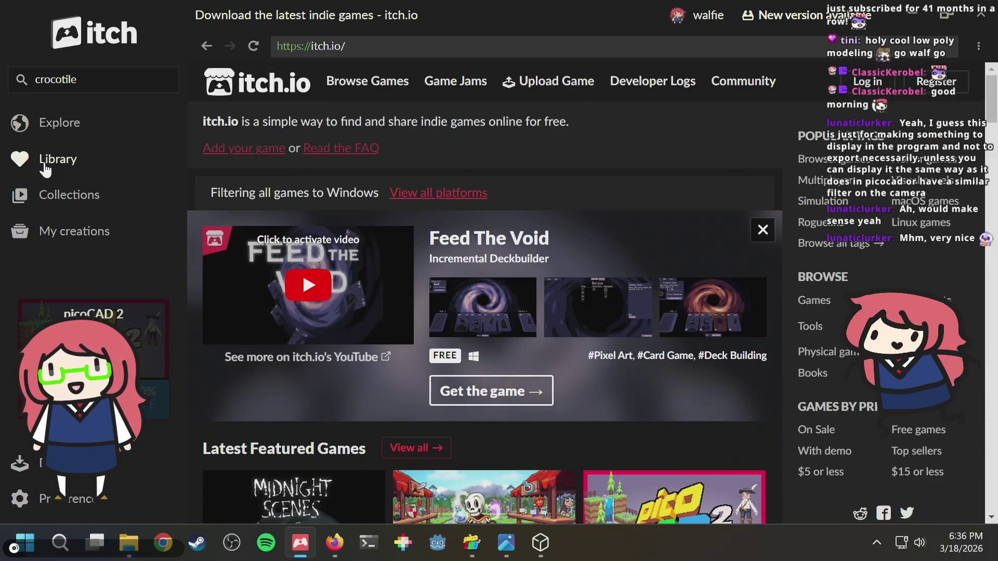
pyautogui.click(46, 167)
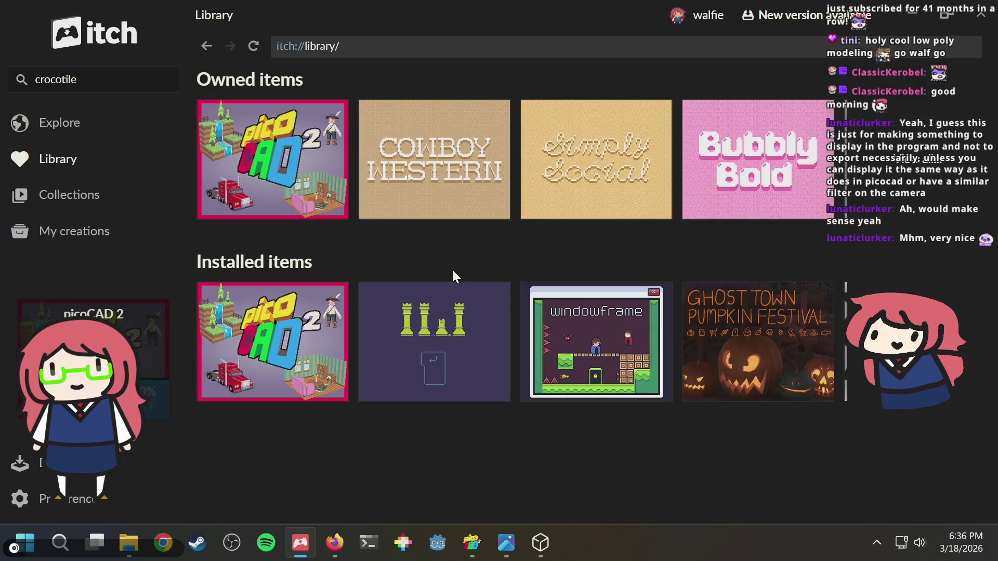
pyautogui.click(84, 81)
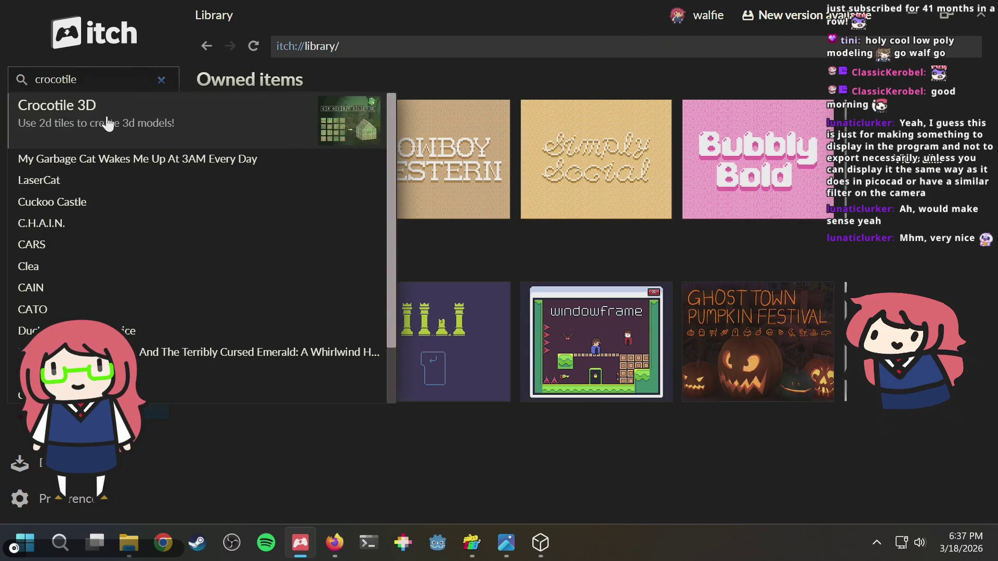
pyautogui.click(107, 120)
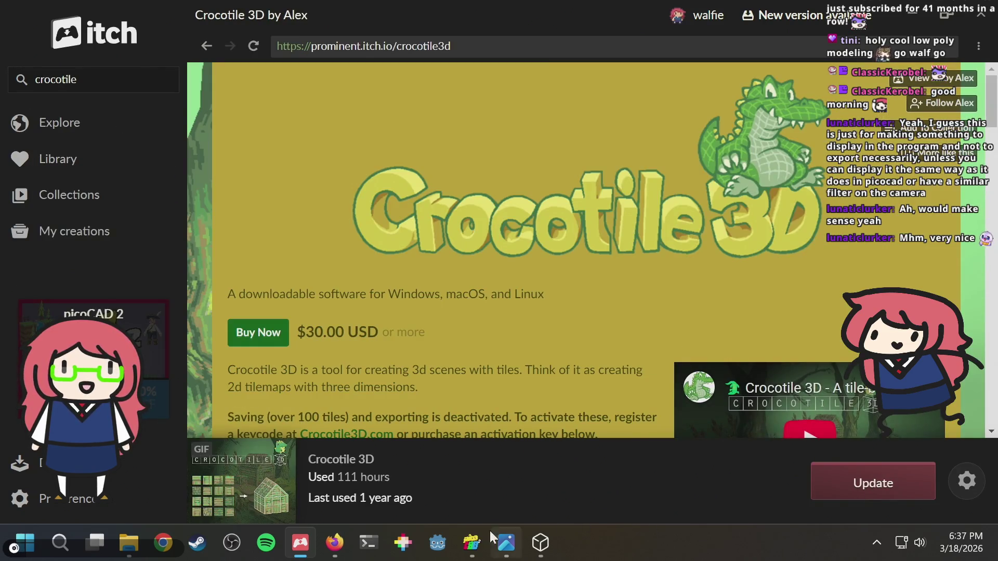
# Check installed versions, then launch crocotile3d.exe without updating.
pyautogui.click(971, 481)
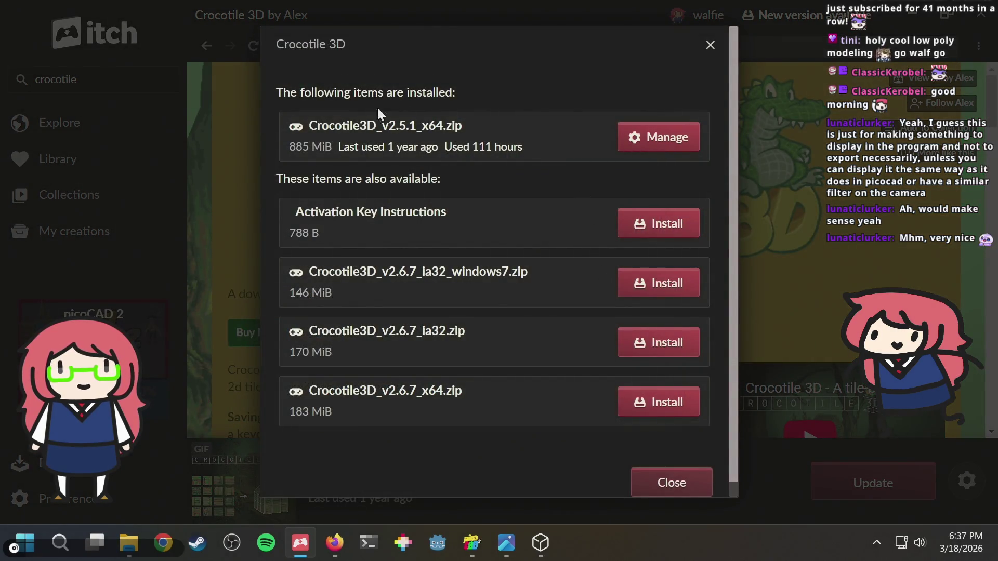
pyautogui.click(712, 44)
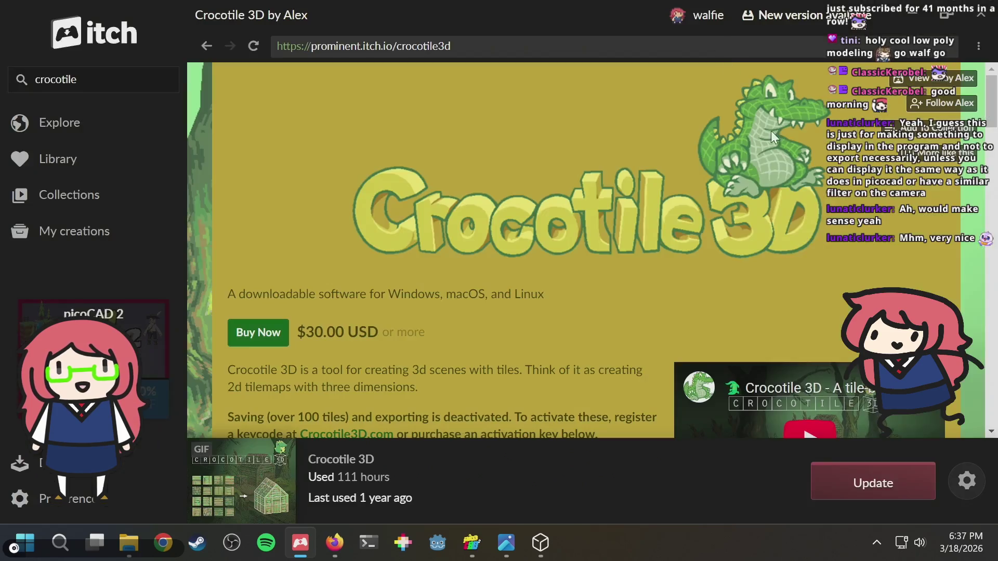
pyautogui.click(855, 482)
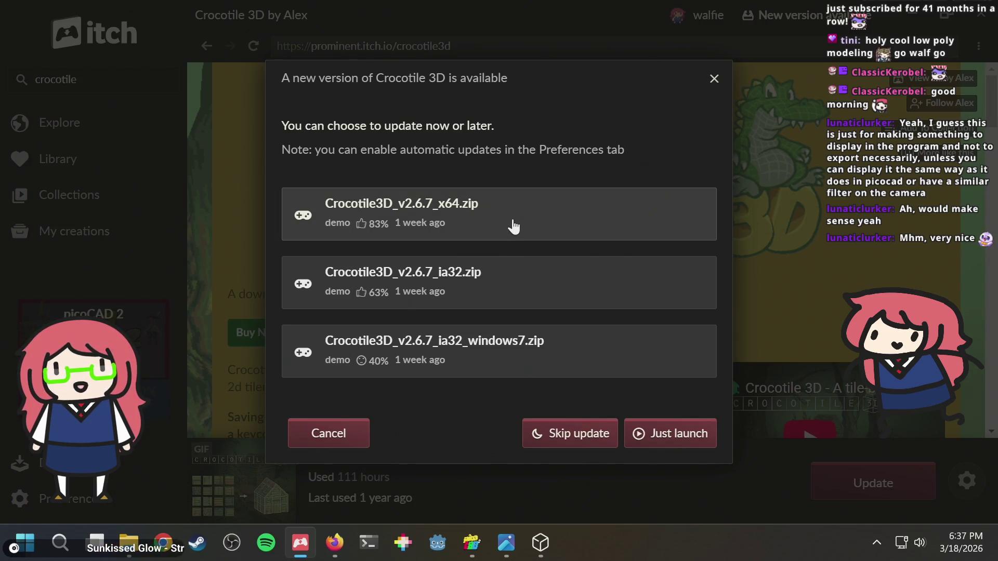
pyautogui.click(674, 440)
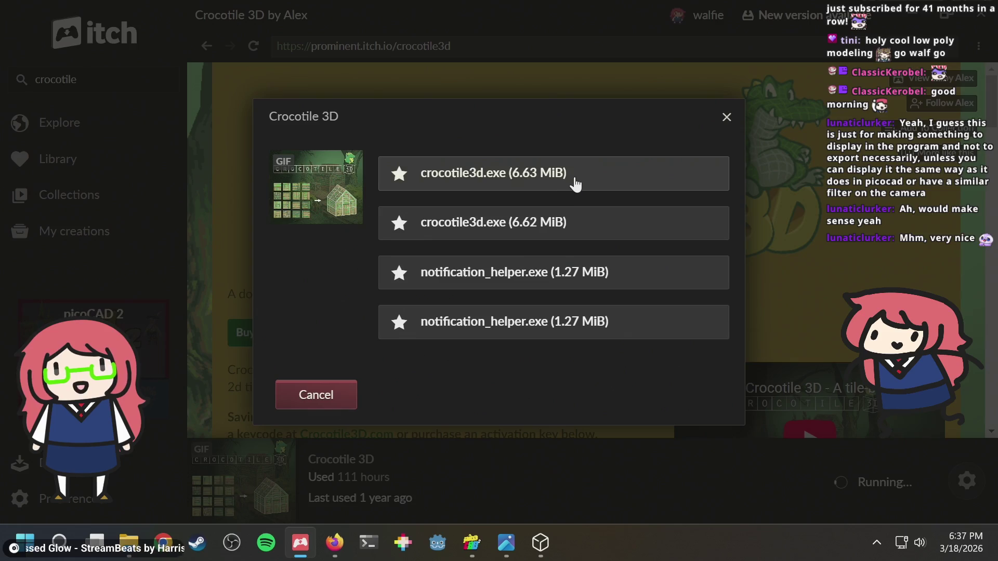
pyautogui.click(564, 185)
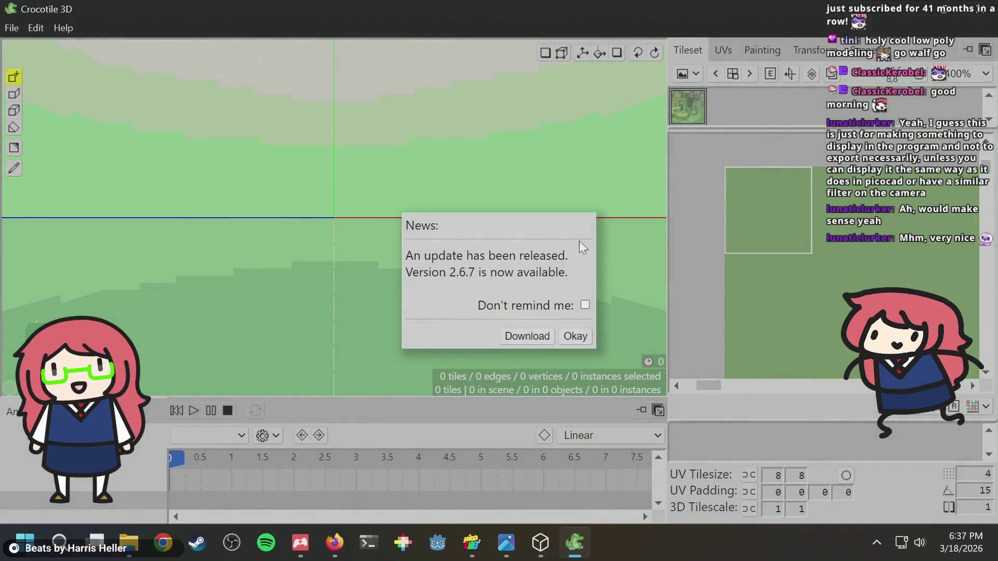
# Dismiss the news message and draw a five-tile strip from an angled view.
pyautogui.click(575, 337)
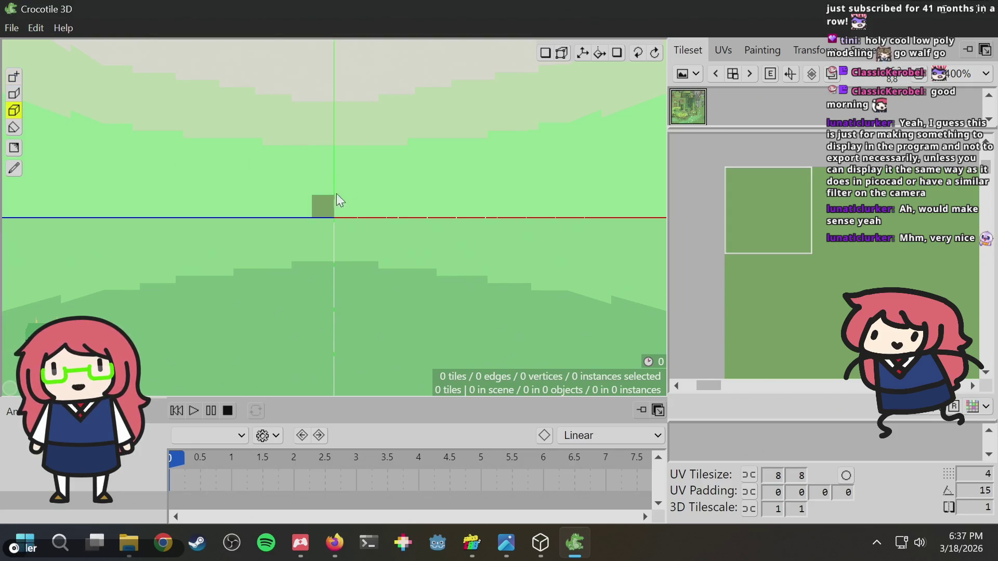
pyautogui.press('1')
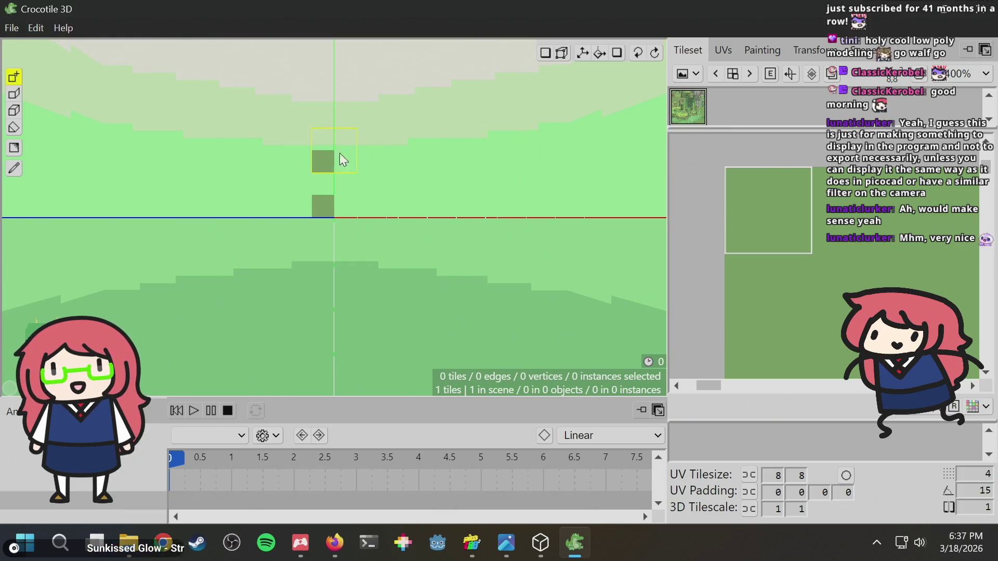
pyautogui.moveTo(381, 140)
pyautogui.mouseDown(button='right')
pyautogui.moveTo(515, 155)
pyautogui.moveTo(286, 156)
pyautogui.mouseUp(button='right')
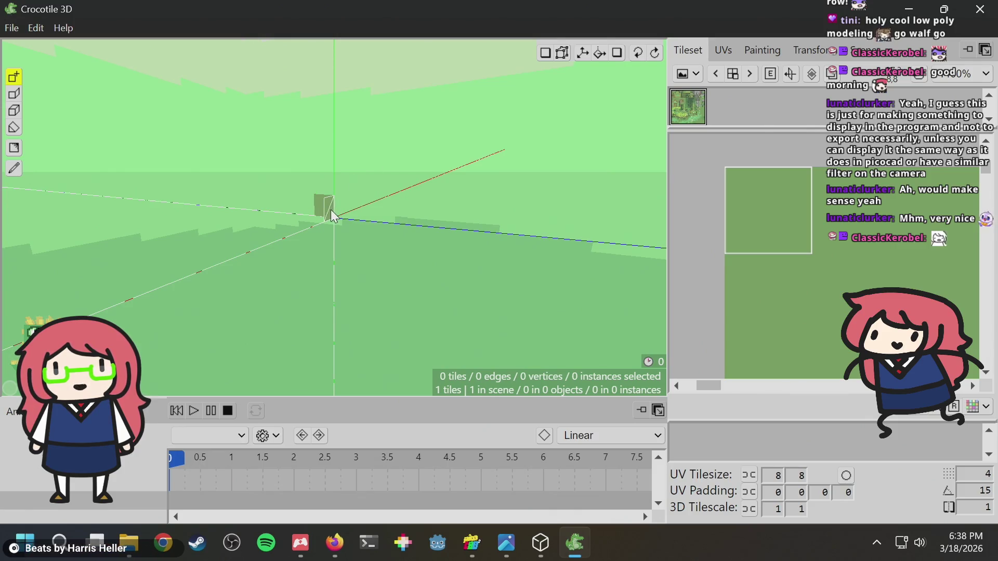
pyautogui.moveTo(388, 214)
pyautogui.mouseDown()
pyautogui.moveTo(412, 213)
pyautogui.moveTo(332, 216)
pyautogui.mouseUp()
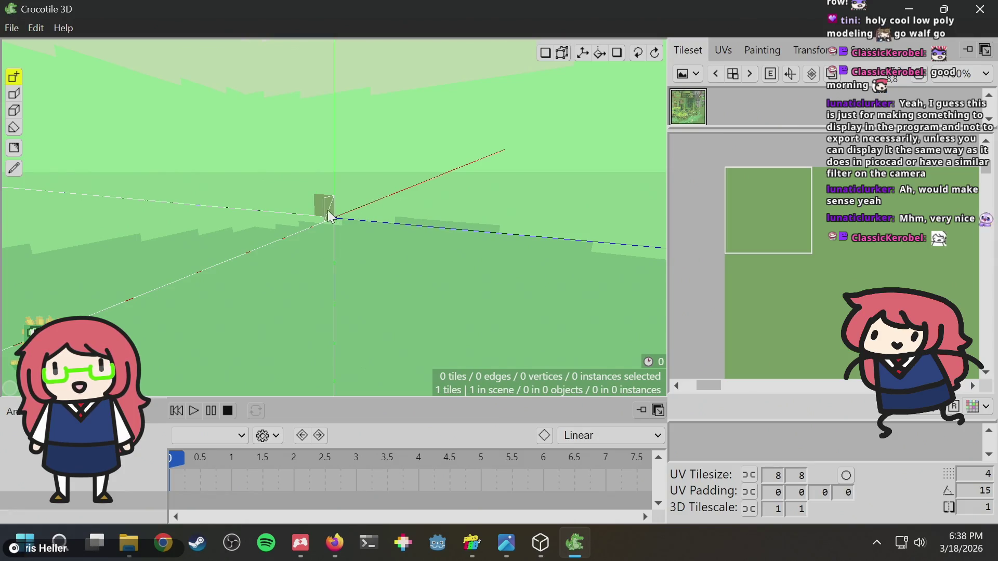
pyautogui.moveTo(333, 215)
pyautogui.mouseDown()
pyautogui.moveTo(390, 214)
pyautogui.moveTo(401, 203)
pyautogui.moveTo(376, 207)
pyautogui.moveTo(378, 196)
pyautogui.mouseUp()
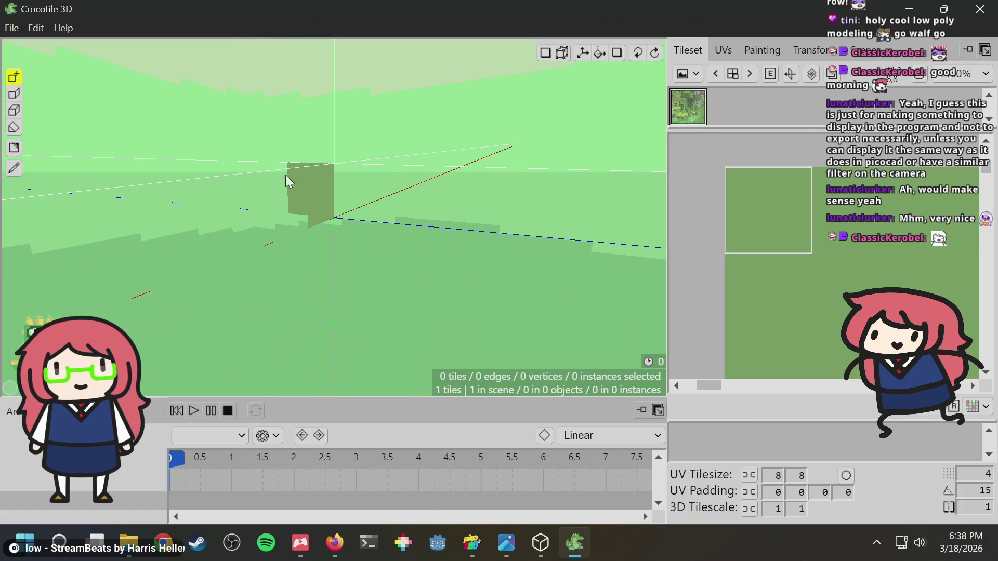
# Quit Crocotile 3D without saving, returning to its itch page.
pyautogui.click(993, 7)
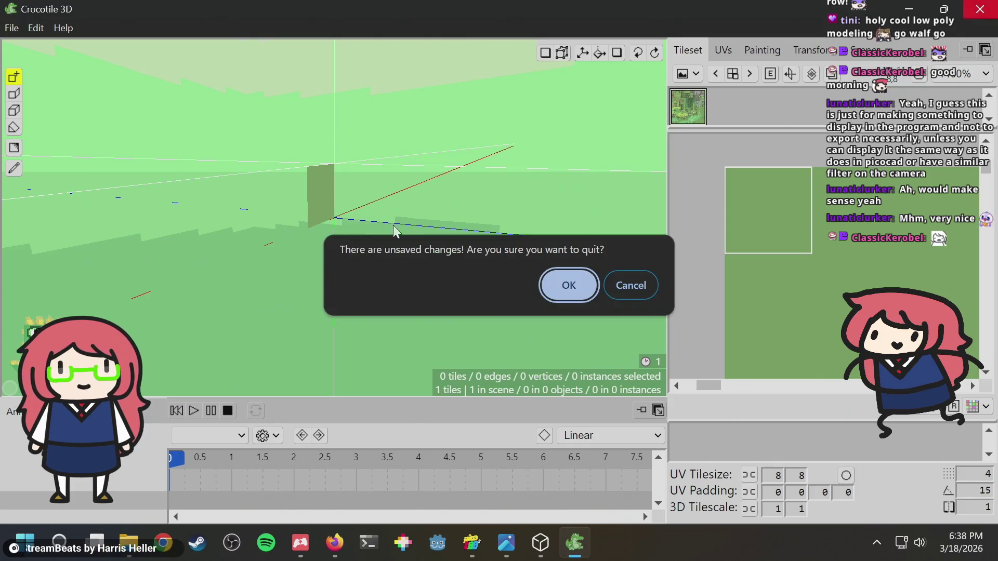
pyautogui.click(576, 285)
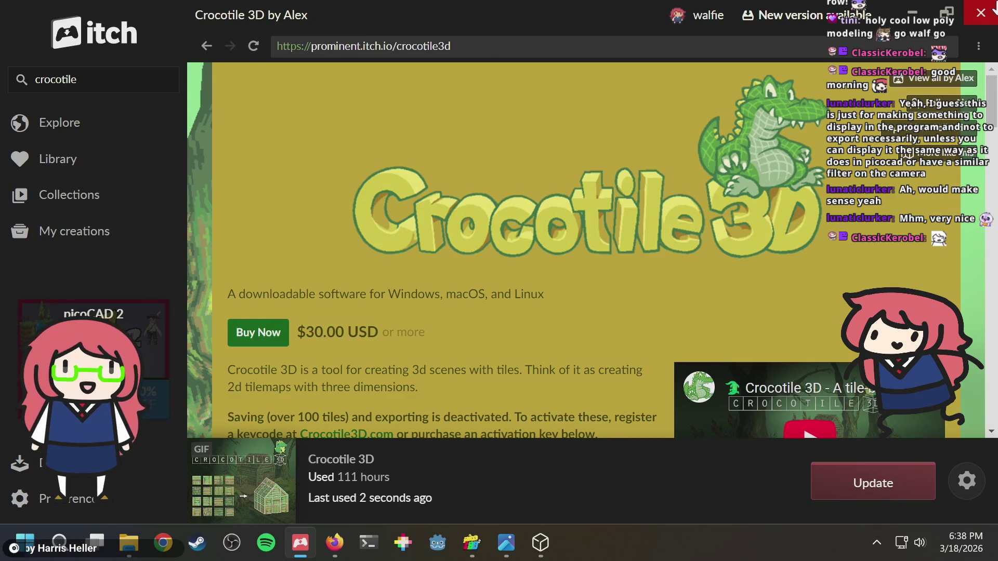
pyautogui.scroll(-10, 343, 212)
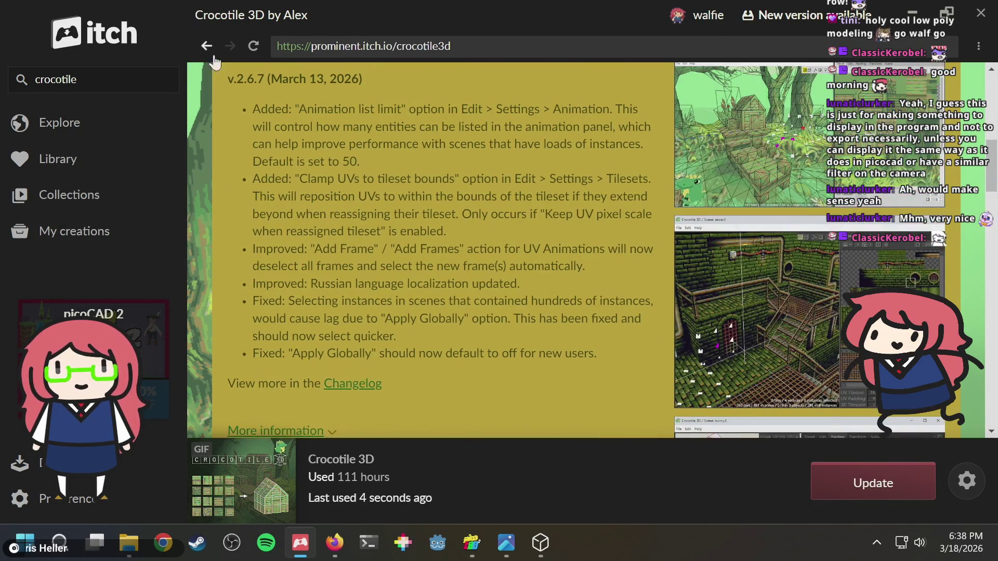
# View the rendered gameboy.gif animation in Photos, then close it.
pyautogui.hotkey('alt', 'Tab')
pyautogui.click(497, 548)
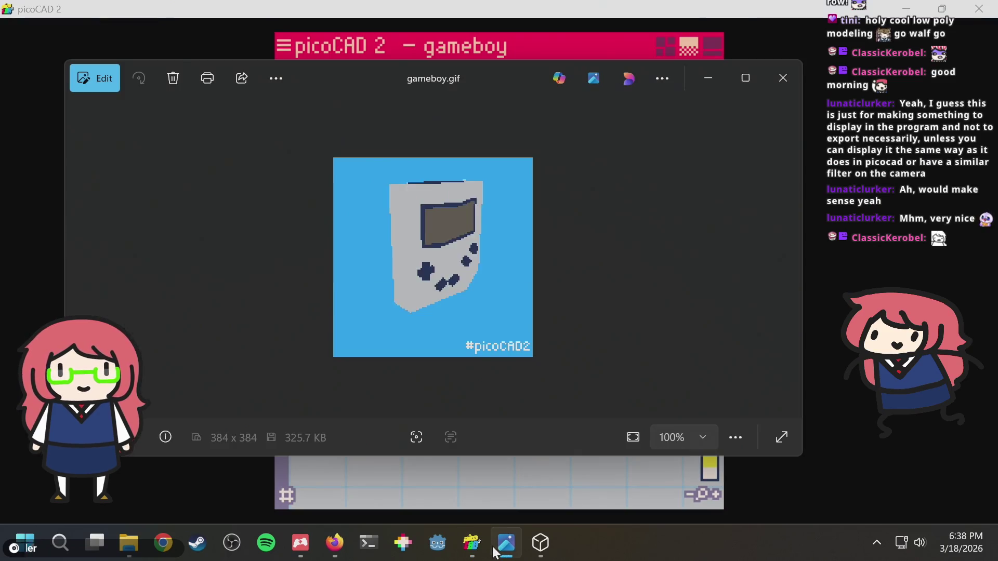
pyautogui.rightClick(496, 551)
pyautogui.click(501, 389)
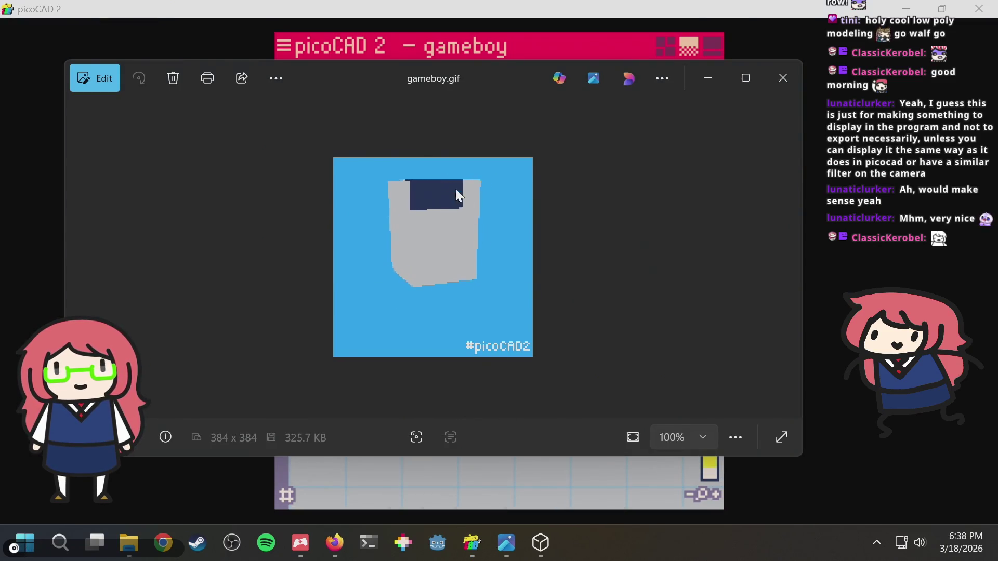
pyautogui.click(782, 77)
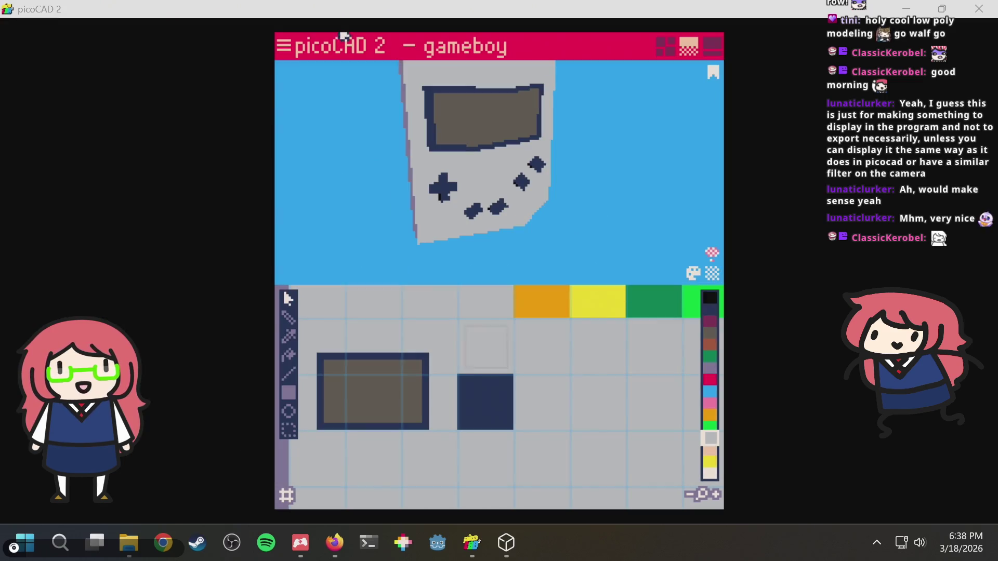
pyautogui.click(285, 50)
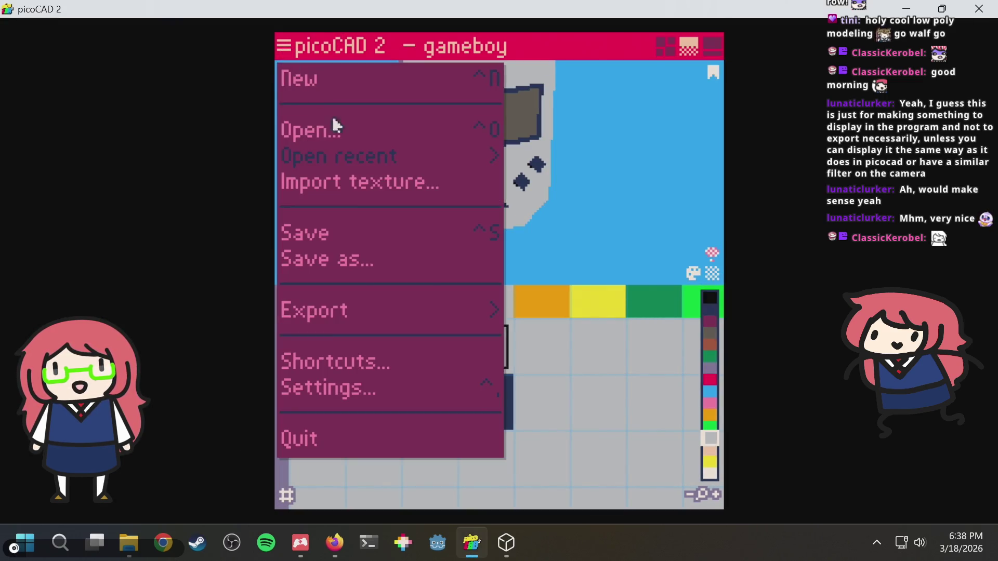
# In GIF export settings, try orthographic and fisheye field of view, ending back on perspective.
pyautogui.click(467, 314)
pyautogui.click(517, 327)
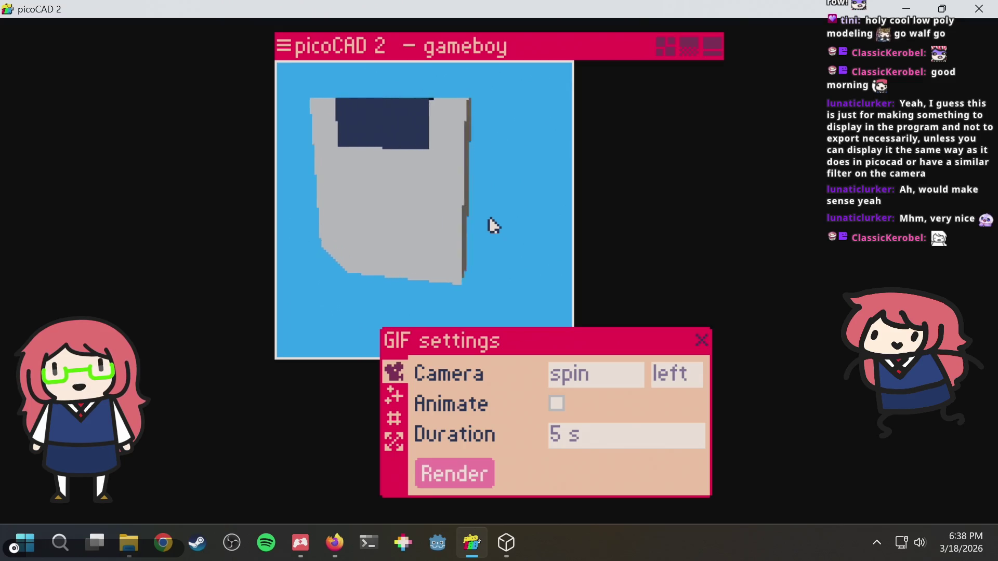
pyautogui.click(391, 405)
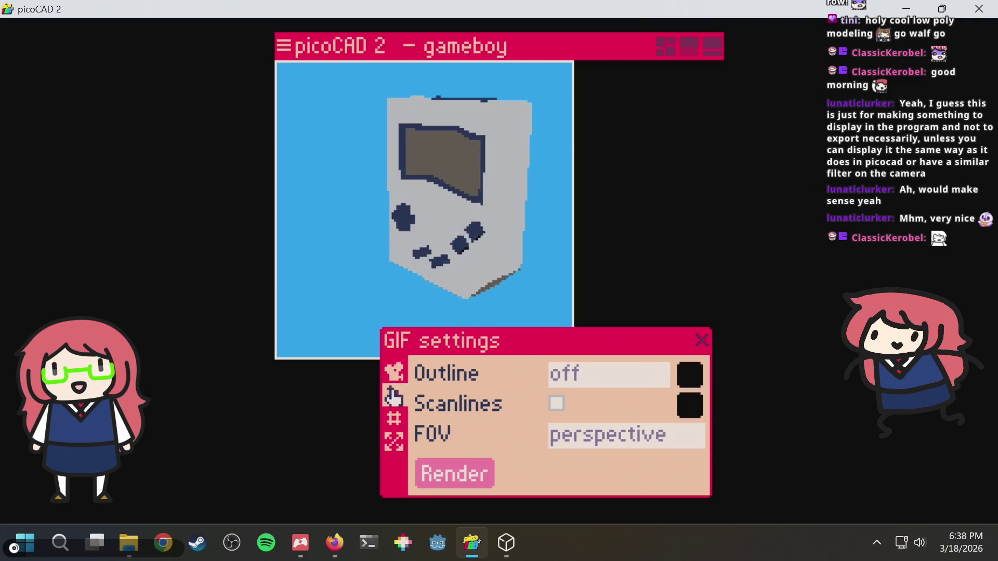
pyautogui.click(561, 436)
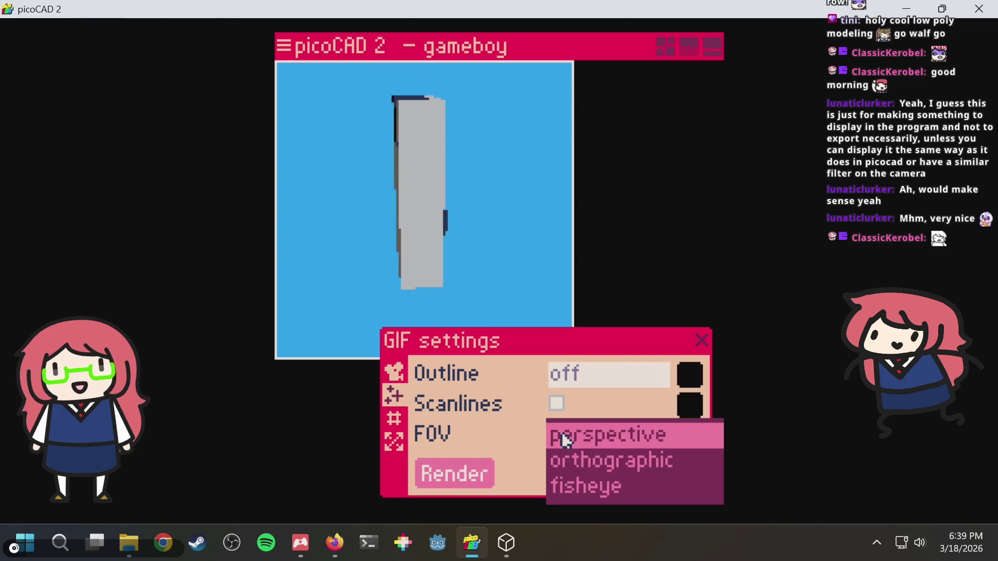
pyautogui.click(590, 460)
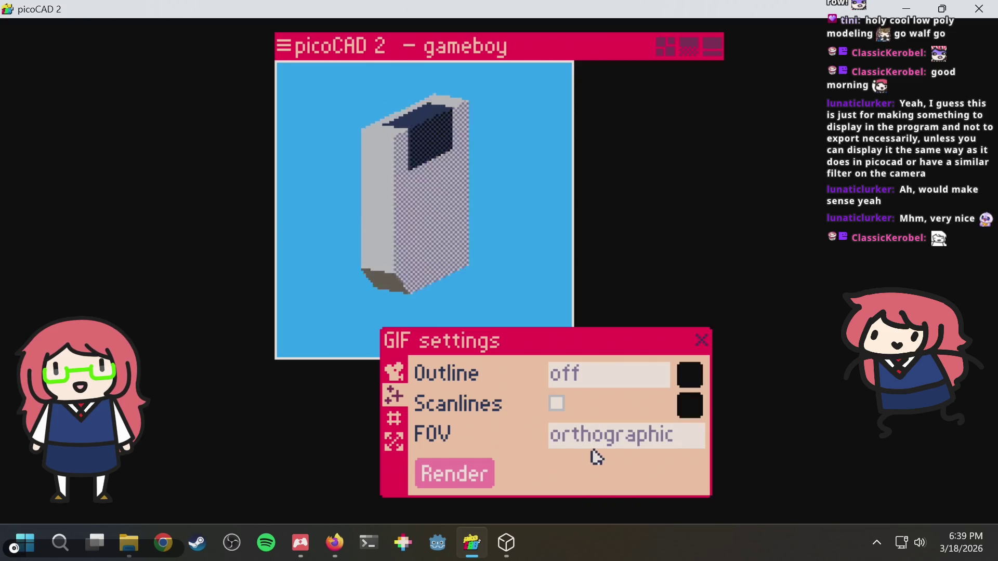
pyautogui.click(601, 446)
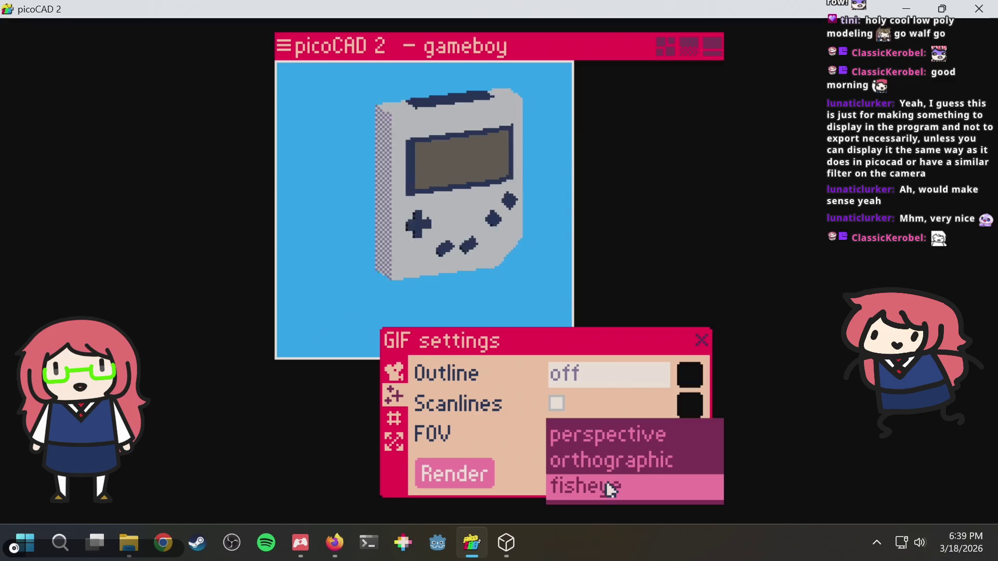
pyautogui.click(610, 487)
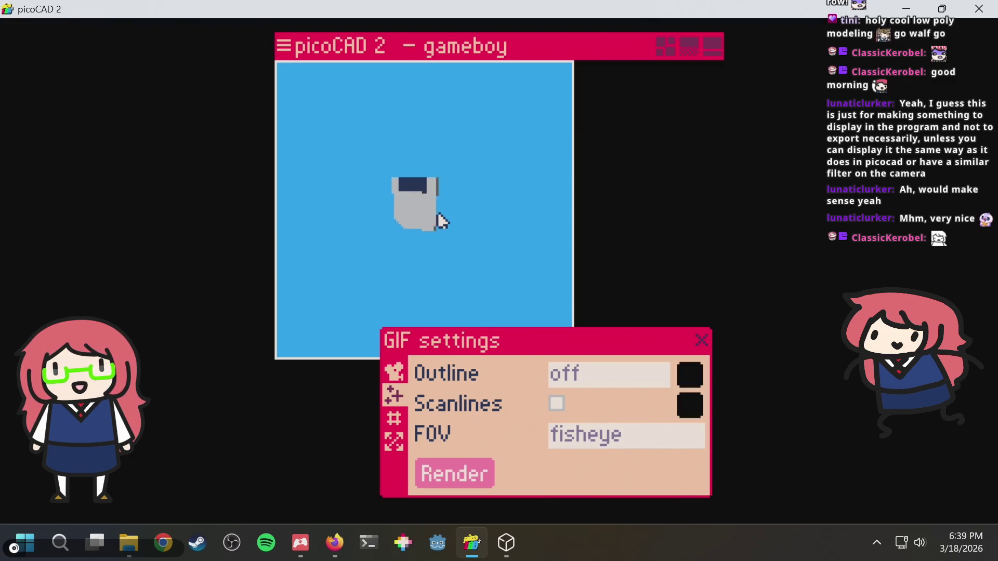
pyautogui.click(592, 449)
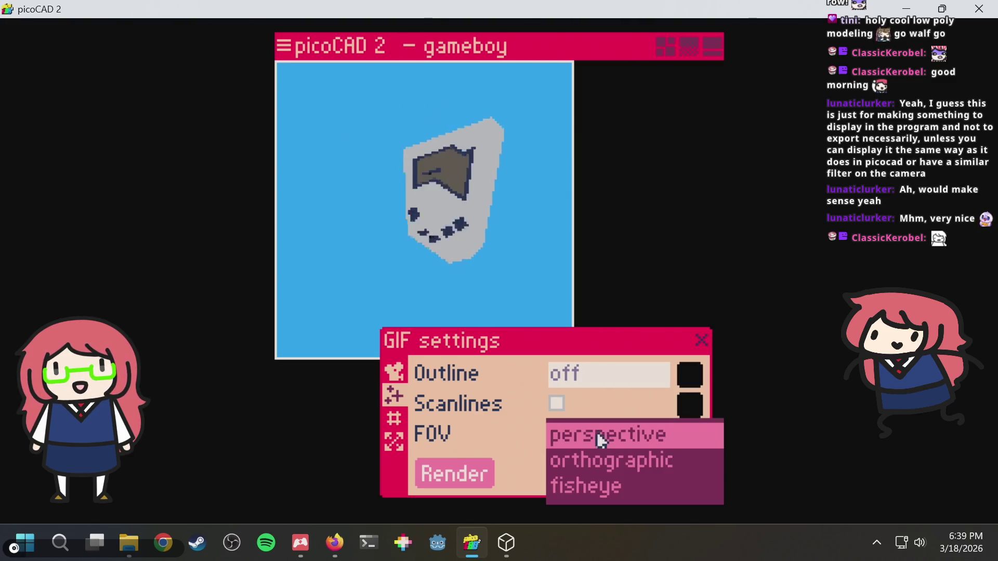
pyautogui.click(611, 459)
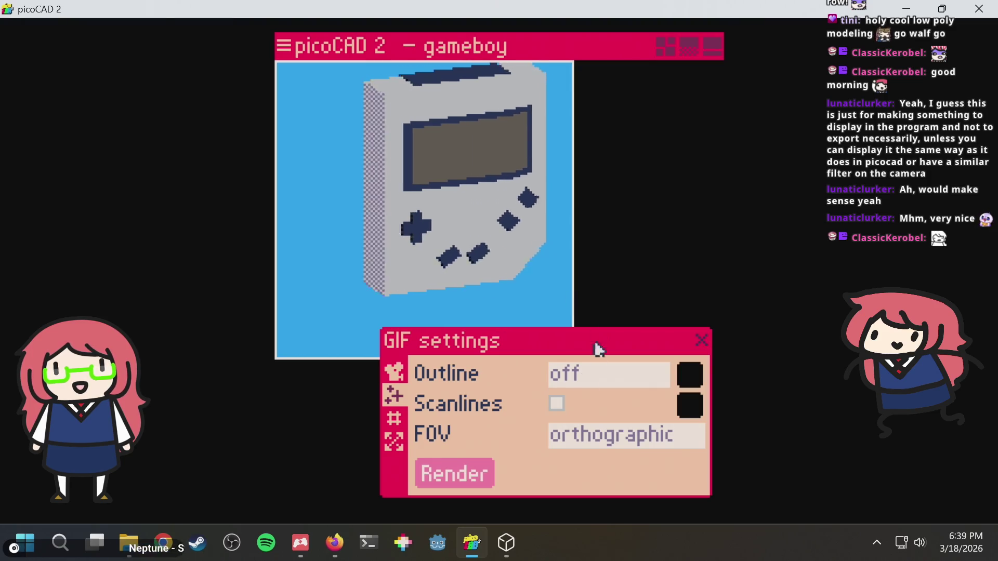
pyautogui.click(581, 436)
pyautogui.click(556, 436)
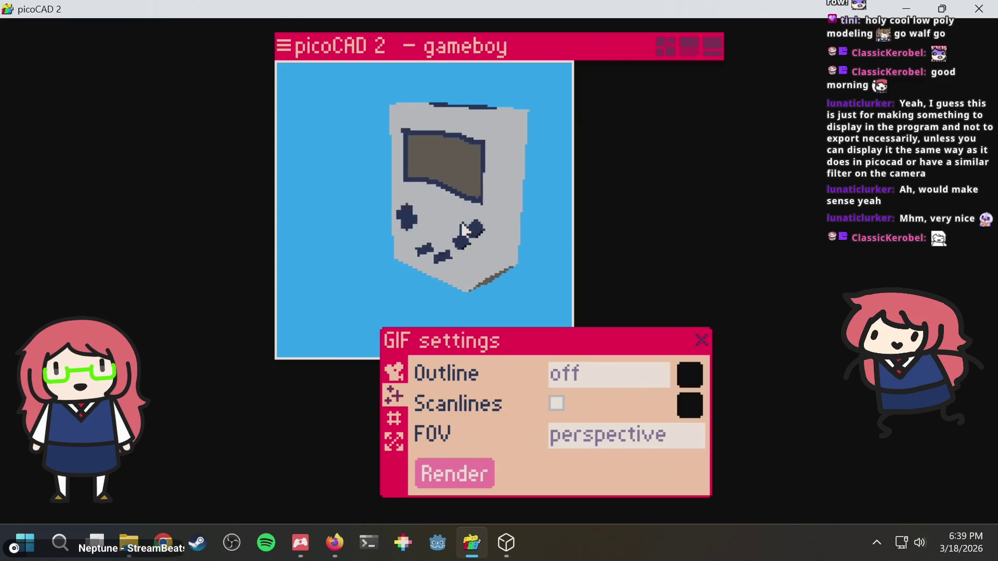
# Set the camera spin duration to 2 s and return to the four-view layout.
pyautogui.click(393, 420)
pyautogui.click(395, 441)
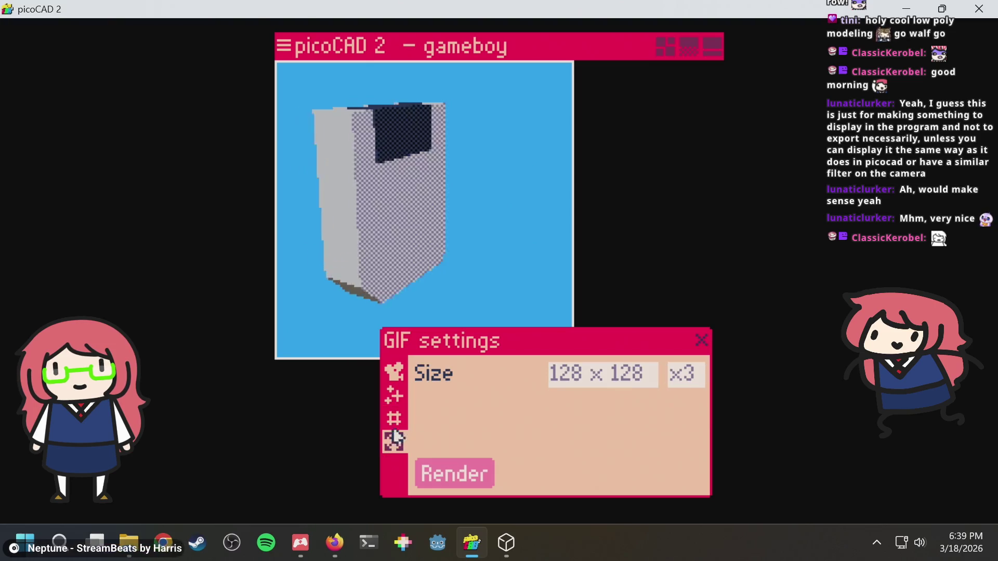
pyautogui.click(394, 372)
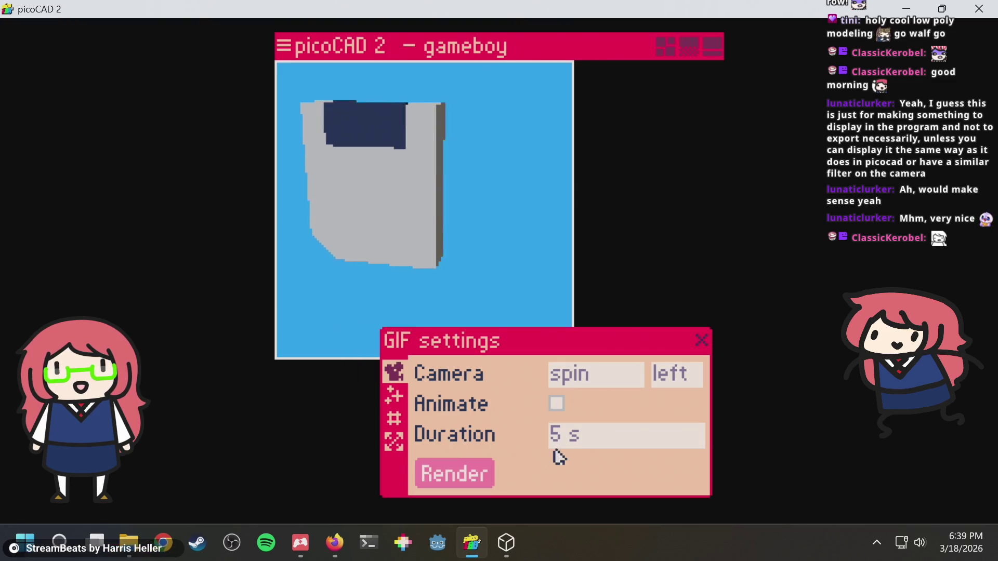
pyautogui.click(577, 442)
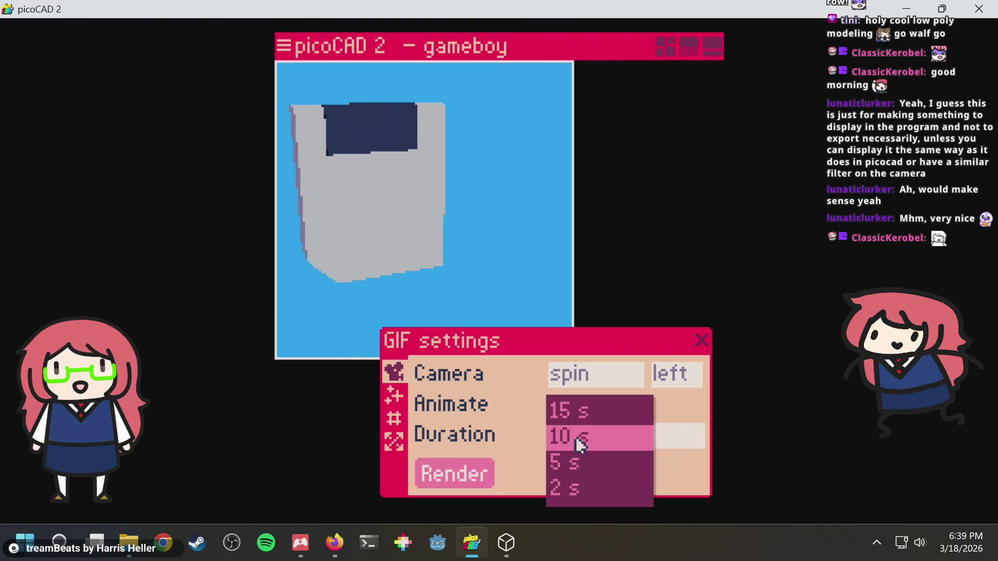
pyautogui.click(575, 485)
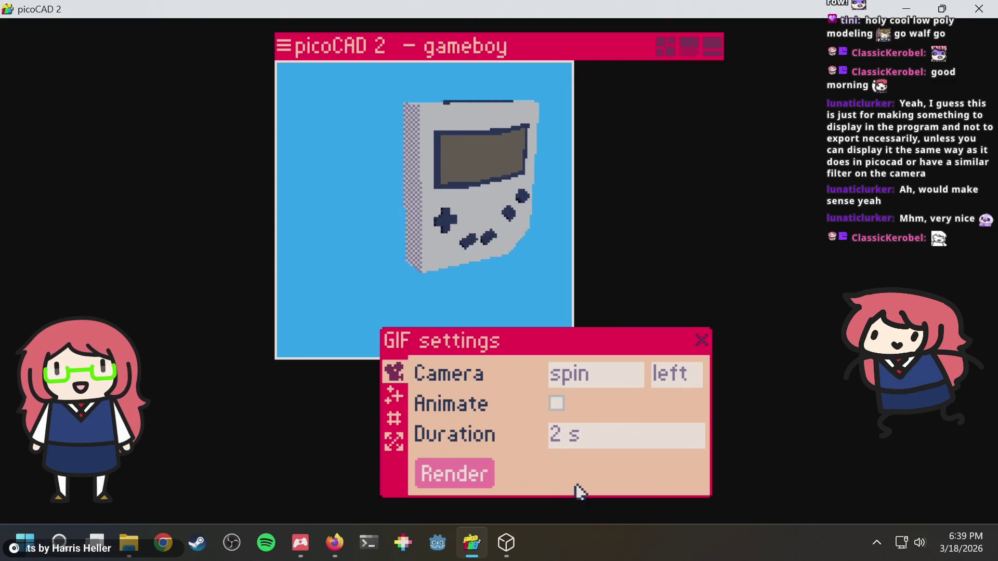
pyautogui.click(578, 441)
pyautogui.click(582, 488)
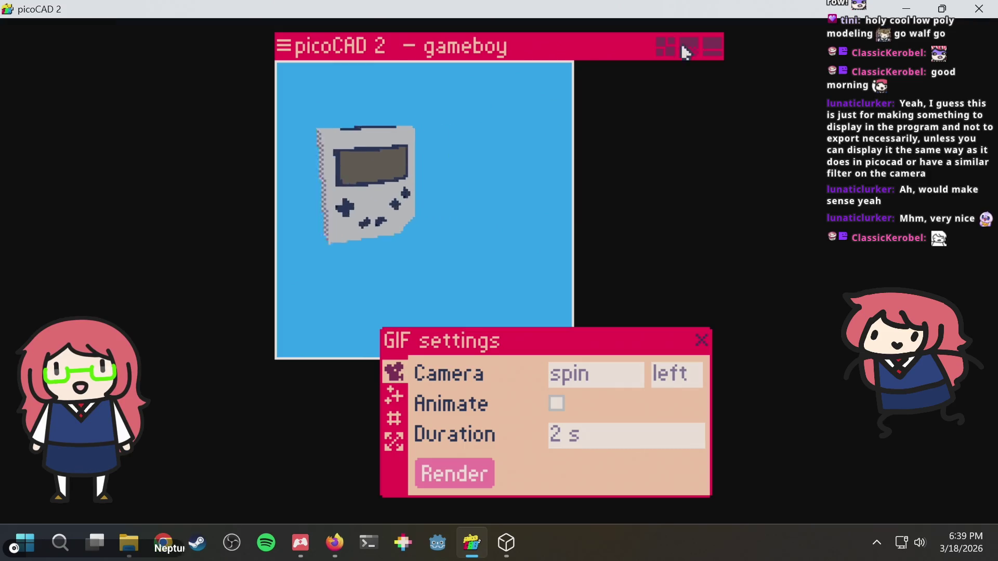
pyautogui.click(664, 45)
# Check the GIF export settings again, then go back to the four-view layout.
pyautogui.scroll(3, 584, 357)
pyautogui.scroll(-1, 632, 343)
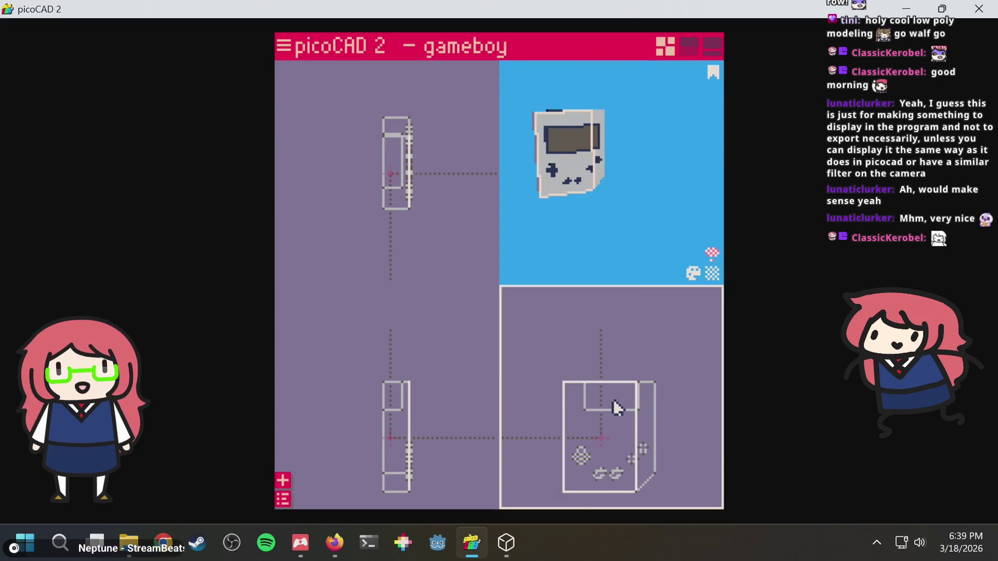
pyautogui.click(283, 50)
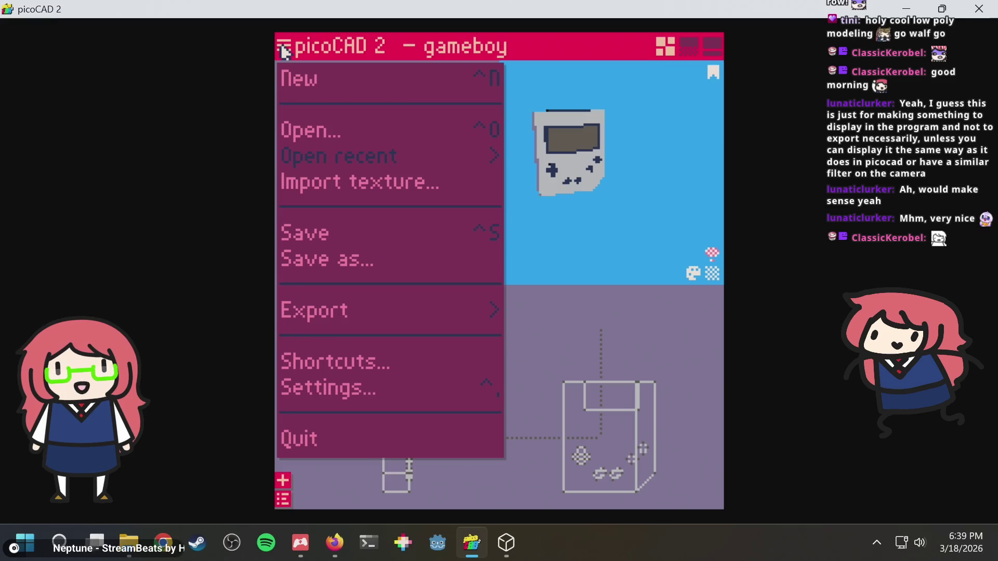
pyautogui.click(344, 318)
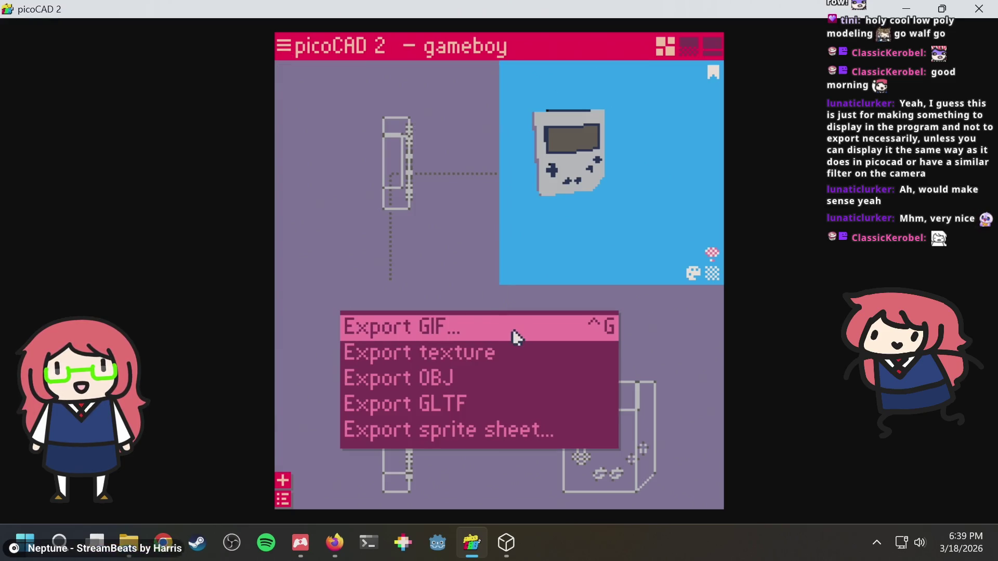
pyautogui.click(494, 341)
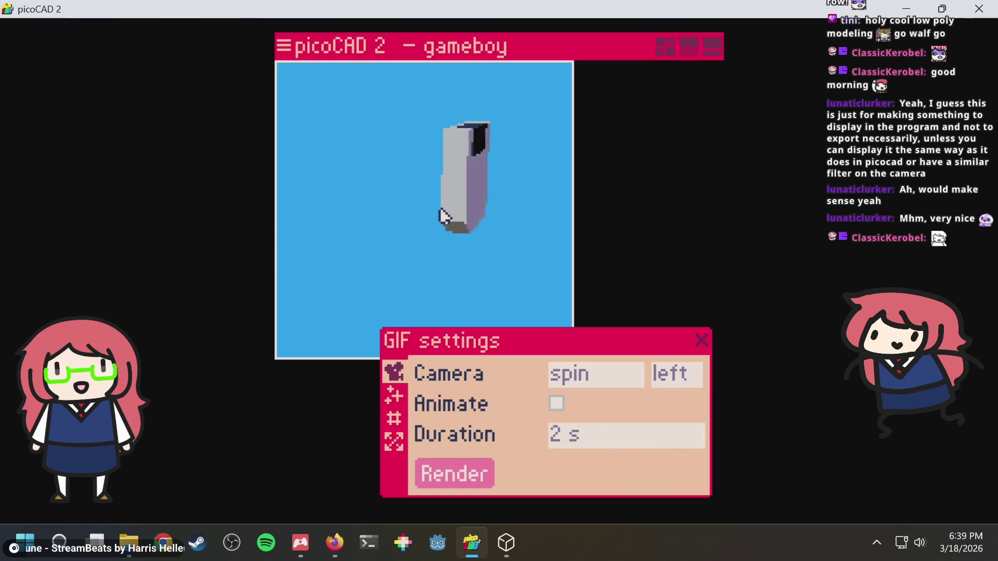
pyautogui.click(282, 49)
pyautogui.click(282, 50)
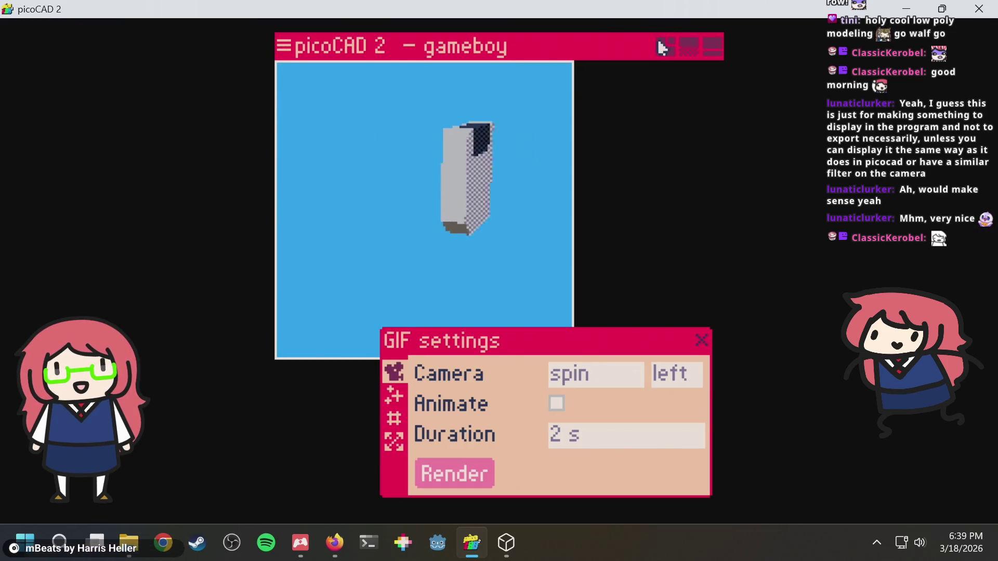
pyautogui.click(663, 48)
# Pan the orthographic views and turn the Game Boy toward the camera.
pyautogui.moveTo(531, 360)
pyautogui.mouseDown(button='right')
pyautogui.moveTo(505, 324)
pyautogui.moveTo(531, 289)
pyautogui.moveTo(541, 315)
pyautogui.mouseUp(button='right')
pyautogui.moveTo(671, 413)
pyautogui.mouseDown(button='right')
pyautogui.moveTo(687, 384)
pyautogui.moveTo(672, 371)
pyautogui.mouseUp(button='right')
pyautogui.moveTo(586, 130); pyautogui.dragTo(604, 137, button='right')
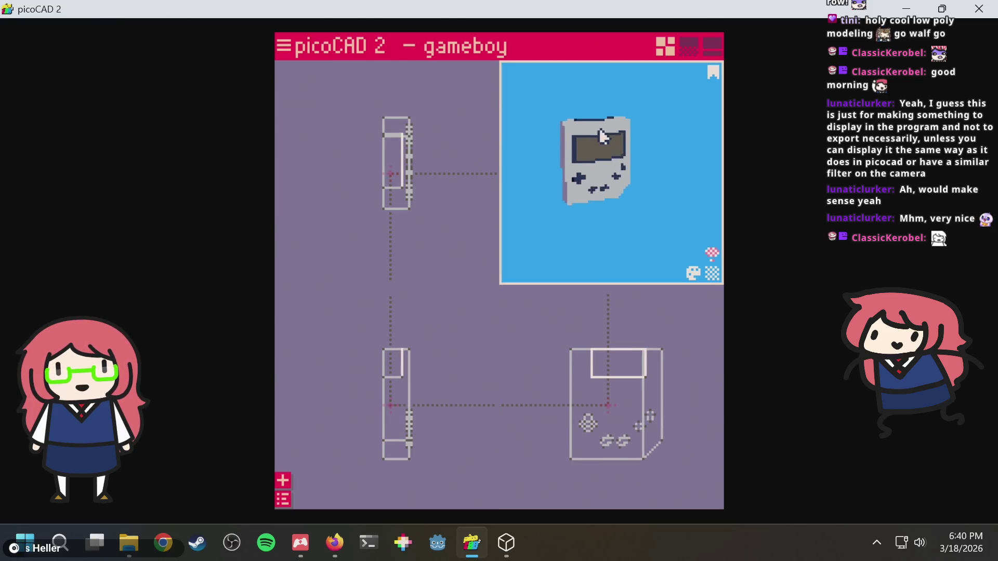
pyautogui.scroll(3, 622, 150)
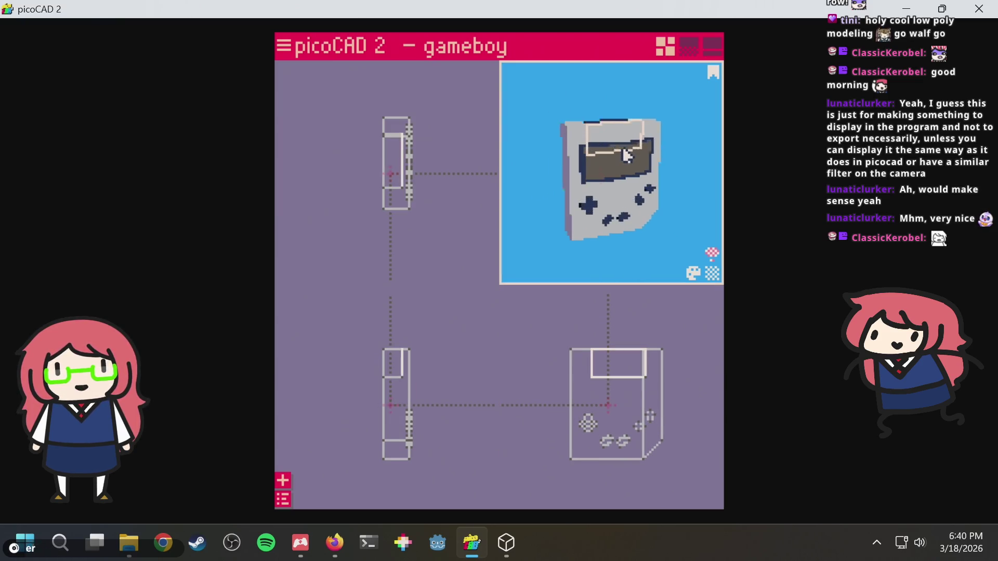
pyautogui.moveTo(622, 148)
pyautogui.mouseDown(button='right')
pyautogui.moveTo(620, 129)
pyautogui.moveTo(625, 147)
pyautogui.mouseUp(button='right')
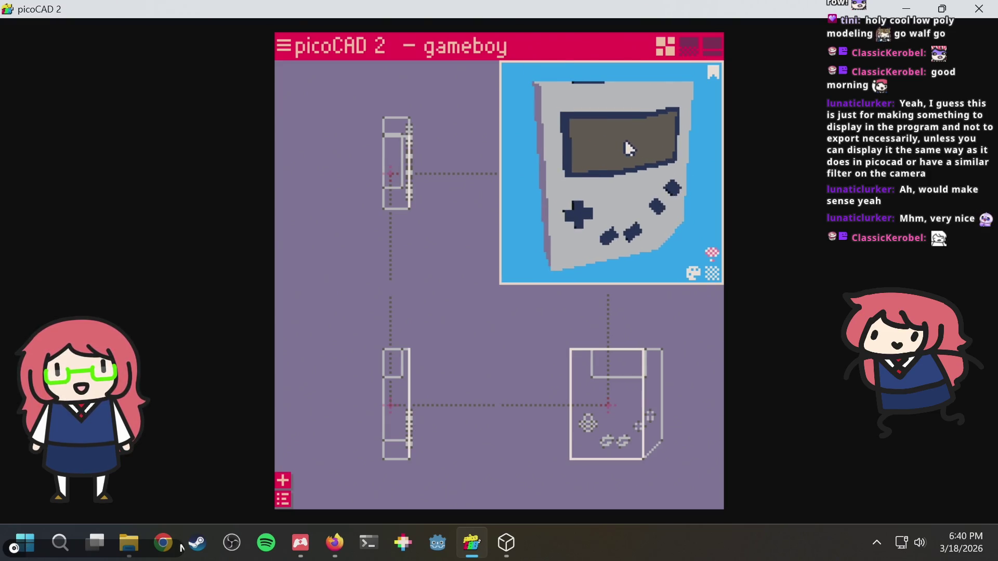
# Preview the GIF settings, then refine the Game Boy to a more frontal angle.
pyautogui.click(284, 47)
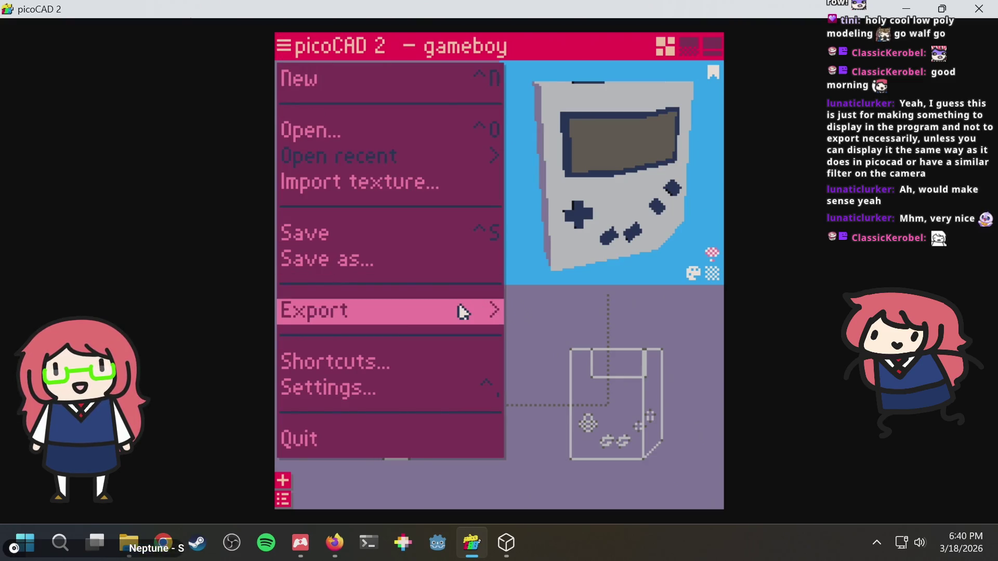
pyautogui.click(460, 311)
pyautogui.click(517, 316)
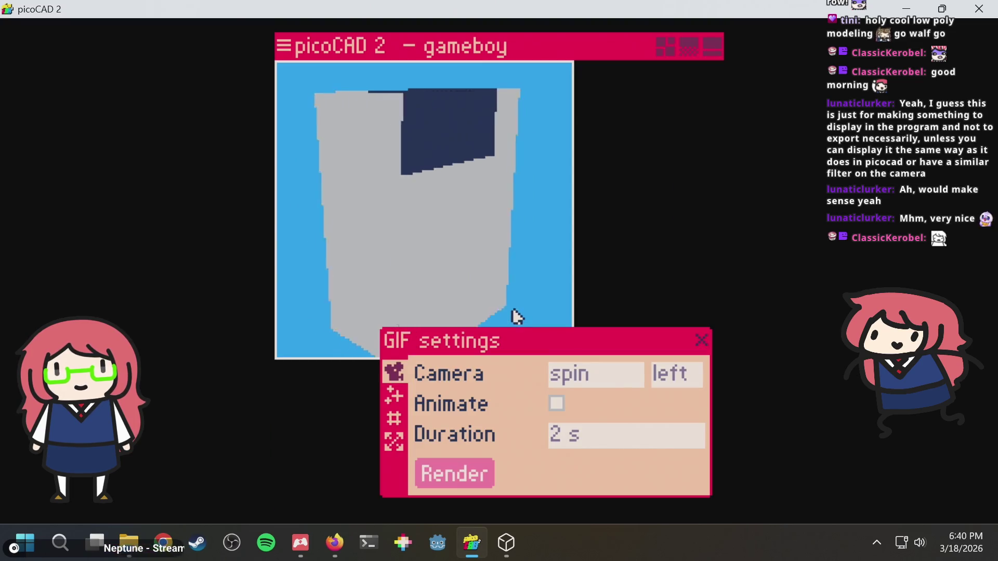
pyautogui.click(506, 301)
pyautogui.moveTo(572, 208)
pyautogui.mouseDown(button='right')
pyautogui.moveTo(597, 193)
pyautogui.moveTo(584, 191)
pyautogui.mouseUp(button='right')
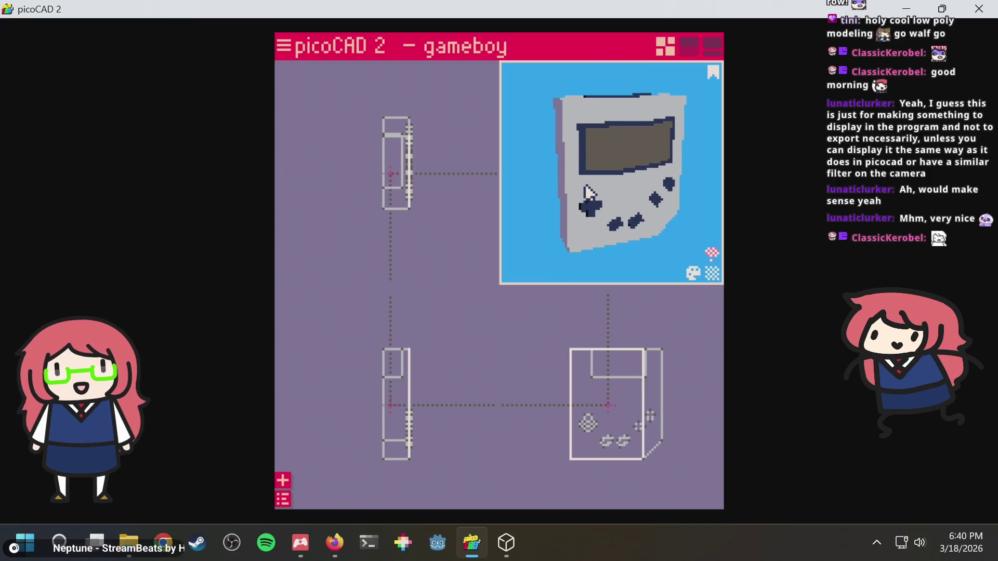
pyautogui.moveTo(589, 195); pyautogui.dragTo(582, 195, button='right')
# Render the spinning Game Boy GIF from the Export GIF settings.
pyautogui.click(295, 49)
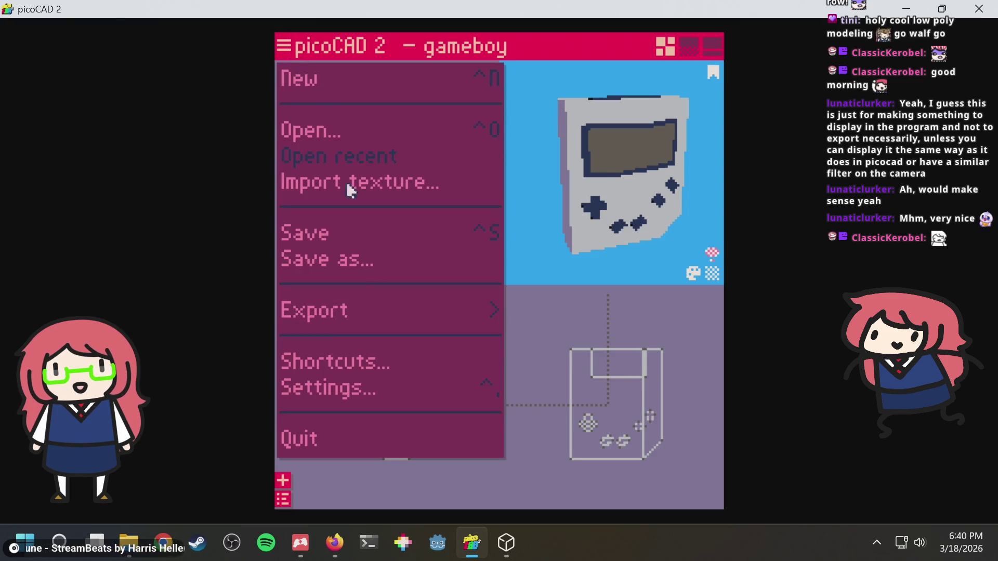
pyautogui.click(460, 311)
pyautogui.click(504, 319)
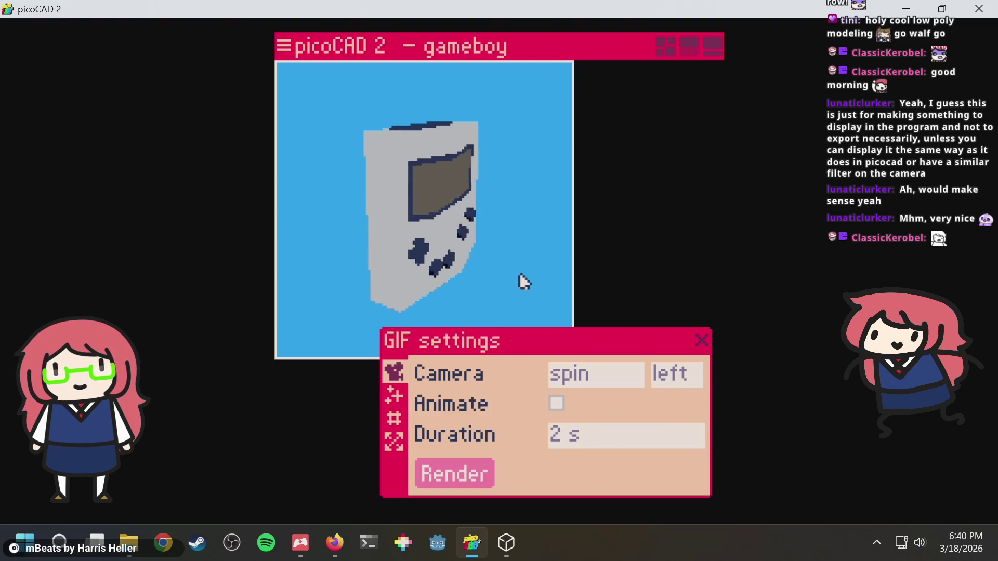
pyautogui.click(469, 472)
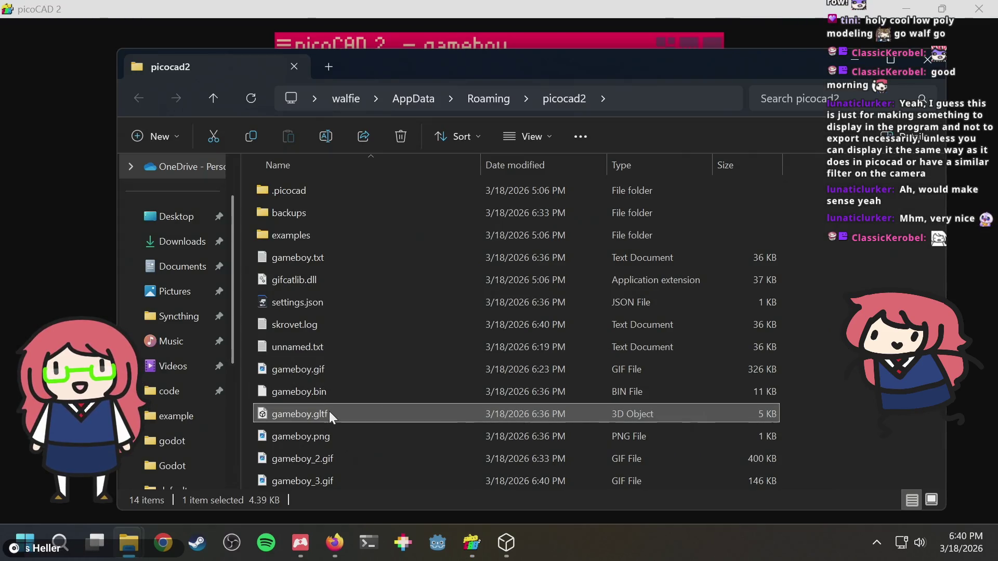
# Open gameboy_3.gif from the picocad2 folder in Photos, zoom in on it, and close it.
pyautogui.click(306, 458)
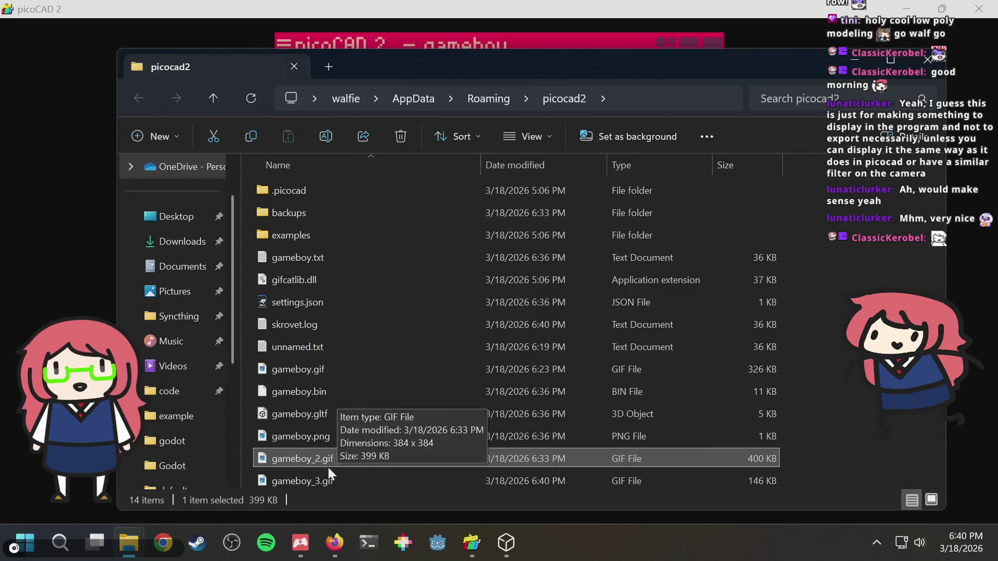
pyautogui.doubleClick(297, 479)
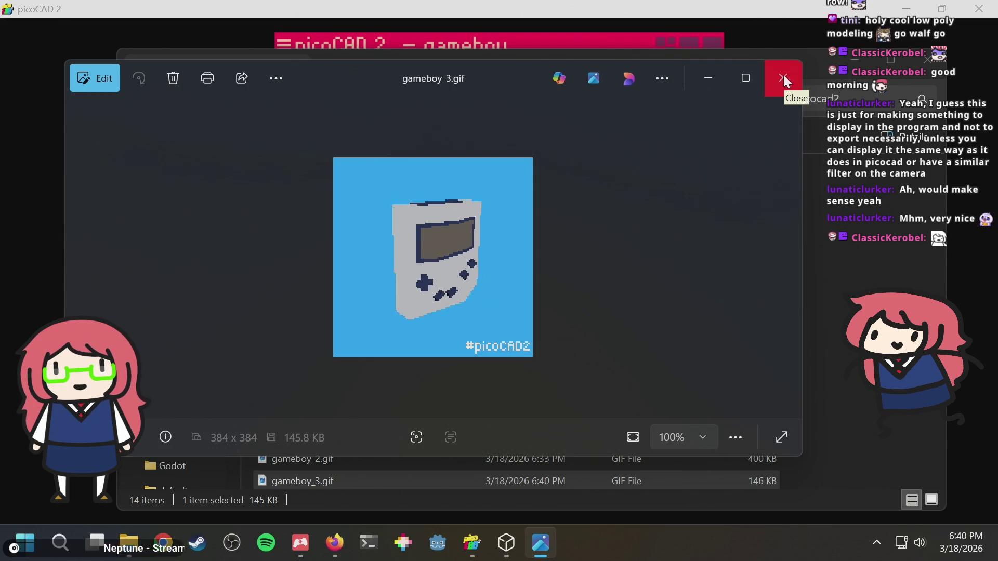
pyautogui.scroll(3, 462, 218)
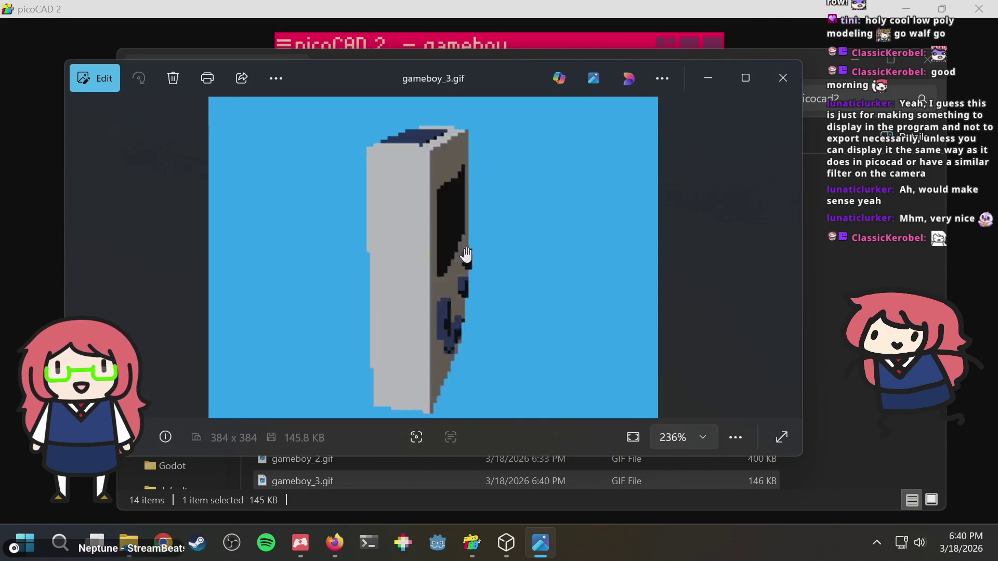
pyautogui.scroll(-2, 466, 254)
pyautogui.click(783, 78)
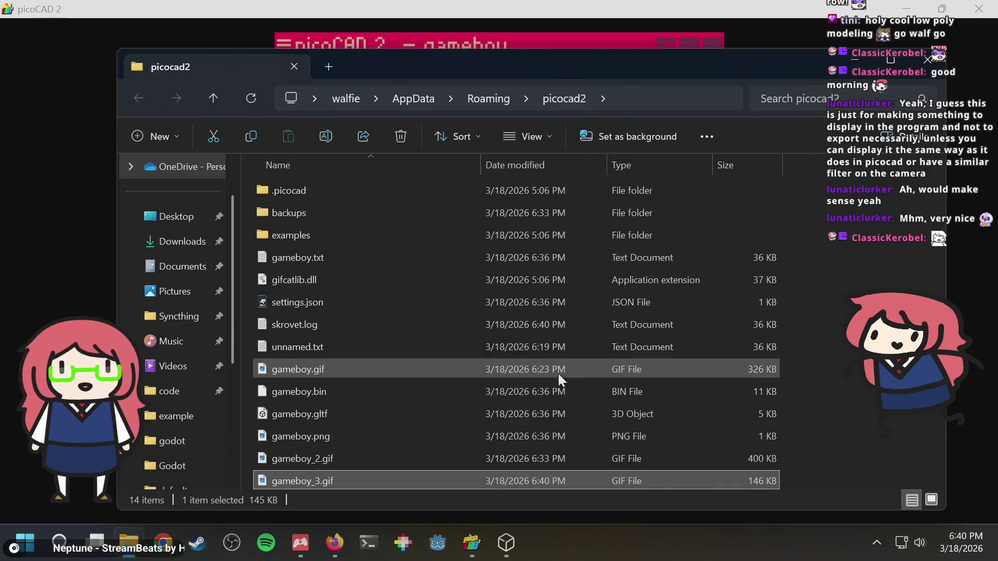
# Delete the two older GIF renders, gameboy.gif and gameboy_2.gif.
pyautogui.click(327, 464)
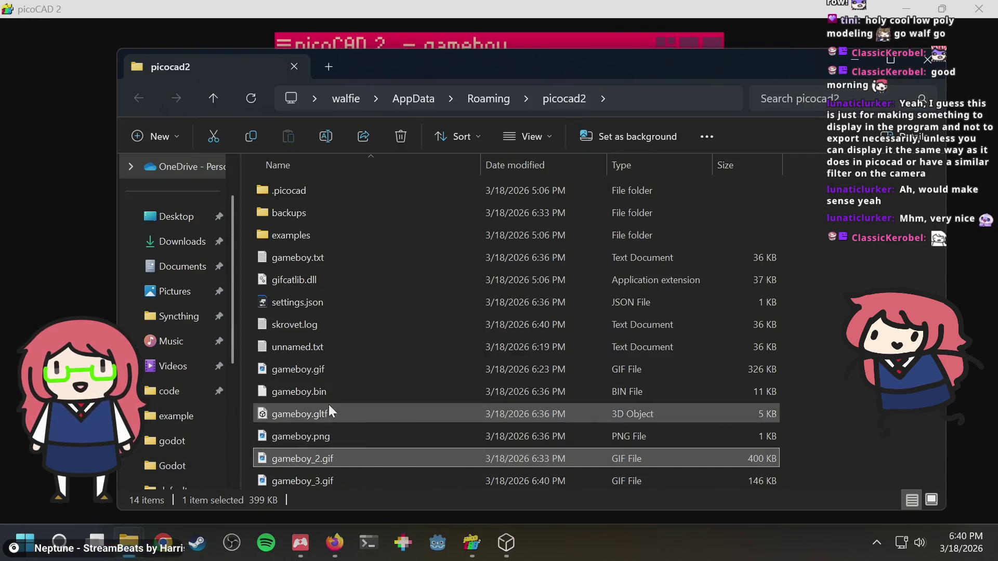
pyautogui.keyDown('shift'); pyautogui.click(322, 371); pyautogui.keyUp('shift')
pyautogui.click(403, 371)
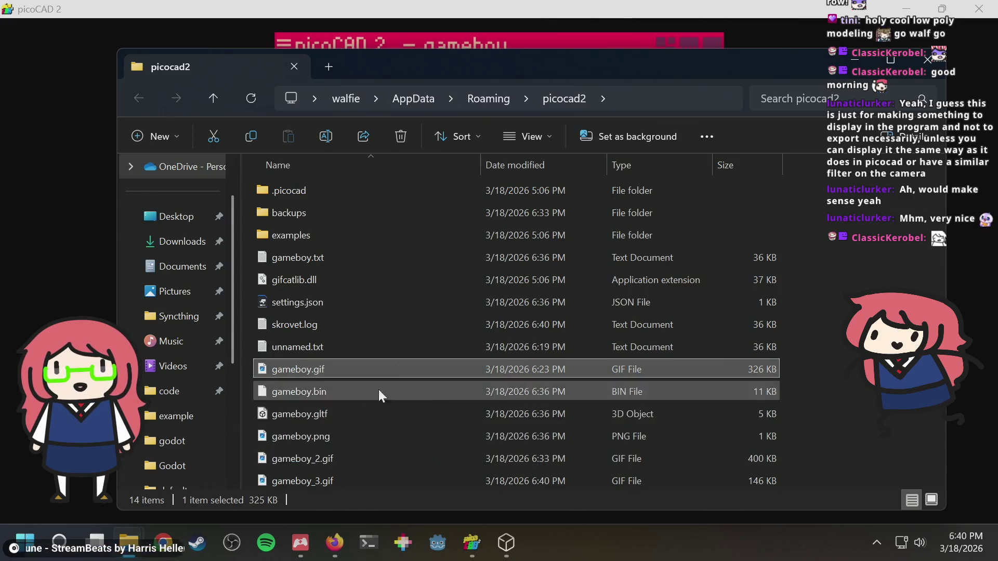
pyautogui.press('Tab')
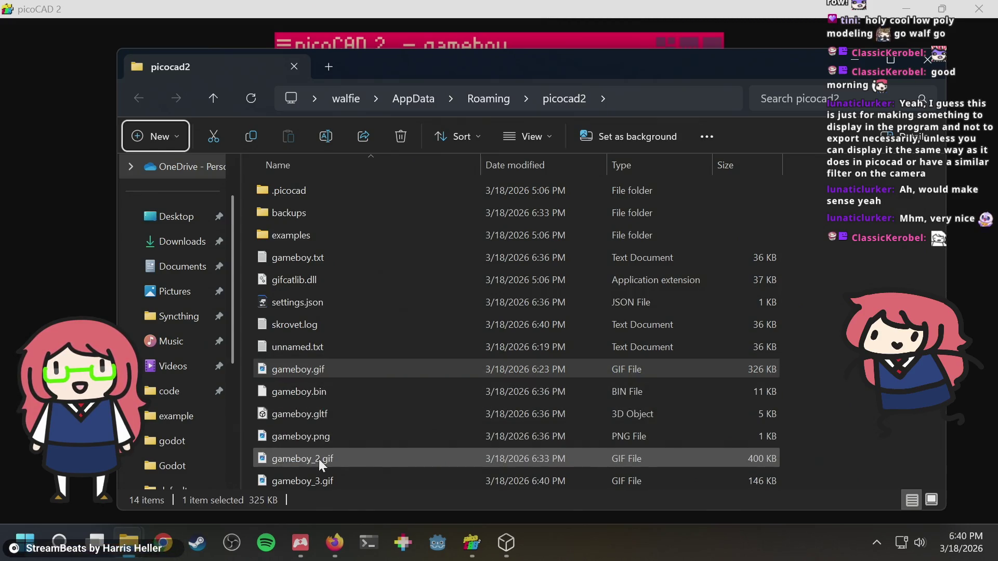
pyautogui.click(848, 430)
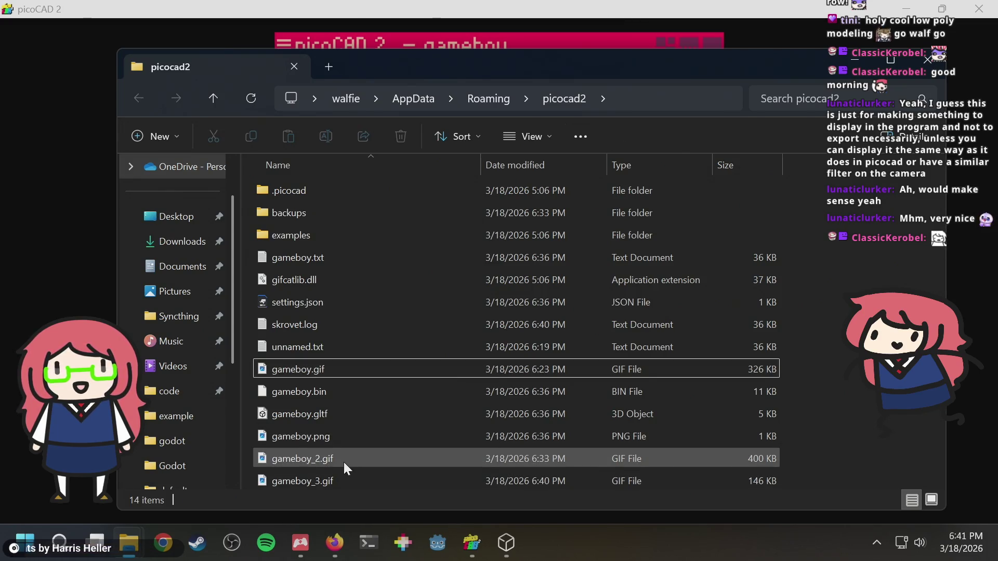
pyautogui.click(323, 459)
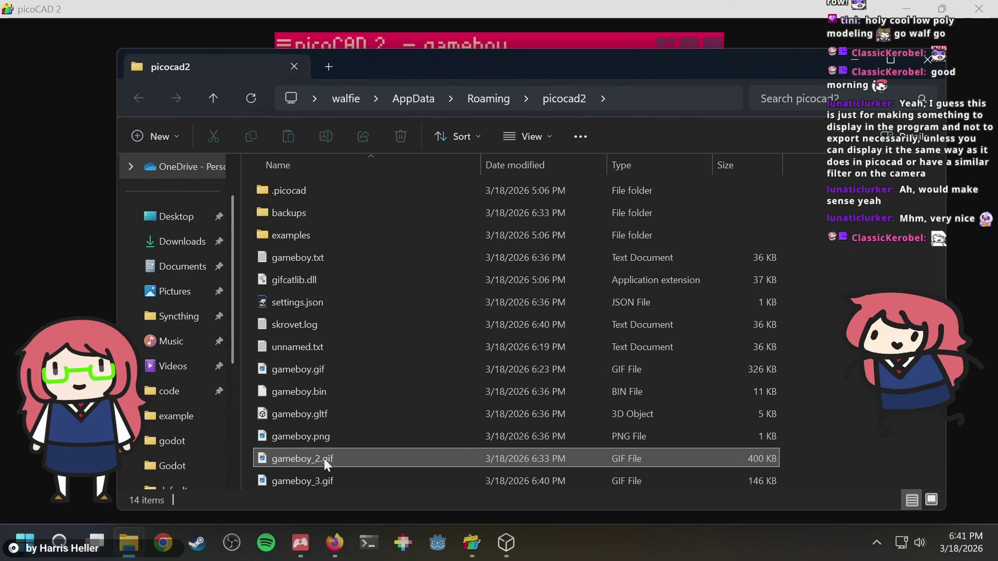
pyautogui.keyDown('ctrl'); pyautogui.click(312, 368); pyautogui.keyUp('ctrl')
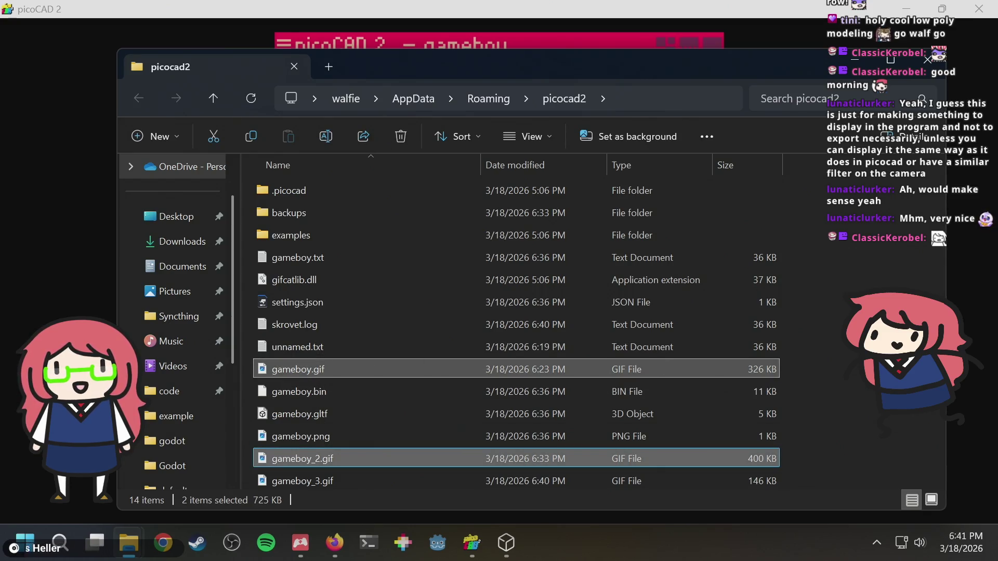
pyautogui.press('Delete')
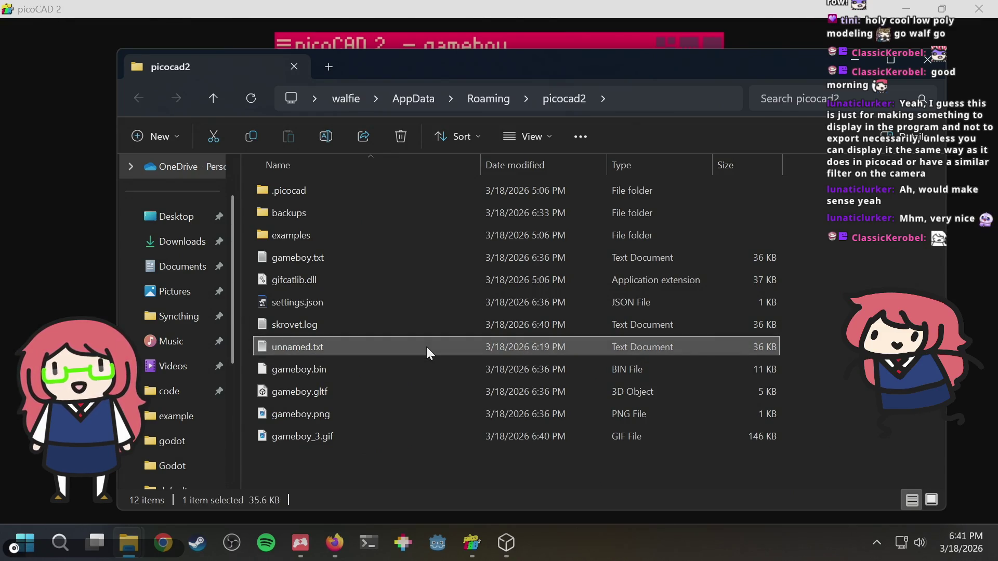
# Delete unnamed.txt, open the examples folder, and close picoCAD's GIF settings.
pyautogui.press('Delete')
pyautogui.doubleClick(314, 242)
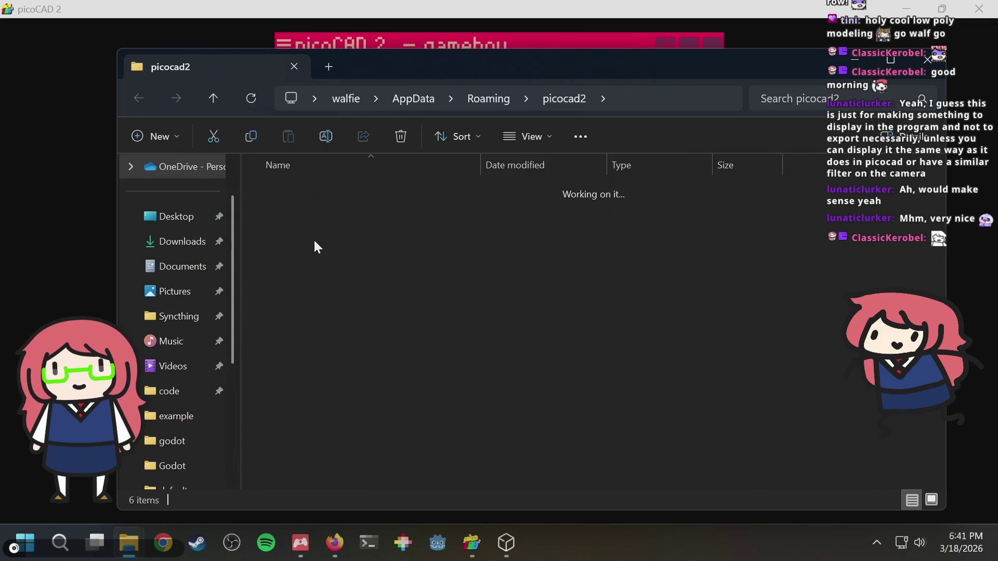
pyautogui.hotkey('ctrl', 'w')
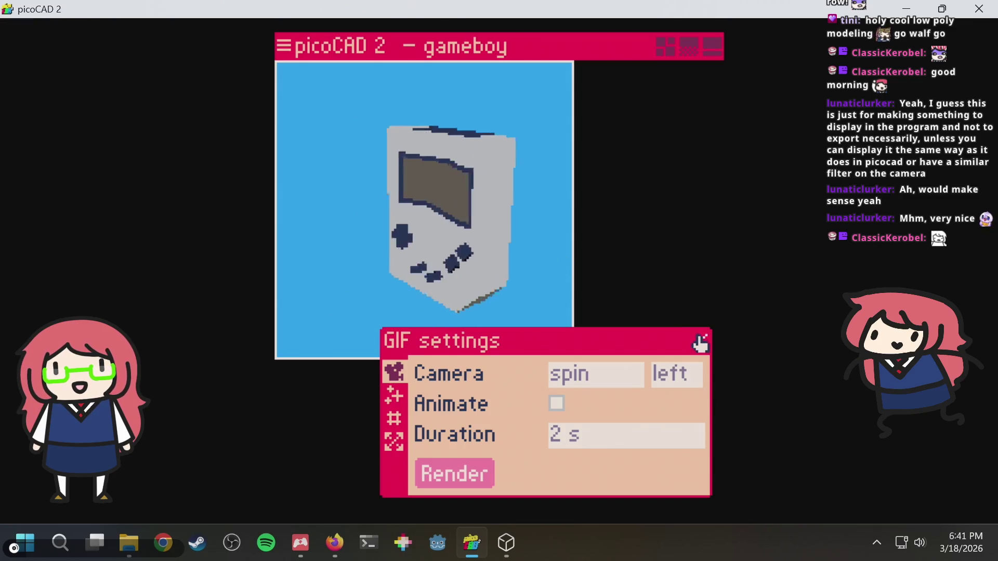
pyautogui.click(701, 341)
pyautogui.hotkey('alt', 'Tab')
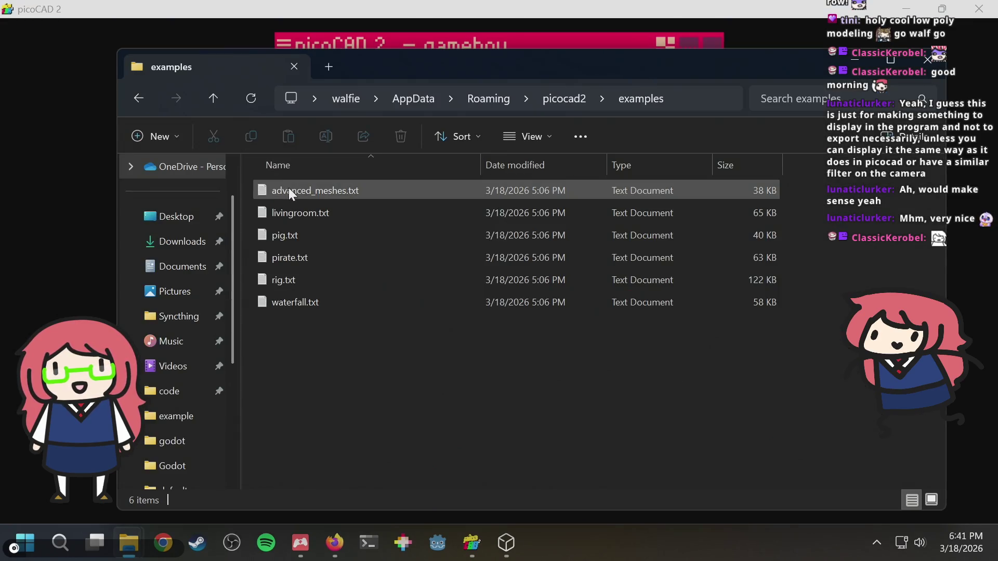
# Load waterfall.txt into picoCAD and select a tree in the 3D preview.
pyautogui.moveTo(276, 303)
pyautogui.mouseDown()
pyautogui.moveTo(339, 262)
pyautogui.moveTo(156, 137)
pyautogui.mouseUp()
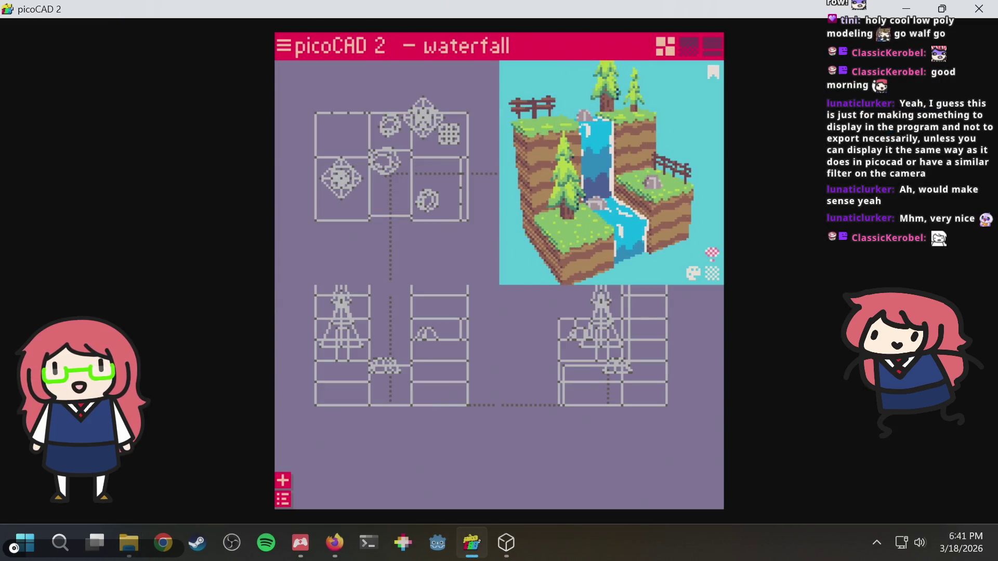
pyautogui.moveTo(662, 172); pyautogui.dragTo(634, 226)
pyautogui.click(581, 200)
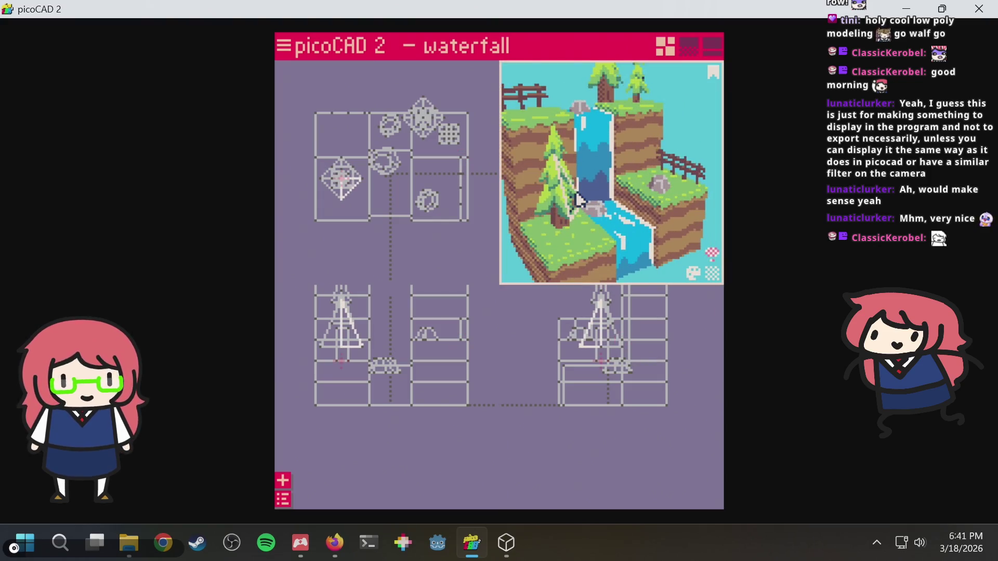
# In the Overview, toggle deco and landscape visibility, then expand the deco group.
pyautogui.click(283, 500)
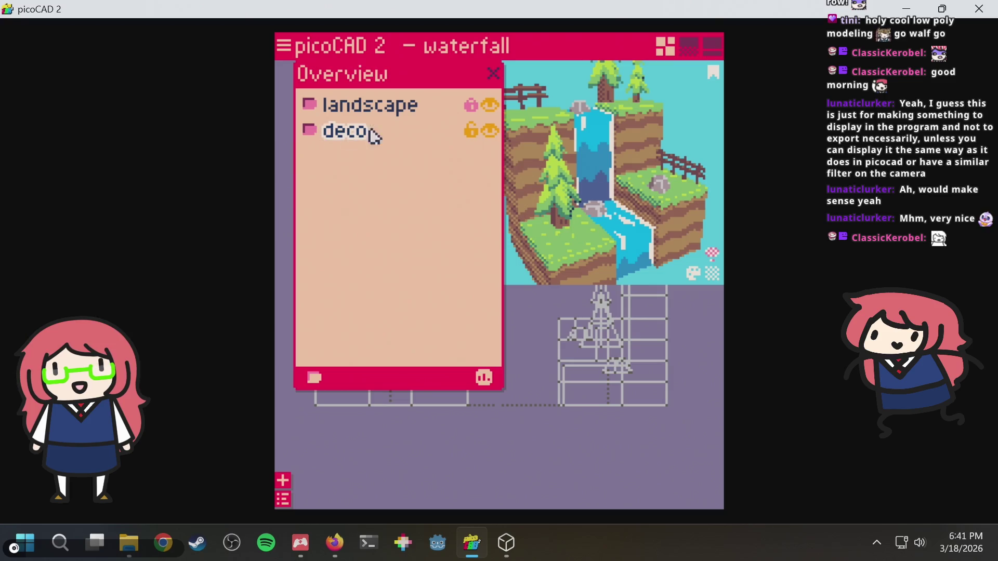
pyautogui.click(489, 131)
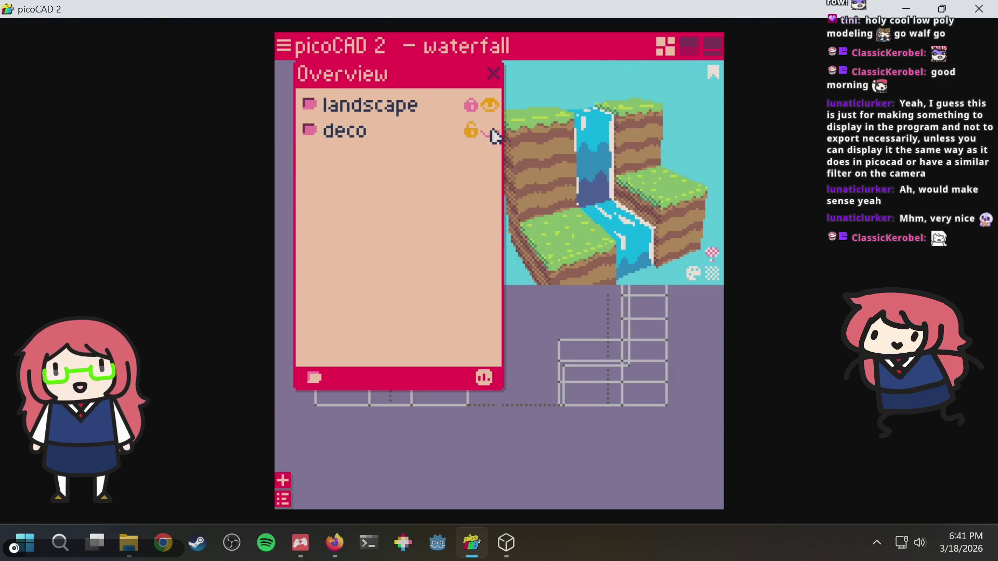
pyautogui.click(490, 131)
pyautogui.click(489, 102)
pyautogui.click(489, 102)
pyautogui.click(320, 134)
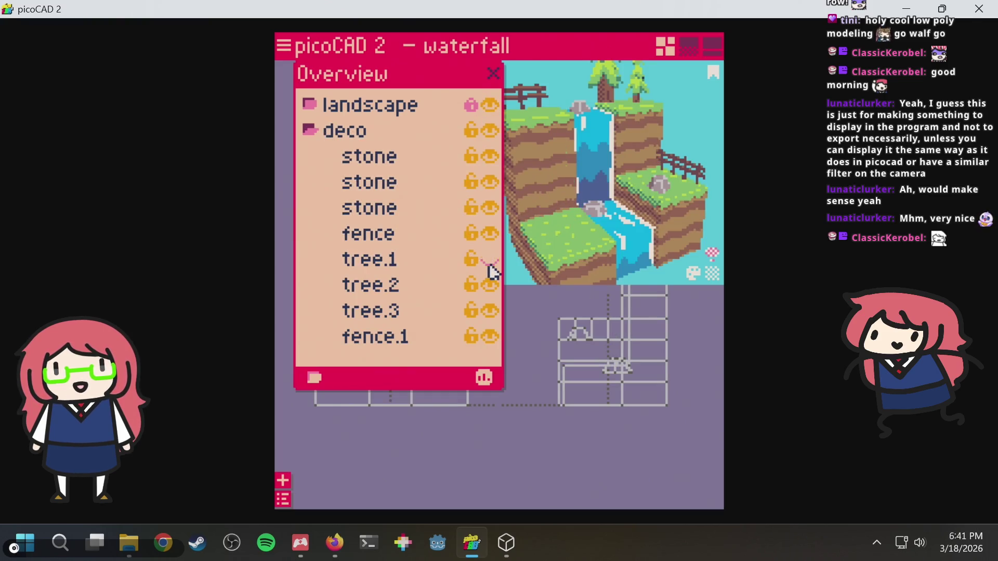
# View a tree close up and inspect tree.1 in the Overview, keeping its name.
pyautogui.scroll(3, 586, 167)
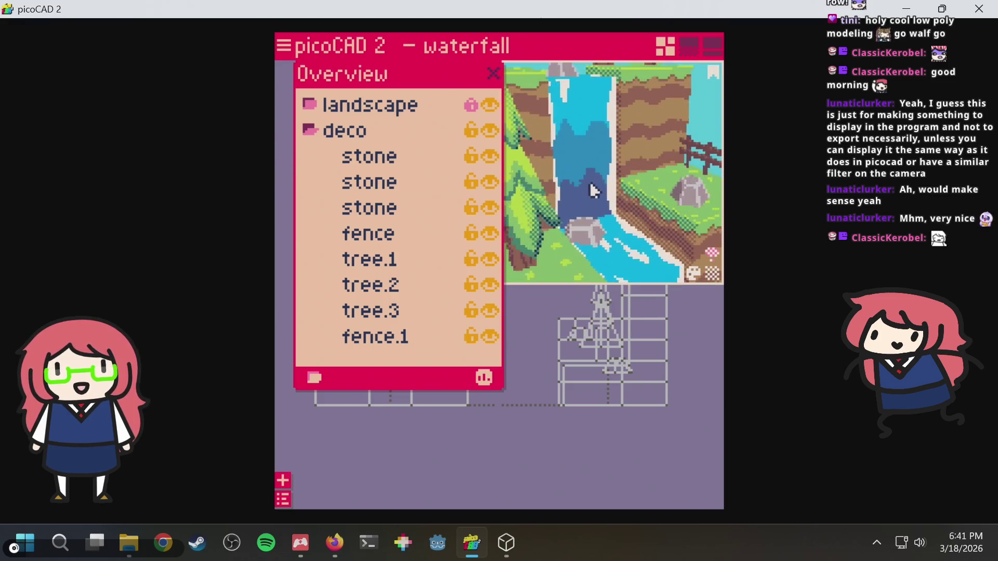
pyautogui.moveTo(574, 196)
pyautogui.mouseDown(button='right')
pyautogui.moveTo(650, 162)
pyautogui.moveTo(633, 190)
pyautogui.mouseUp(button='right')
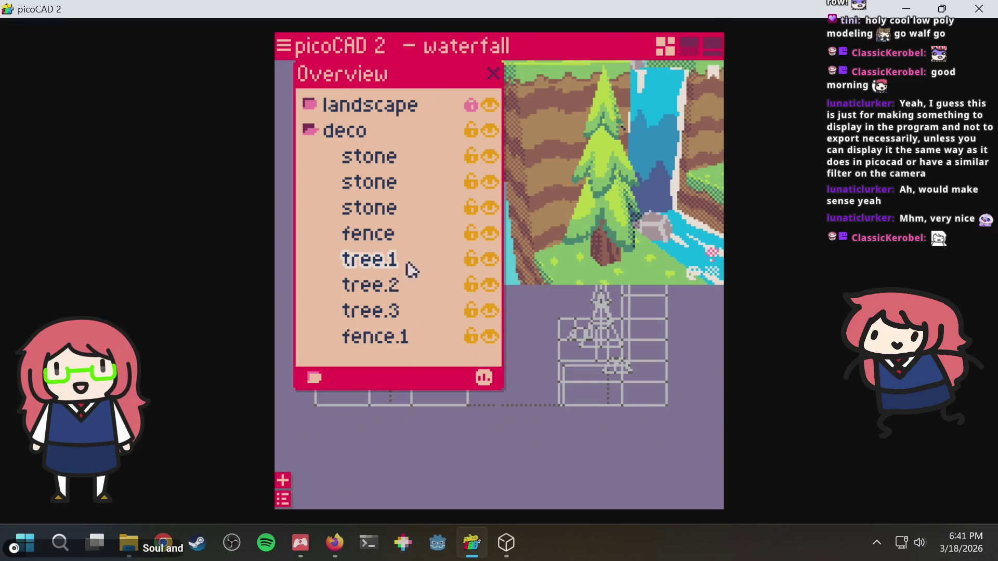
pyautogui.doubleClick(383, 265)
pyautogui.press('Escape')
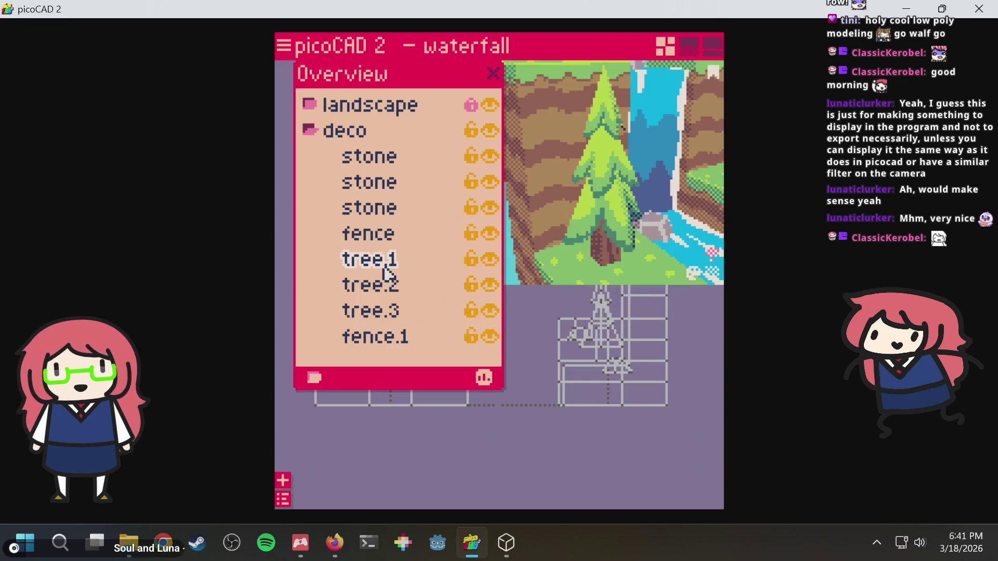
pyautogui.rightClick(384, 269)
pyautogui.click(334, 379)
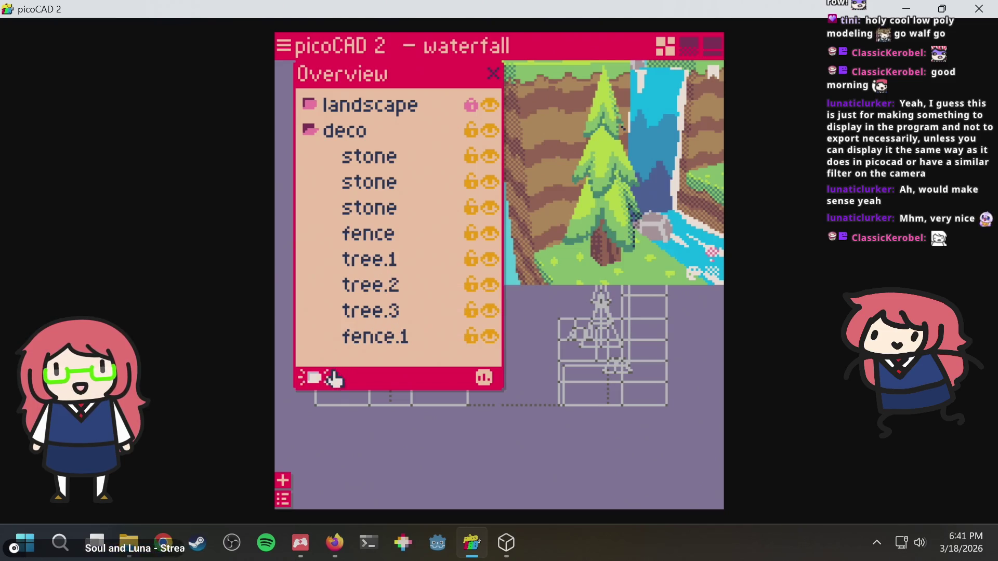
pyautogui.scroll(3, 575, 178)
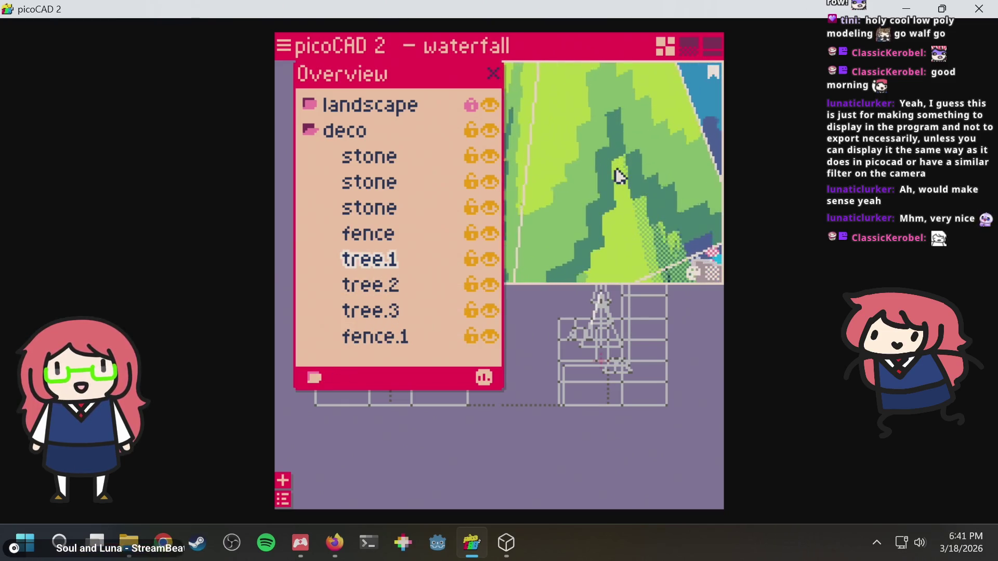
pyautogui.scroll(-2, 620, 176)
pyautogui.scroll(3, 620, 177)
pyautogui.scroll(2, 618, 177)
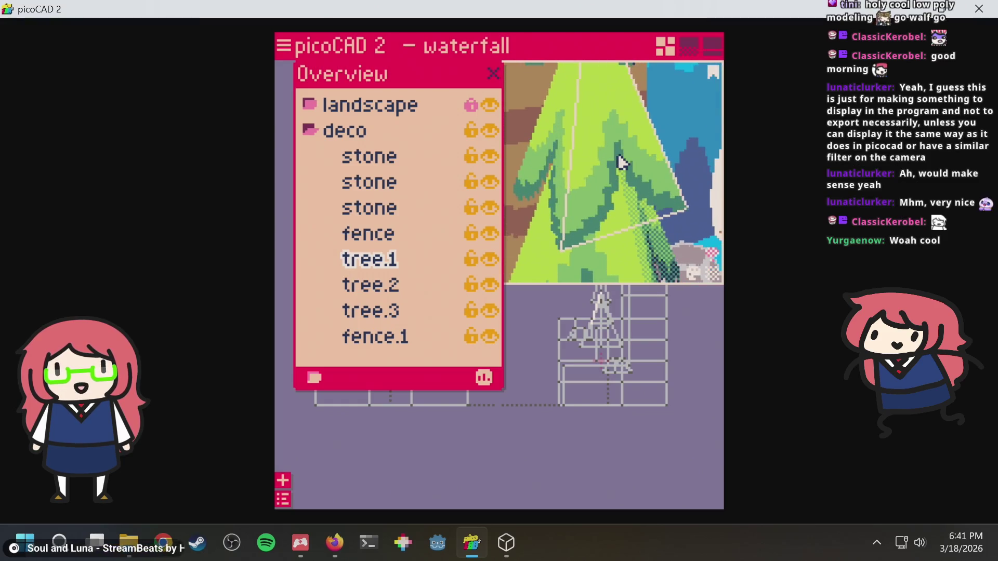
pyautogui.scroll(-2, 621, 163)
pyautogui.scroll(5, 623, 156)
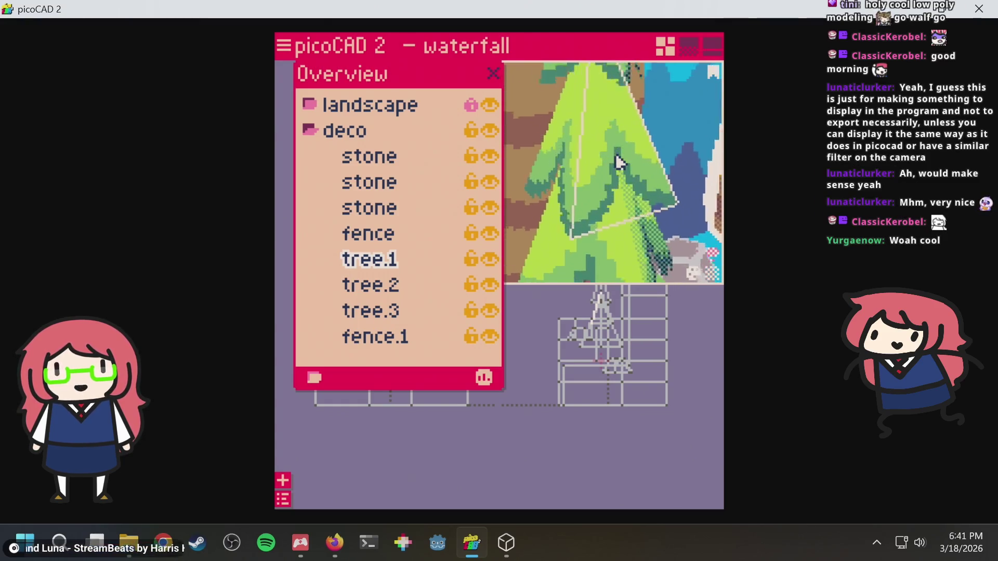
pyautogui.scroll(-3, 632, 182)
pyautogui.scroll(2, 635, 177)
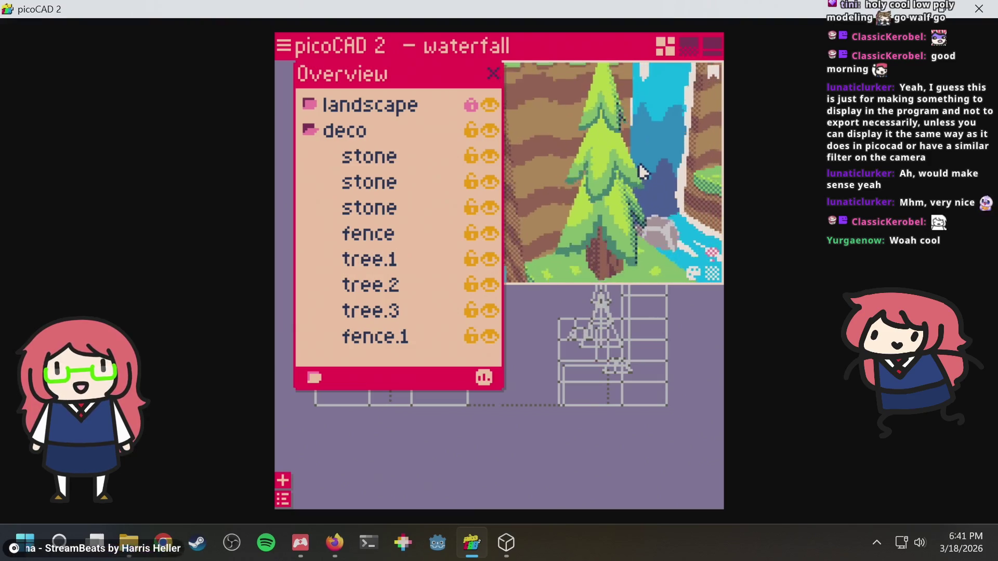
pyautogui.scroll(1, 634, 150)
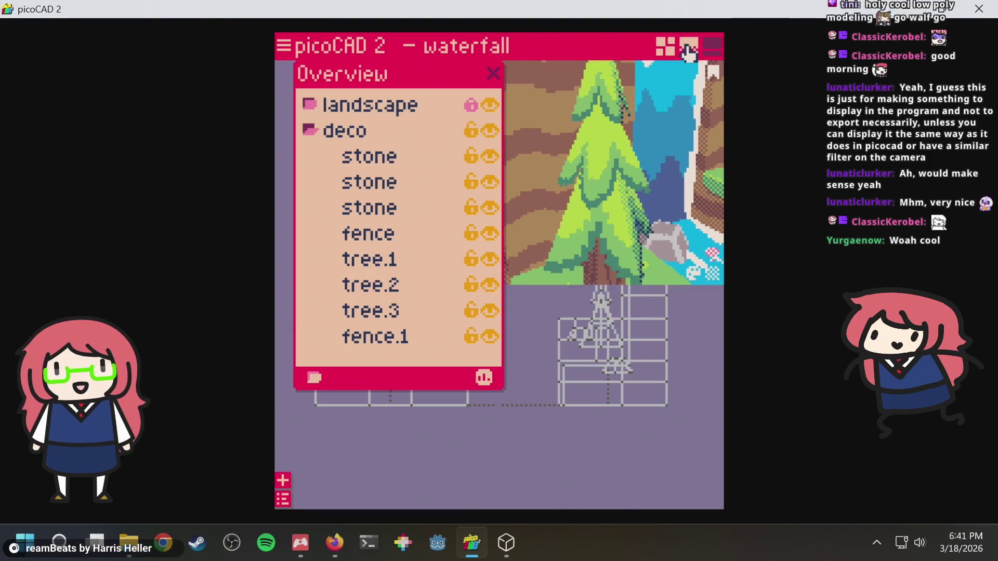
# Centre the tree's texture tile in the texture-editing layout.
pyautogui.click(689, 48)
pyautogui.scroll(-2, 662, 338)
pyautogui.moveTo(663, 339); pyautogui.dragTo(579, 348, button='middle')
pyautogui.scroll(2, 579, 349)
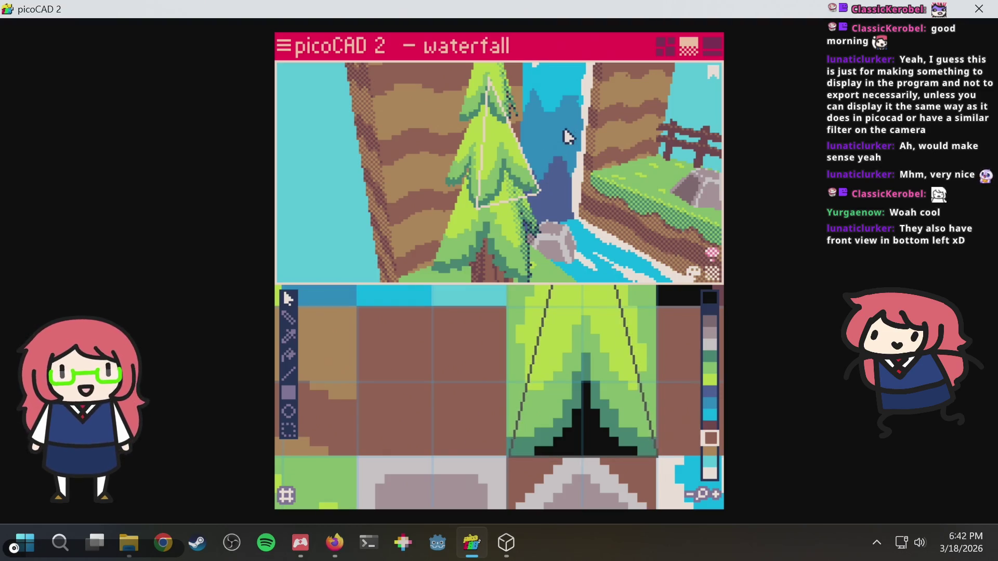
# Return to the four-view modelling layout, close the Overview, and select the tree.
pyautogui.click(665, 46)
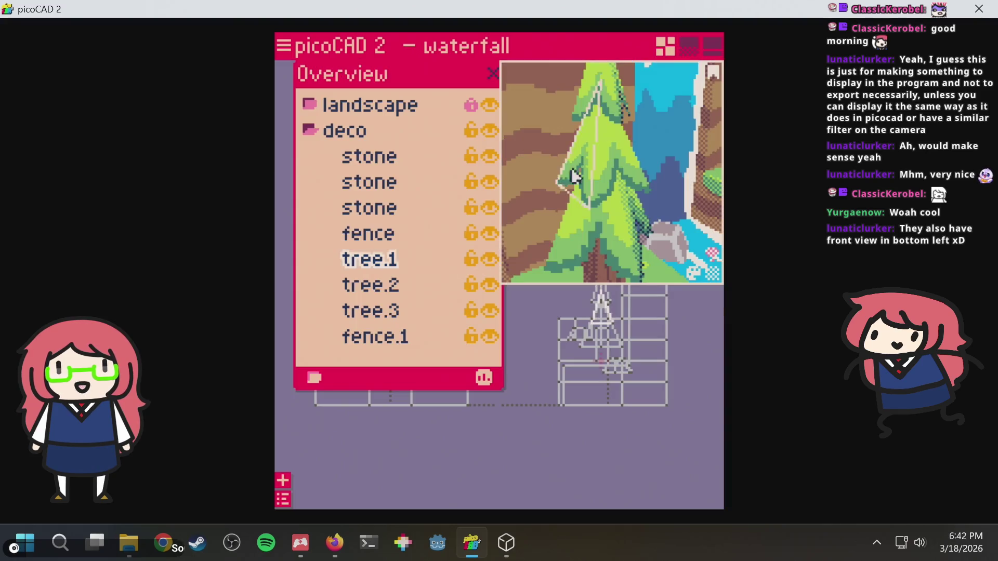
pyautogui.scroll(-2, 551, 387)
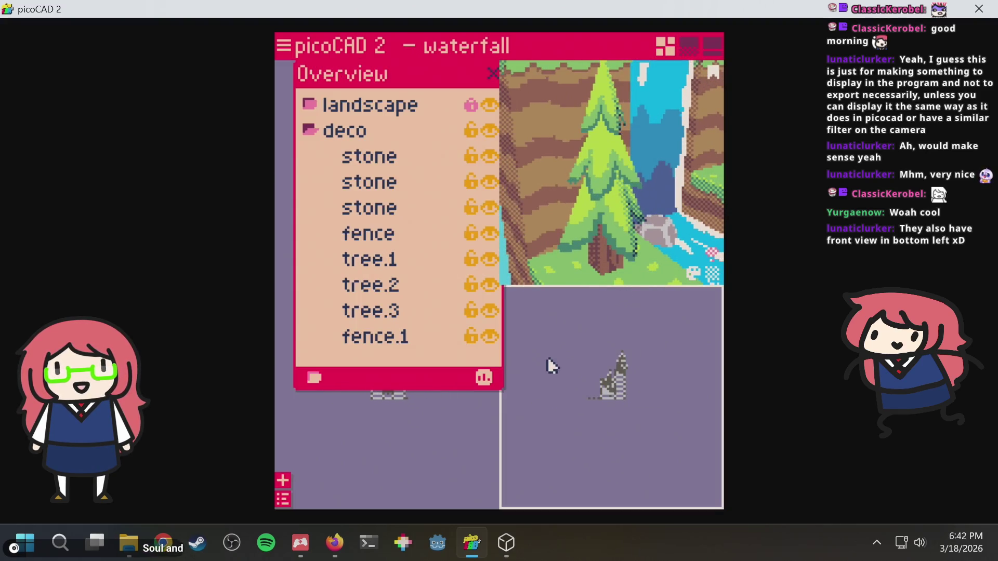
pyautogui.scroll(2, 548, 363)
pyautogui.scroll(3, 542, 364)
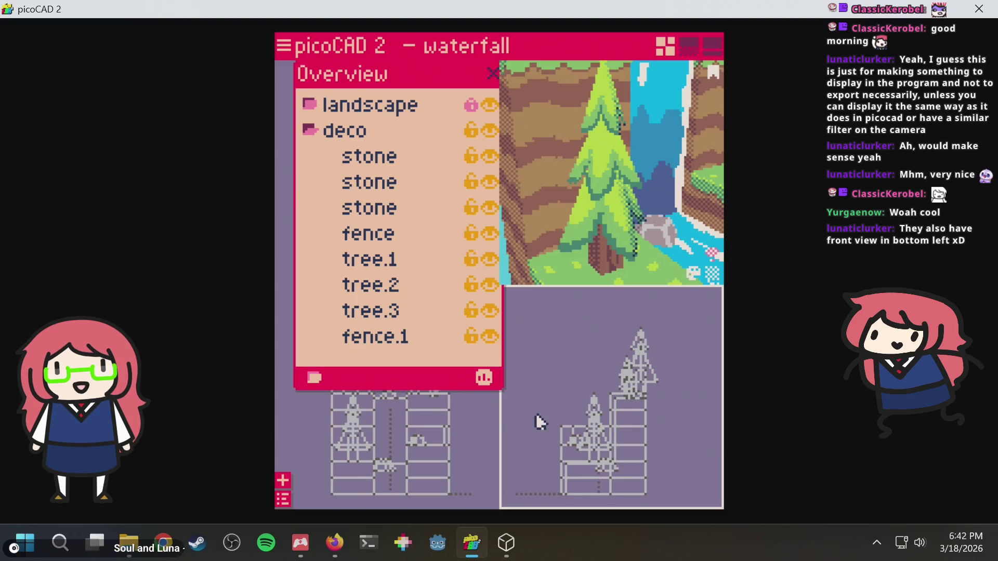
pyautogui.scroll(-2, 537, 416)
pyautogui.click(689, 48)
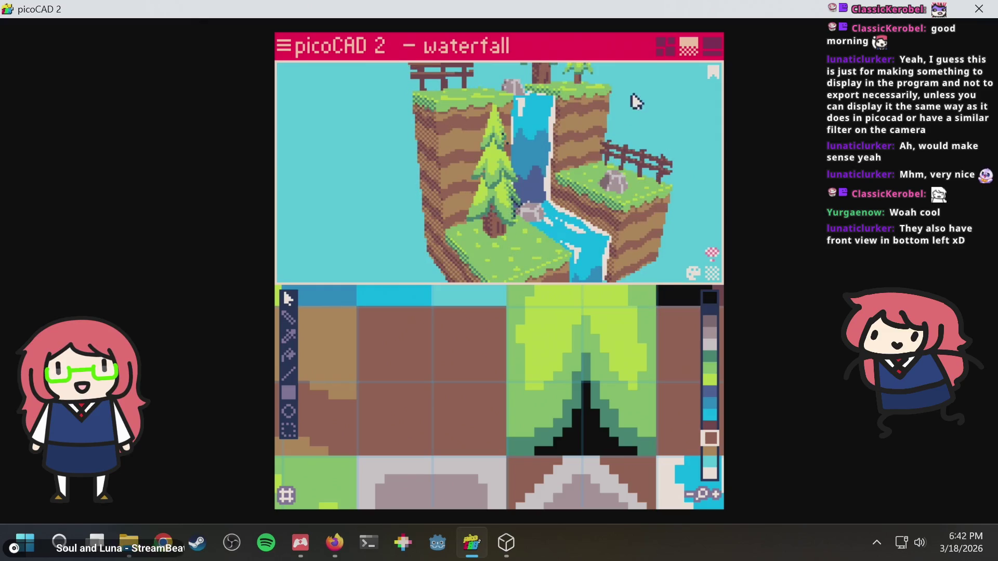
pyautogui.click(662, 48)
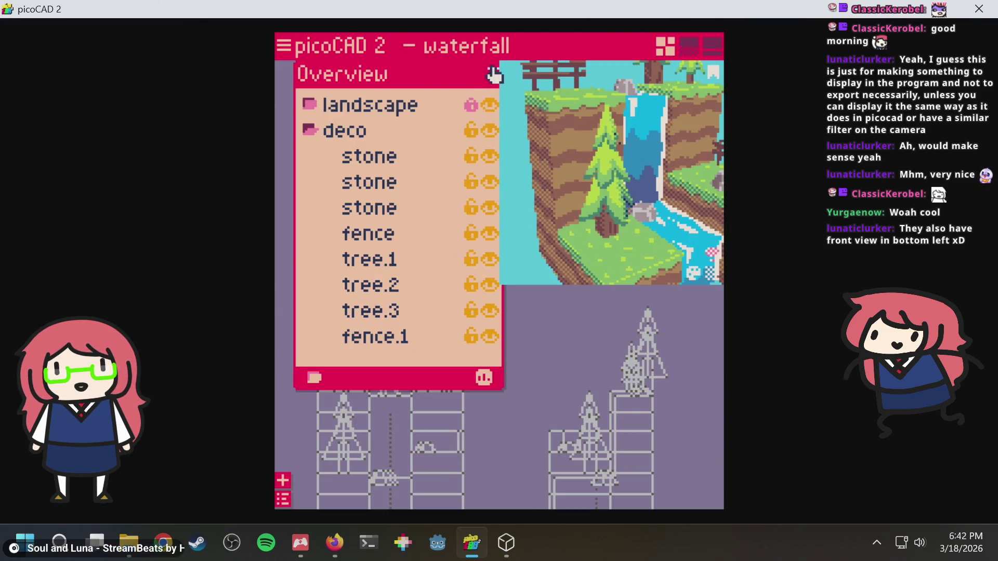
pyautogui.click(493, 74)
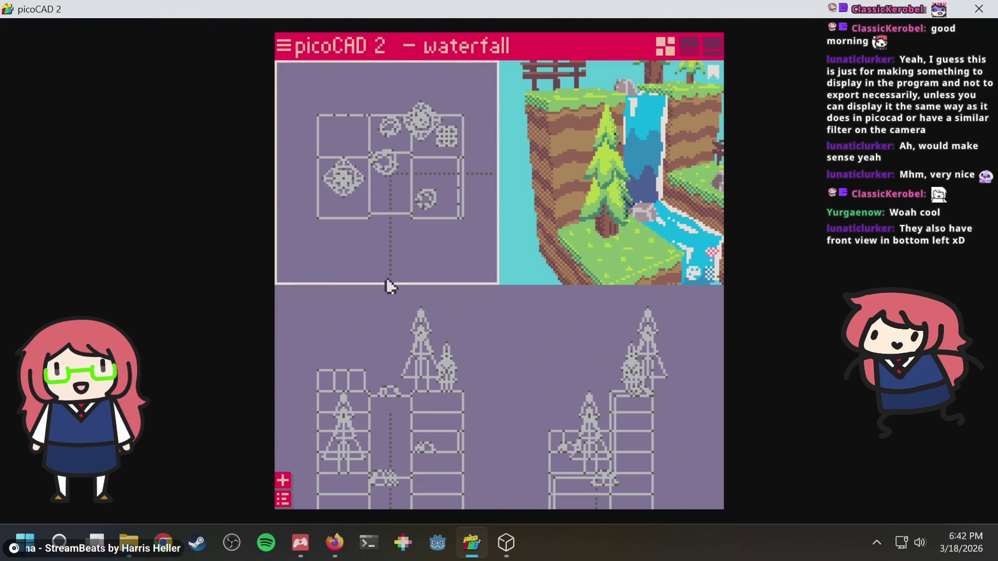
pyautogui.click(597, 410)
pyautogui.moveTo(597, 408)
pyautogui.mouseDown(button='middle')
pyautogui.moveTo(583, 390)
pyautogui.moveTo(590, 356)
pyautogui.moveTo(600, 373)
pyautogui.mouseUp(button='middle')
pyautogui.press('Escape')
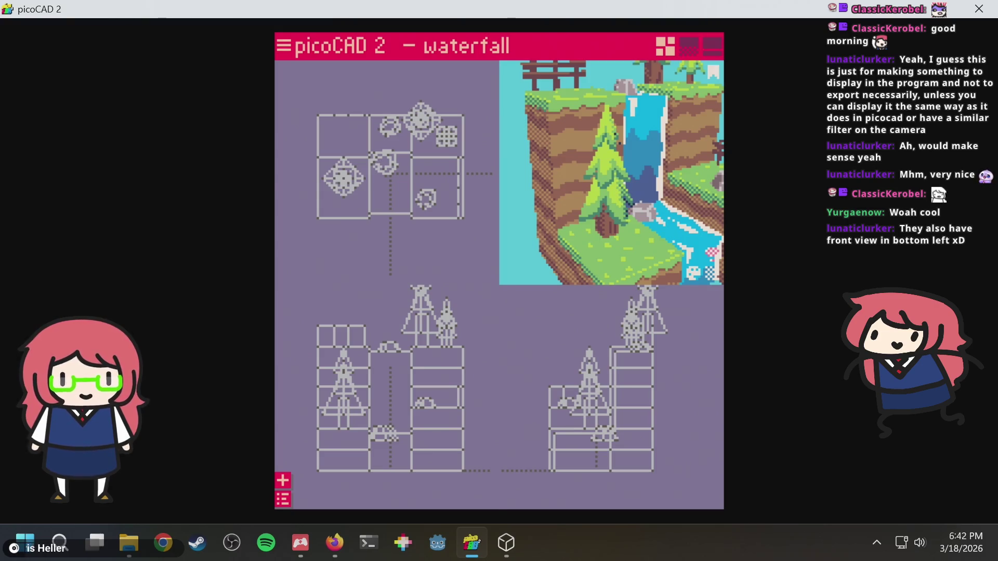
pyautogui.click(427, 223)
pyautogui.moveTo(631, 194); pyautogui.dragTo(633, 198)
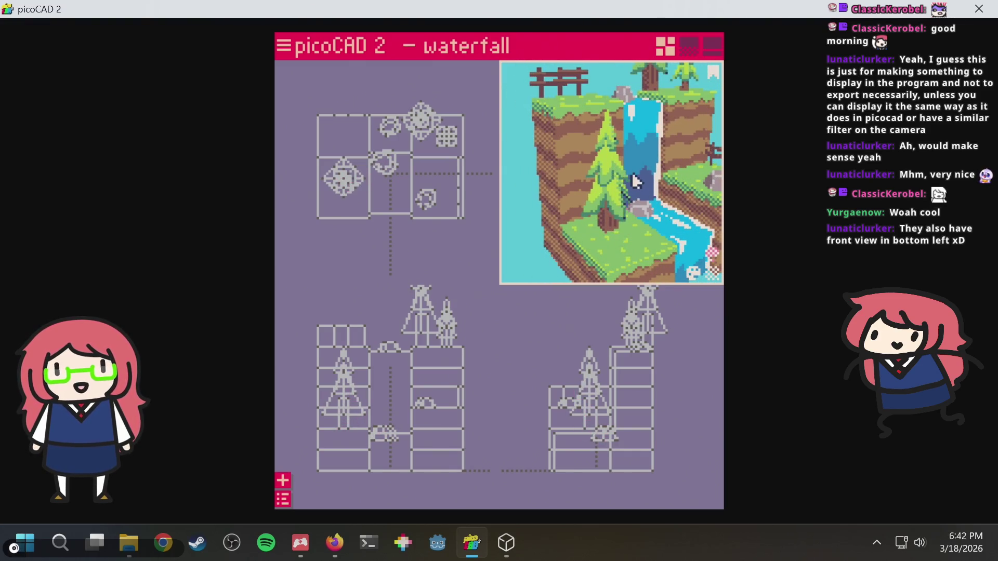
pyautogui.moveTo(623, 130)
pyautogui.mouseDown()
pyautogui.moveTo(656, 176)
pyautogui.moveTo(624, 238)
pyautogui.moveTo(622, 205)
pyautogui.moveTo(600, 189)
pyautogui.mouseUp()
pyautogui.click(660, 182)
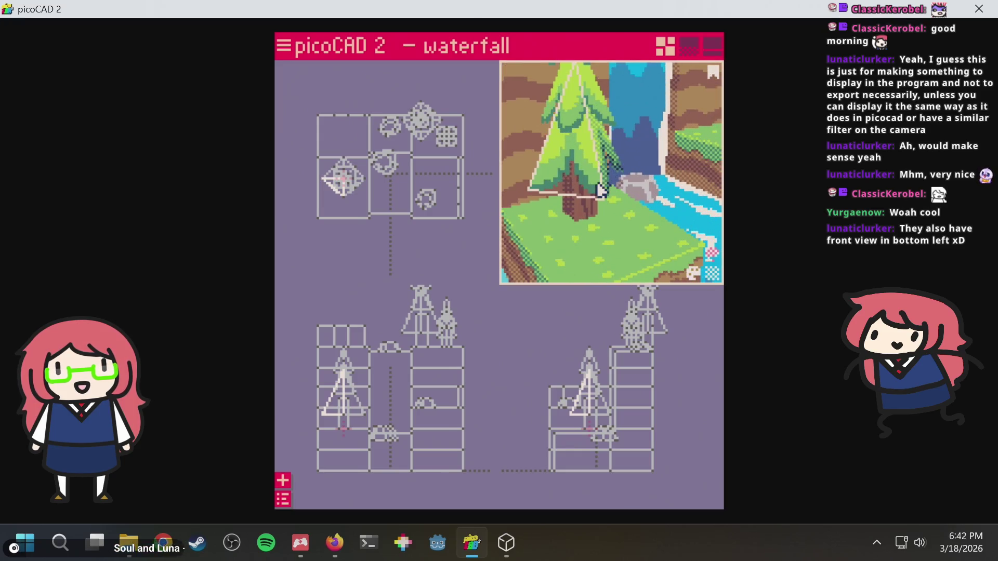
pyautogui.scroll(3, 580, 165)
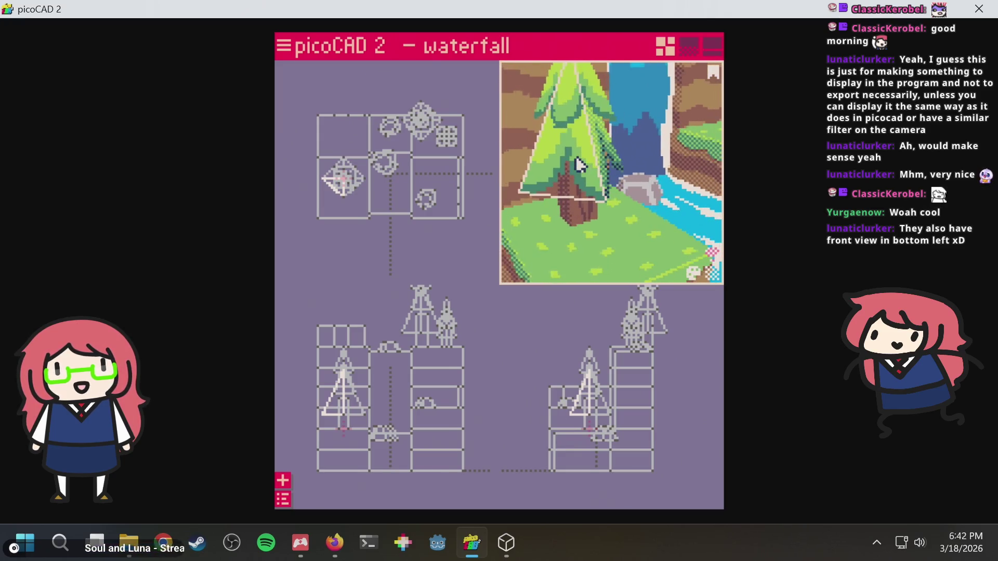
pyautogui.click(394, 404)
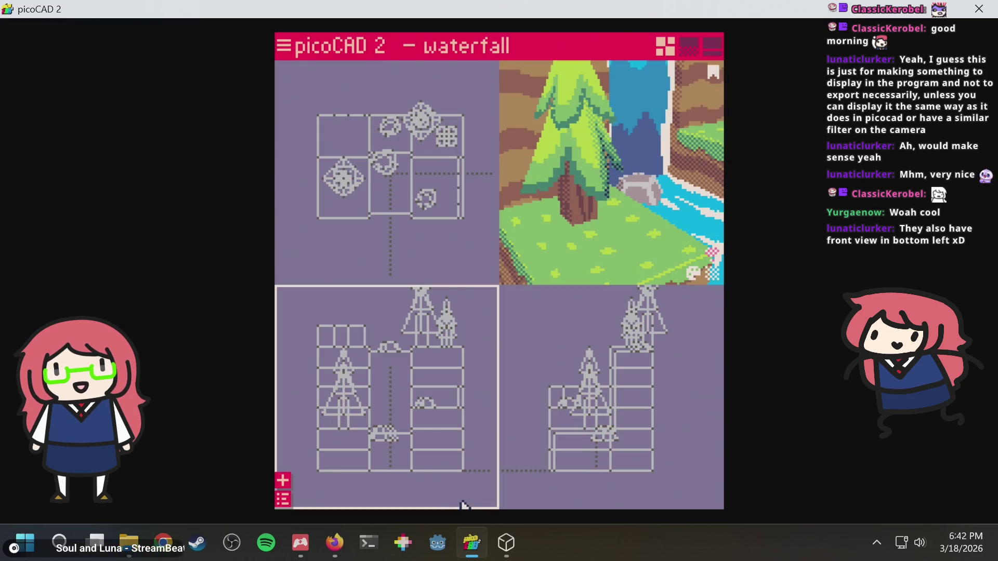
pyautogui.click(579, 189)
pyautogui.moveTo(578, 189)
pyautogui.mouseDown()
pyautogui.moveTo(626, 194)
pyautogui.moveTo(622, 246)
pyautogui.moveTo(641, 178)
pyautogui.mouseUp()
pyautogui.moveTo(636, 219)
pyautogui.mouseDown()
pyautogui.moveTo(589, 196)
pyautogui.moveTo(608, 192)
pyautogui.moveTo(673, 64)
pyautogui.mouseUp()
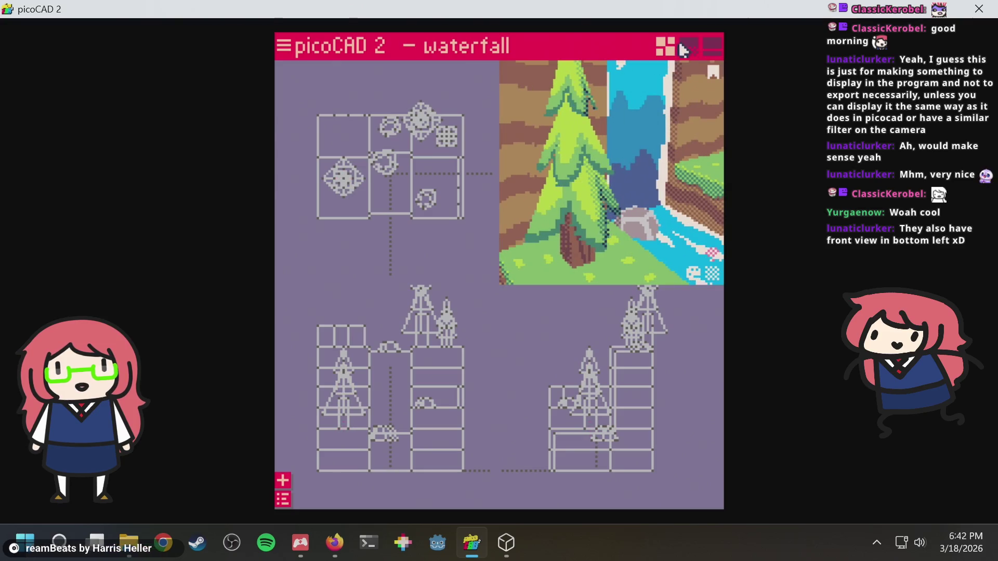
pyautogui.click(687, 48)
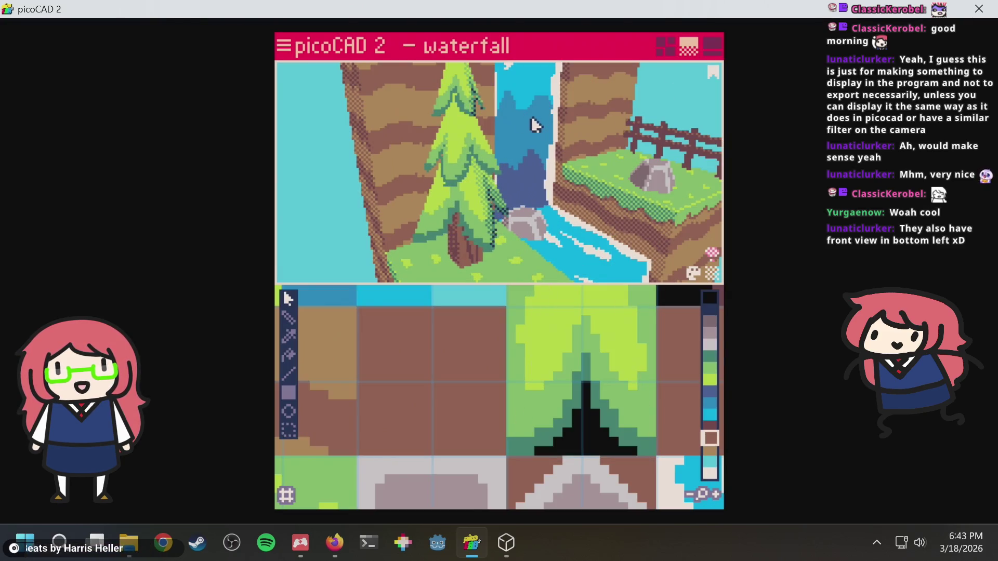
pyautogui.scroll(-3, 535, 125)
pyautogui.moveTo(532, 100); pyautogui.dragTo(508, 217)
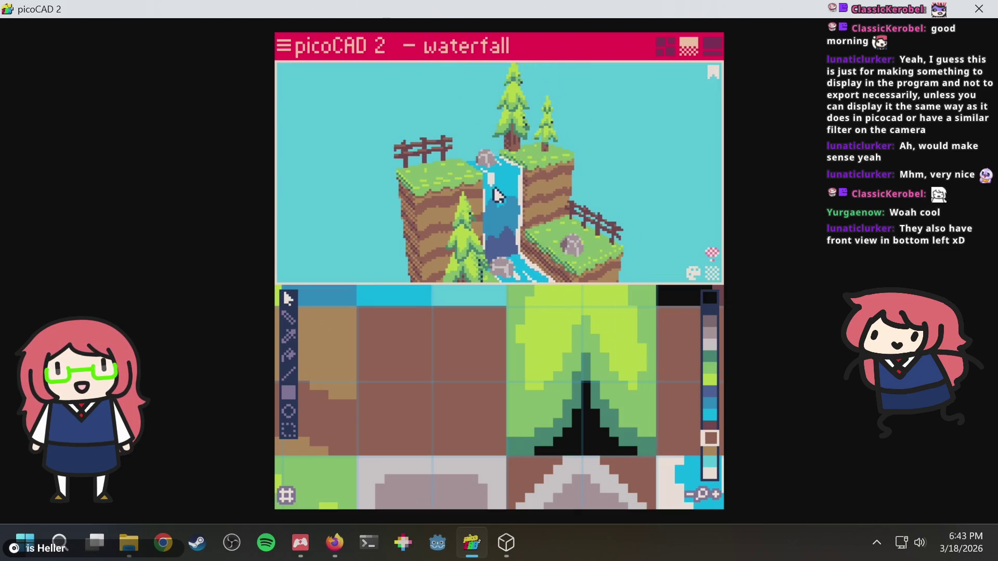
pyautogui.scroll(5, 496, 195)
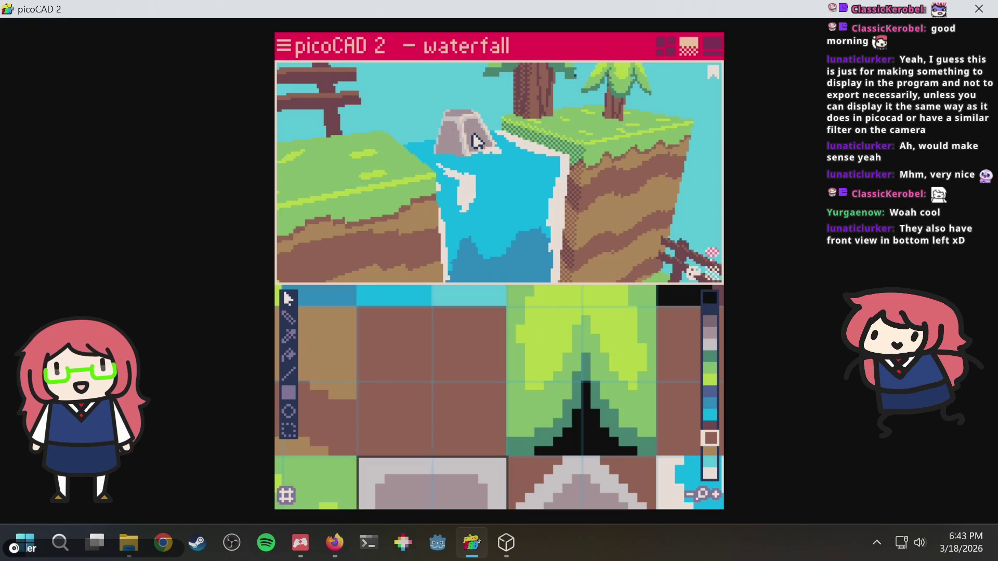
pyautogui.click(663, 48)
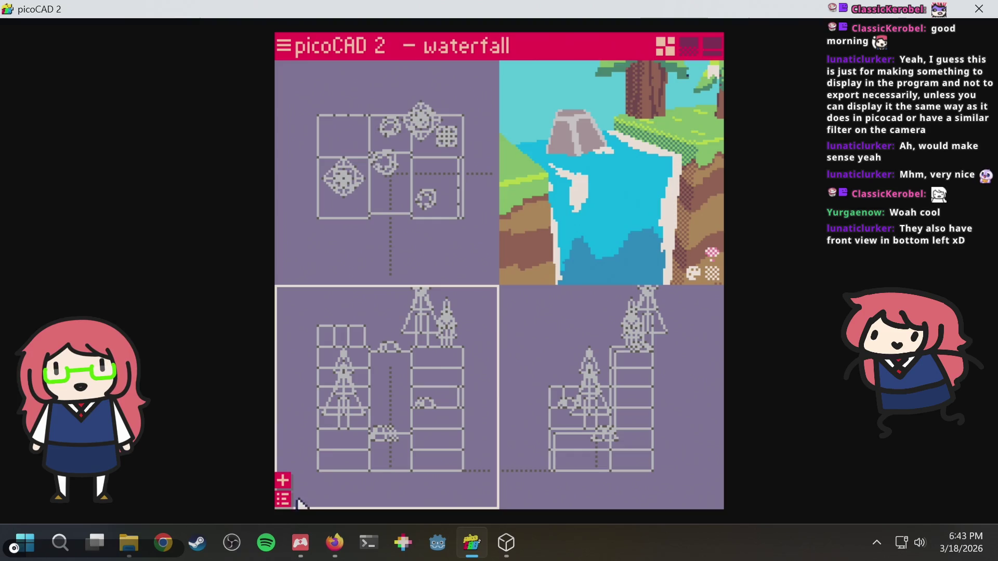
# Browse the waterfall's object list, rotate the scene, and show the texture-editing layout.
pyautogui.click(282, 500)
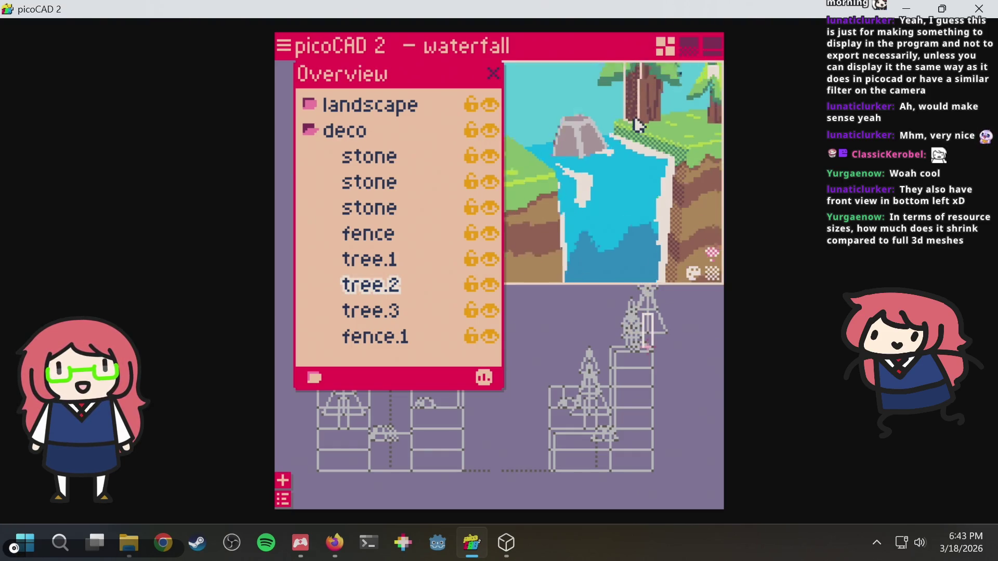
pyautogui.scroll(-3, 638, 125)
pyautogui.scroll(3, 621, 106)
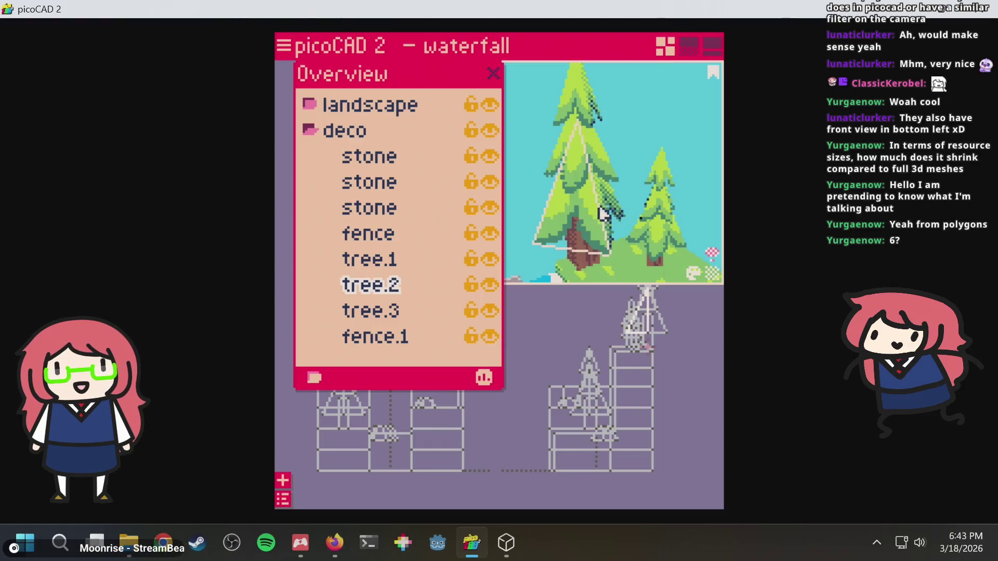
pyautogui.scroll(-5, 650, 138)
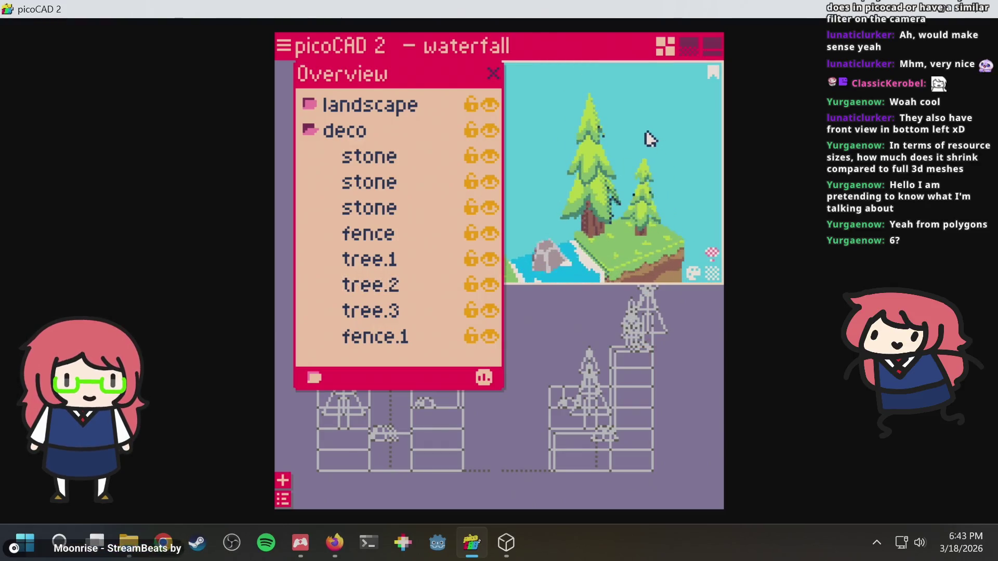
pyautogui.moveTo(639, 122); pyautogui.dragTo(652, 79, button='right')
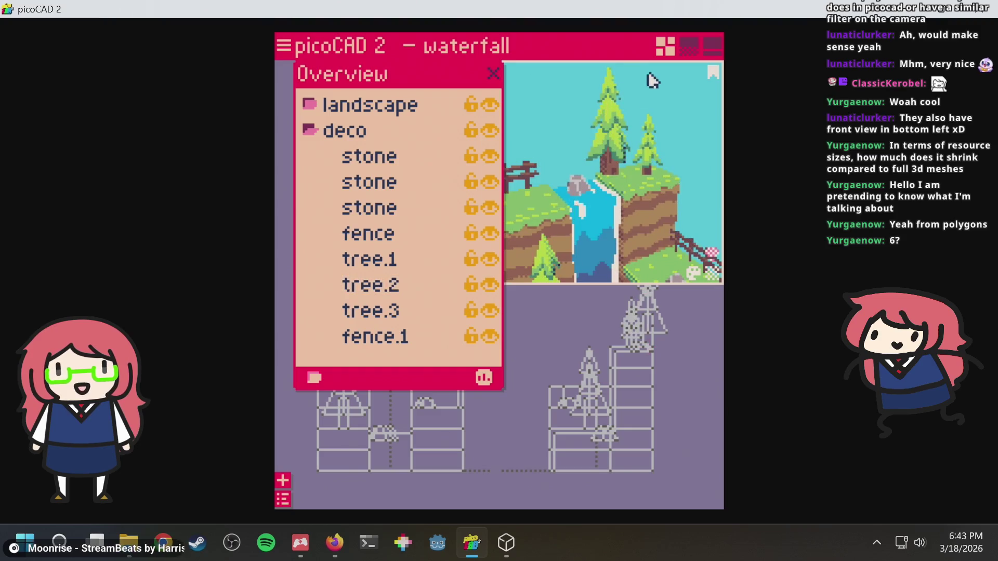
pyautogui.click(689, 46)
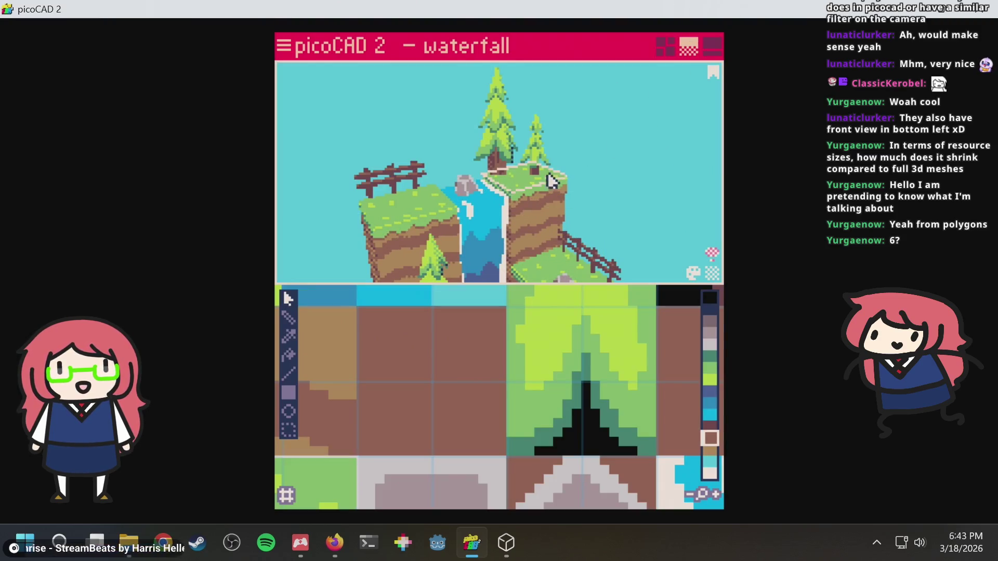
pyautogui.scroll(5, 568, 134)
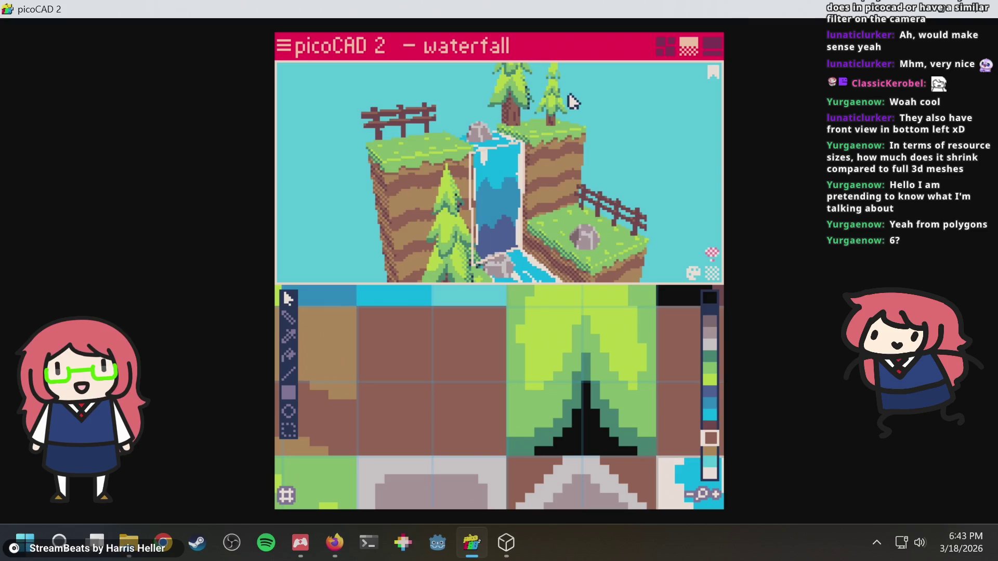
pyautogui.moveTo(502, 213)
pyautogui.mouseDown(button='right')
pyautogui.moveTo(514, 145)
pyautogui.moveTo(505, 102)
pyautogui.mouseUp(button='right')
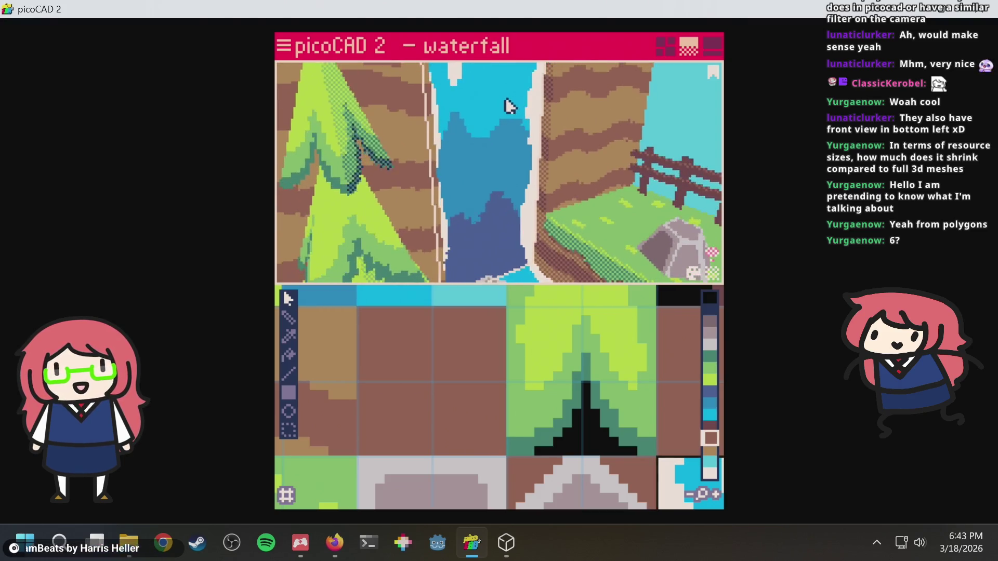
pyautogui.scroll(-5, 513, 109)
pyautogui.moveTo(554, 164)
pyautogui.mouseDown(button='right')
pyautogui.moveTo(597, 140)
pyautogui.moveTo(589, 140)
pyautogui.mouseUp(button='right')
pyautogui.scroll(-2, 528, 358)
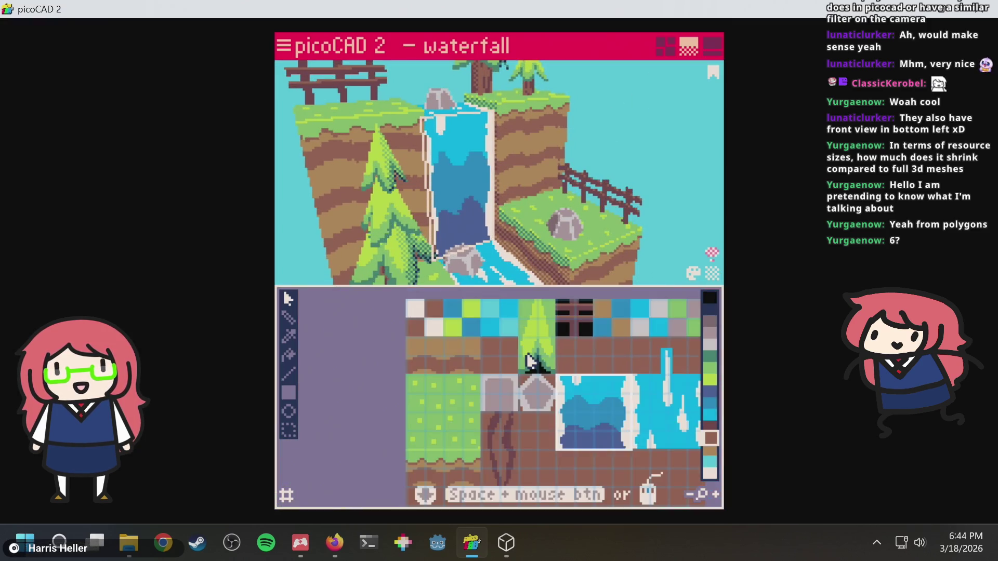
pyautogui.moveTo(527, 361); pyautogui.dragTo(460, 339, button='middle')
pyautogui.click(521, 397)
pyautogui.scroll(2, 587, 387)
pyautogui.scroll(-1, 632, 387)
pyautogui.moveTo(622, 393); pyautogui.dragTo(541, 400, button='middle')
pyautogui.moveTo(624, 370)
pyautogui.mouseDown(button='middle')
pyautogui.moveTo(593, 396)
pyautogui.moveTo(582, 392)
pyautogui.mouseUp(button='middle')
pyautogui.scroll(3, 536, 218)
pyautogui.click(533, 218)
pyautogui.moveTo(592, 275)
pyautogui.mouseDown(button='right')
pyautogui.moveTo(586, 124)
pyautogui.moveTo(597, 179)
pyautogui.mouseUp(button='right')
pyautogui.click(598, 183)
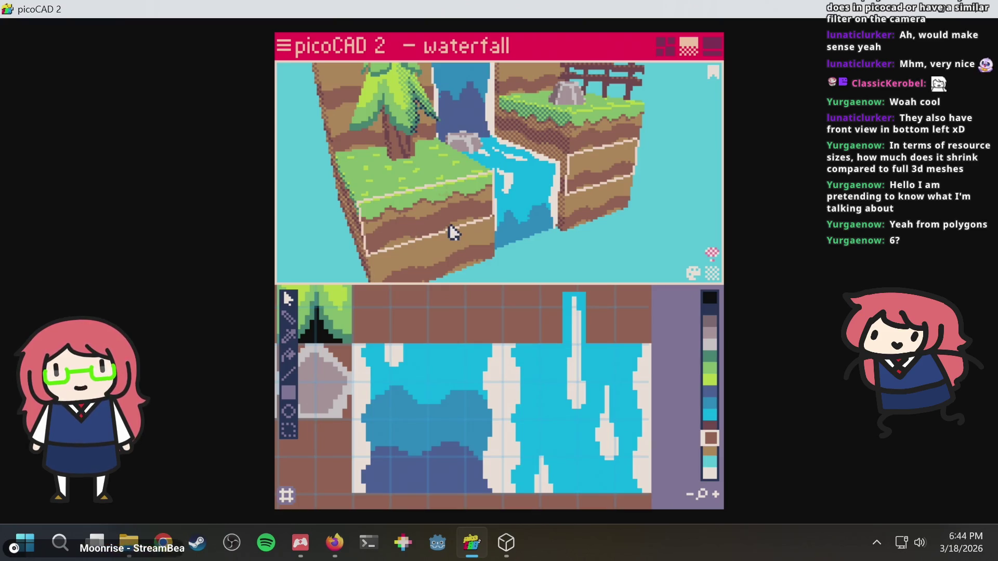
pyautogui.scroll(2, 509, 423)
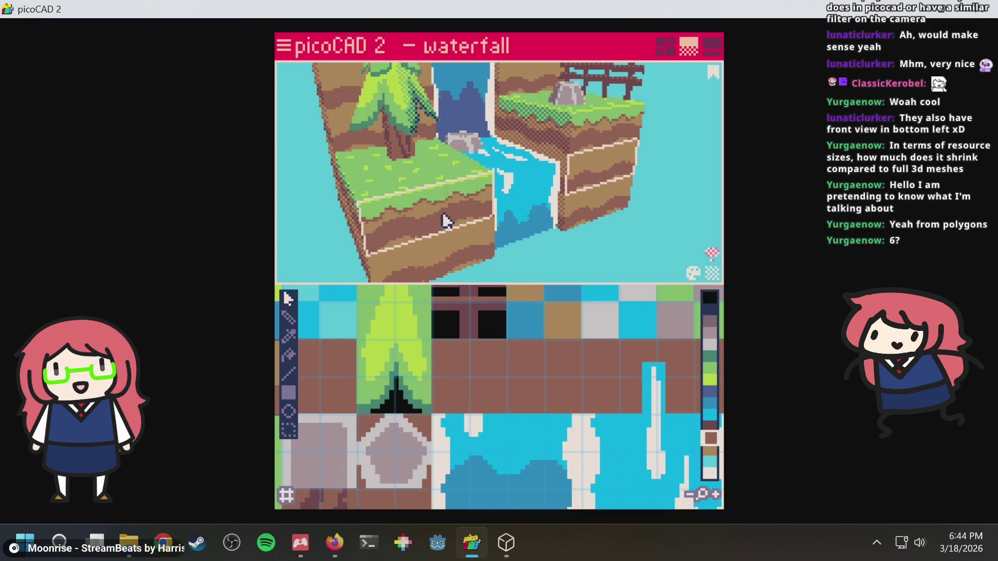
pyautogui.scroll(-2, 491, 329)
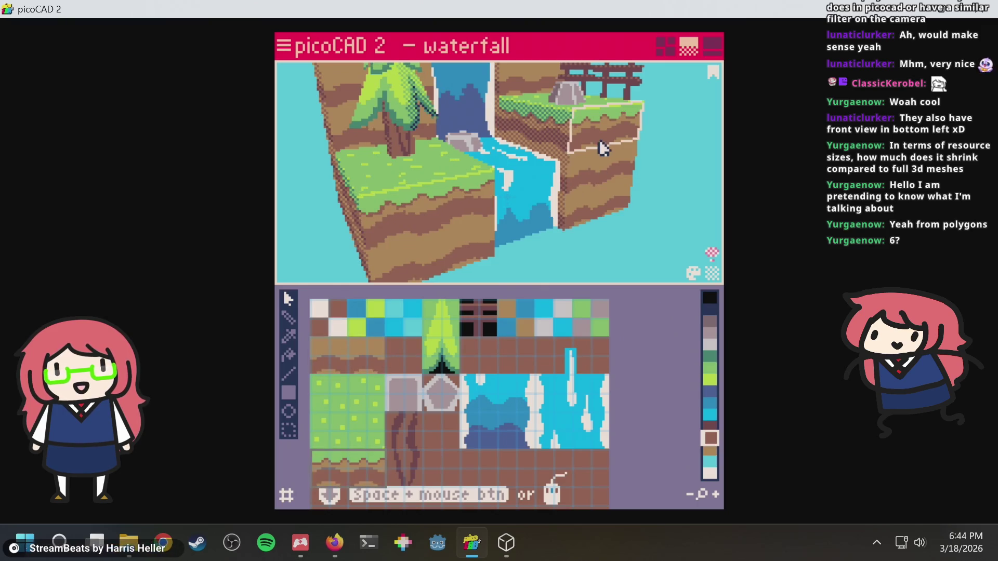
pyautogui.moveTo(633, 136)
pyautogui.mouseDown(button='middle')
pyautogui.moveTo(605, 163)
pyautogui.moveTo(572, 166)
pyautogui.mouseUp(button='middle')
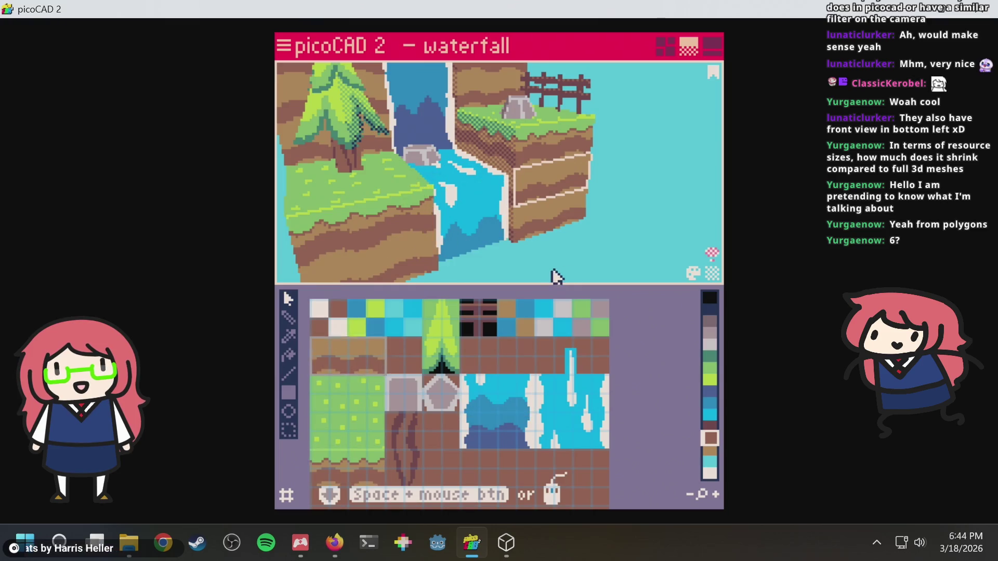
pyautogui.moveTo(537, 276)
pyautogui.mouseDown(button='right')
pyautogui.moveTo(579, 269)
pyautogui.moveTo(597, 296)
pyautogui.moveTo(591, 357)
pyautogui.moveTo(583, 361)
pyautogui.moveTo(568, 262)
pyautogui.mouseUp(button='right')
pyautogui.moveTo(615, 171)
pyautogui.mouseDown(button='right')
pyautogui.moveTo(603, 135)
pyautogui.moveTo(597, 195)
pyautogui.moveTo(576, 187)
pyautogui.mouseUp(button='right')
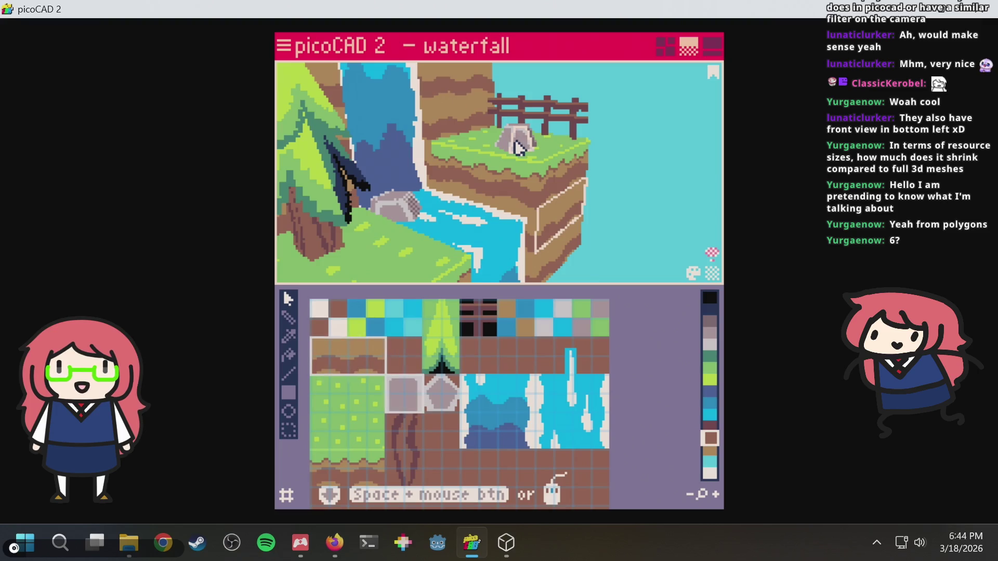
pyautogui.moveTo(643, 113)
pyautogui.mouseDown(button='right')
pyautogui.moveTo(640, 163)
pyautogui.moveTo(627, 180)
pyautogui.mouseUp(button='right')
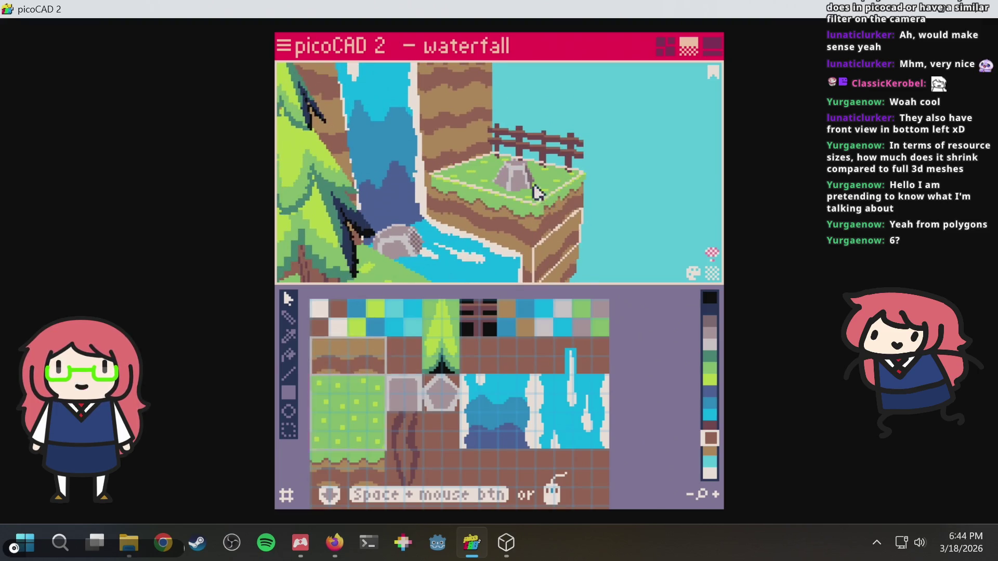
pyautogui.scroll(3, 538, 190)
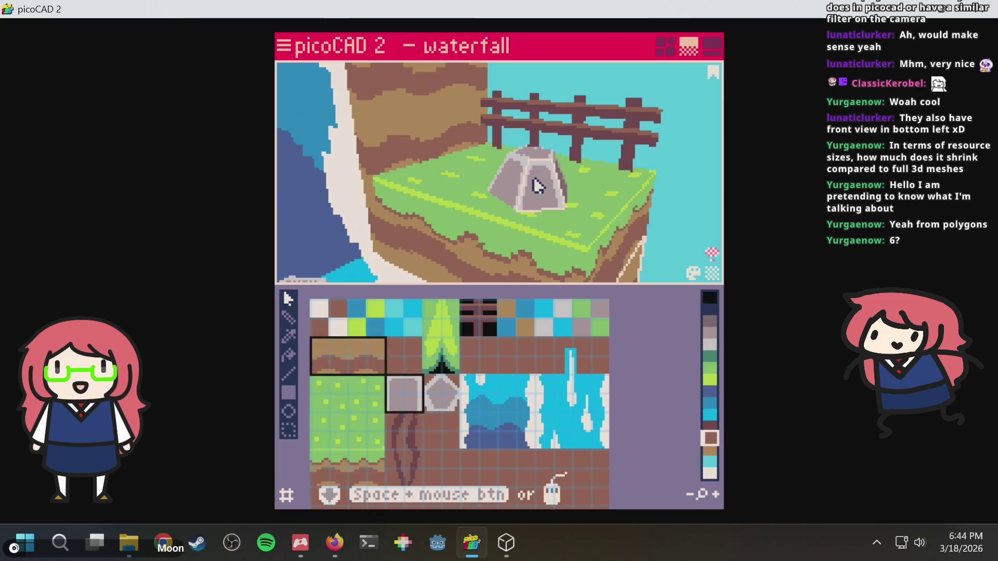
pyautogui.moveTo(585, 144)
pyautogui.mouseDown(button='right')
pyautogui.moveTo(577, 207)
pyautogui.moveTo(503, 176)
pyautogui.moveTo(501, 190)
pyautogui.mouseUp(button='right')
pyautogui.scroll(2, 455, 416)
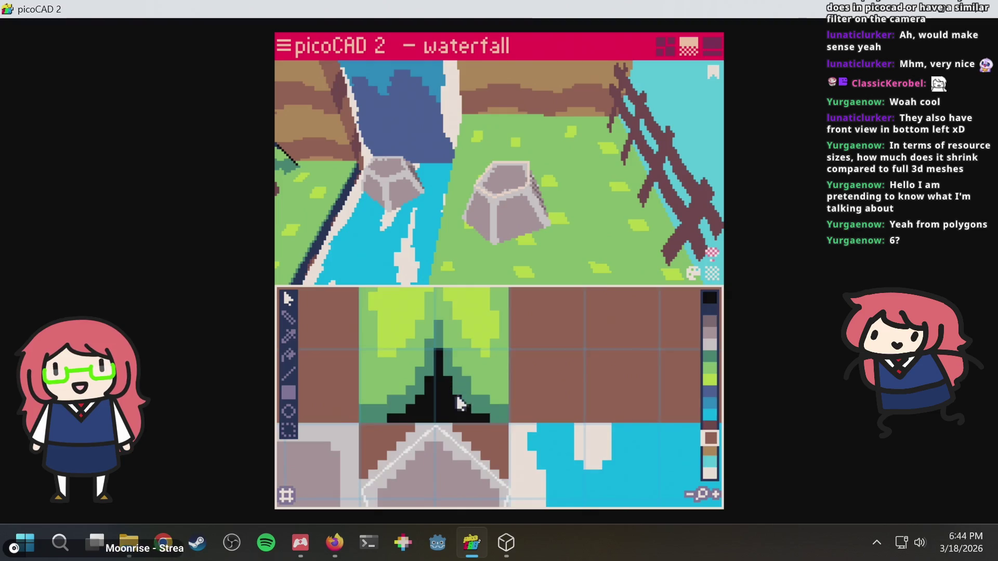
pyautogui.click(518, 224)
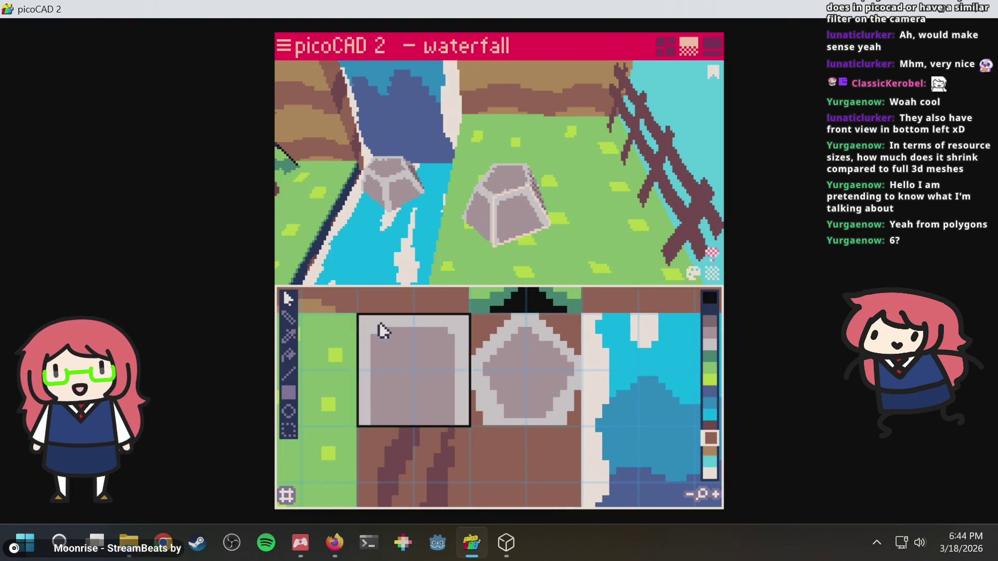
pyautogui.moveTo(525, 200)
pyautogui.mouseDown(button='right')
pyautogui.moveTo(499, 105)
pyautogui.moveTo(520, 216)
pyautogui.moveTo(518, 284)
pyautogui.mouseUp(button='right')
pyautogui.moveTo(441, 139); pyautogui.dragTo(355, 110, button='right')
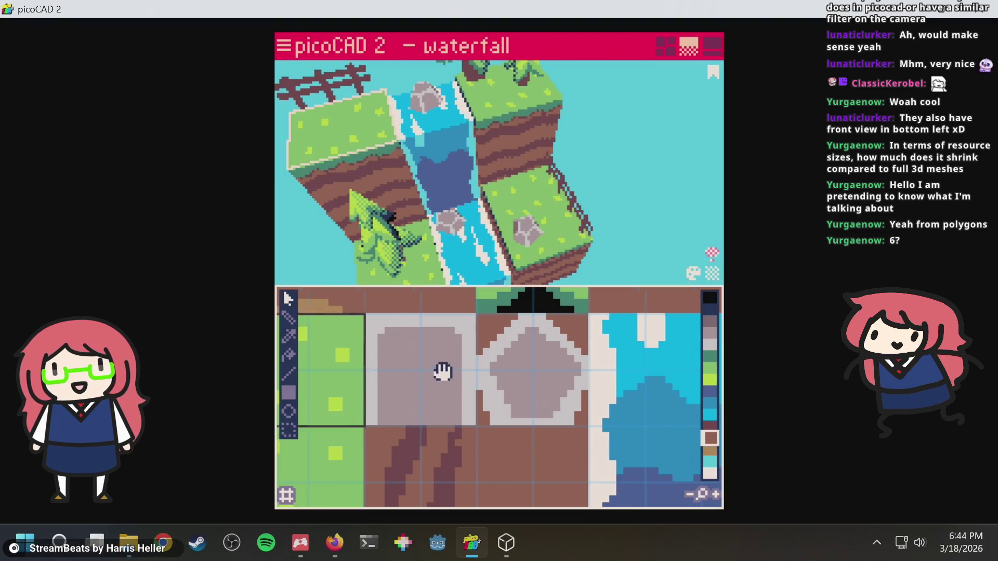
pyautogui.click(435, 374)
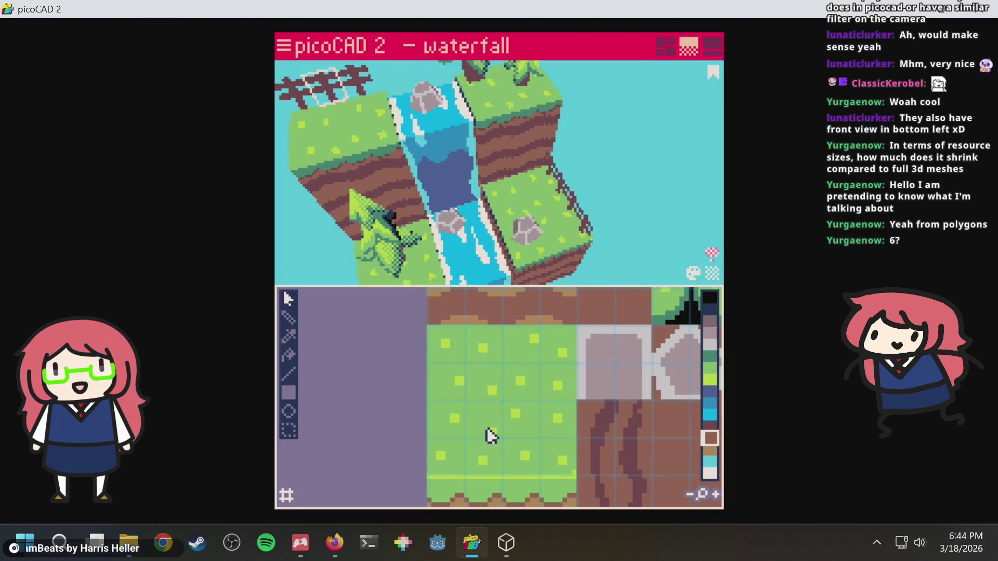
pyautogui.scroll(-2, 325, 461)
pyautogui.scroll(2, 503, 312)
pyautogui.moveTo(452, 171)
pyautogui.mouseDown(button='right')
pyautogui.moveTo(436, 140)
pyautogui.moveTo(507, 138)
pyautogui.moveTo(575, 91)
pyautogui.moveTo(621, 40)
pyautogui.moveTo(597, 49)
pyautogui.moveTo(571, 99)
pyautogui.mouseUp(button='right')
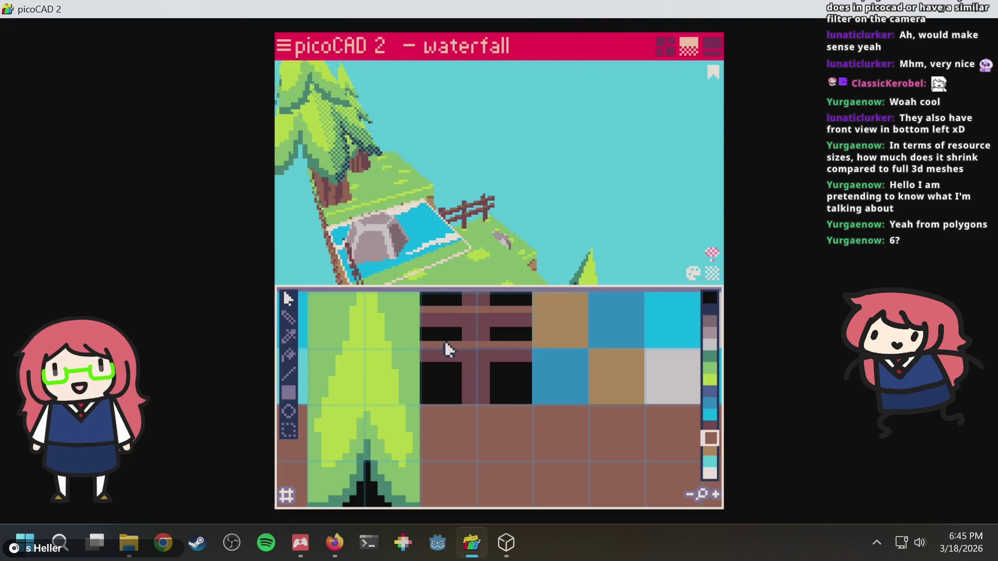
pyautogui.moveTo(506, 155)
pyautogui.mouseDown(button='right')
pyautogui.moveTo(443, 187)
pyautogui.moveTo(332, 203)
pyautogui.moveTo(395, 171)
pyautogui.moveTo(459, 216)
pyautogui.moveTo(548, 111)
pyautogui.moveTo(601, 85)
pyautogui.moveTo(590, 164)
pyautogui.moveTo(537, 214)
pyautogui.moveTo(454, 325)
pyautogui.moveTo(468, 156)
pyautogui.moveTo(605, 148)
pyautogui.moveTo(514, 172)
pyautogui.mouseUp(button='right')
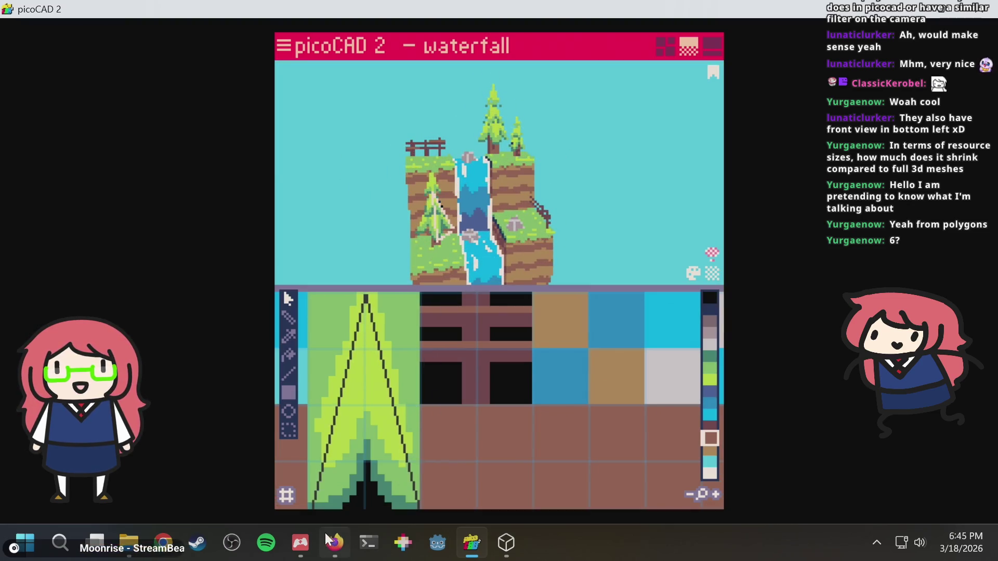
pyautogui.click(334, 543)
# Search 'crocotile 3d waterfall' images and open the Crocotile waterfall guide page.
pyautogui.hotkey('ctrl', 't')
pyautogui.write('cr')
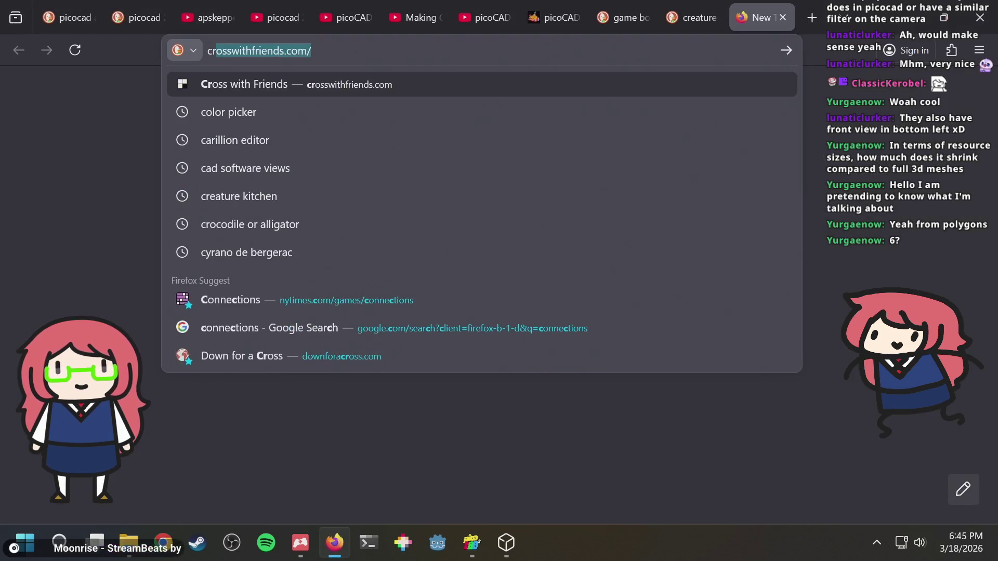
pyautogui.write('ocotile 3d waterfall')
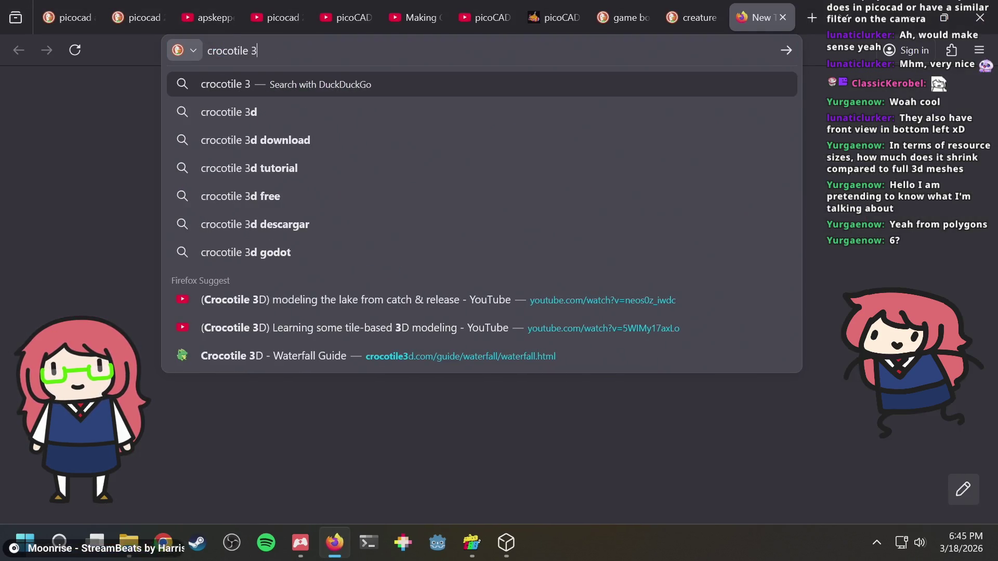
pyautogui.press('Return')
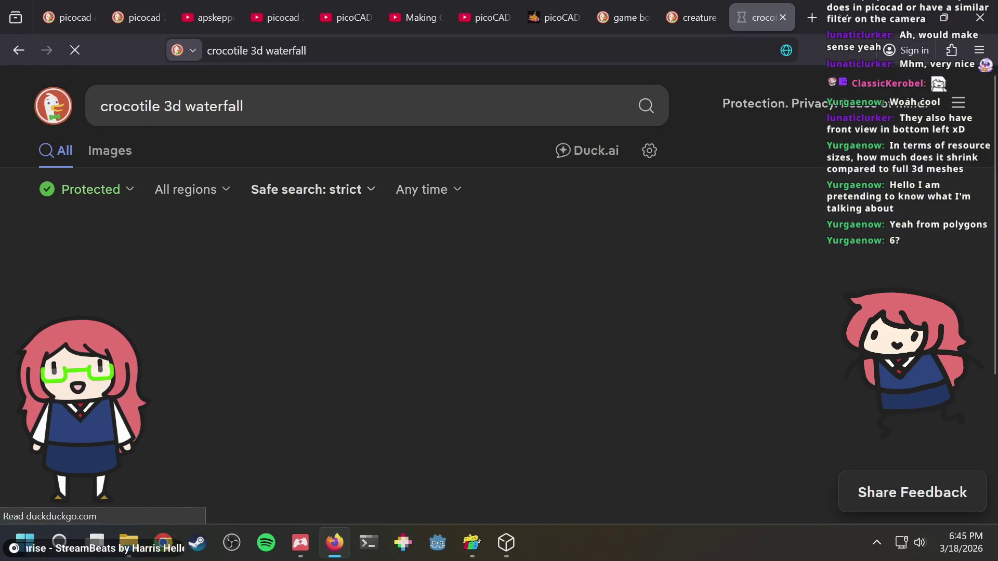
pyautogui.click(120, 152)
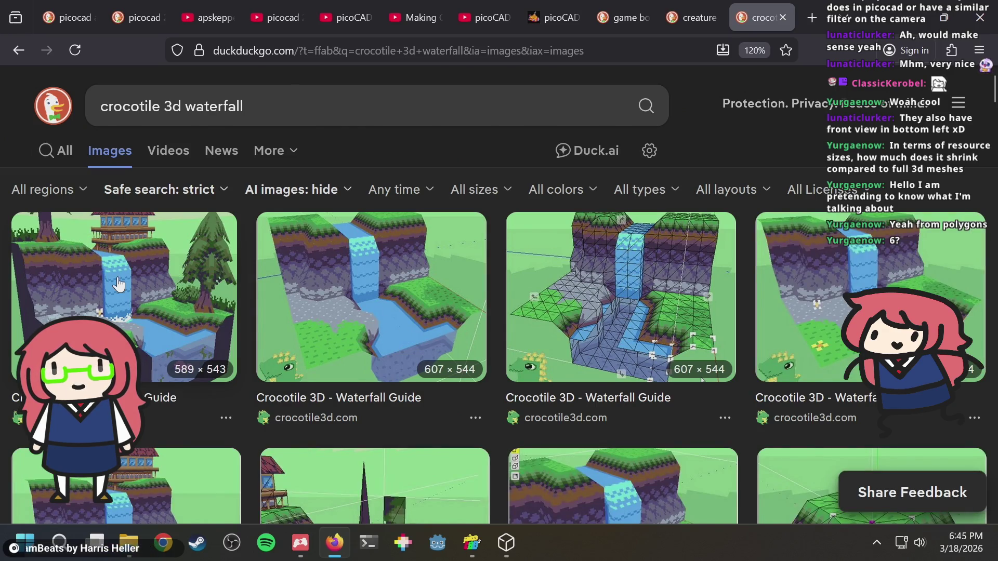
pyautogui.click(119, 284)
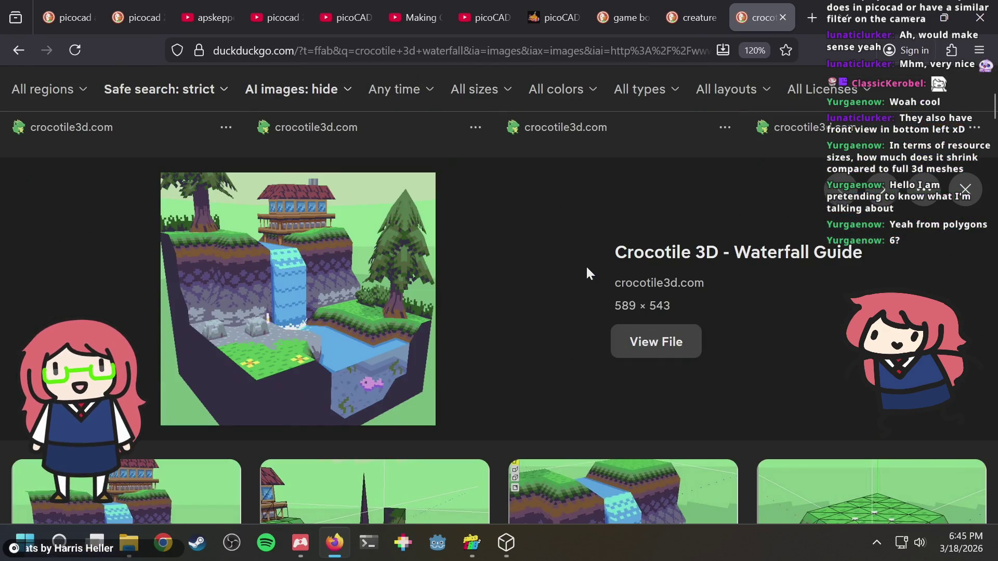
pyautogui.click(395, 281)
pyautogui.scroll(-10, 452, 265)
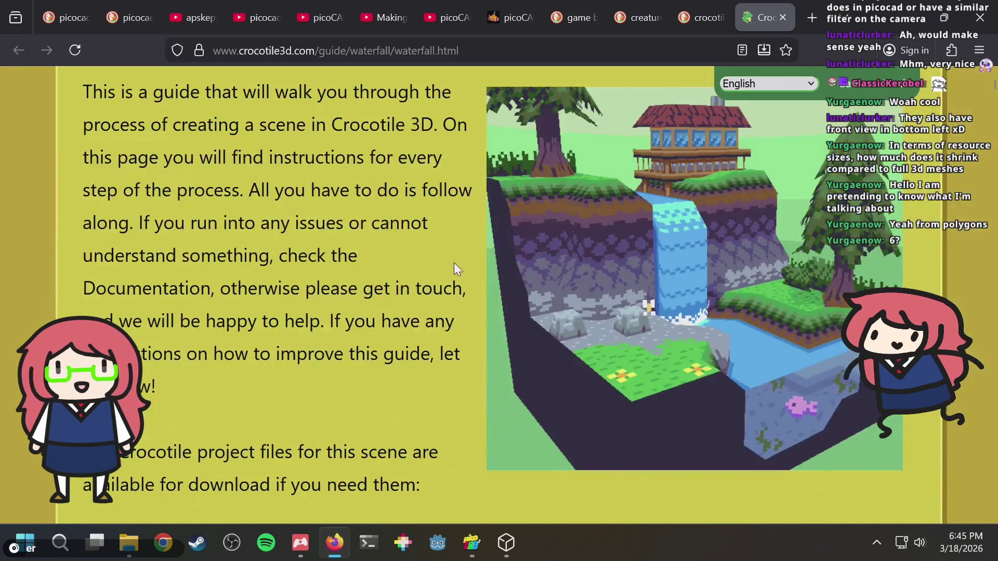
pyautogui.scroll(2, 454, 263)
# Compare the guide with the picoCAD waterfall model, framing its tree and waterfall.
pyautogui.hotkey('alt', 'Tab')
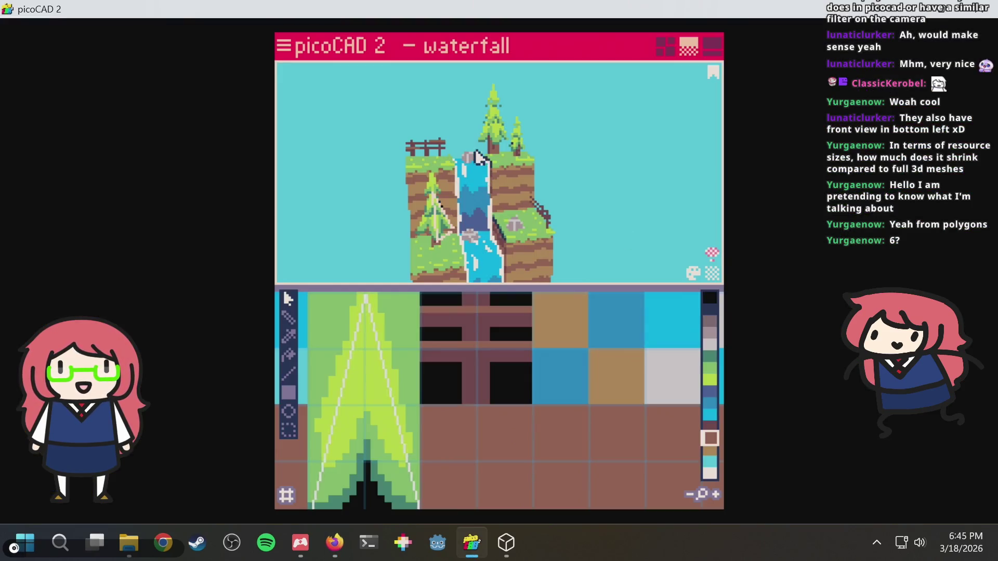
pyautogui.scroll(5, 458, 166)
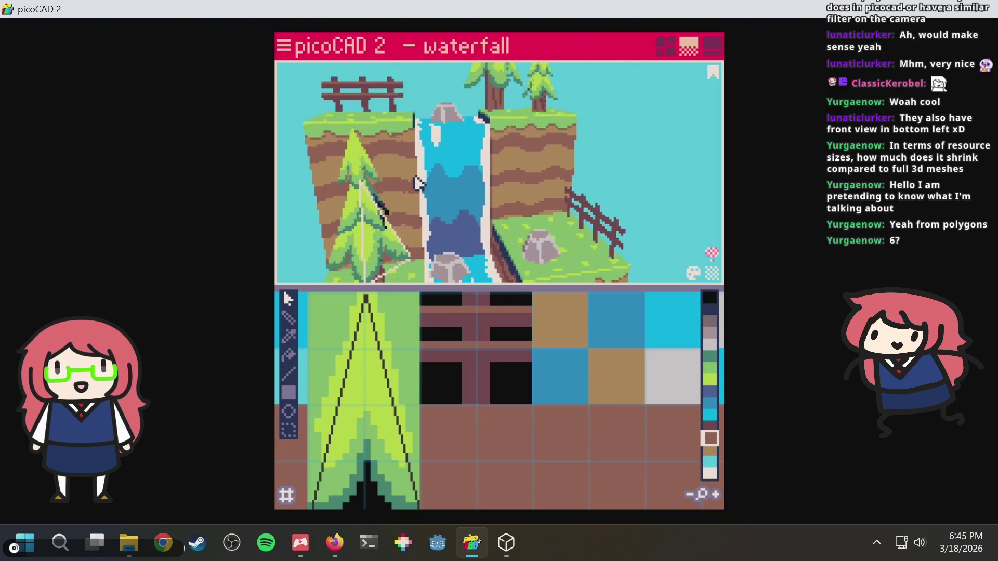
pyautogui.click(363, 217)
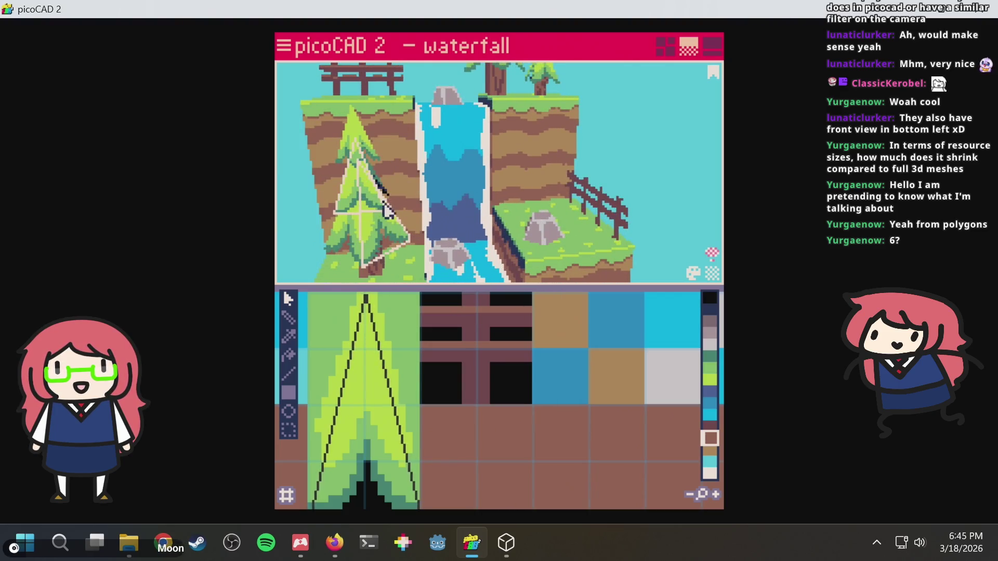
pyautogui.moveTo(385, 213); pyautogui.dragTo(534, 152, button='middle')
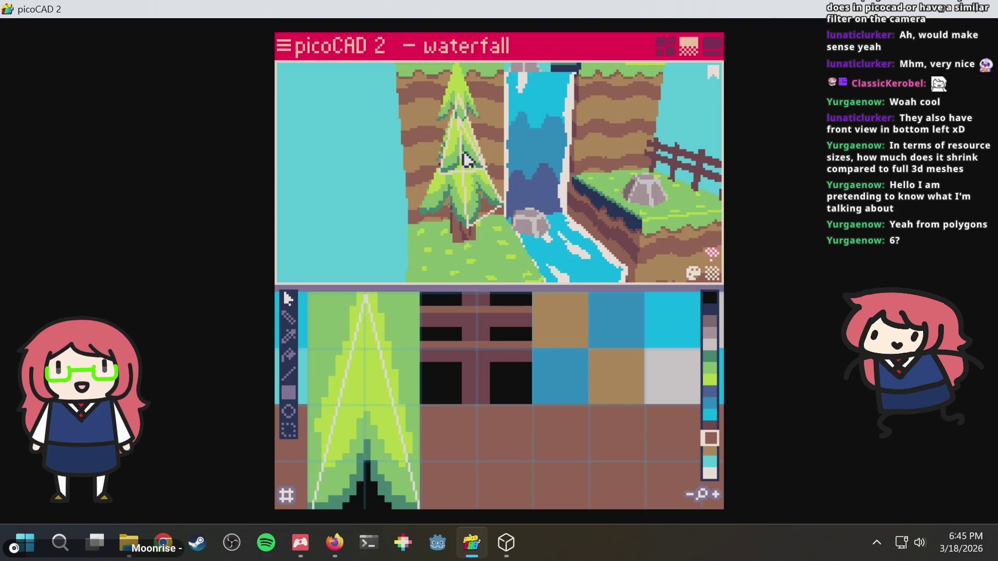
pyautogui.hotkey('alt', 'Tab')
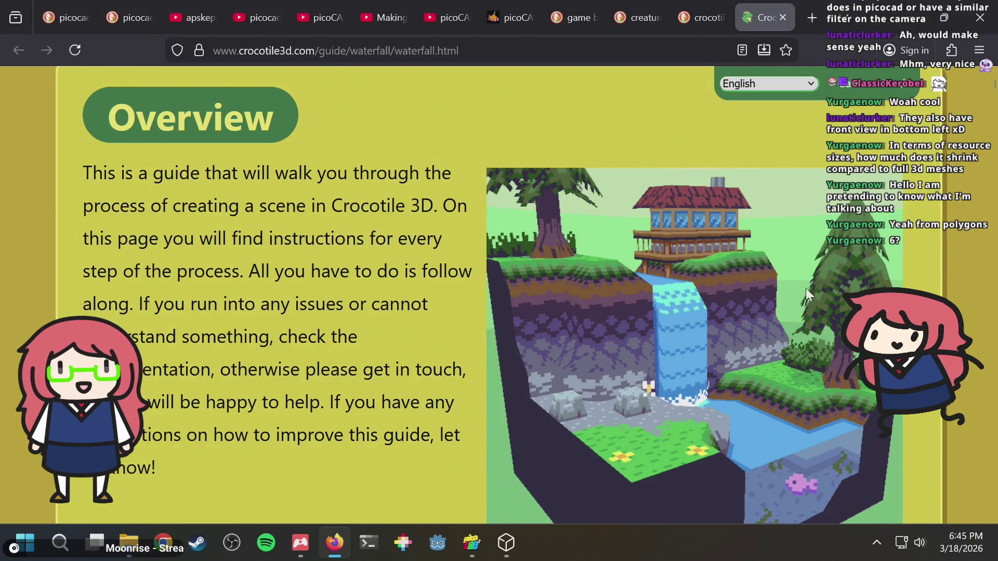
pyautogui.scroll(-3, 780, 247)
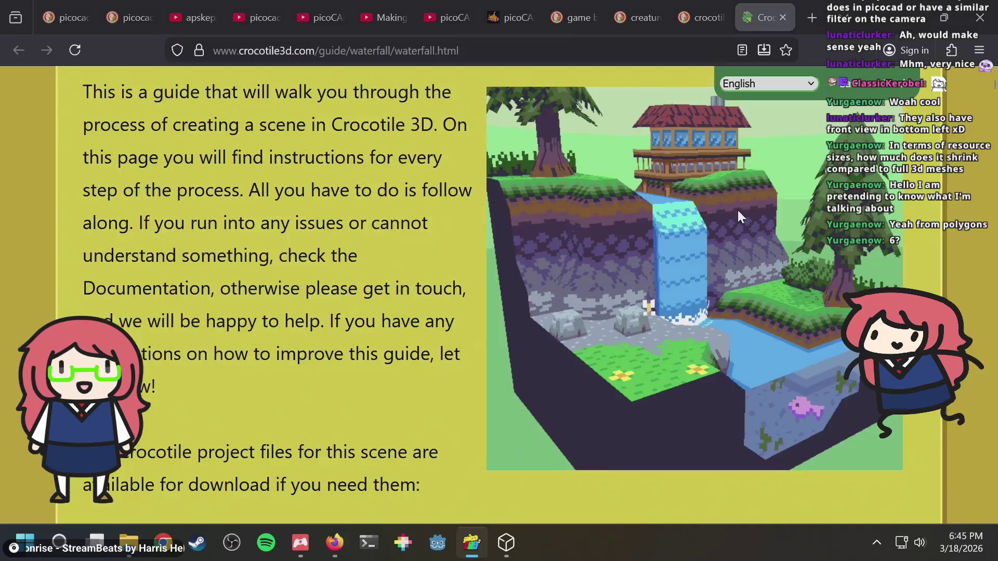
pyautogui.click(737, 208)
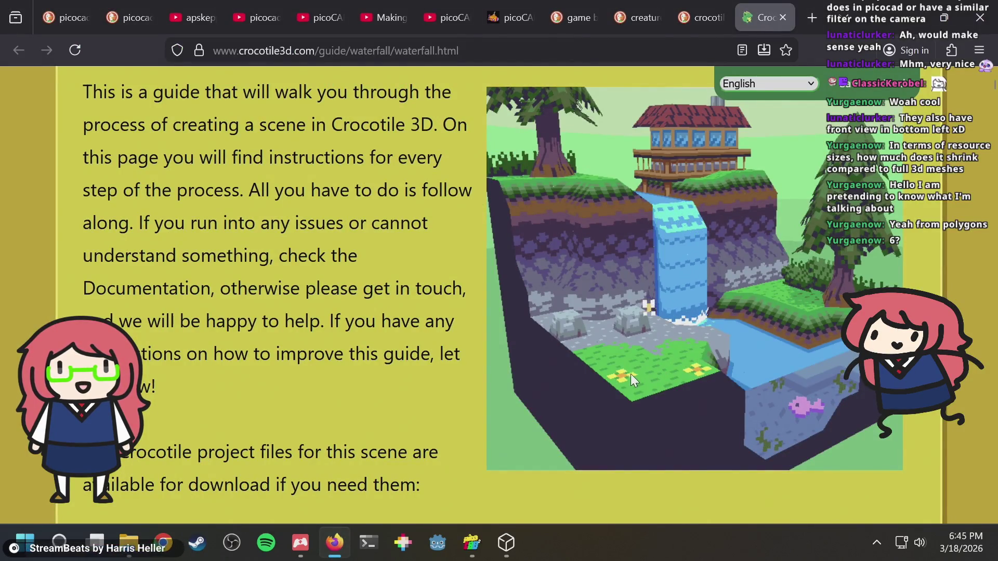
pyautogui.hotkey('alt', 'Tab')
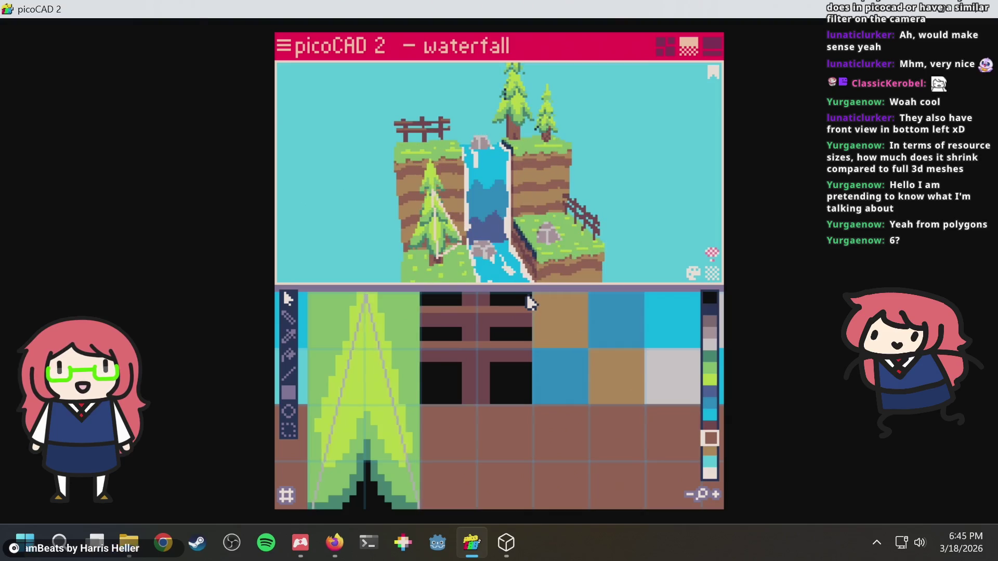
pyautogui.hotkey('alt', 'Tab')
pyautogui.scroll(5, 742, 213)
pyautogui.scroll(-5, 742, 213)
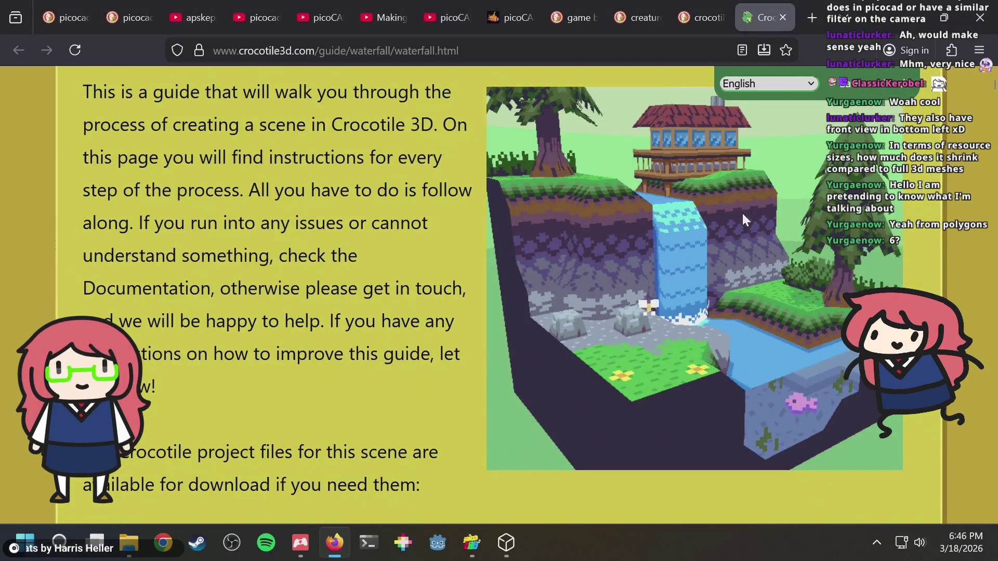
pyautogui.hotkey('alt', 'Tab')
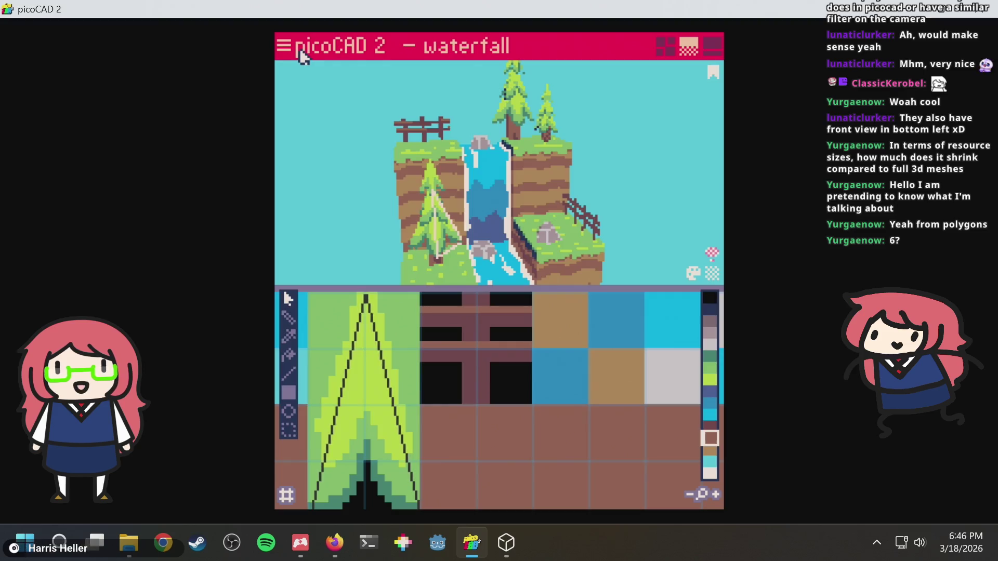
pyautogui.hotkey('alt', 'Tab')
pyautogui.hotkey('alt', 'Tab')
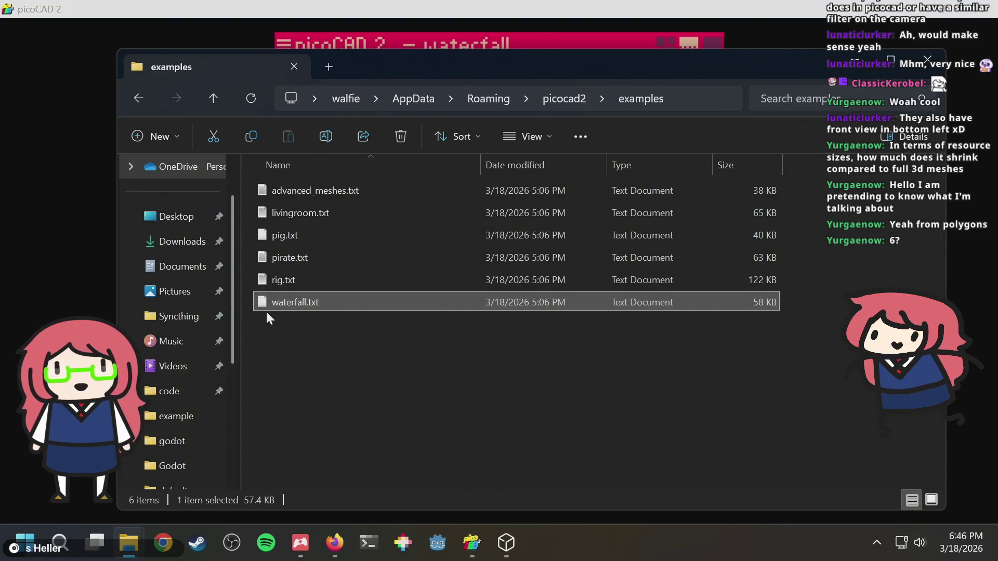
# Load rig.txt, orbit the truck, and play then pause its animation timeline.
pyautogui.moveTo(286, 285)
pyautogui.mouseDown()
pyautogui.moveTo(382, 195)
pyautogui.moveTo(202, 209)
pyautogui.mouseUp()
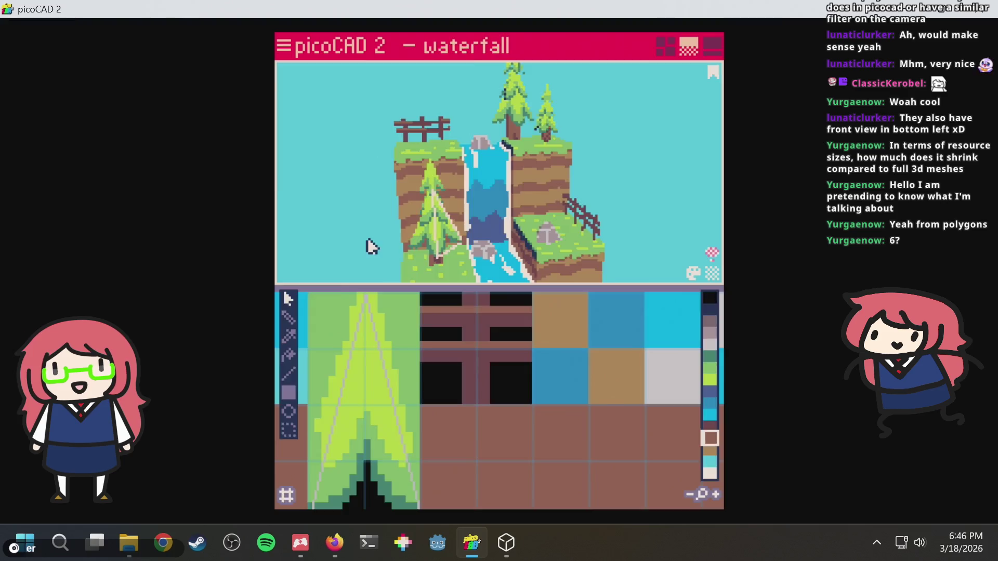
pyautogui.moveTo(372, 246); pyautogui.dragTo(372, 246)
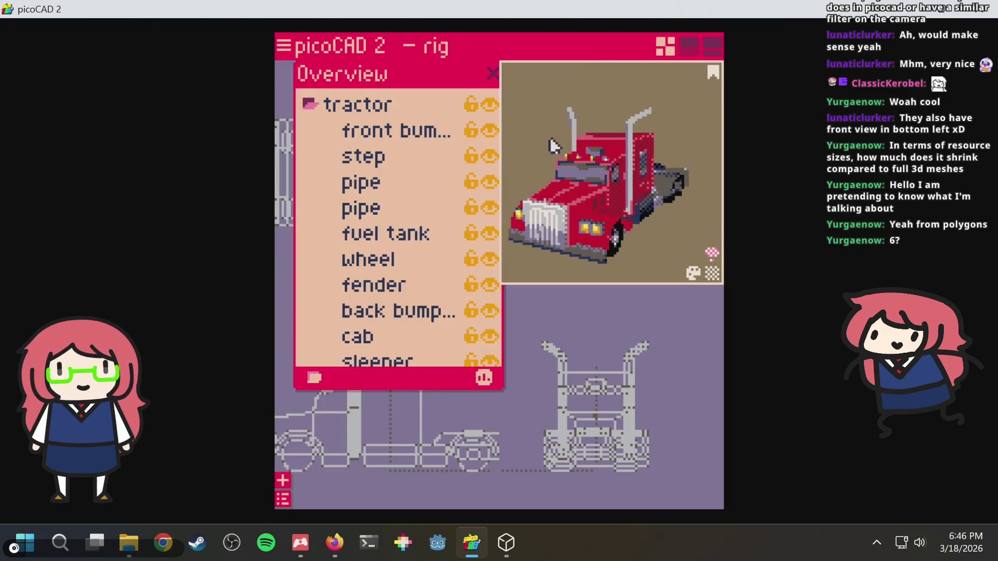
pyautogui.moveTo(694, 121)
pyautogui.mouseDown(button='right')
pyautogui.moveTo(655, 133)
pyautogui.moveTo(683, 120)
pyautogui.moveTo(713, 127)
pyautogui.moveTo(704, 127)
pyautogui.mouseUp(button='right')
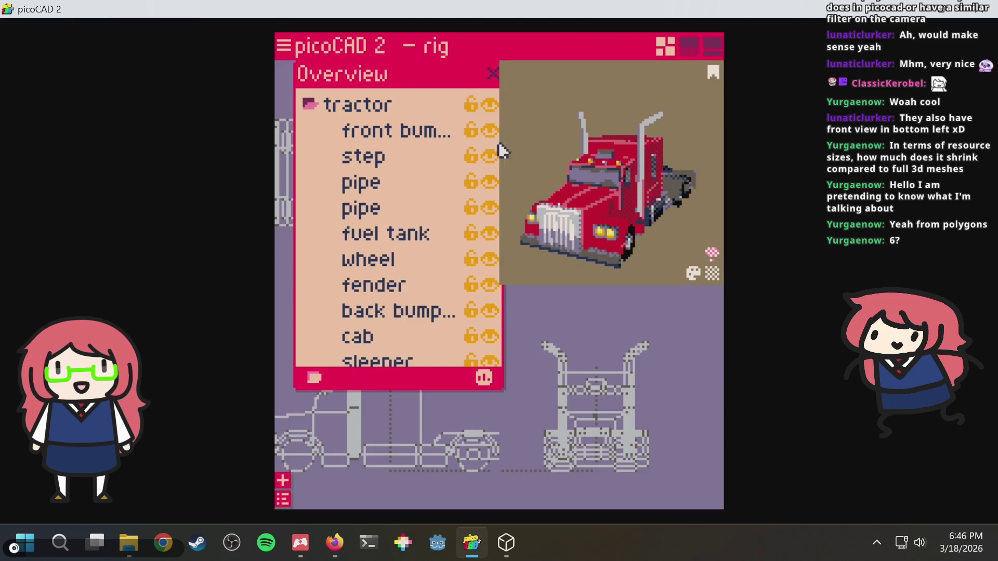
pyautogui.click(712, 46)
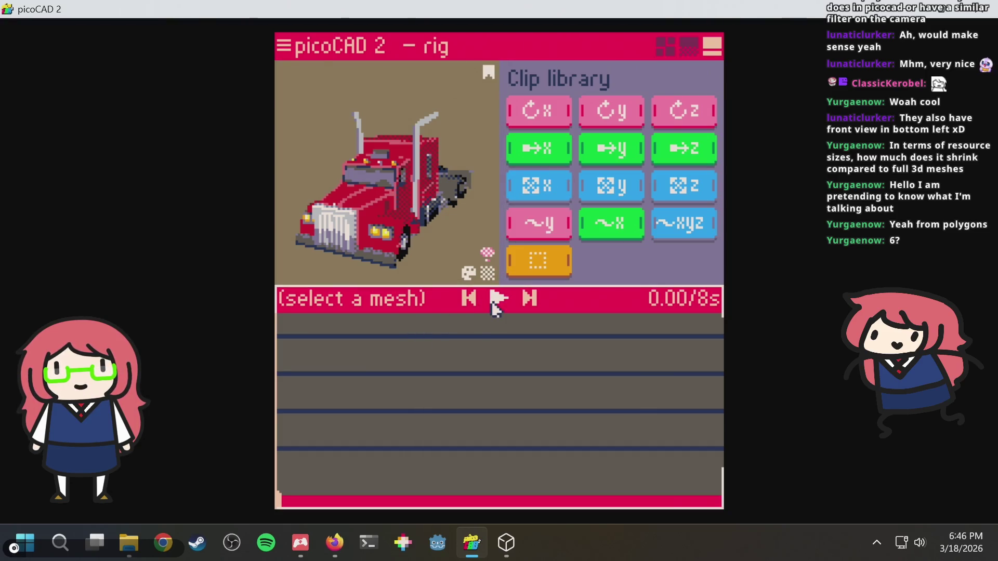
pyautogui.click(494, 309)
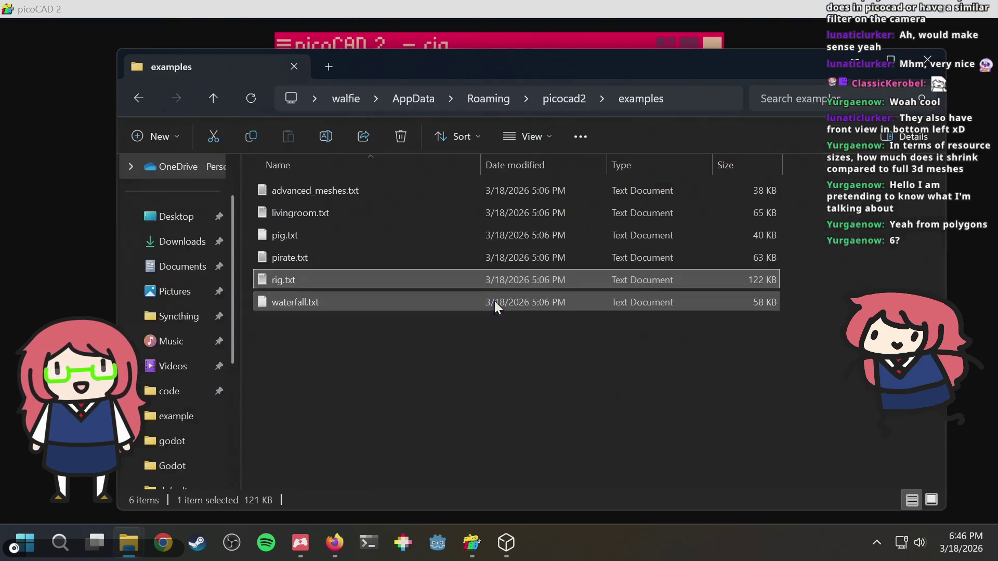
# Load pirate.txt and orbit it to a side view in the animation layout.
pyautogui.moveTo(301, 260)
pyautogui.mouseDown()
pyautogui.moveTo(317, 268)
pyautogui.moveTo(457, 250)
pyautogui.mouseUp()
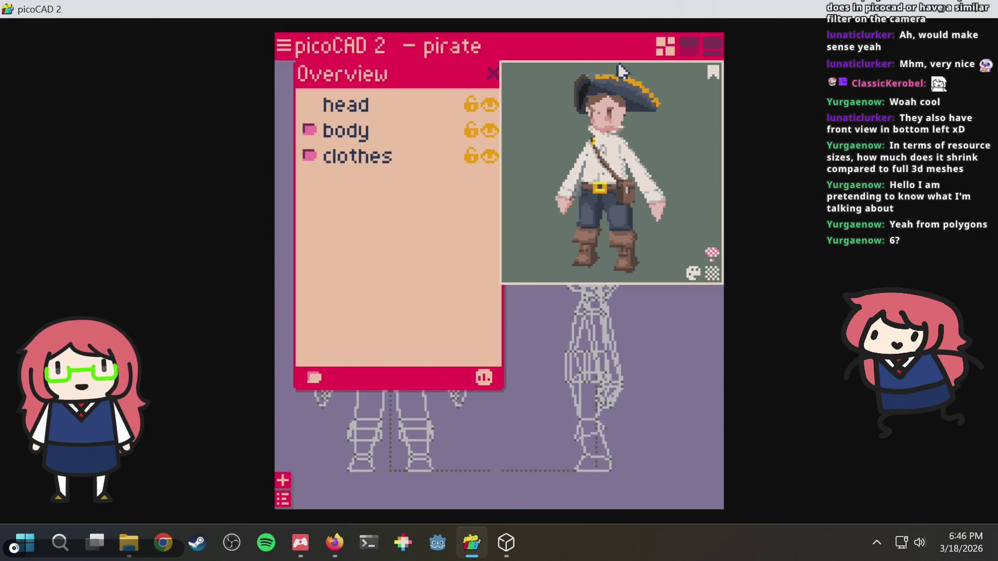
pyautogui.click(713, 46)
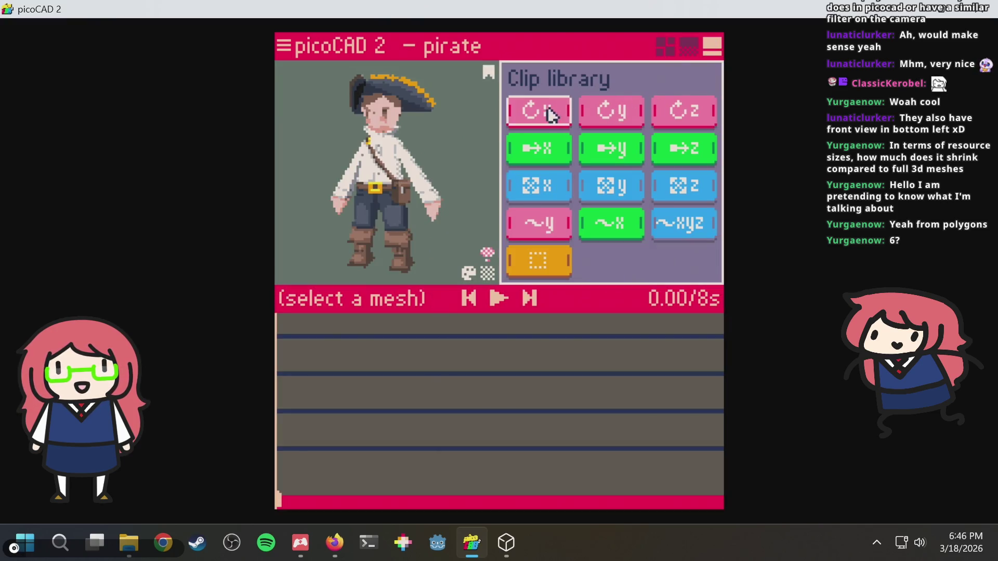
pyautogui.moveTo(447, 146)
pyautogui.mouseDown(button='right')
pyautogui.moveTo(488, 152)
pyautogui.moveTo(563, 216)
pyautogui.moveTo(631, 205)
pyautogui.moveTo(656, 149)
pyautogui.moveTo(561, 94)
pyautogui.mouseUp(button='right')
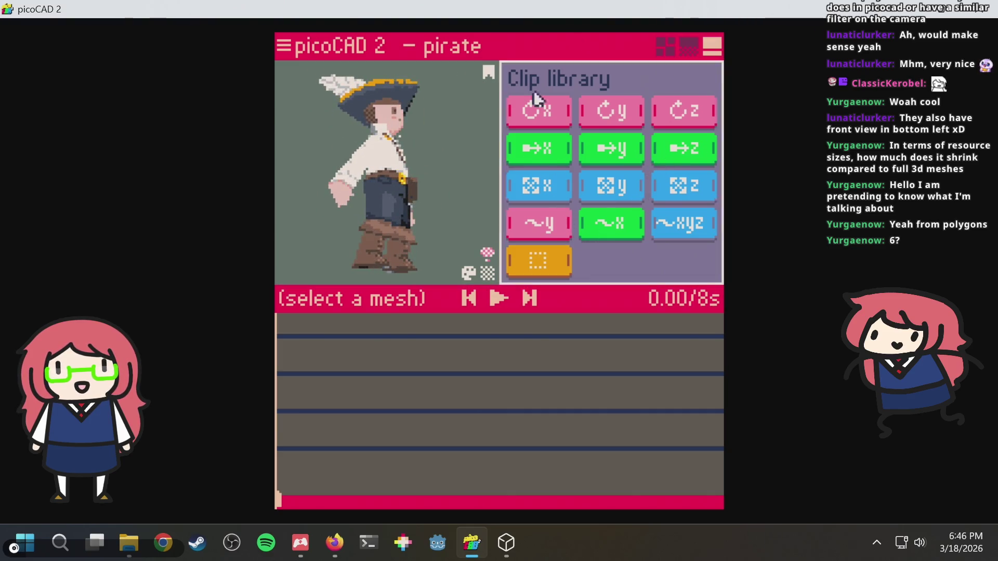
# Frame the pirate's feather and face texture in the texture-editing layout.
pyautogui.click(688, 51)
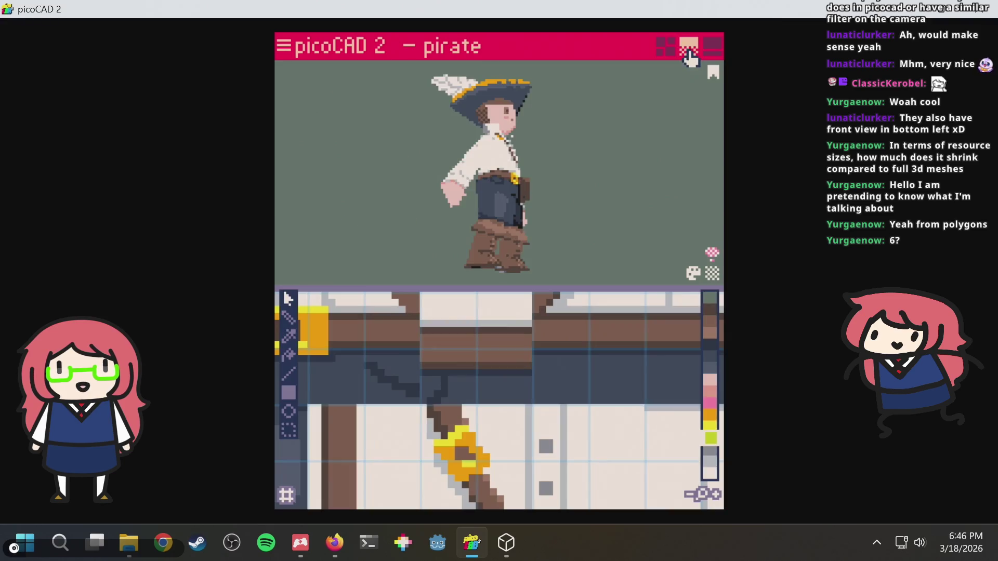
pyautogui.moveTo(669, 70); pyautogui.dragTo(561, 201, button='right')
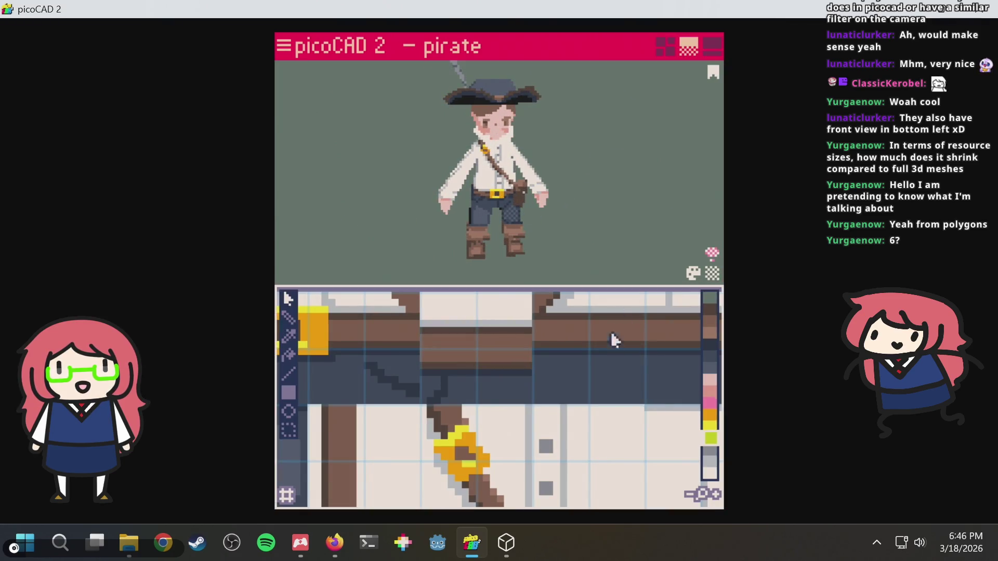
pyautogui.scroll(-2, 623, 376)
pyautogui.moveTo(612, 400)
pyautogui.mouseDown(button='middle')
pyautogui.moveTo(468, 329)
pyautogui.moveTo(535, 256)
pyautogui.moveTo(541, 283)
pyautogui.moveTo(554, 225)
pyautogui.mouseUp(button='middle')
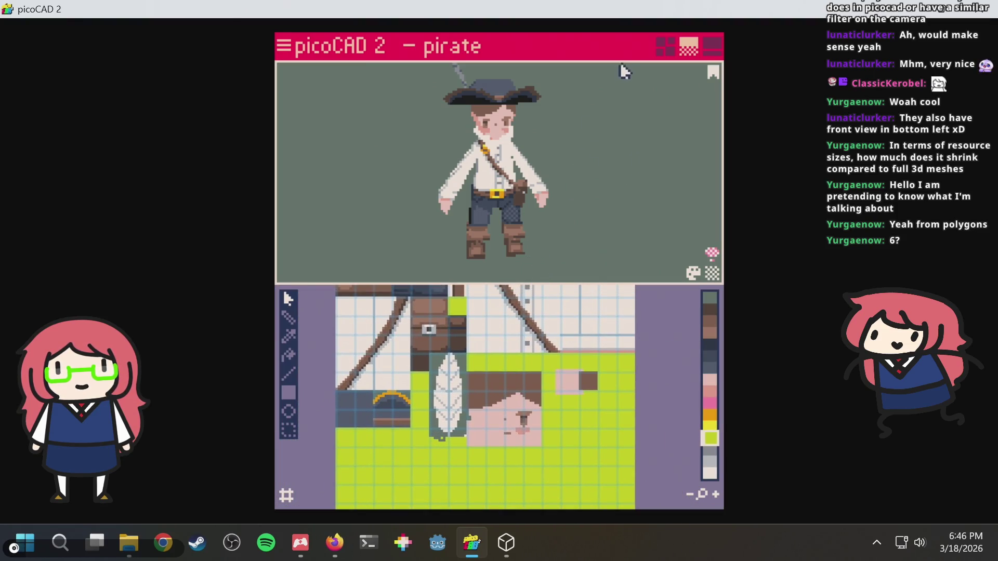
pyautogui.scroll(2, 541, 436)
pyautogui.moveTo(541, 436)
pyautogui.mouseDown(button='middle')
pyautogui.moveTo(473, 405)
pyautogui.moveTo(512, 385)
pyautogui.mouseUp(button='middle')
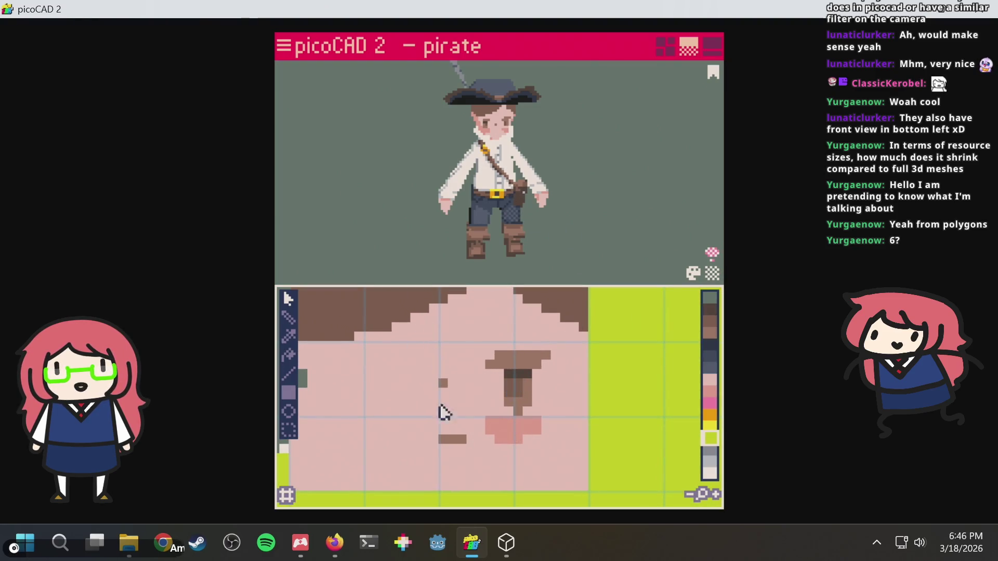
pyautogui.scroll(5, 520, 145)
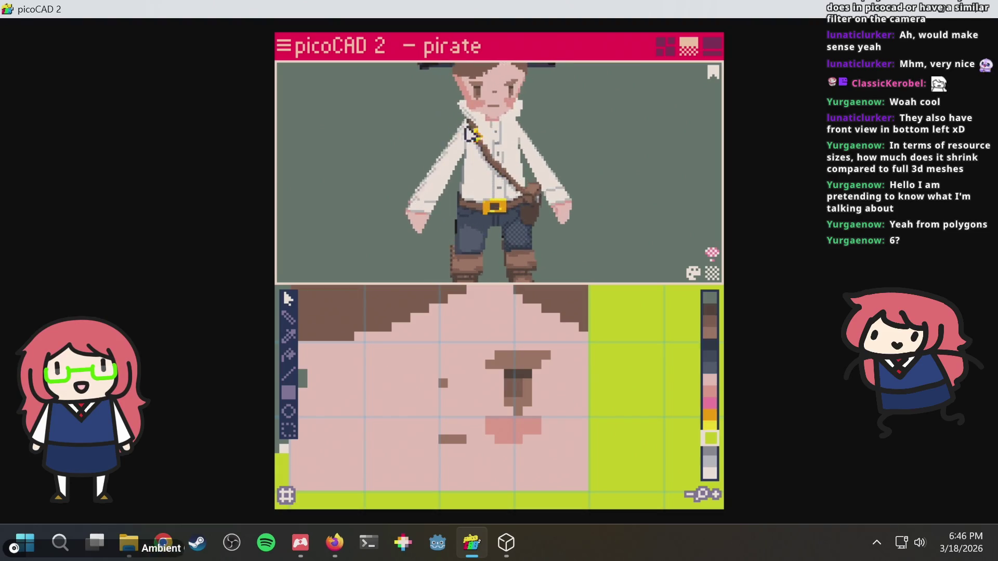
pyautogui.scroll(-2, 502, 125)
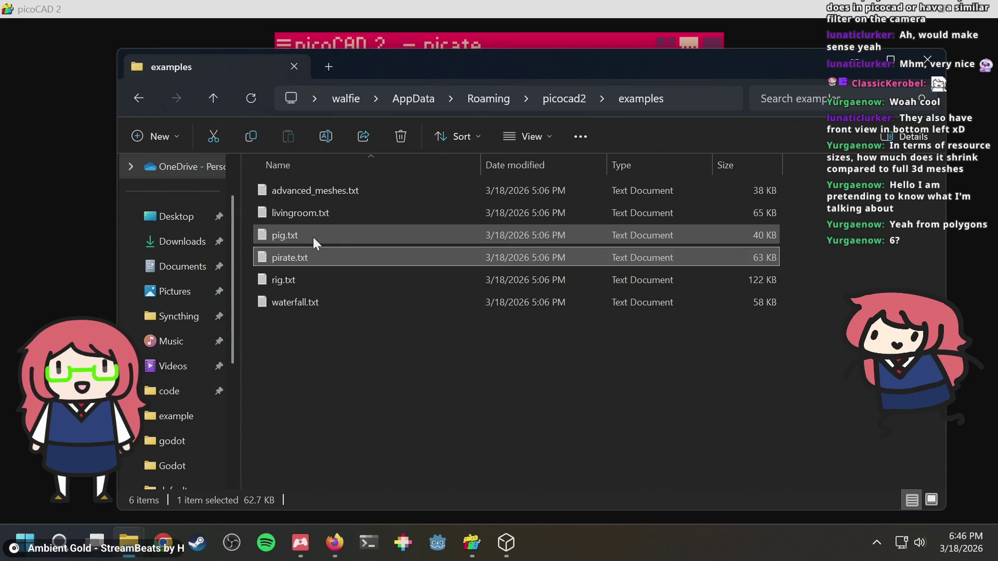
pyautogui.moveTo(302, 238); pyautogui.dragTo(479, 250)
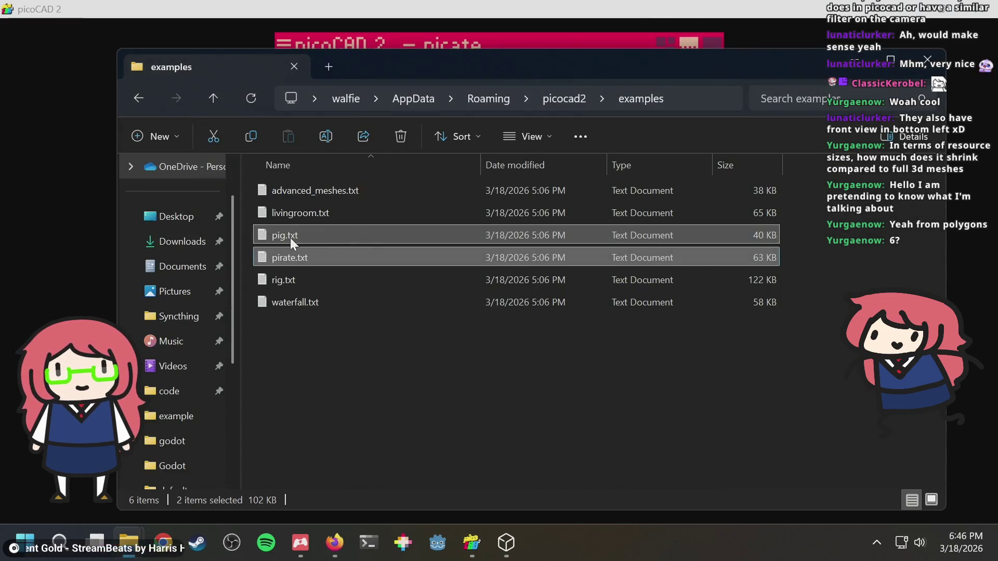
# Load pig.txt into picoCAD and orbit to view the pig from above.
pyautogui.click(284, 231)
pyautogui.moveTo(285, 232)
pyautogui.mouseDown()
pyautogui.moveTo(389, 231)
pyautogui.moveTo(401, 213)
pyautogui.mouseUp()
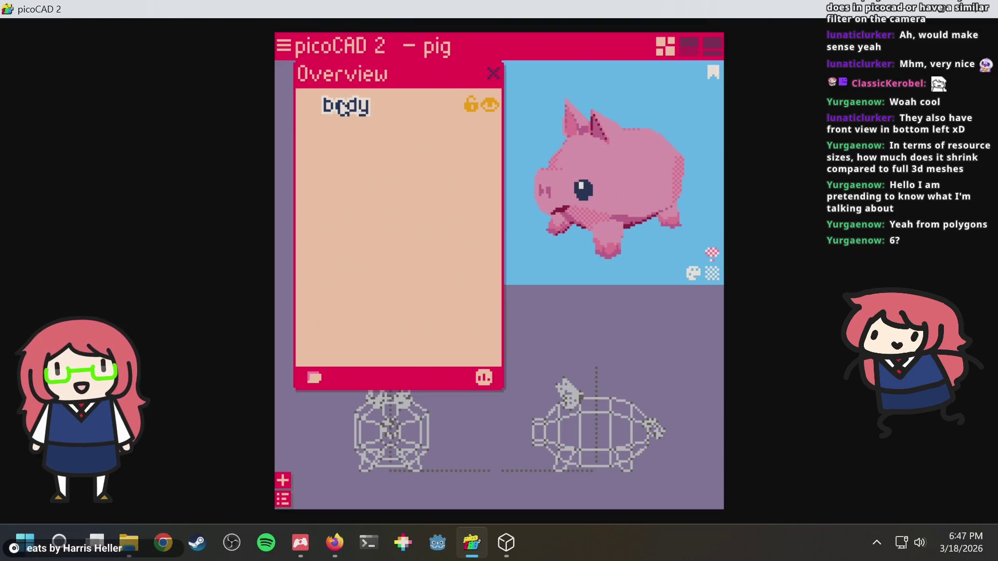
pyautogui.scroll(5, 712, 245)
pyautogui.click(596, 216)
pyautogui.moveTo(596, 216)
pyautogui.mouseDown(button='right')
pyautogui.moveTo(643, 271)
pyautogui.moveTo(678, 214)
pyautogui.moveTo(548, 305)
pyautogui.moveTo(512, 285)
pyautogui.moveTo(571, 265)
pyautogui.moveTo(717, 307)
pyautogui.mouseUp(button='right')
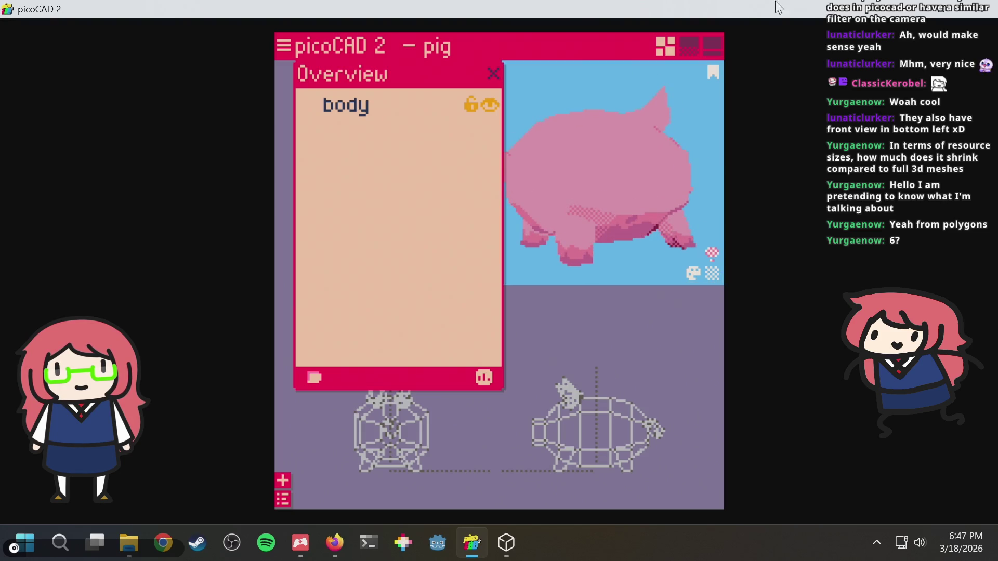
# Pan the texture editor to the pig's texture, then return to the examples folder.
pyautogui.click(689, 47)
pyautogui.moveTo(503, 323)
pyautogui.mouseDown(button='middle')
pyautogui.moveTo(537, 486)
pyautogui.moveTo(538, 457)
pyautogui.moveTo(512, 433)
pyautogui.mouseUp(button='middle')
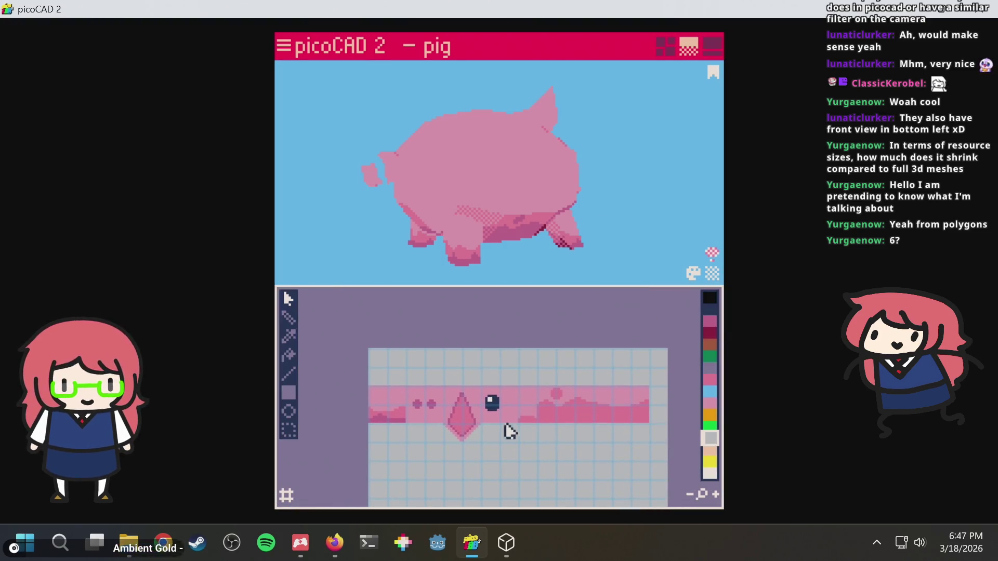
pyautogui.scroll(2, 476, 433)
pyautogui.hotkey('alt', 'Tab')
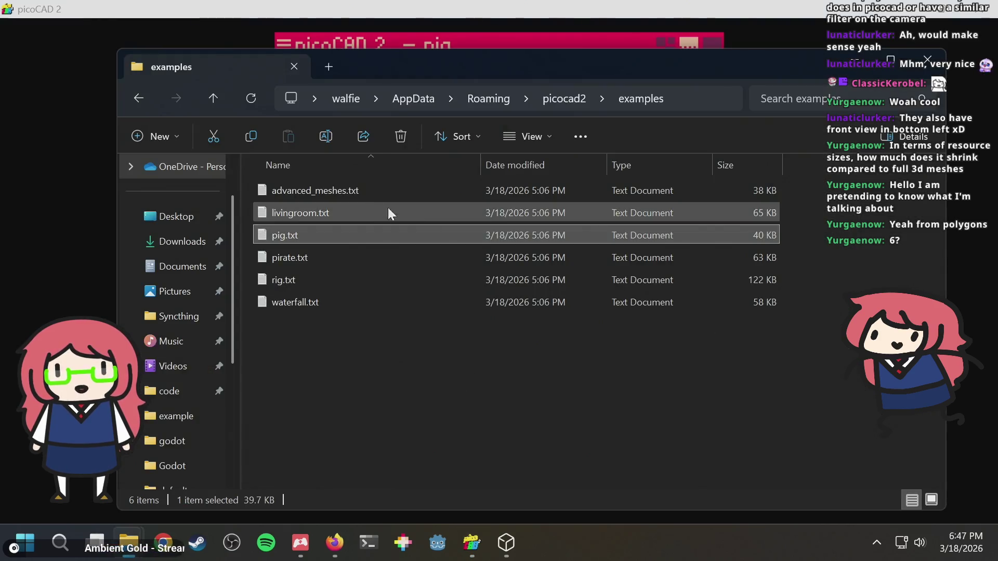
# Load livingroom.txt in place of the pig and view the bookshelf and TV.
pyautogui.moveTo(316, 211)
pyautogui.mouseDown()
pyautogui.moveTo(393, 227)
pyautogui.moveTo(450, 206)
pyautogui.mouseUp()
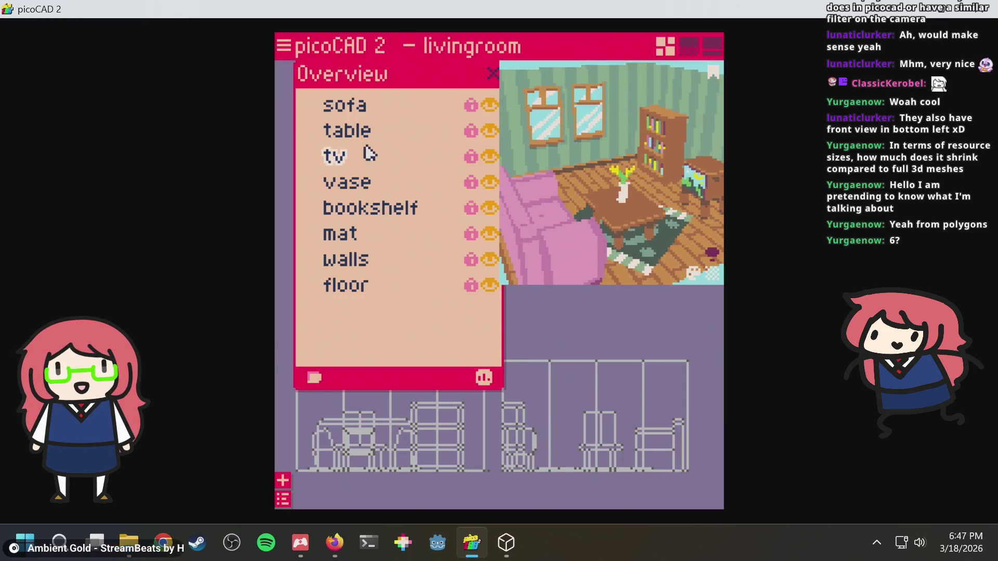
pyautogui.scroll(3, 636, 207)
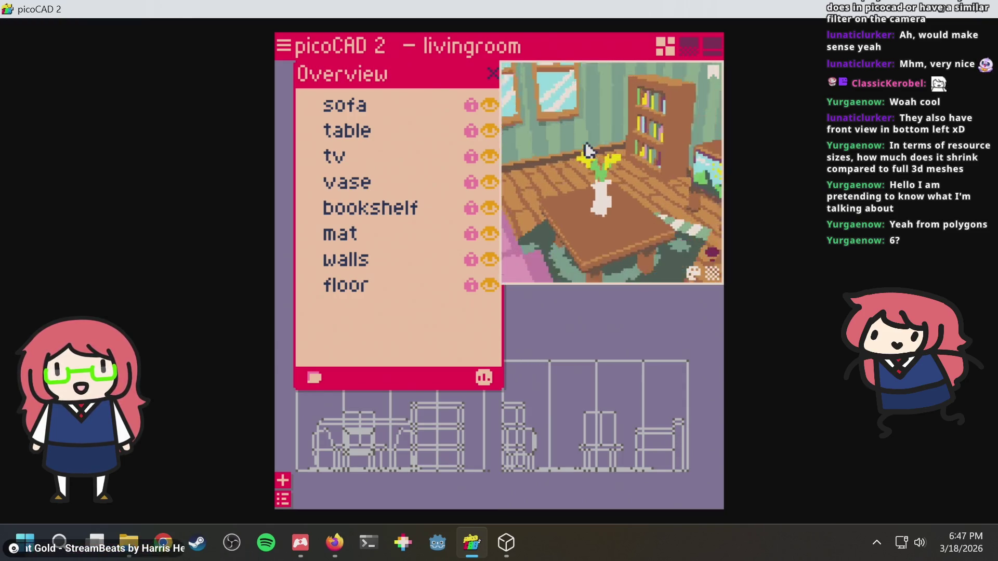
pyautogui.moveTo(587, 151)
pyautogui.mouseDown(button='middle')
pyautogui.moveTo(619, 171)
pyautogui.moveTo(694, 162)
pyautogui.moveTo(675, 156)
pyautogui.moveTo(659, 178)
pyautogui.moveTo(670, 173)
pyautogui.mouseUp(button='middle')
pyautogui.scroll(5, 624, 176)
pyautogui.scroll(-3, 675, 173)
pyautogui.scroll(-3, 679, 172)
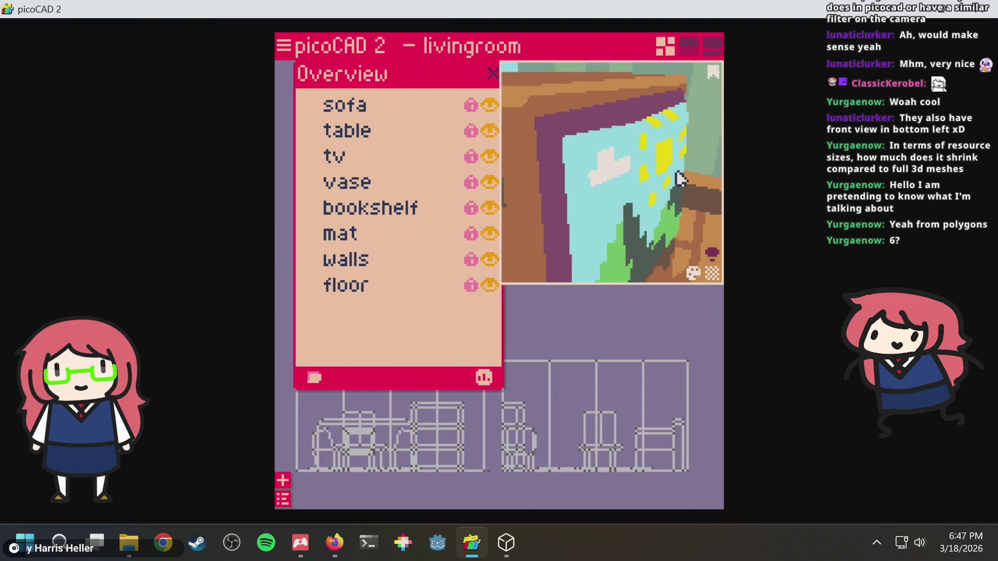
pyautogui.scroll(-3, 594, 143)
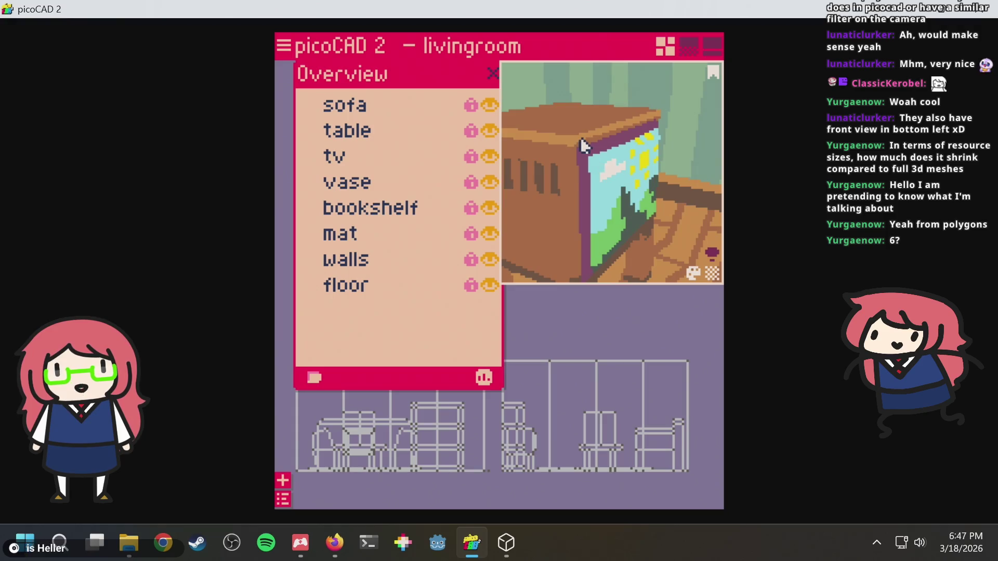
# Orbit around the TV, table and sofa, ending on a top-down room view.
pyautogui.moveTo(663, 126)
pyautogui.mouseDown(button='middle')
pyautogui.moveTo(601, 156)
pyautogui.moveTo(618, 138)
pyautogui.moveTo(621, 146)
pyautogui.moveTo(553, 130)
pyautogui.moveTo(570, 140)
pyautogui.mouseUp(button='middle')
pyautogui.moveTo(639, 137)
pyautogui.mouseDown(button='middle')
pyautogui.moveTo(617, 120)
pyautogui.moveTo(617, 132)
pyautogui.mouseUp(button='middle')
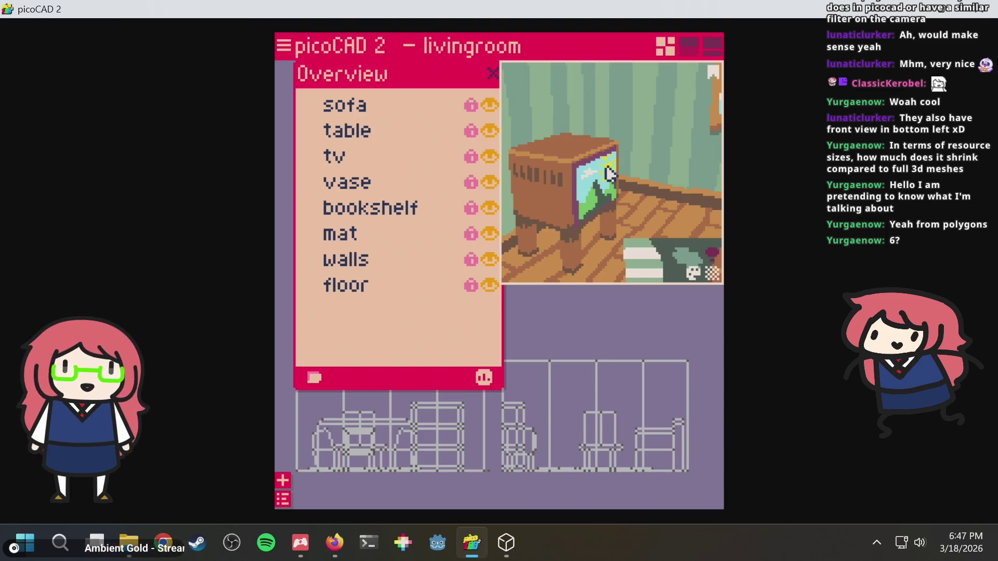
pyautogui.moveTo(610, 174)
pyautogui.mouseDown(button='middle')
pyautogui.moveTo(586, 196)
pyautogui.moveTo(646, 145)
pyautogui.moveTo(622, 178)
pyautogui.moveTo(616, 154)
pyautogui.moveTo(568, 223)
pyautogui.moveTo(557, 187)
pyautogui.moveTo(556, 243)
pyautogui.moveTo(584, 218)
pyautogui.moveTo(590, 94)
pyautogui.moveTo(592, 111)
pyautogui.moveTo(554, 173)
pyautogui.moveTo(606, 147)
pyautogui.moveTo(523, 184)
pyautogui.moveTo(584, 178)
pyautogui.moveTo(601, 164)
pyautogui.moveTo(556, 112)
pyautogui.mouseUp(button='middle')
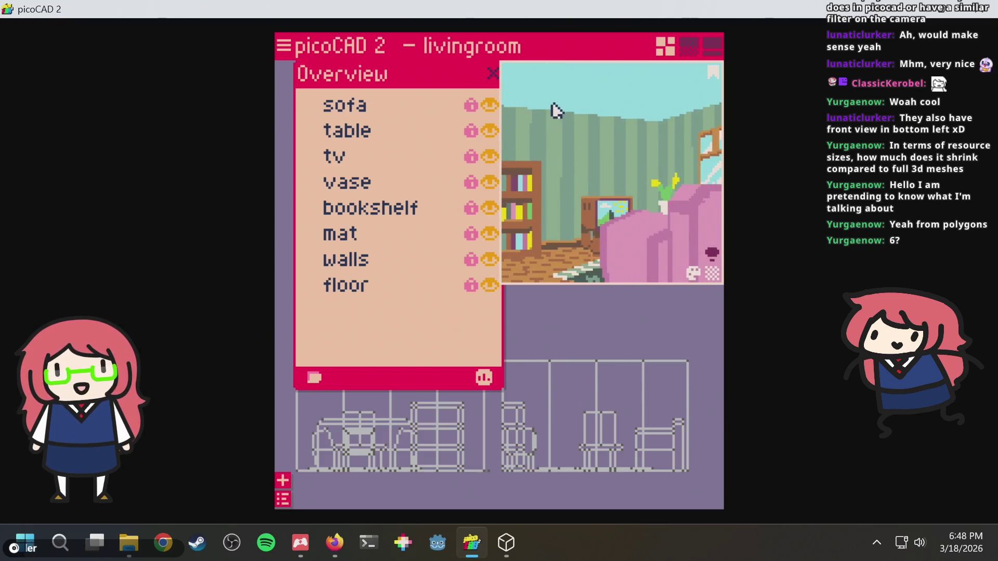
pyautogui.moveTo(567, 246)
pyautogui.mouseDown(button='middle')
pyautogui.moveTo(617, 130)
pyautogui.moveTo(606, 138)
pyautogui.moveTo(653, 191)
pyautogui.moveTo(613, 121)
pyautogui.mouseUp(button='middle')
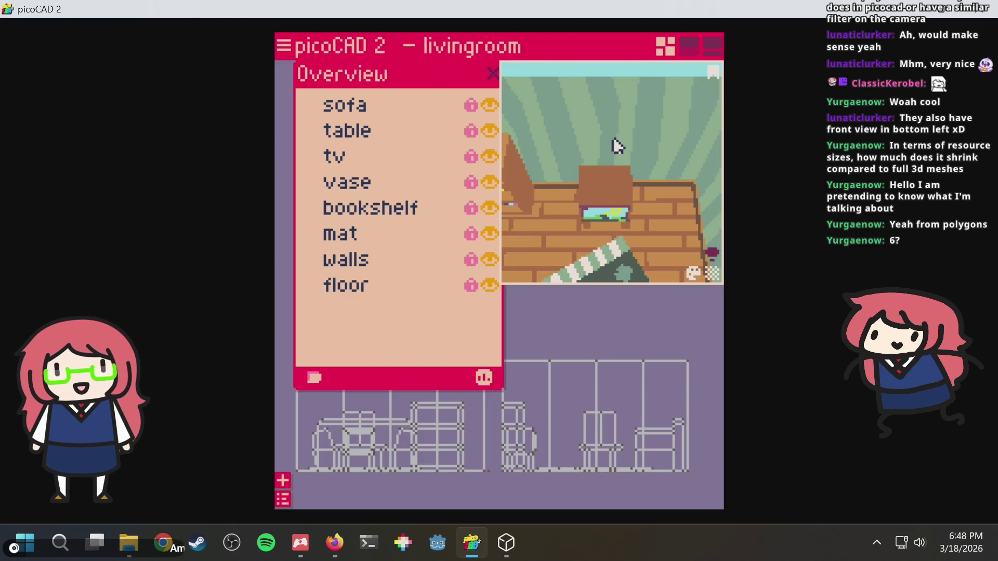
pyautogui.scroll(-3, 616, 146)
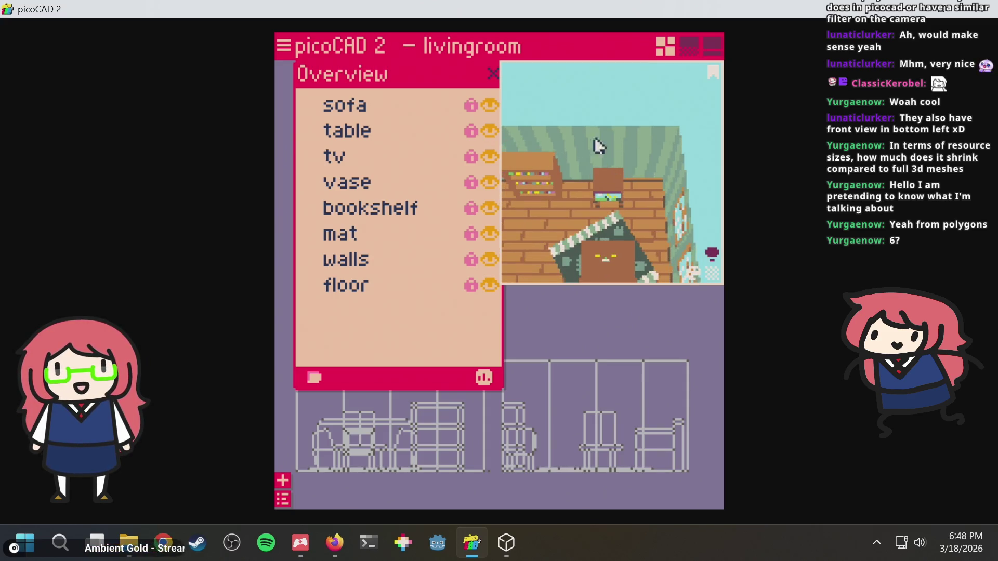
pyautogui.click(689, 46)
pyautogui.moveTo(441, 148)
pyautogui.mouseDown(button='right')
pyautogui.moveTo(486, 116)
pyautogui.moveTo(431, 167)
pyautogui.moveTo(427, 108)
pyautogui.moveTo(506, 125)
pyautogui.moveTo(465, 137)
pyautogui.moveTo(581, 116)
pyautogui.moveTo(471, 104)
pyautogui.mouseUp(button='right')
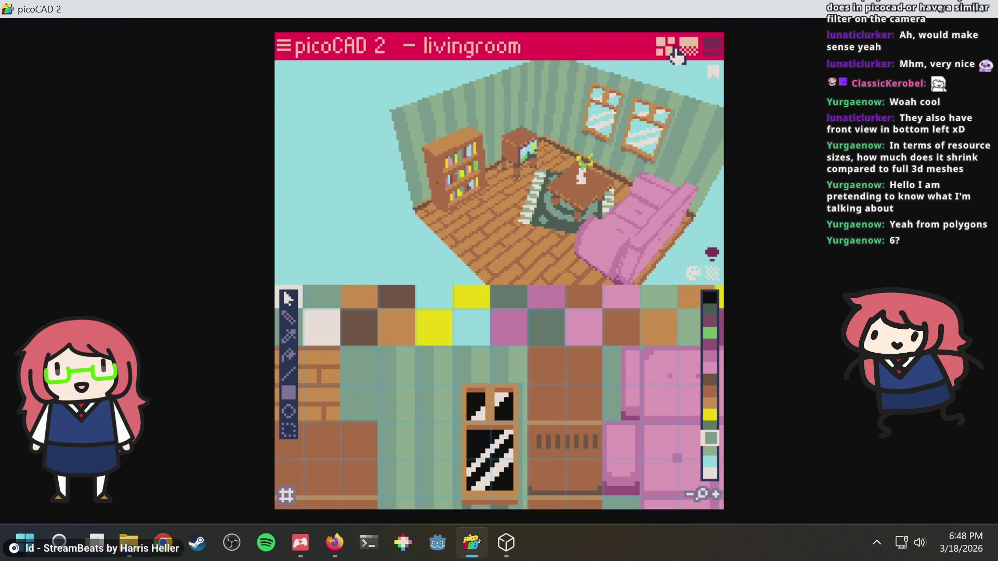
# Orbit the living room in the large 3D view to face the bookshelf and table.
pyautogui.click(675, 48)
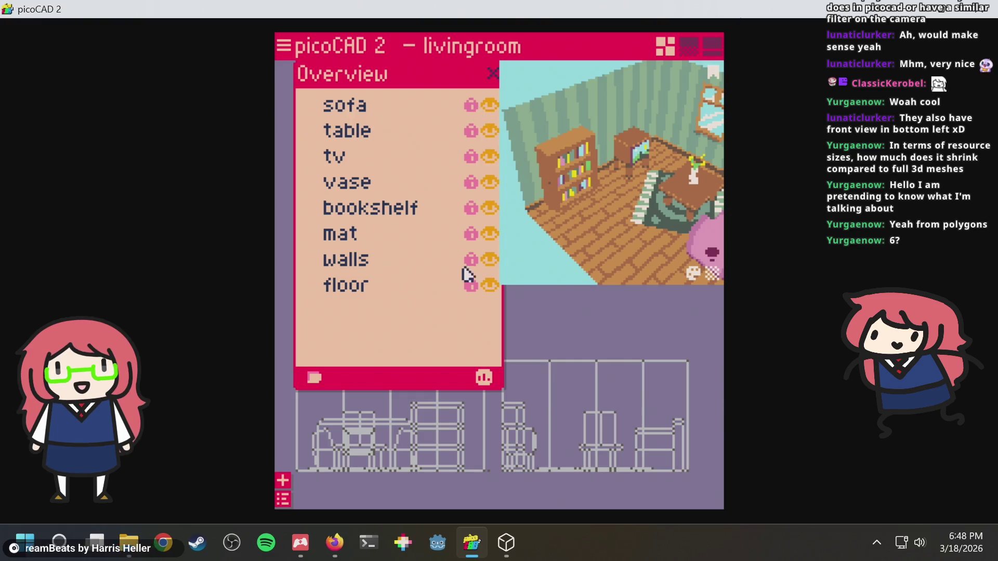
pyautogui.click(686, 44)
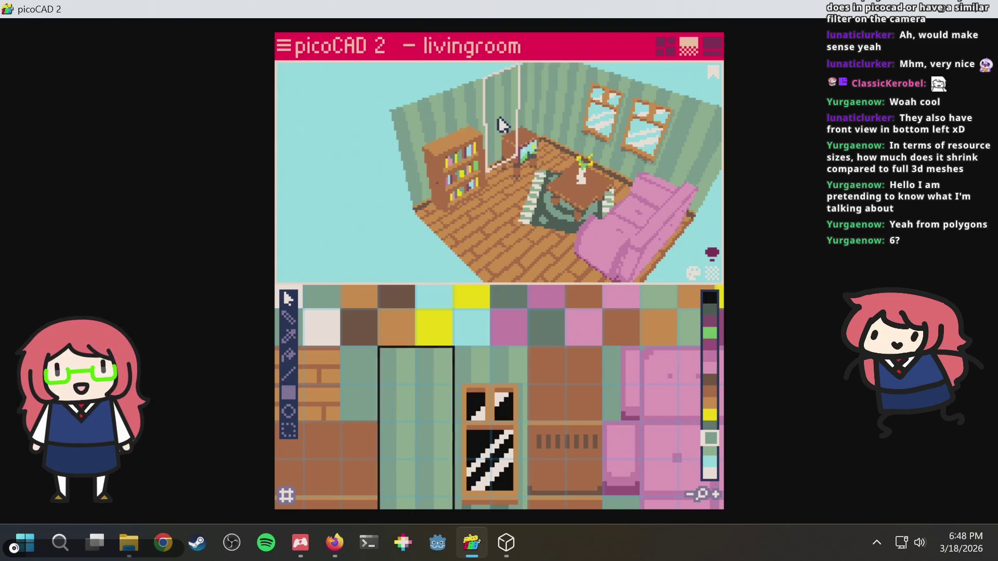
pyautogui.moveTo(592, 104)
pyautogui.mouseDown(button='right')
pyautogui.moveTo(550, 107)
pyautogui.moveTo(567, 100)
pyautogui.moveTo(548, 183)
pyautogui.moveTo(568, 140)
pyautogui.moveTo(508, 161)
pyautogui.moveTo(537, 151)
pyautogui.mouseUp(button='right')
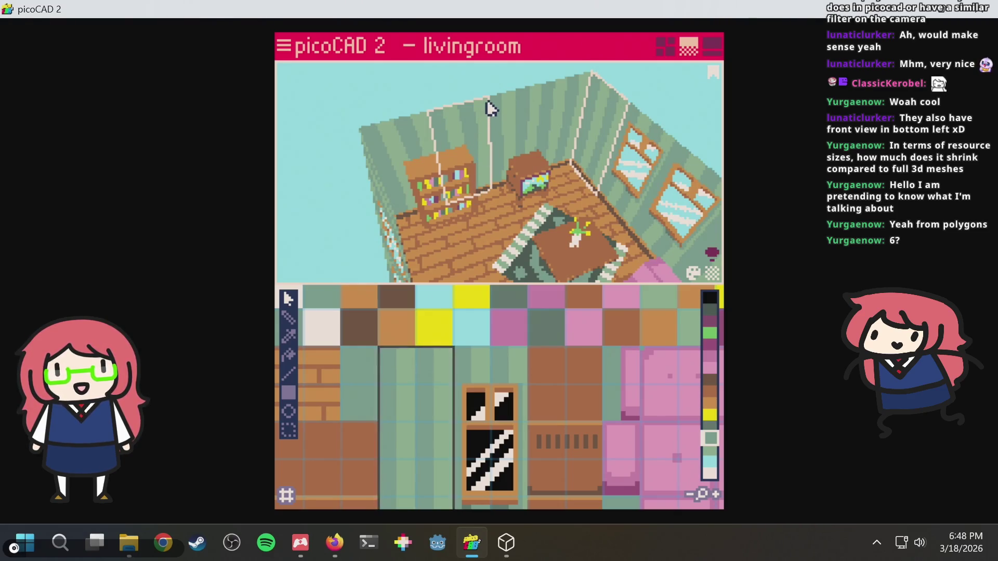
pyautogui.moveTo(478, 143)
pyautogui.mouseDown(button='right')
pyautogui.moveTo(477, 123)
pyautogui.moveTo(519, 123)
pyautogui.moveTo(408, 128)
pyautogui.moveTo(504, 100)
pyautogui.mouseUp(button='right')
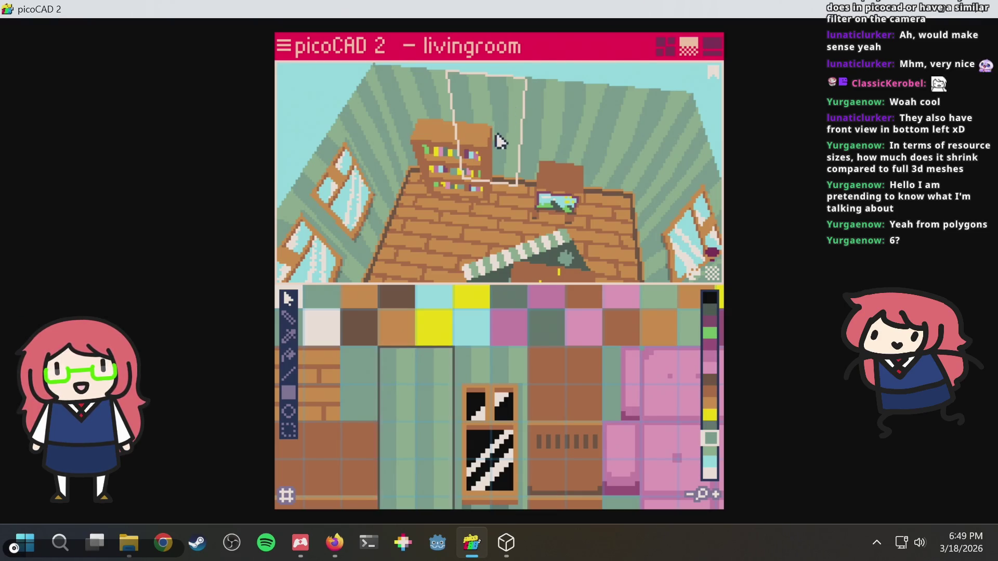
pyautogui.moveTo(507, 146); pyautogui.dragTo(582, 139, button='right')
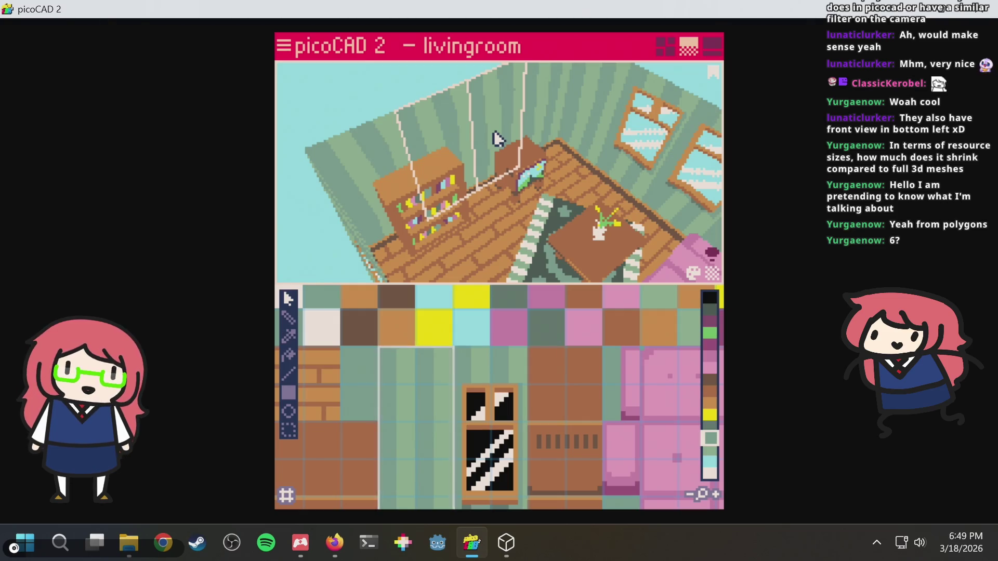
pyautogui.moveTo(621, 99)
pyautogui.mouseDown(button='right')
pyautogui.moveTo(583, 127)
pyautogui.moveTo(478, 119)
pyautogui.moveTo(606, 108)
pyautogui.mouseUp(button='right')
pyautogui.moveTo(552, 125)
pyautogui.mouseDown(button='right')
pyautogui.moveTo(488, 140)
pyautogui.moveTo(438, 135)
pyautogui.moveTo(570, 151)
pyautogui.moveTo(454, 140)
pyautogui.moveTo(516, 138)
pyautogui.moveTo(528, 103)
pyautogui.moveTo(514, 127)
pyautogui.moveTo(572, 140)
pyautogui.moveTo(581, 205)
pyautogui.moveTo(588, 32)
pyautogui.moveTo(597, 64)
pyautogui.moveTo(572, 132)
pyautogui.moveTo(396, 92)
pyautogui.moveTo(345, 60)
pyautogui.moveTo(322, 62)
pyautogui.mouseUp(button='right')
# Export the livingroom model as GLTF from the main menu's Export options.
pyautogui.click(286, 53)
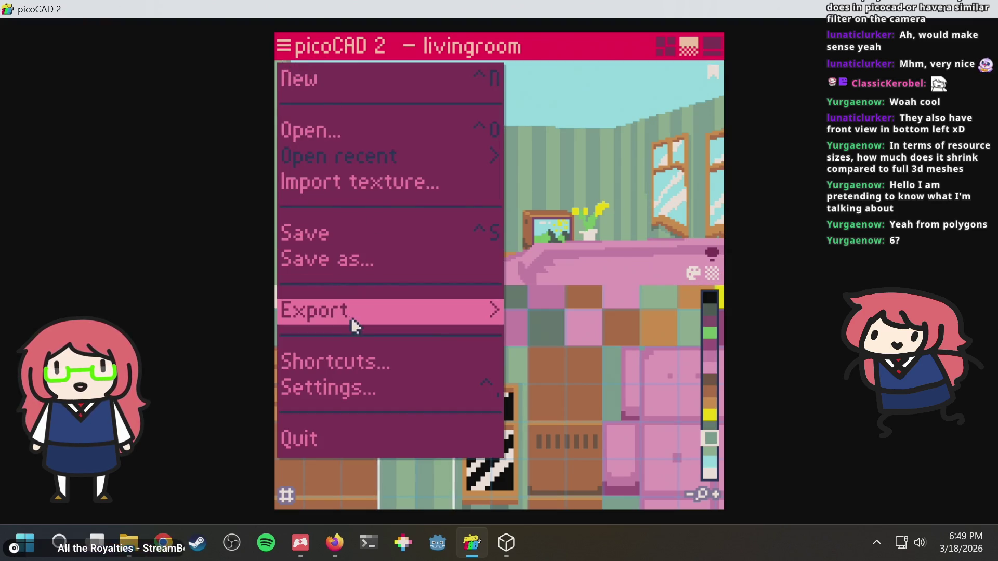
pyautogui.click(441, 305)
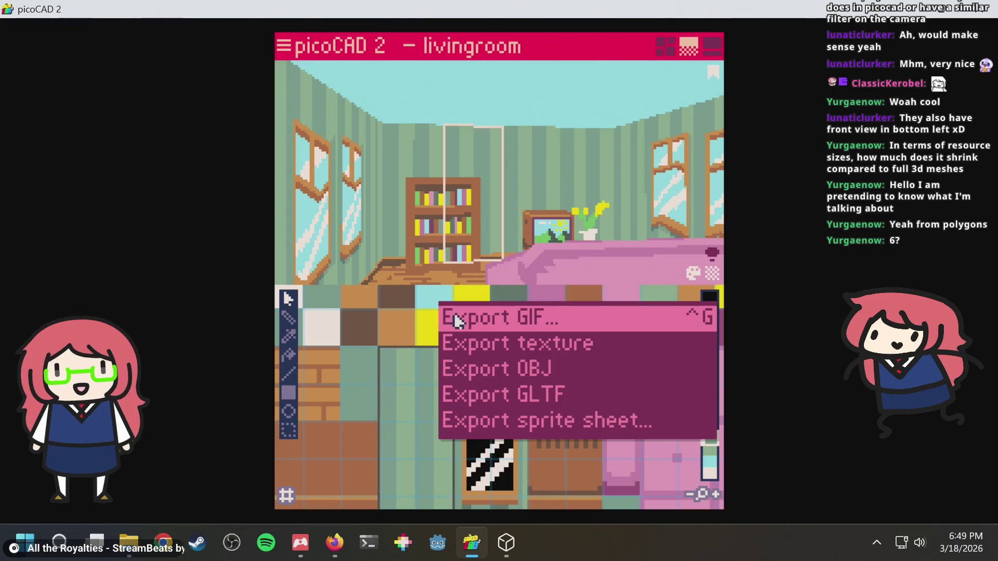
pyautogui.click(513, 398)
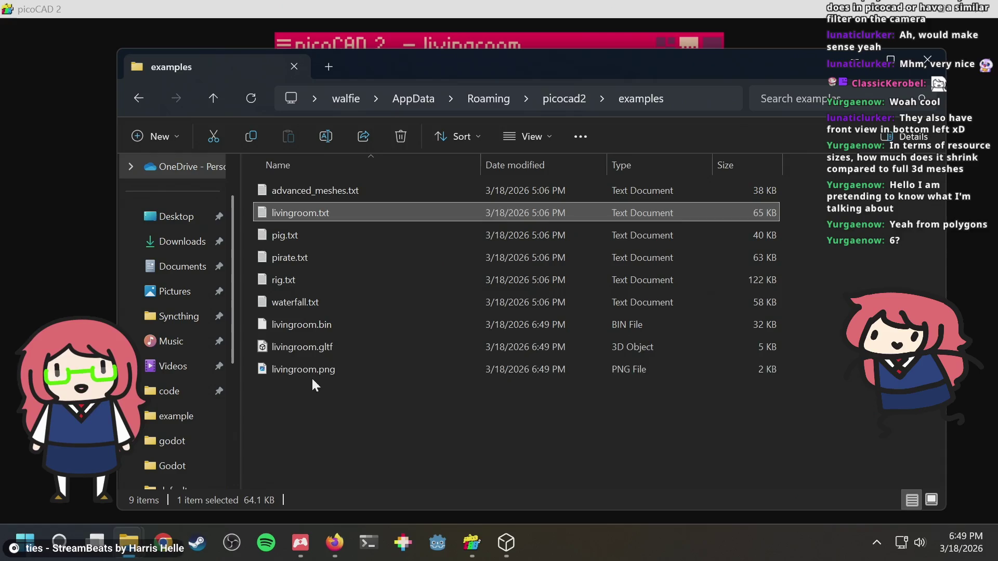
# View livingroom.gltf in 3D Viewer with the bookshelf centred, then switch back to picoCAD 2.
pyautogui.doubleClick(320, 347)
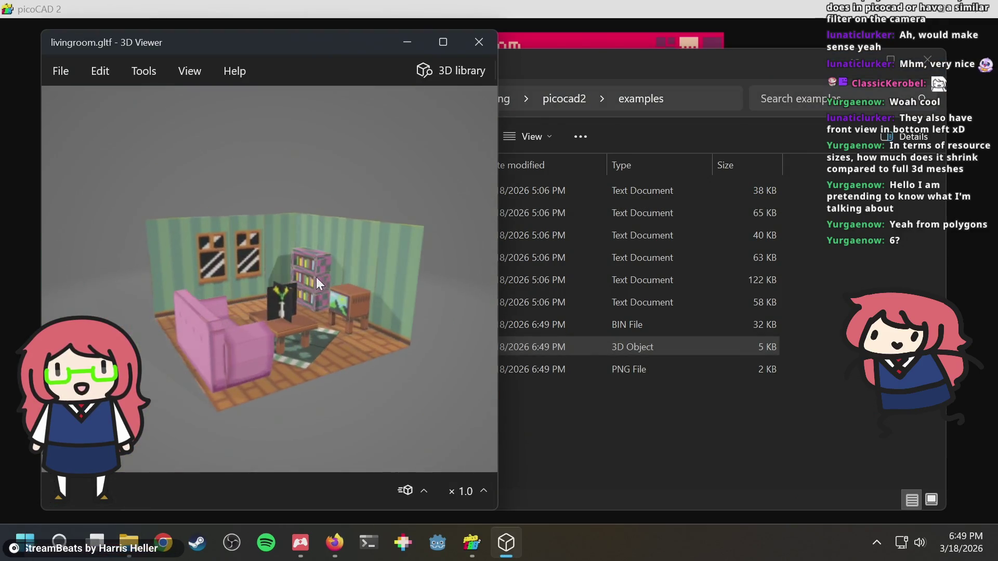
pyautogui.scroll(8, 312, 279)
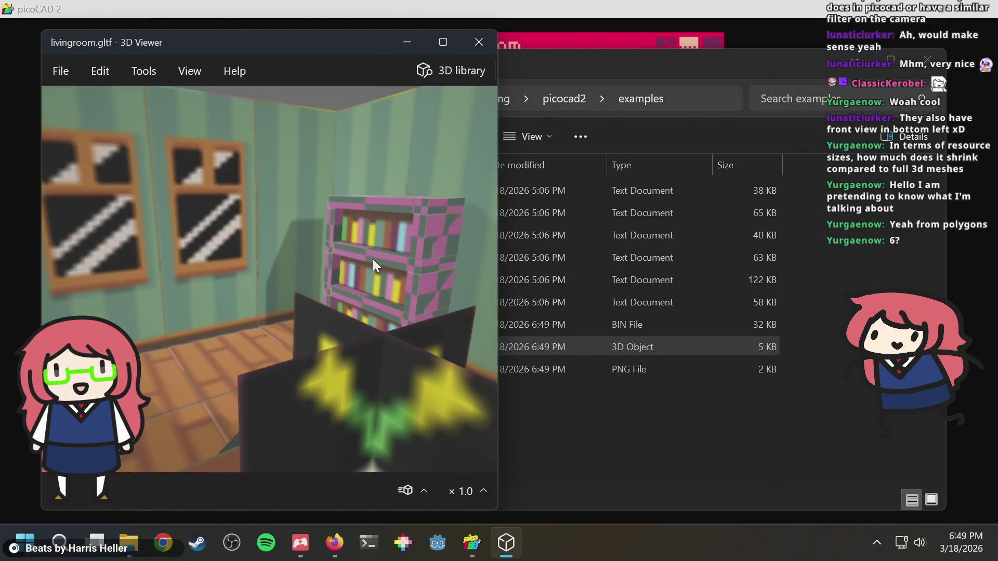
pyautogui.moveTo(373, 257)
pyautogui.mouseDown()
pyautogui.moveTo(319, 273)
pyautogui.moveTo(407, 260)
pyautogui.moveTo(386, 236)
pyautogui.mouseUp()
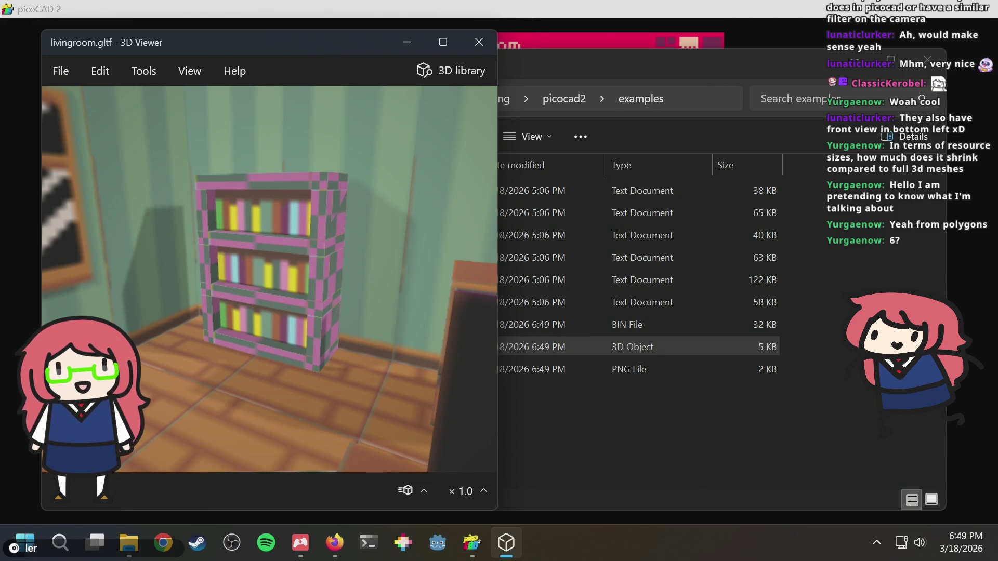
pyautogui.click(706, 35)
pyautogui.moveTo(528, 159)
pyautogui.mouseDown(button='middle')
pyautogui.moveTo(515, 200)
pyautogui.moveTo(533, 265)
pyautogui.moveTo(495, 209)
pyautogui.moveTo(407, 191)
pyautogui.moveTo(488, 169)
pyautogui.moveTo(402, 257)
pyautogui.moveTo(578, 167)
pyautogui.mouseUp(button='middle')
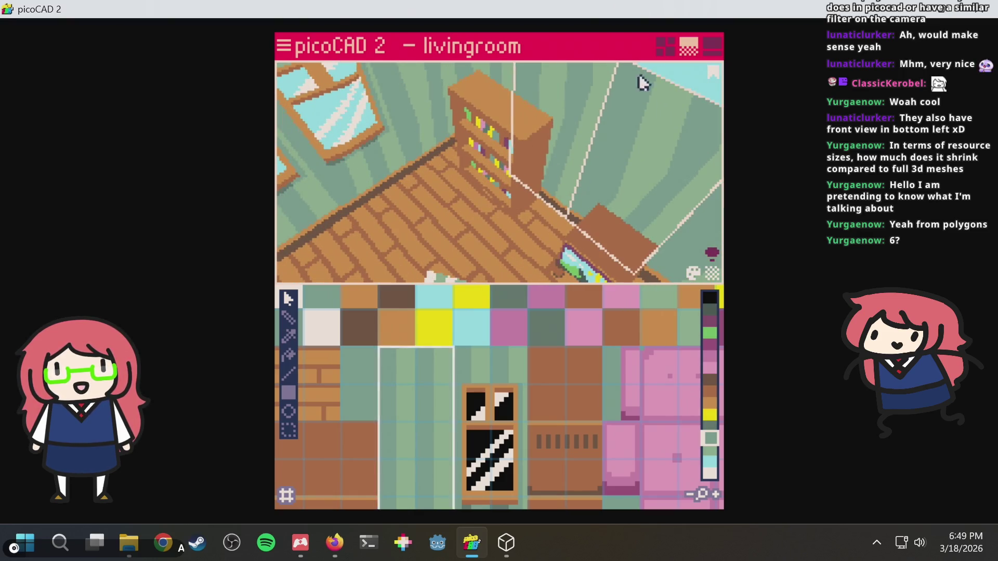
# Return to the 3D texture view and orbit close to the front of the bookshelf.
pyautogui.click(668, 44)
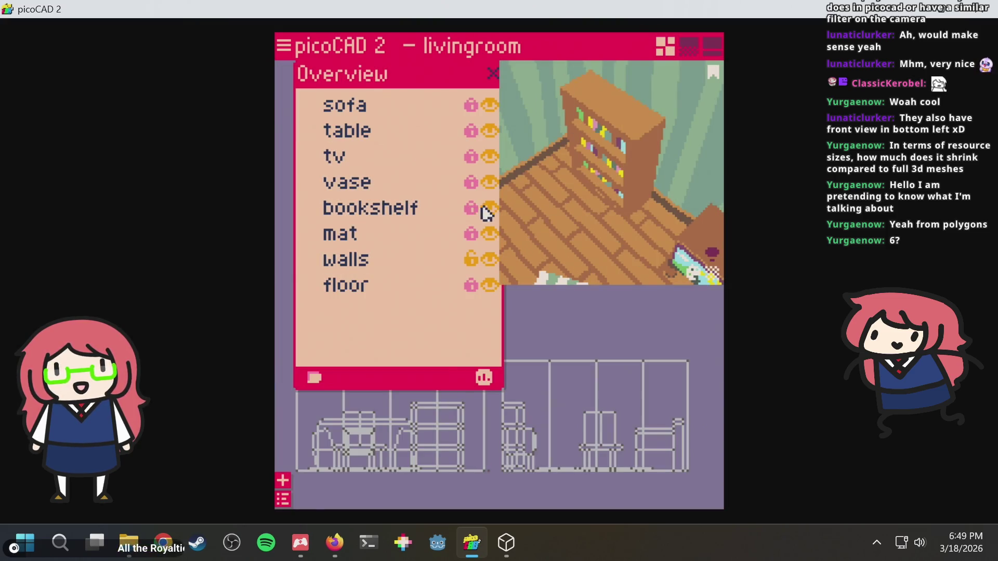
pyautogui.click(687, 47)
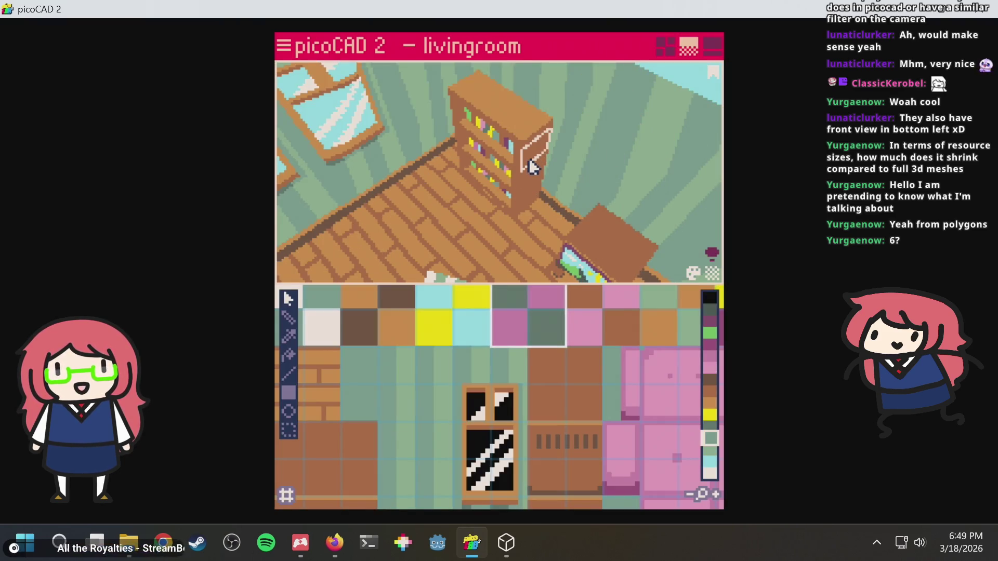
pyautogui.scroll(-1, 546, 358)
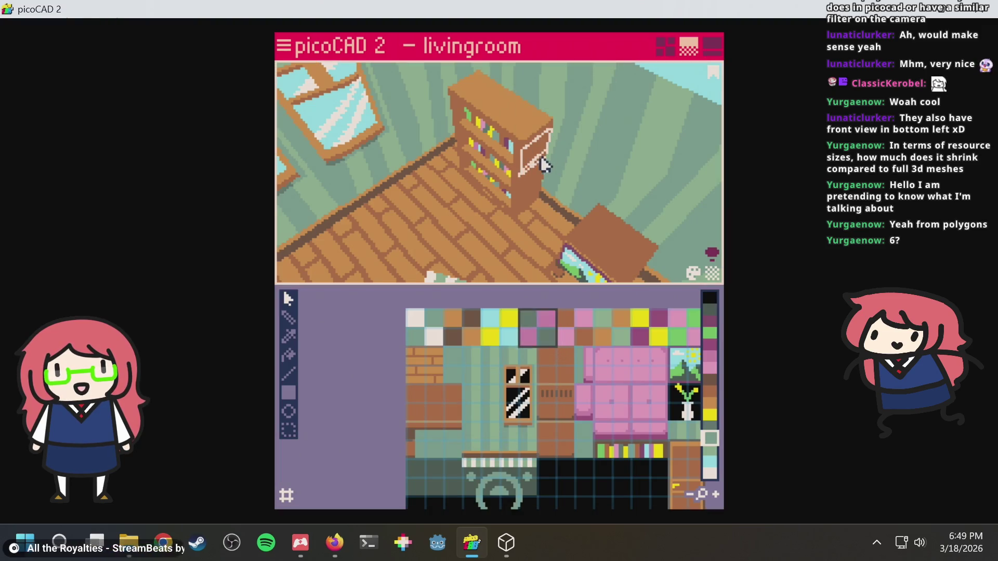
pyautogui.moveTo(536, 181)
pyautogui.mouseDown(button='right')
pyautogui.moveTo(630, 149)
pyautogui.moveTo(640, 83)
pyautogui.moveTo(639, 176)
pyautogui.moveTo(646, 133)
pyautogui.mouseUp(button='right')
pyautogui.scroll(-6, 615, 195)
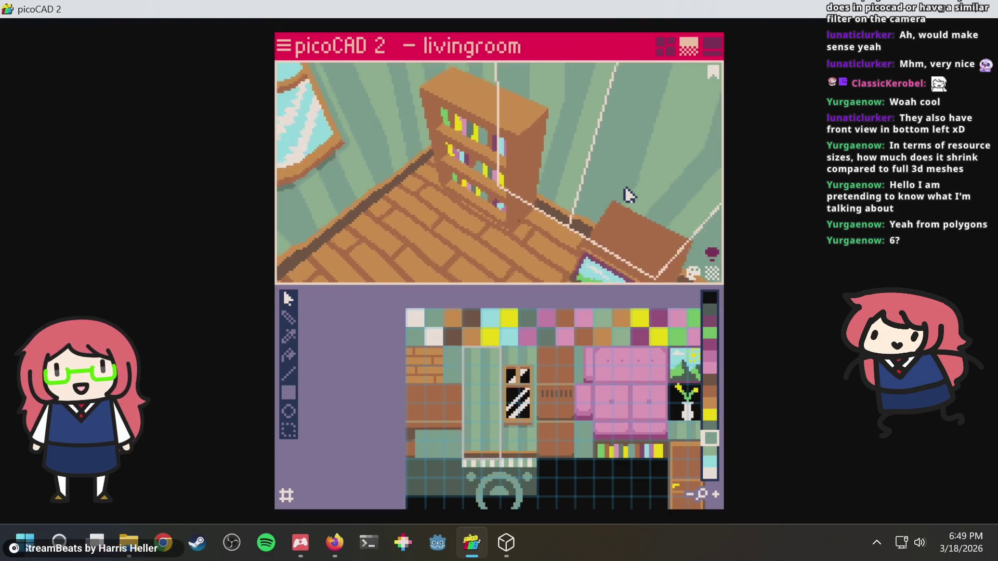
pyautogui.scroll(5, 603, 196)
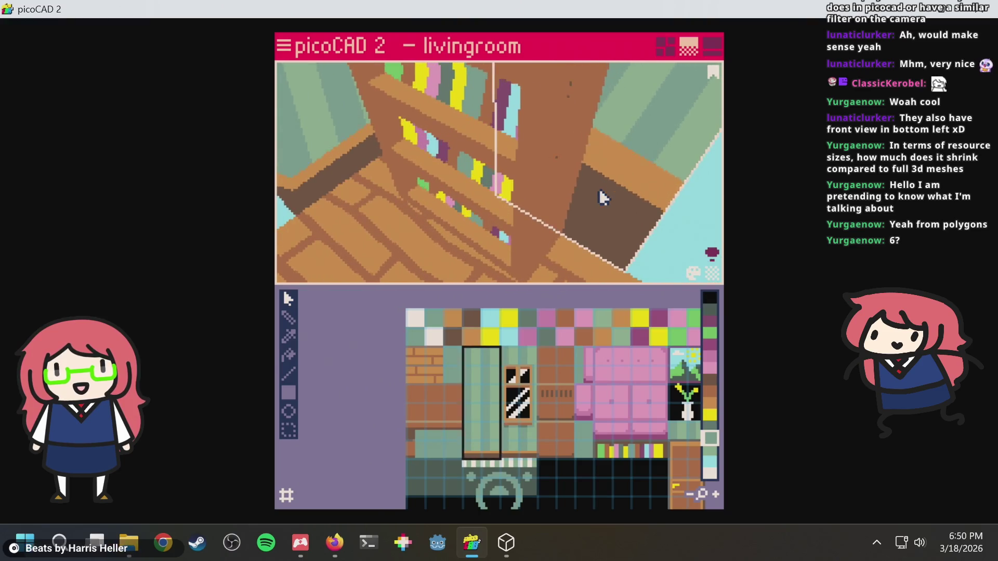
pyautogui.scroll(3, 600, 196)
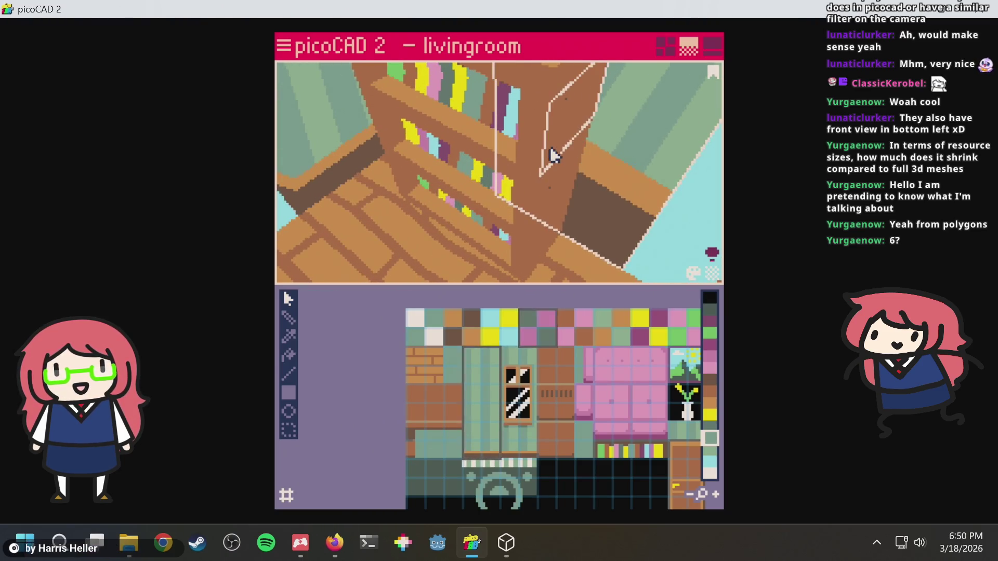
pyautogui.scroll(1, 551, 337)
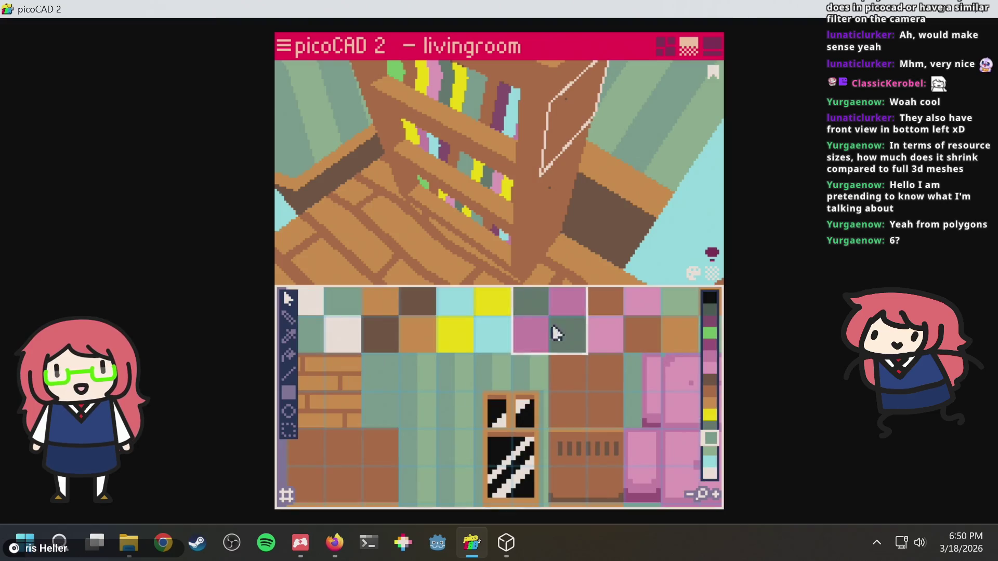
pyautogui.scroll(-6, 584, 161)
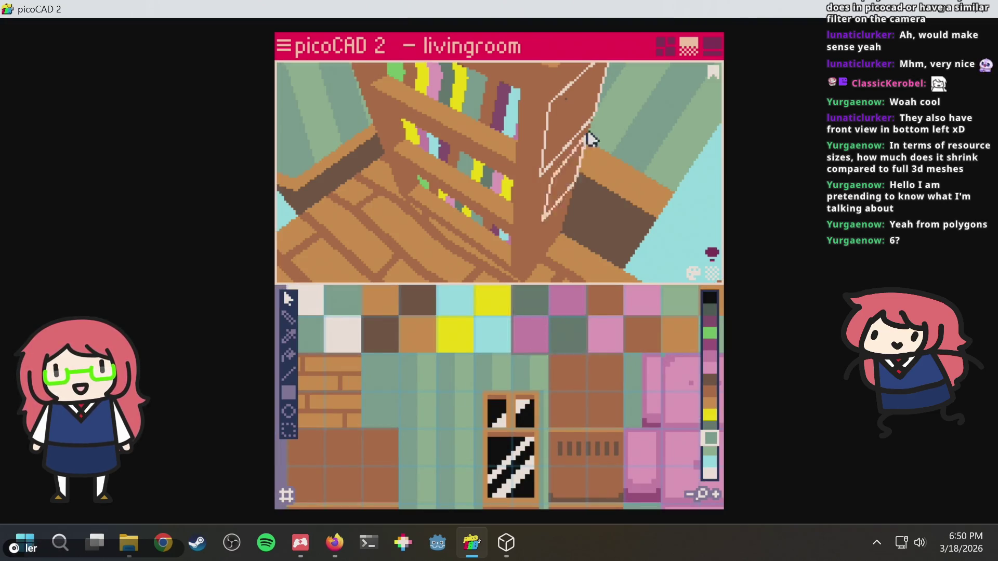
# Face the window beside the bookshelf and snap the side face's UV corner back onto the tile corner.
pyautogui.moveTo(645, 80)
pyautogui.mouseDown(button='right')
pyautogui.moveTo(525, 74)
pyautogui.moveTo(563, 38)
pyautogui.moveTo(610, 33)
pyautogui.moveTo(623, 56)
pyautogui.mouseUp(button='right')
pyautogui.scroll(4, 597, 182)
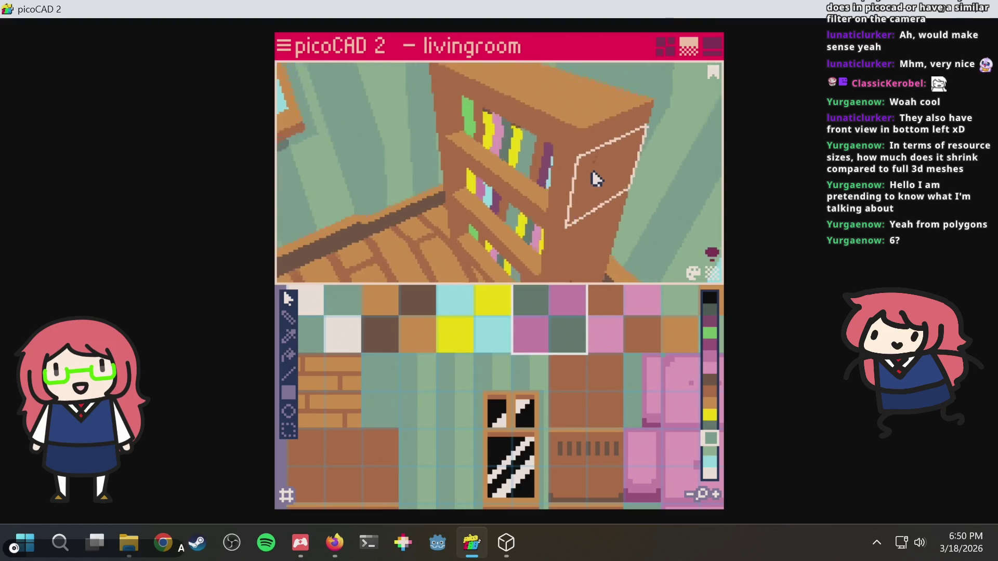
pyautogui.scroll(-4, 594, 179)
pyautogui.moveTo(626, 167); pyautogui.dragTo(576, 173, button='right')
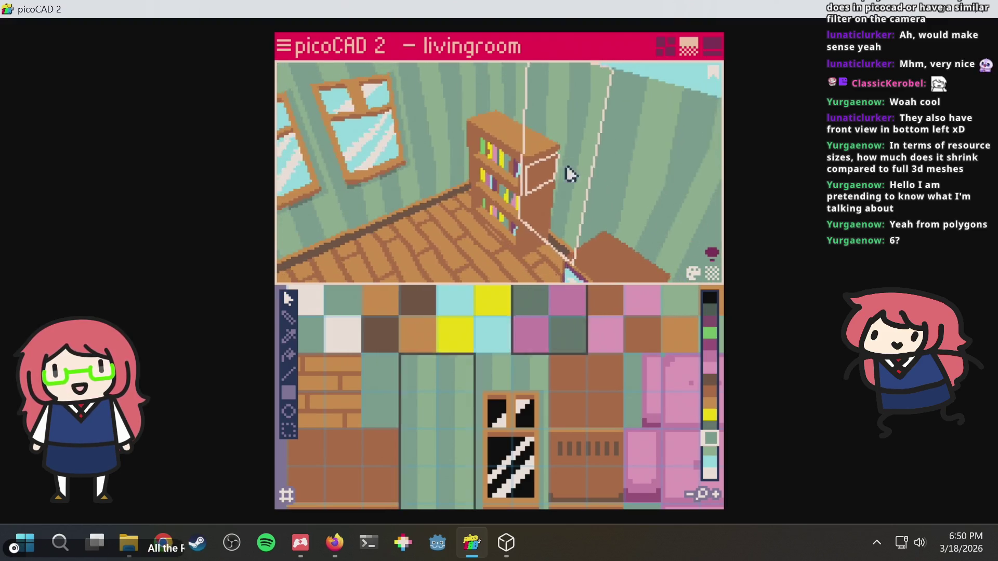
pyautogui.scroll(-1, 599, 392)
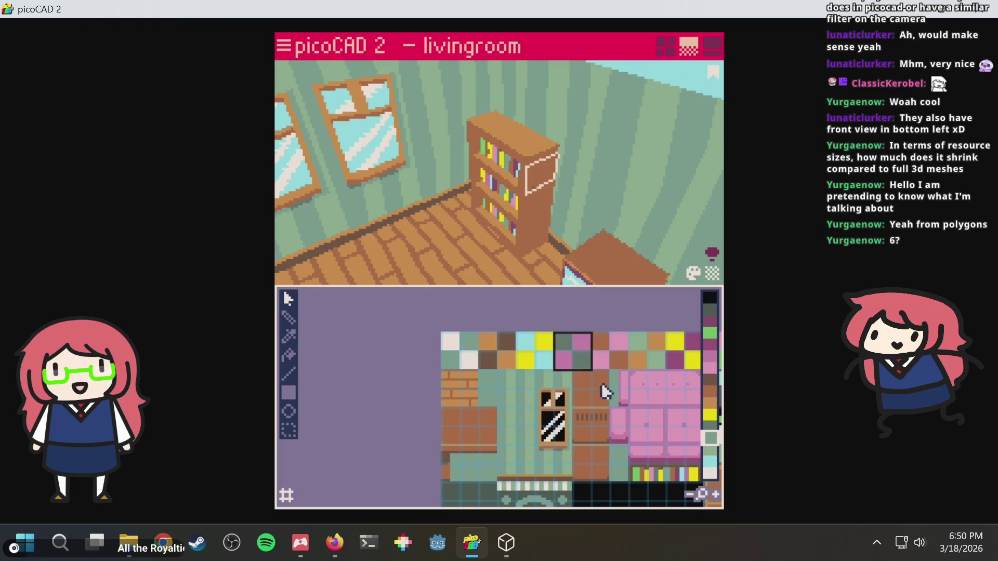
pyautogui.scroll(3, 585, 360)
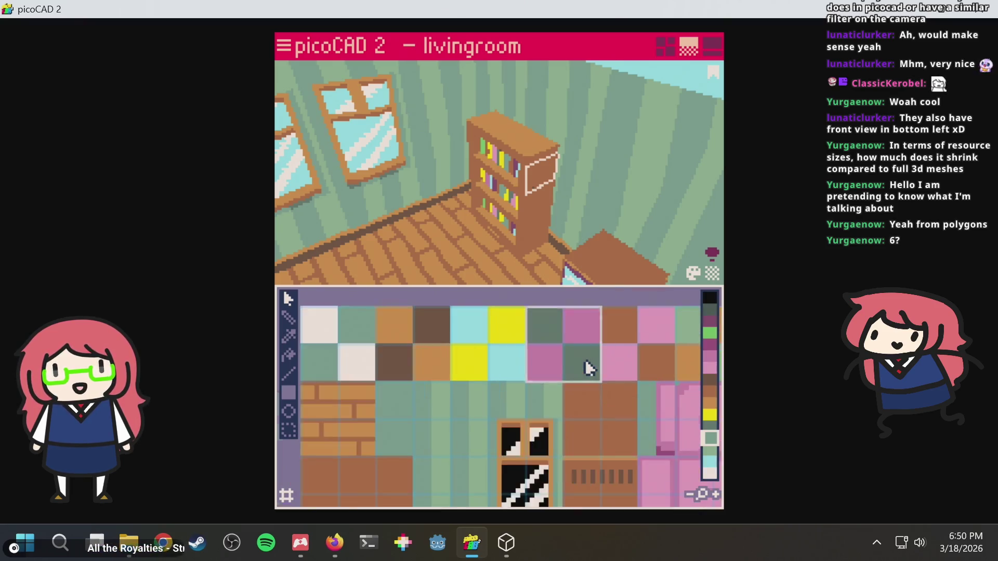
pyautogui.scroll(-1, 585, 359)
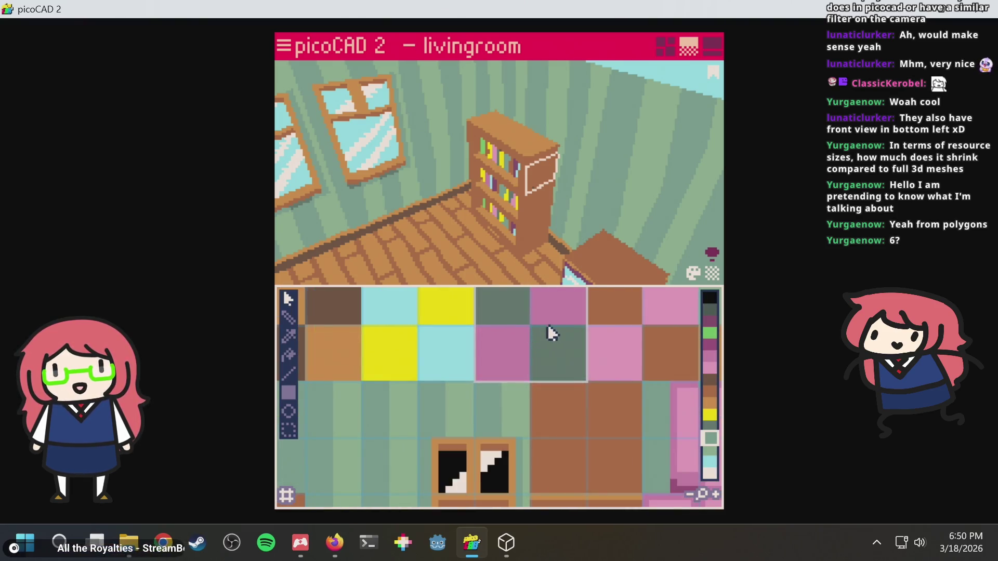
pyautogui.moveTo(575, 343); pyautogui.dragTo(570, 401, button='middle')
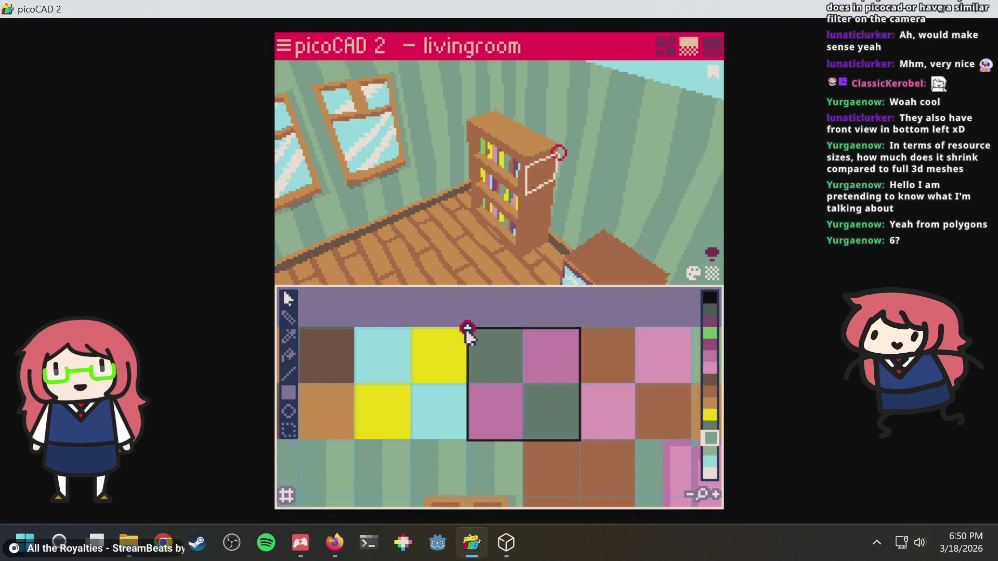
pyautogui.moveTo(505, 363)
pyautogui.mouseDown()
pyautogui.moveTo(423, 337)
pyautogui.moveTo(340, 360)
pyautogui.moveTo(481, 363)
pyautogui.moveTo(475, 335)
pyautogui.mouseUp()
# Check the bookshelf top from new angles, then turn the exported room to the TV in 3D Viewer.
pyautogui.scroll(5, 563, 187)
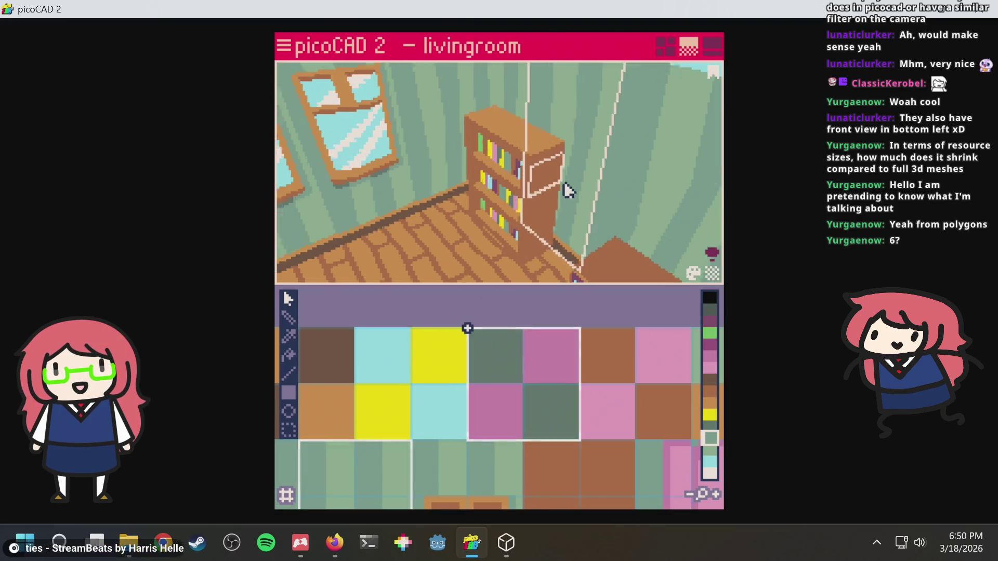
pyautogui.moveTo(563, 185); pyautogui.dragTo(623, 83, button='right')
pyautogui.moveTo(600, 133)
pyautogui.mouseDown(button='right')
pyautogui.moveTo(590, 100)
pyautogui.moveTo(537, 73)
pyautogui.moveTo(617, 98)
pyautogui.moveTo(586, 153)
pyautogui.mouseUp(button='right')
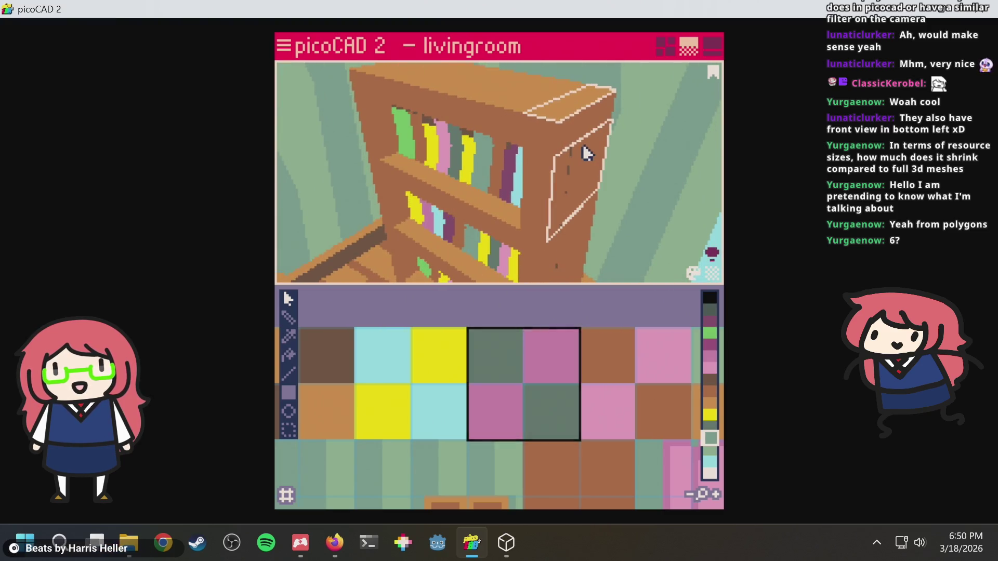
pyautogui.scroll(-5, 587, 151)
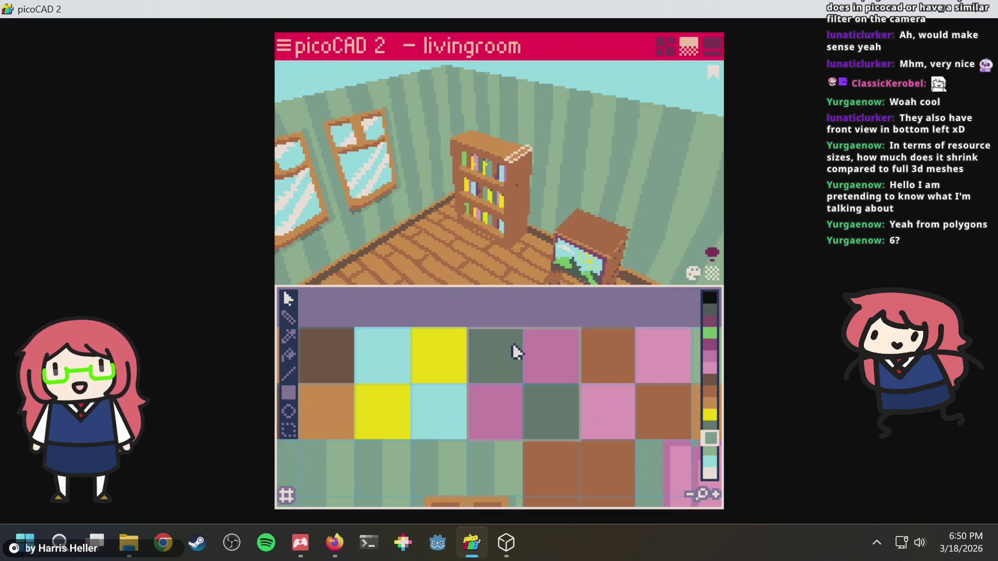
pyautogui.click(504, 543)
pyautogui.moveTo(382, 258)
pyautogui.mouseDown()
pyautogui.moveTo(343, 241)
pyautogui.moveTo(343, 258)
pyautogui.mouseUp()
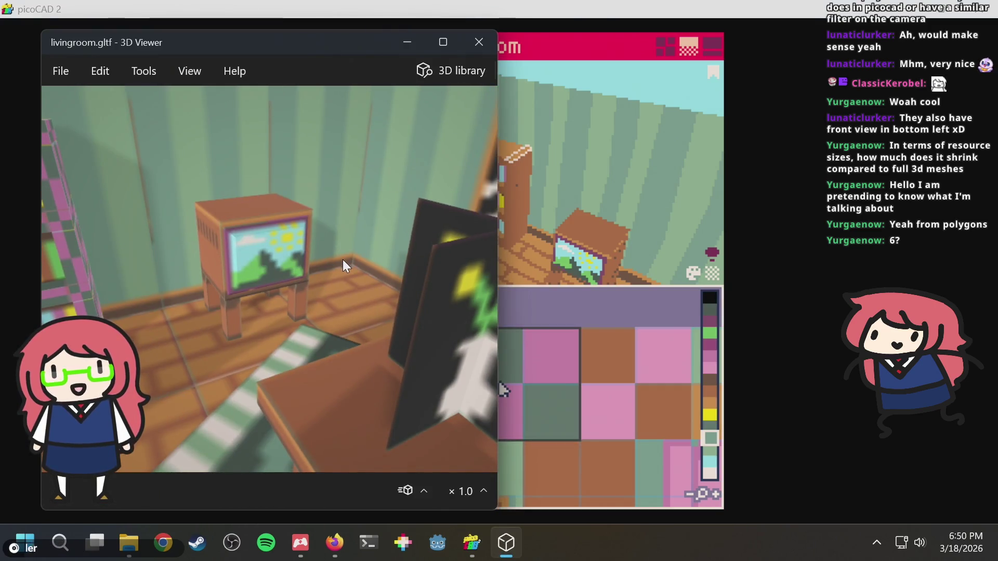
# Orbit the exported room past the bookshelf and windows, to a top-down view, then eye level.
pyautogui.scroll(-6, 332, 265)
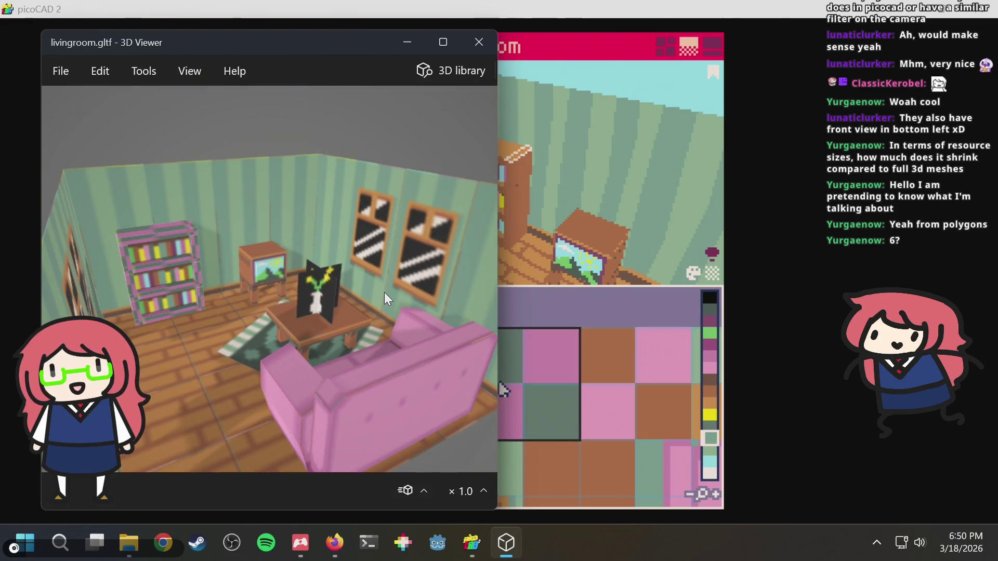
pyautogui.scroll(5, 363, 289)
pyautogui.moveTo(356, 286)
pyautogui.mouseDown()
pyautogui.moveTo(297, 250)
pyautogui.moveTo(289, 220)
pyautogui.moveTo(246, 235)
pyautogui.moveTo(242, 257)
pyautogui.moveTo(267, 349)
pyautogui.moveTo(86, 311)
pyautogui.moveTo(194, 282)
pyautogui.moveTo(198, 311)
pyautogui.moveTo(236, 325)
pyautogui.moveTo(264, 302)
pyautogui.moveTo(321, 298)
pyautogui.moveTo(456, 306)
pyautogui.moveTo(373, 428)
pyautogui.mouseUp()
pyautogui.scroll(-4, 242, 258)
pyautogui.scroll(5, 176, 307)
pyautogui.moveTo(176, 304)
pyautogui.mouseDown()
pyautogui.moveTo(251, 260)
pyautogui.moveTo(211, 305)
pyautogui.mouseUp()
pyautogui.scroll(-5, 178, 282)
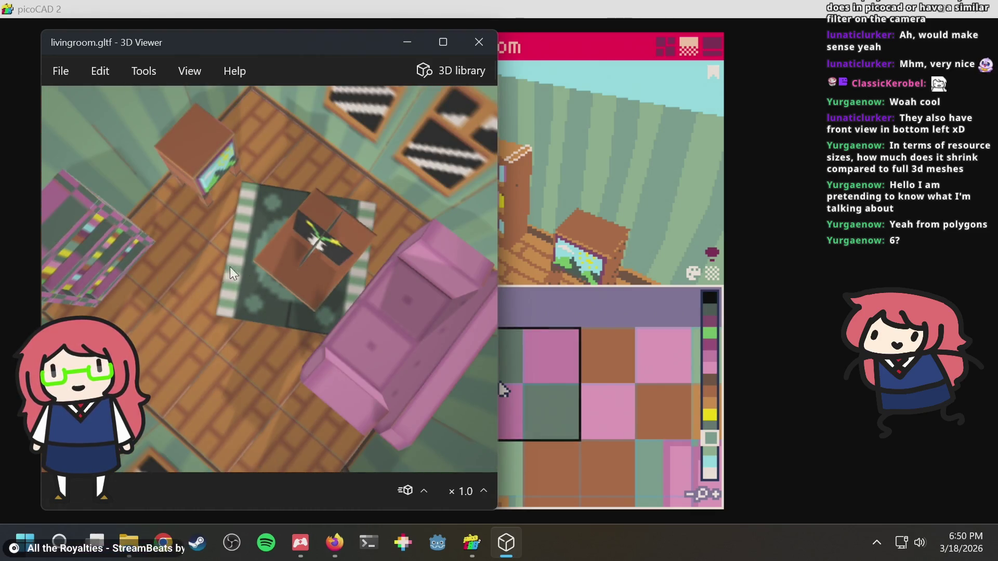
pyautogui.moveTo(358, 296)
pyautogui.mouseDown()
pyautogui.moveTo(189, 270)
pyautogui.moveTo(208, 226)
pyautogui.moveTo(255, 249)
pyautogui.moveTo(255, 192)
pyautogui.moveTo(210, 214)
pyautogui.moveTo(157, 200)
pyautogui.mouseUp()
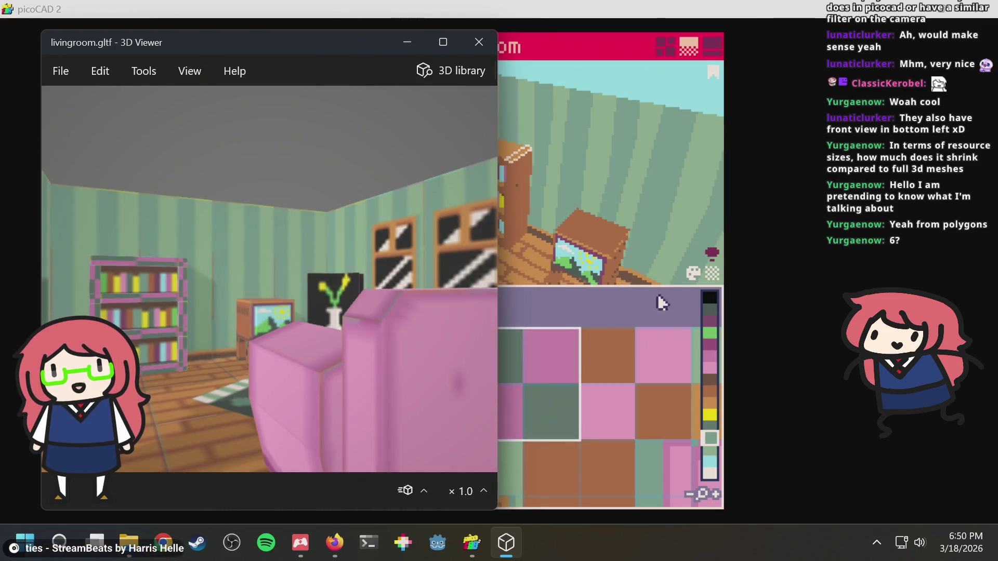
pyautogui.moveTo(250, 363)
pyautogui.mouseDown()
pyautogui.moveTo(291, 304)
pyautogui.moveTo(327, 339)
pyautogui.moveTo(326, 370)
pyautogui.moveTo(279, 272)
pyautogui.moveTo(295, 217)
pyautogui.mouseUp()
# Circle to the sofa, coffee table and door corner, then close 3D Viewer.
pyautogui.scroll(-5, 292, 221)
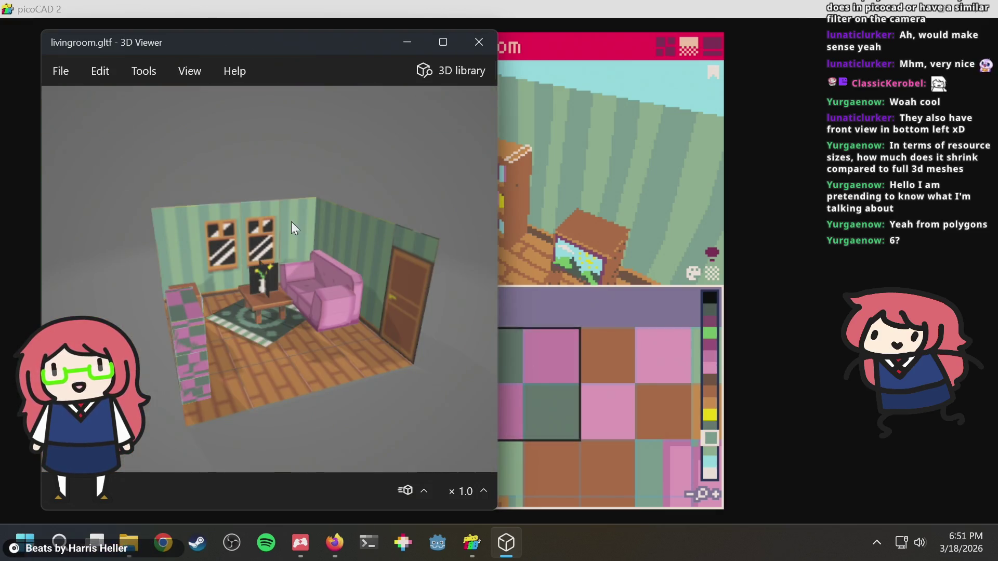
pyautogui.scroll(5, 291, 221)
pyautogui.moveTo(240, 234)
pyautogui.mouseDown()
pyautogui.moveTo(304, 257)
pyautogui.moveTo(336, 245)
pyautogui.moveTo(307, 237)
pyautogui.moveTo(304, 263)
pyautogui.mouseUp()
pyautogui.scroll(-10, 319, 271)
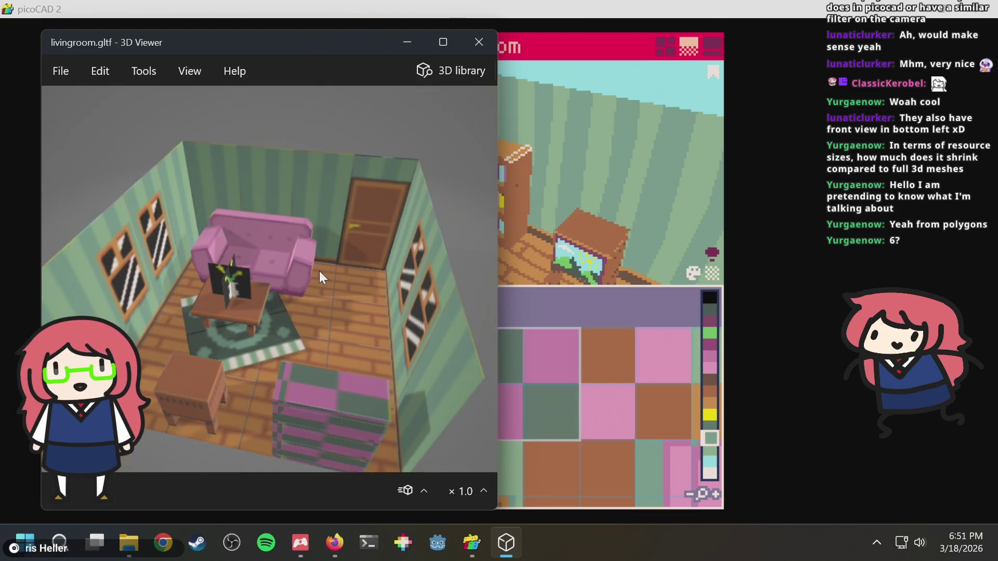
pyautogui.scroll(10, 319, 271)
pyautogui.scroll(-4, 316, 308)
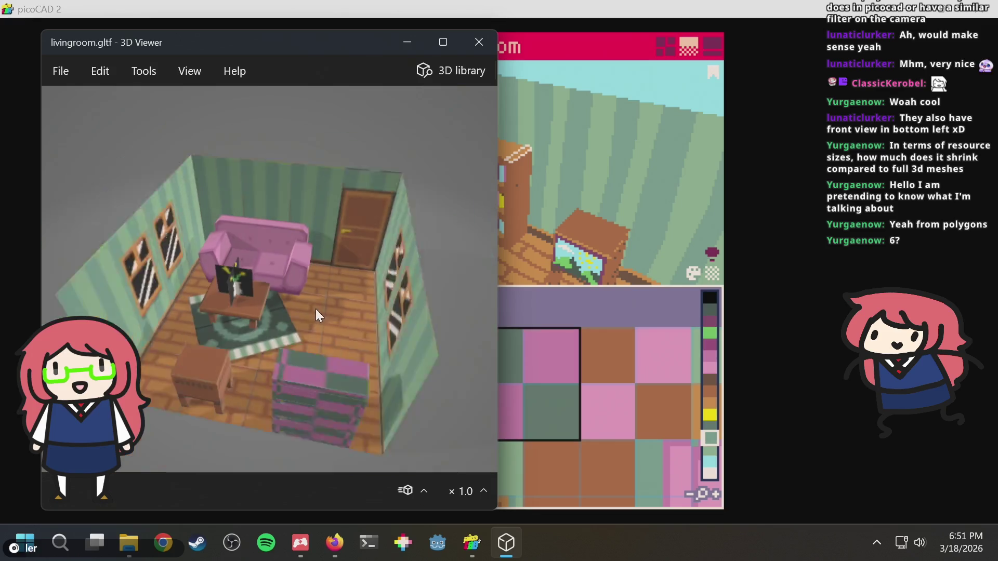
pyautogui.scroll(5, 294, 312)
pyautogui.scroll(-3, 291, 345)
pyautogui.scroll(4, 300, 297)
pyautogui.moveTo(301, 299); pyautogui.dragTo(300, 289)
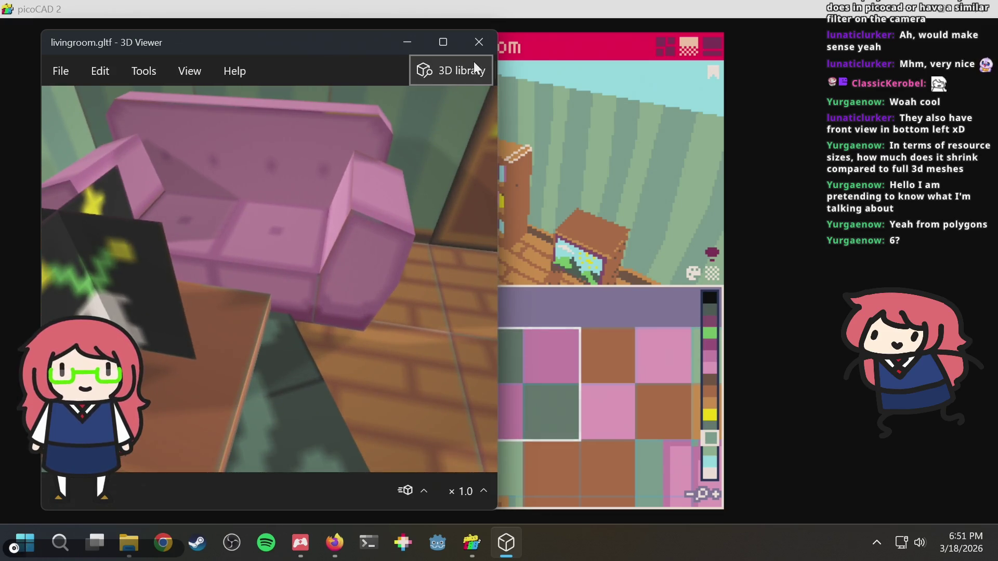
pyautogui.click(482, 44)
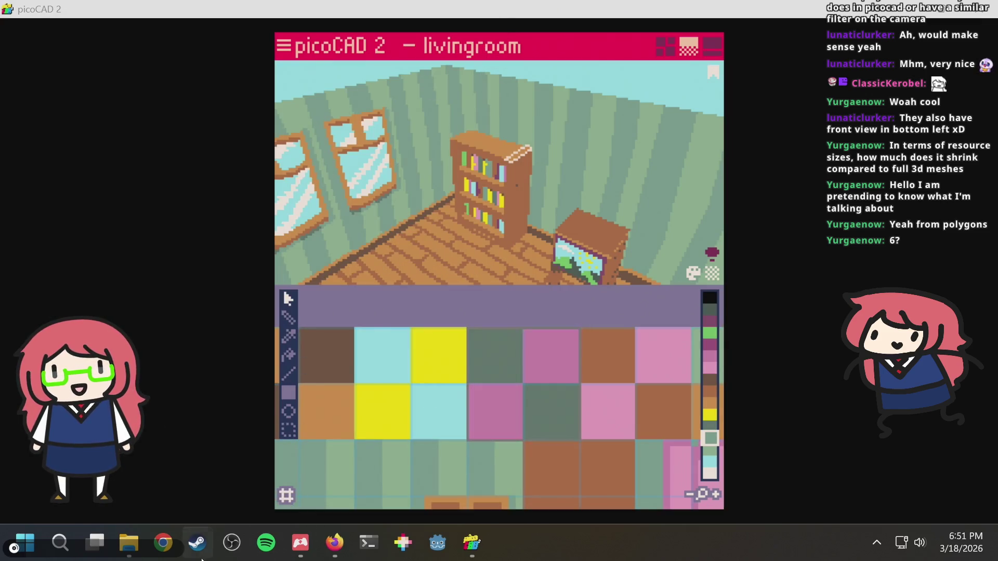
# Drag advanced_meshes.txt from the examples folder into picoCAD 2.
pyautogui.moveTo(131, 543)
pyautogui.click(219, 457)
pyautogui.moveTo(297, 195)
pyautogui.mouseDown()
pyautogui.moveTo(259, 135)
pyautogui.moveTo(117, 216)
pyautogui.moveTo(78, 338)
pyautogui.mouseUp()
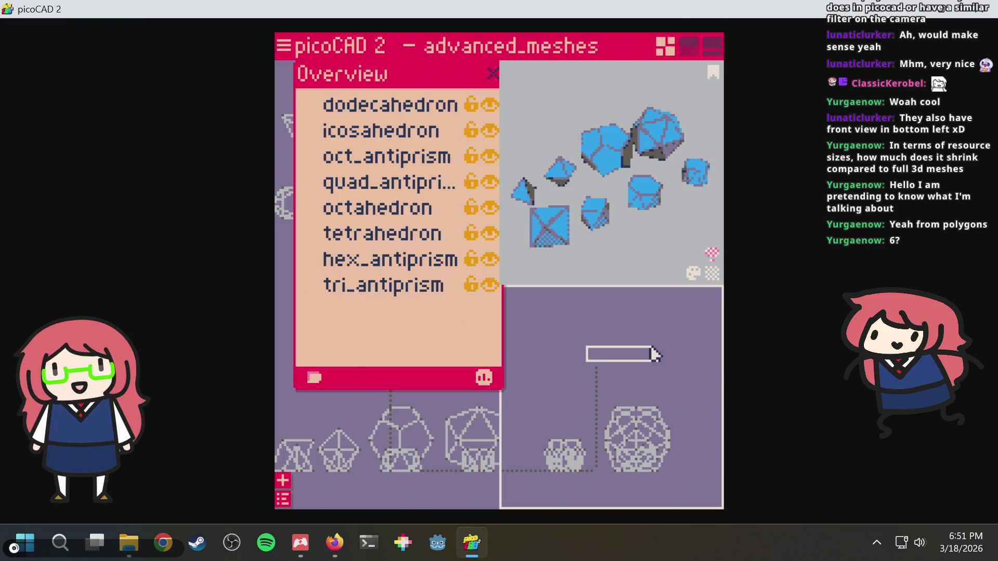
# Orbit the polyhedron preview and select the icosahedron in the Overview list.
pyautogui.scroll(3, 626, 177)
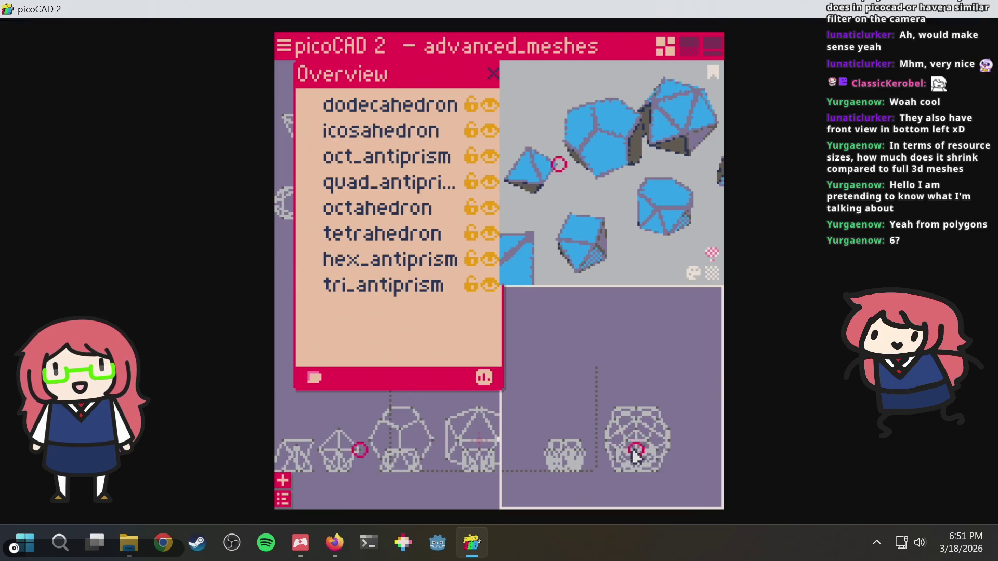
pyautogui.scroll(-1, 650, 254)
pyautogui.moveTo(632, 260); pyautogui.dragTo(632, 260, button='right')
pyautogui.click(656, 435)
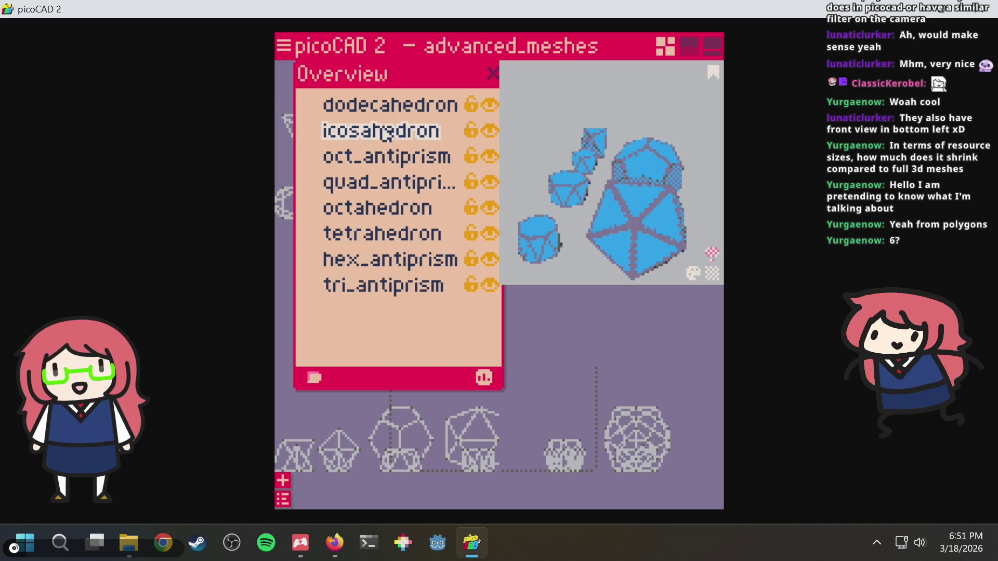
pyautogui.moveTo(577, 216)
pyautogui.mouseDown(button='right')
pyautogui.moveTo(653, 243)
pyautogui.moveTo(722, 225)
pyautogui.moveTo(708, 192)
pyautogui.moveTo(541, 232)
pyautogui.mouseUp(button='right')
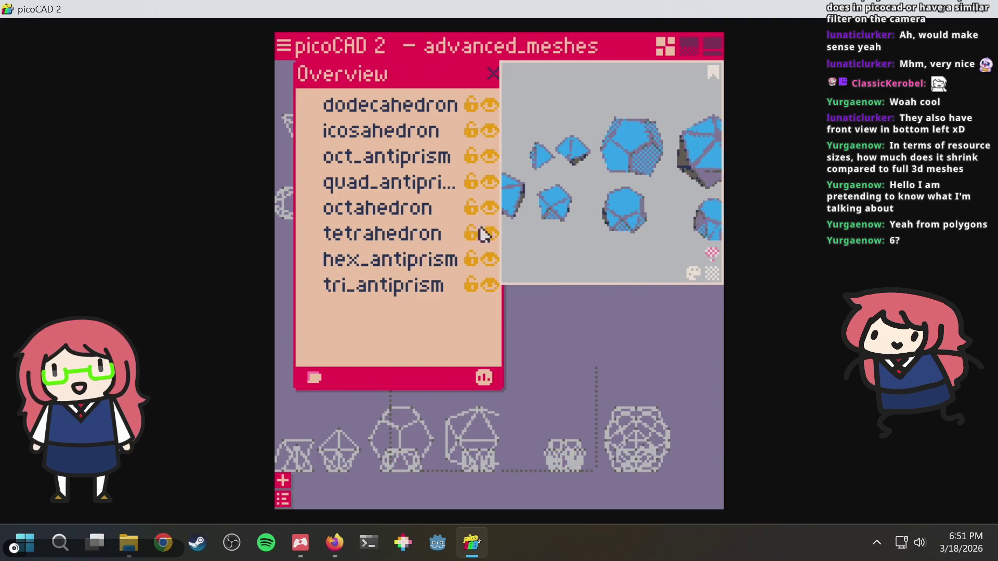
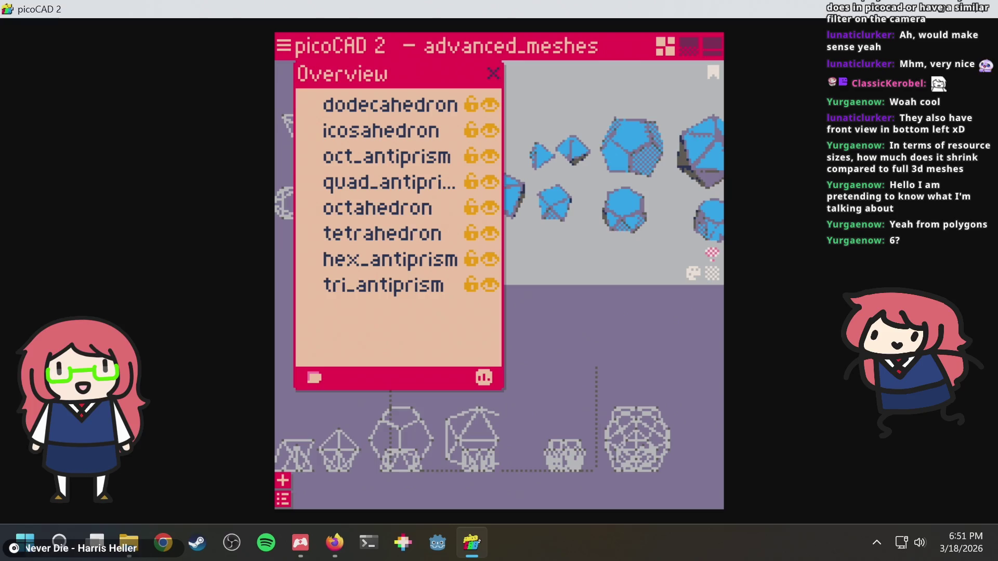
# Delete livingroom.bin, livingroom.gltf and livingroom.png from the picoCAD examples folder.
pyautogui.moveTo(138, 544)
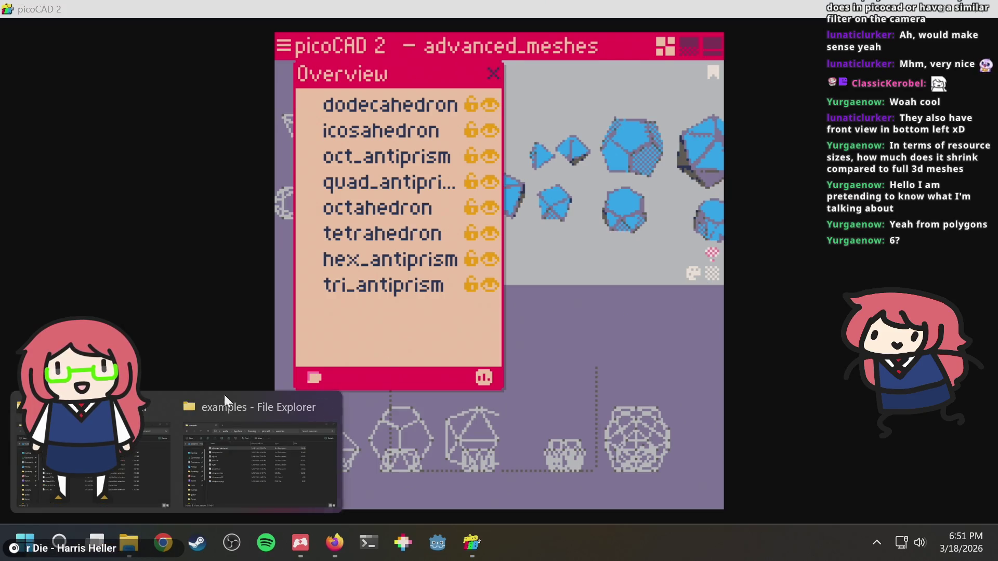
pyautogui.click(214, 444)
pyautogui.moveTo(334, 385); pyautogui.dragTo(301, 331)
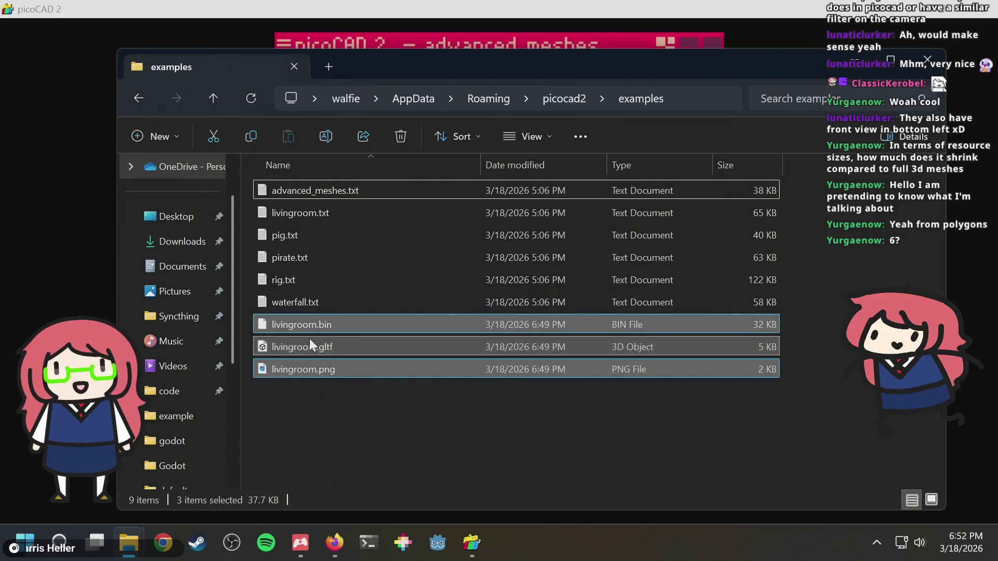
pyautogui.hotkey('alt', 'Left')
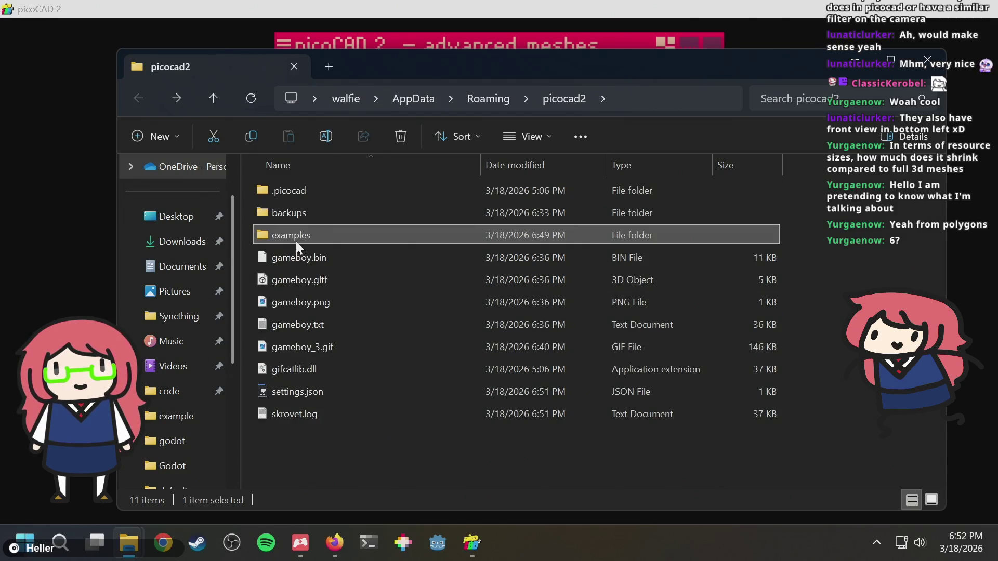
pyautogui.doubleClick(294, 236)
pyautogui.moveTo(329, 433)
pyautogui.mouseDown()
pyautogui.moveTo(317, 387)
pyautogui.moveTo(302, 373)
pyautogui.mouseUp()
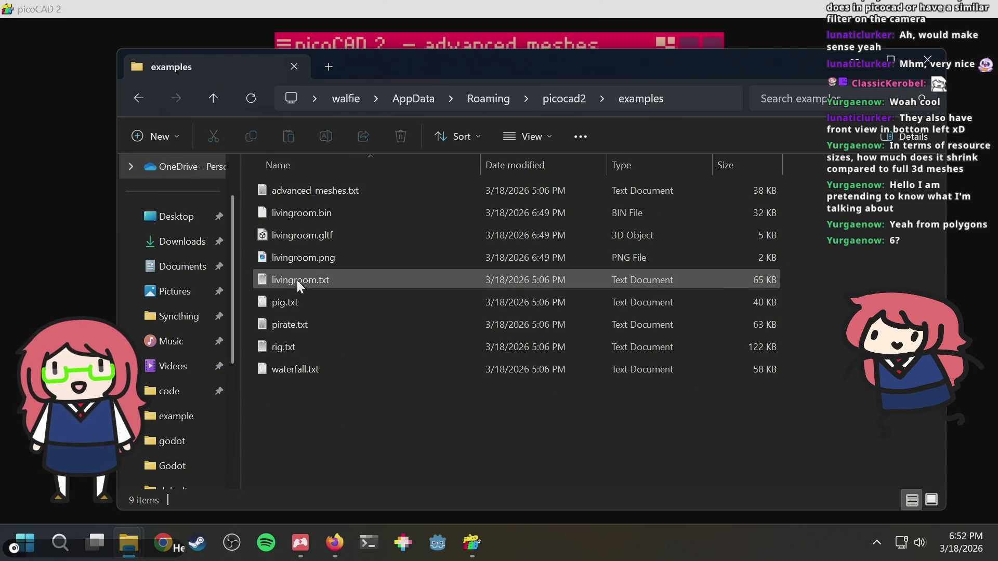
pyautogui.click(299, 262)
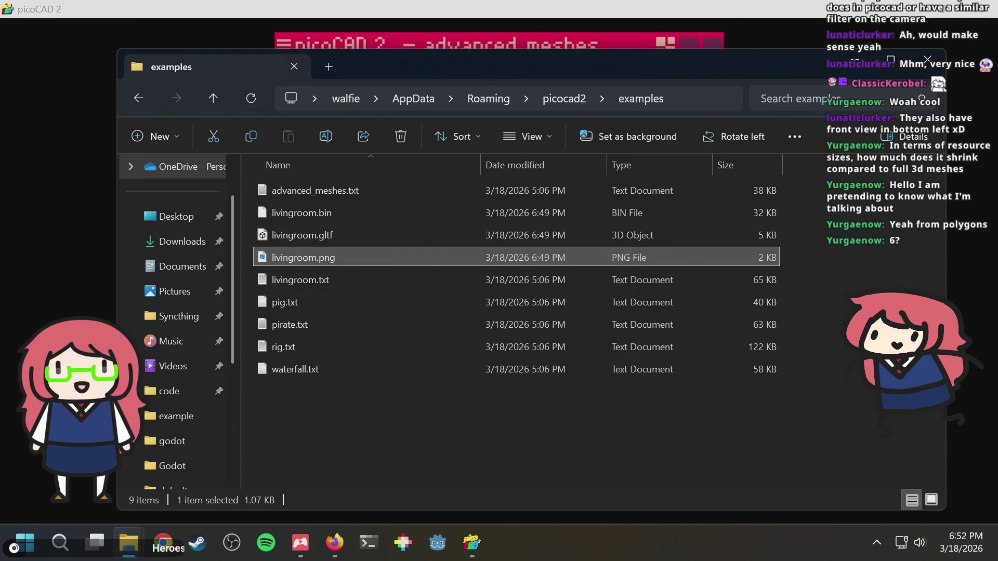
pyautogui.keyDown('shift'); pyautogui.click(444, 222); pyautogui.keyUp('shift')
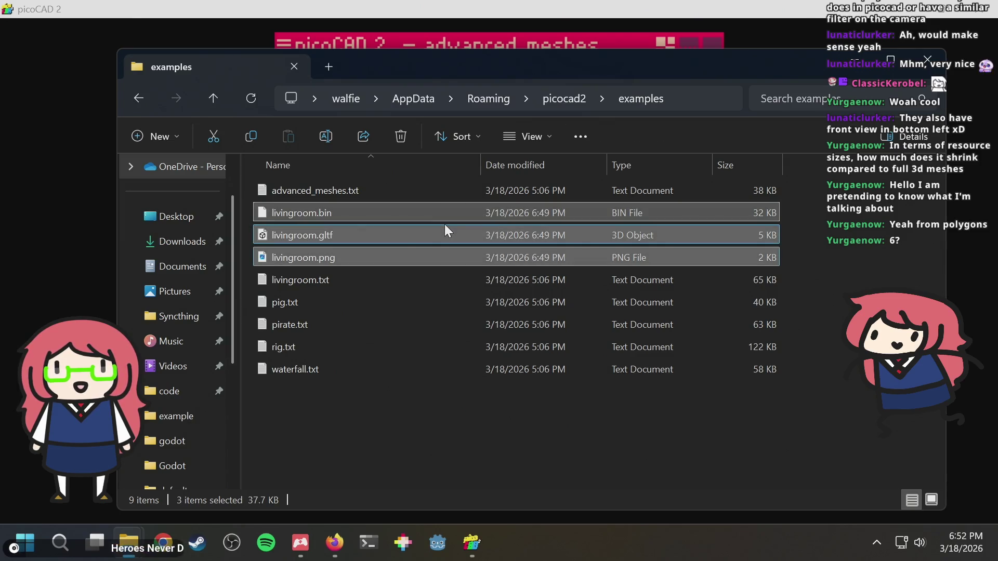
pyautogui.press('Delete')
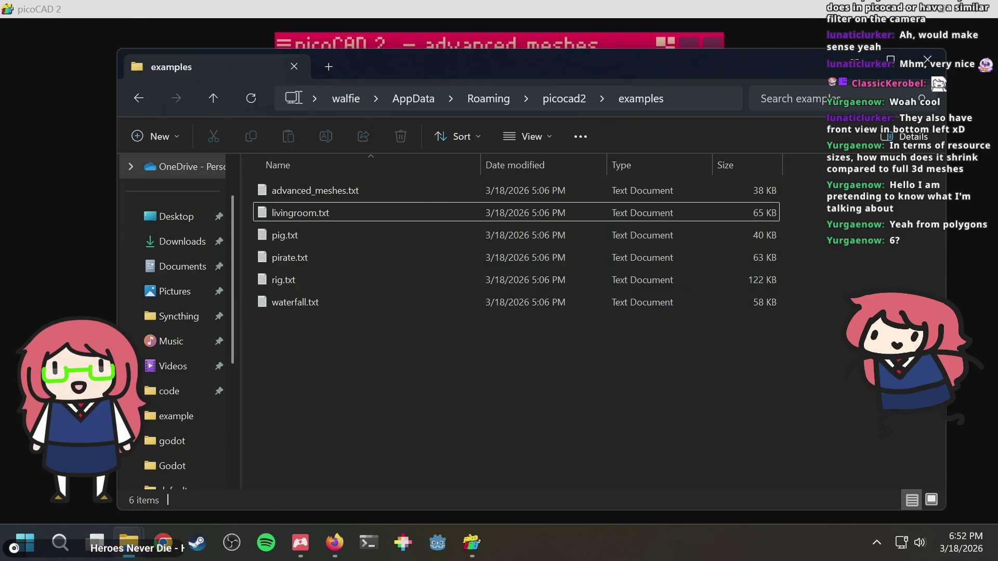
# Go up to the picocad2 folder and bring picoCAD 2 to the front.
pyautogui.click(553, 97)
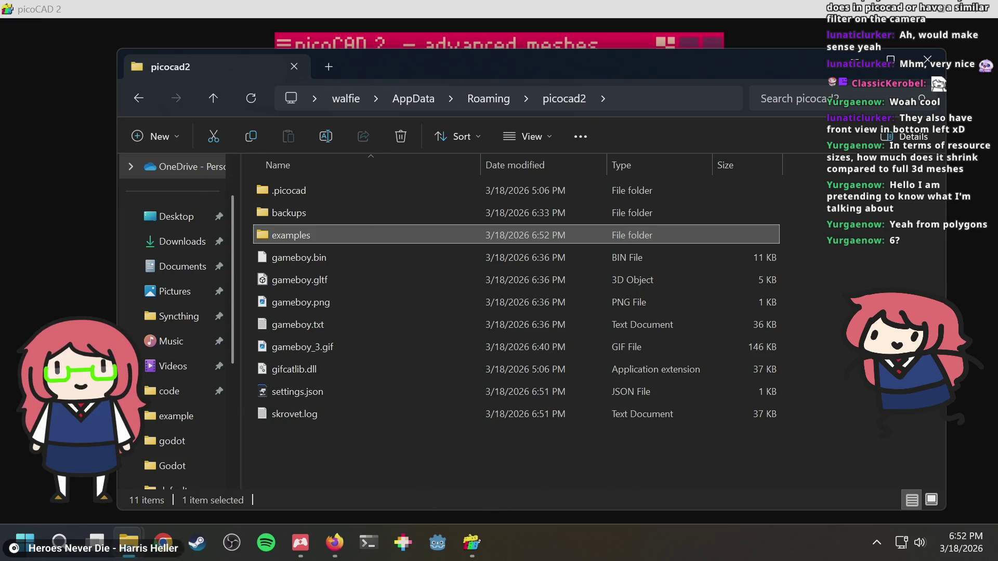
pyautogui.moveTo(477, 533)
pyautogui.click(482, 489)
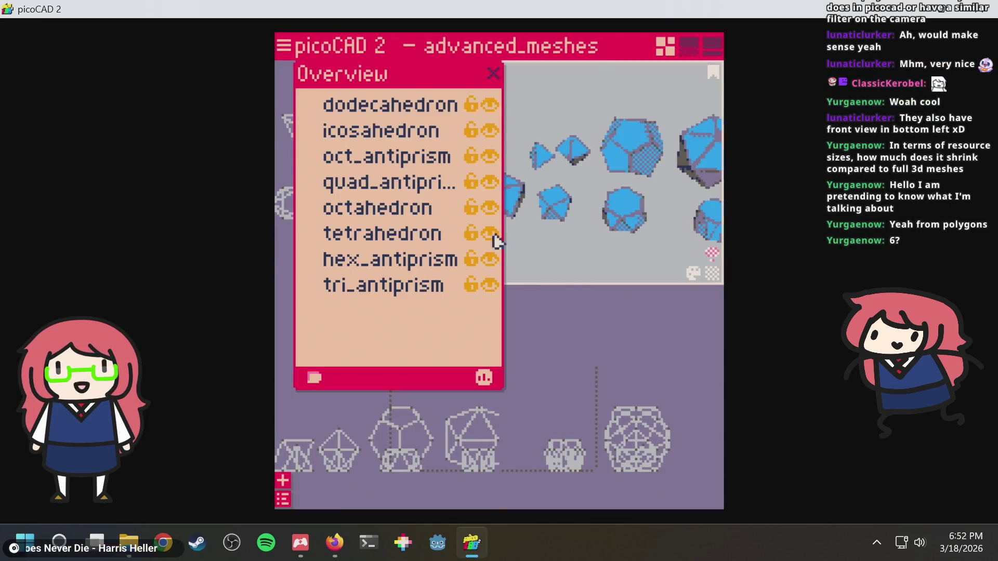
# Open and dismiss picoCAD's file menu, then quit picoCAD 2.
pyautogui.click(284, 48)
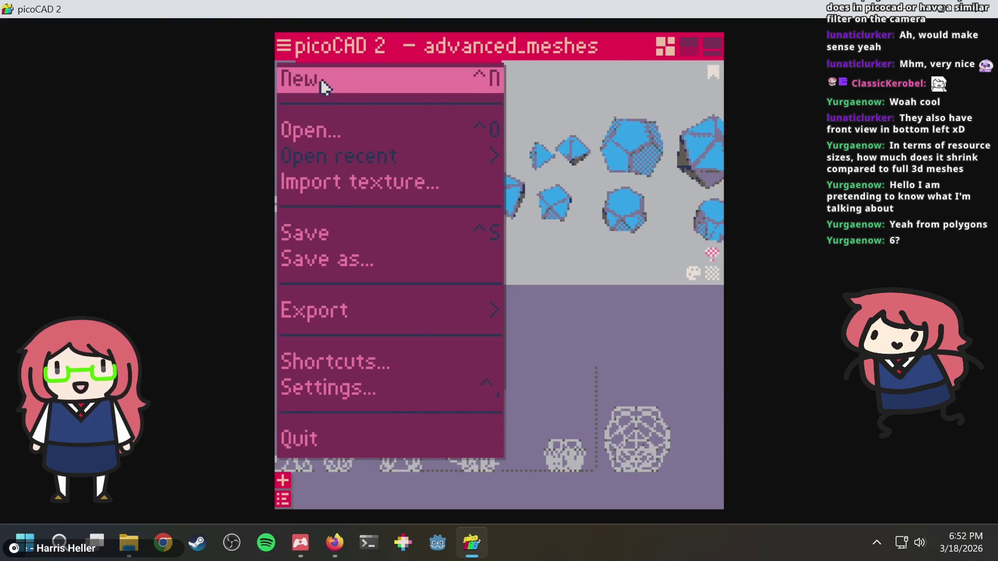
pyautogui.click(284, 47)
pyautogui.click(284, 49)
pyautogui.click(284, 49)
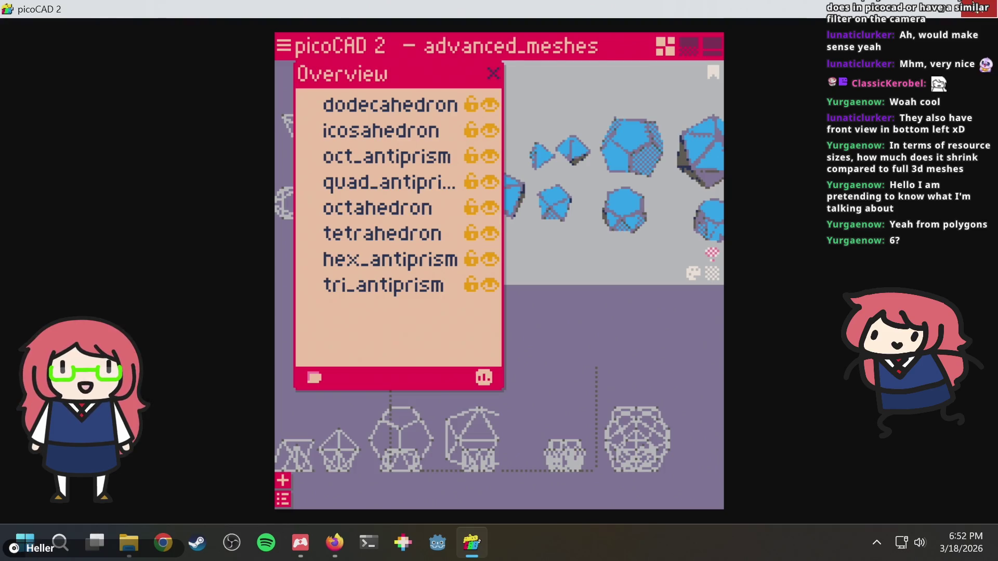
pyautogui.click(966, 5)
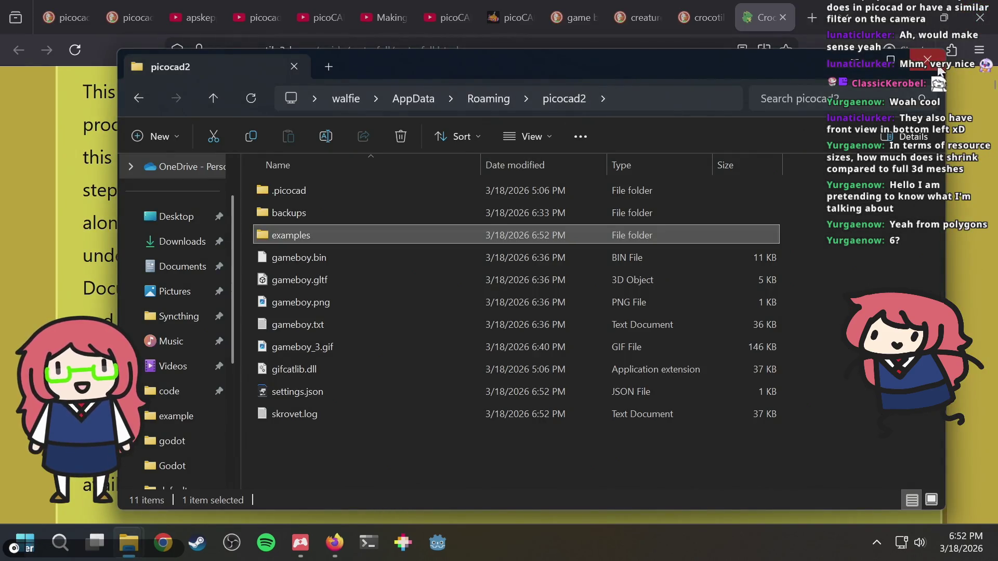
# Close File Explorer and the crocotile tabs, load strudel.cc, and close the leftover tabs.
pyautogui.click(927, 59)
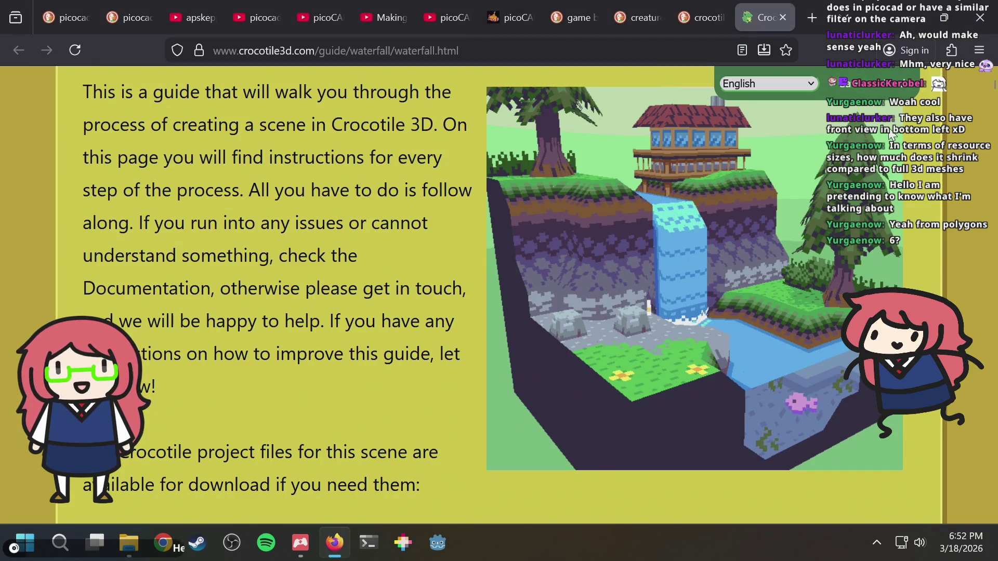
pyautogui.hotkey('ctrl', 'w')
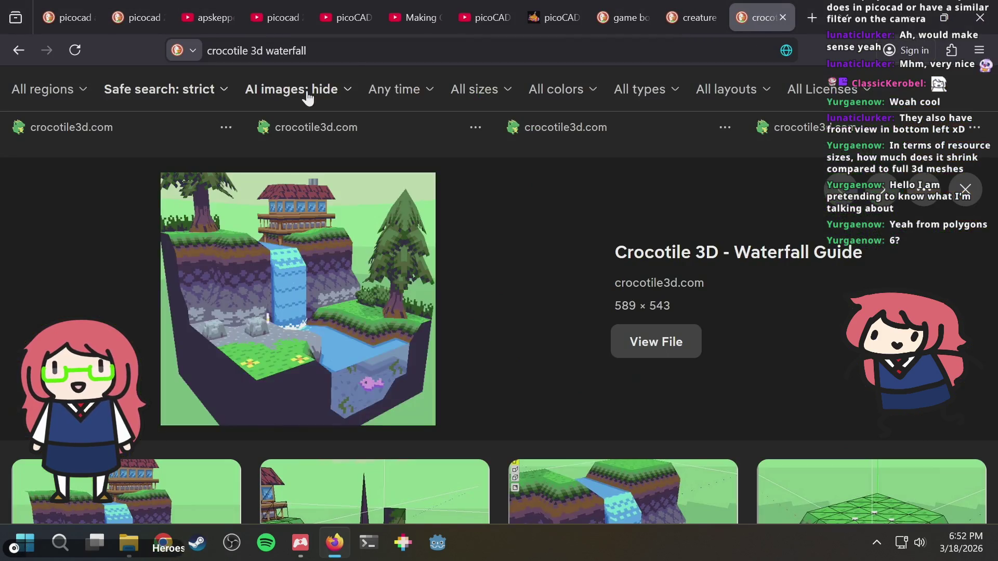
pyautogui.hotkey('ctrl', 'w')
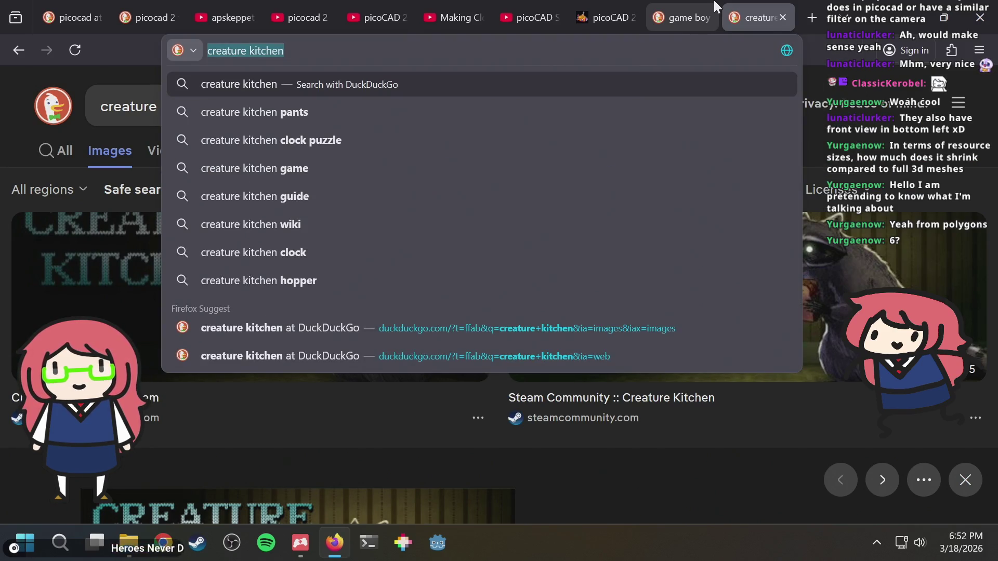
pyautogui.write('strudel')
pyautogui.press('Return')
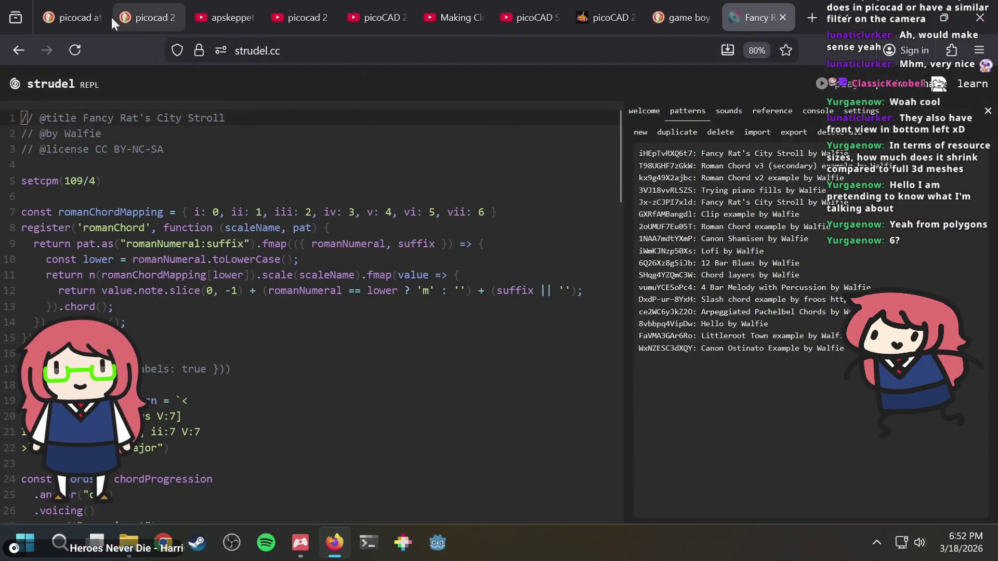
pyautogui.click(85, 15)
pyautogui.hotkey('ctrl', 'w')
pyautogui.hotkey('ctrl', 'w')
pyautogui.hotkey('ctrl', 'w')
pyautogui.hotkey('ctrl', 'w')
pyautogui.hotkey('ctrl', 'w')
pyautogui.hotkey('ctrl', 'w')
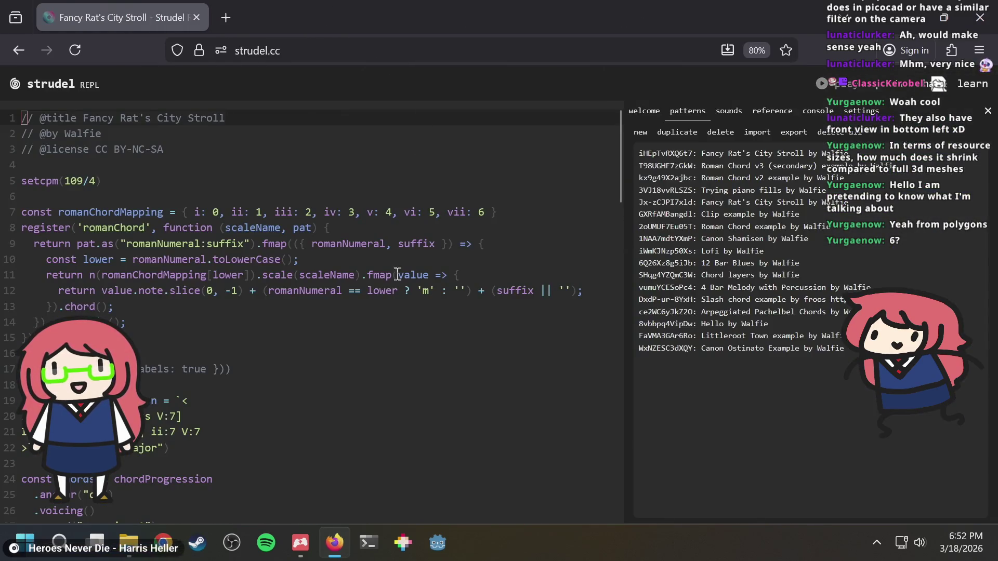
pyautogui.click(644, 133)
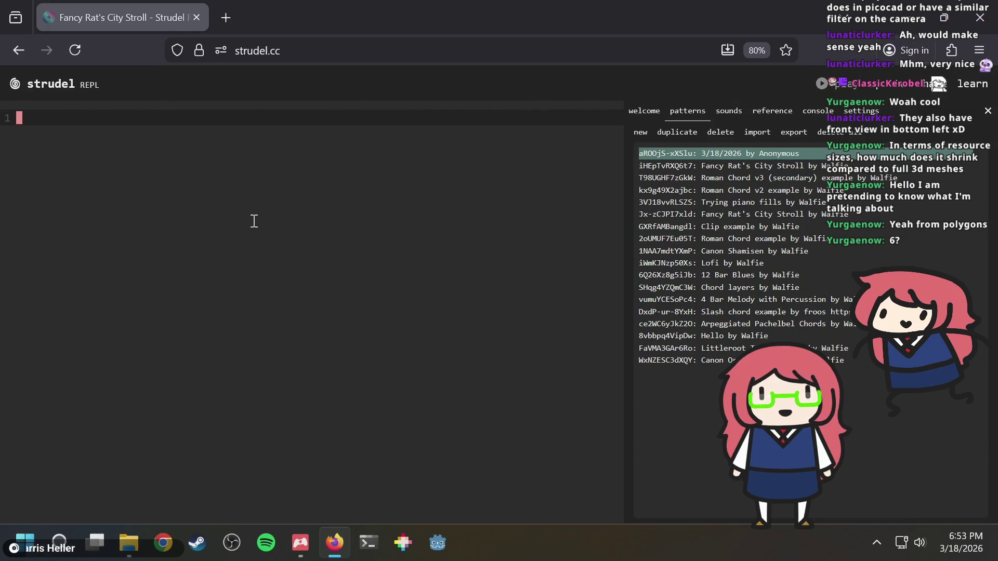
pyautogui.write('/ @title E')
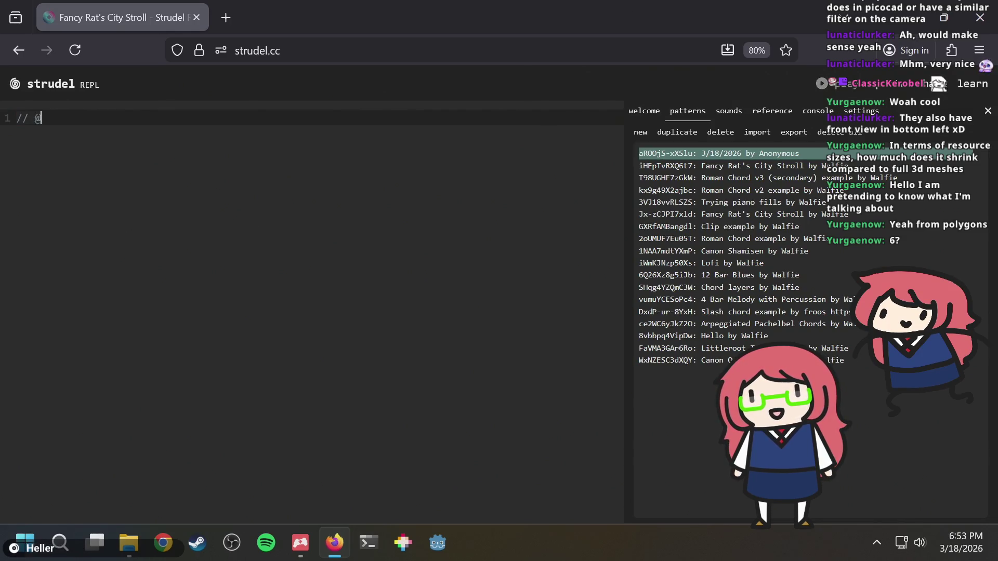
pyautogui.write('xample')
pyautogui.press('Return')
pyautogui.write('// @by Walfie')
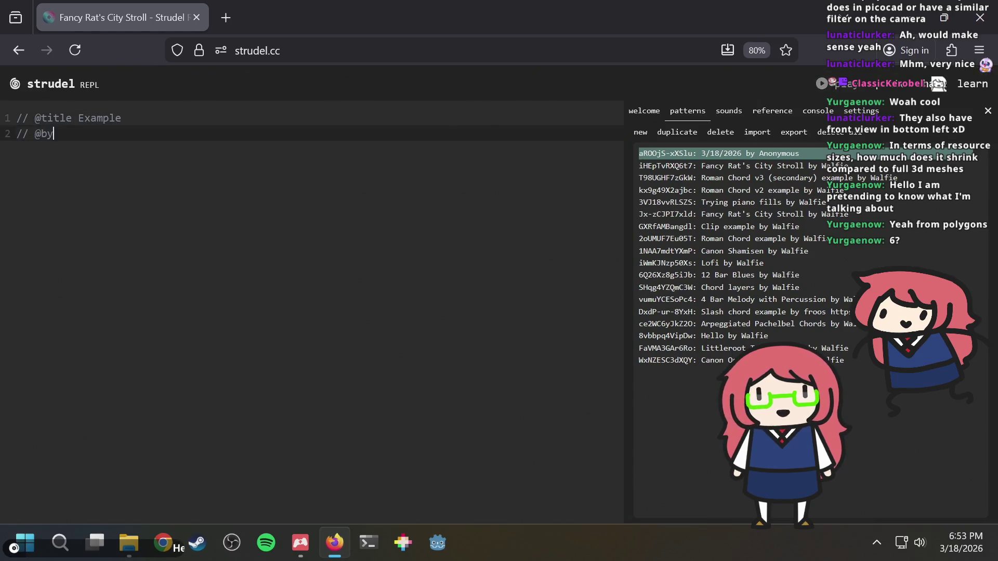
pyautogui.press('Return')
pyautogui.hotkey('ctrl', 'Return')
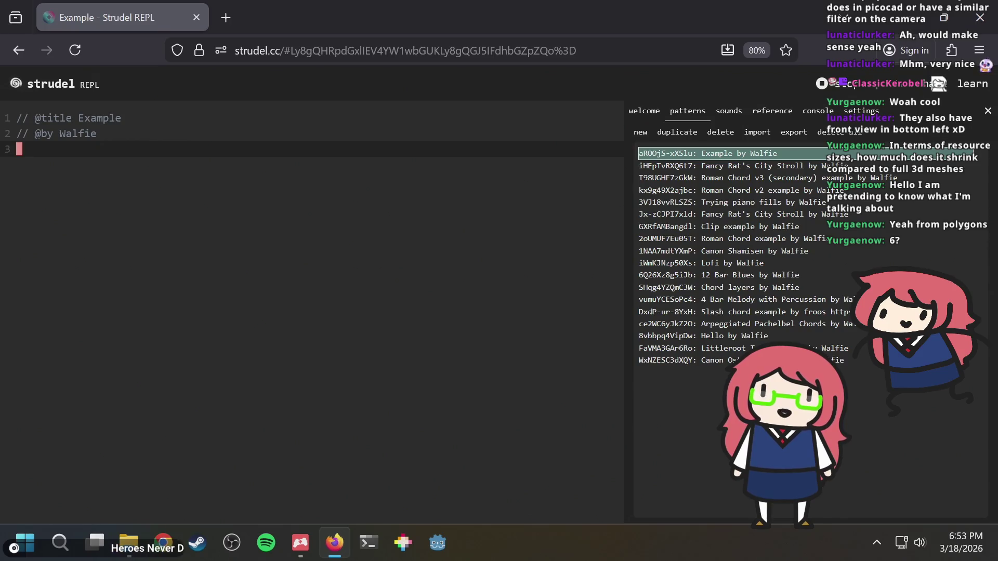
pyautogui.press('Return')
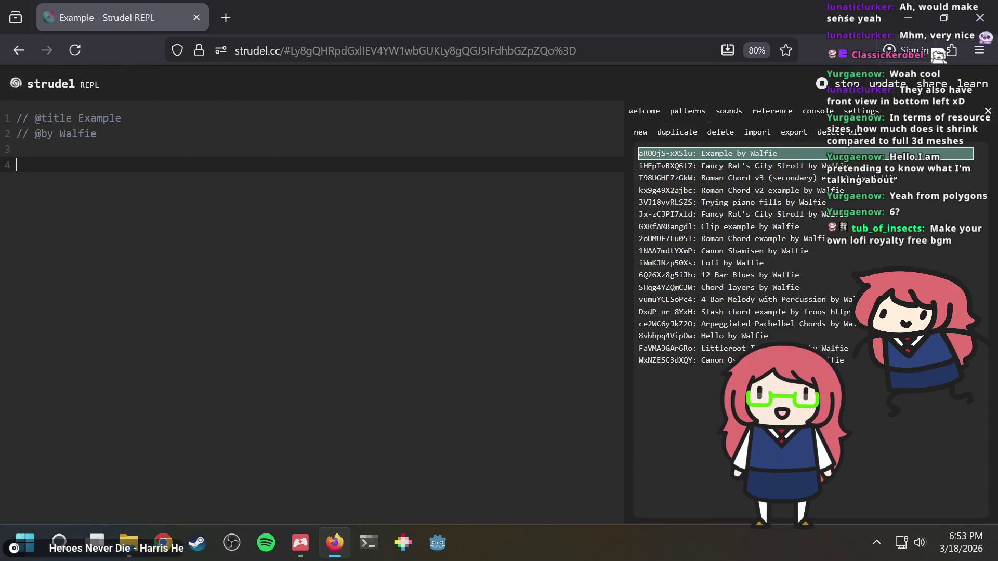
pyautogui.hotkey('ctrl', 'Return')
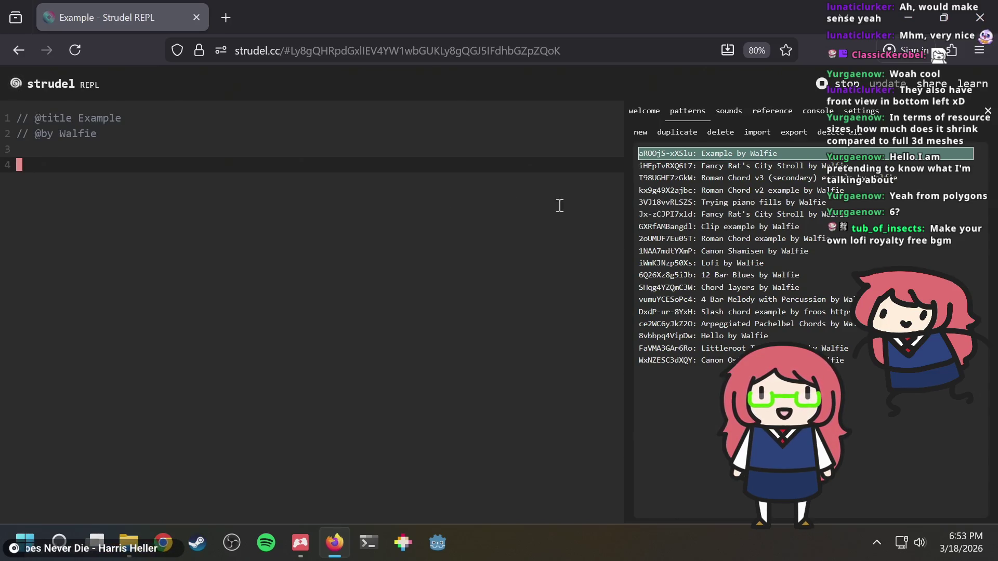
pyautogui.click(723, 264)
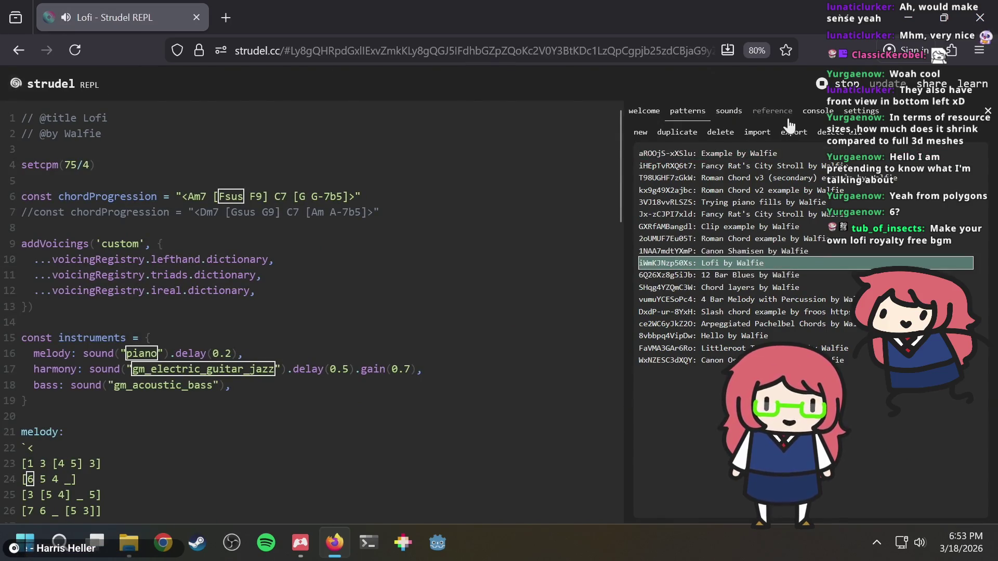
# Scroll through the Lofi pattern's code, then reopen the Example pattern.
pyautogui.scroll(-5, 382, 236)
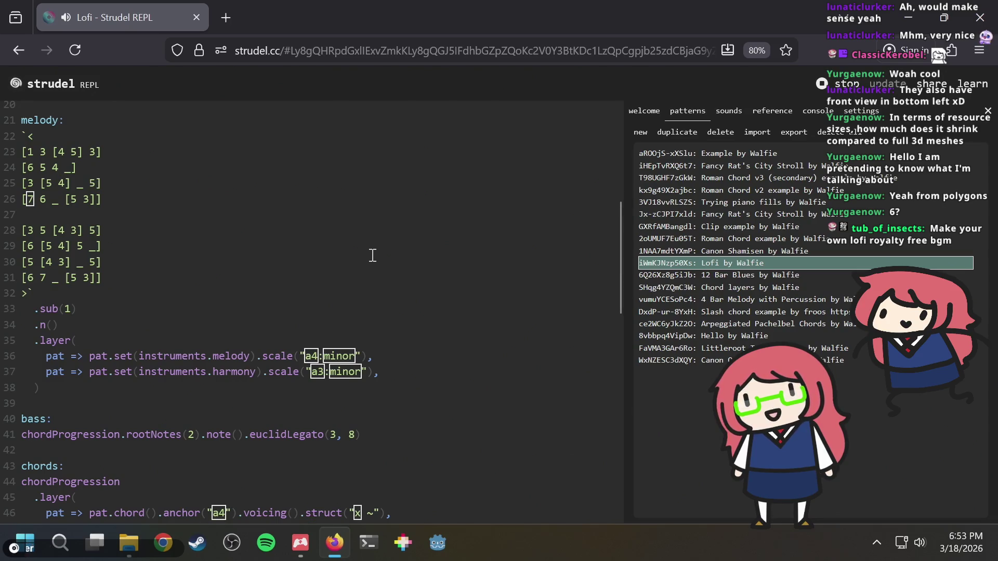
pyautogui.scroll(5, 373, 257)
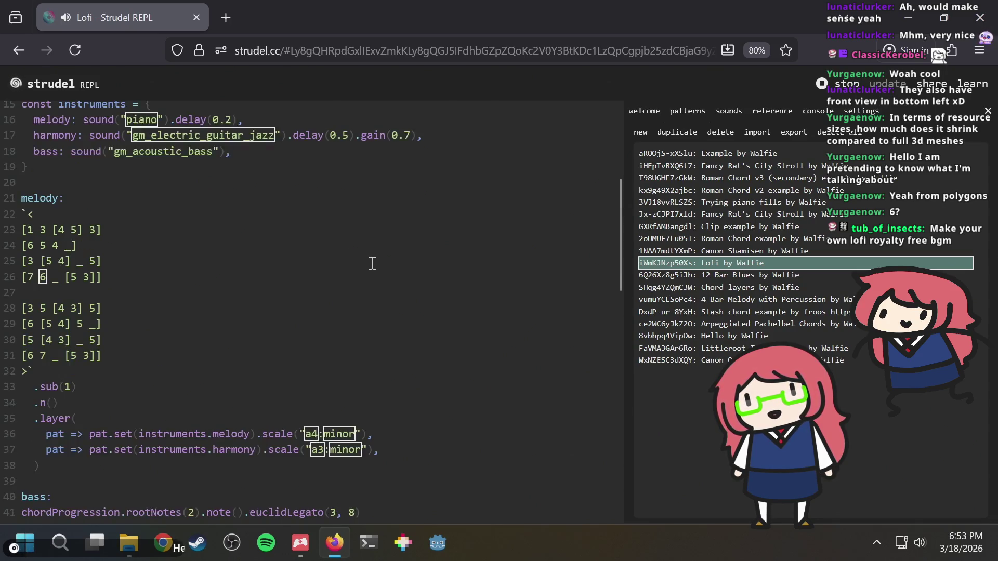
pyautogui.scroll(-5, 372, 263)
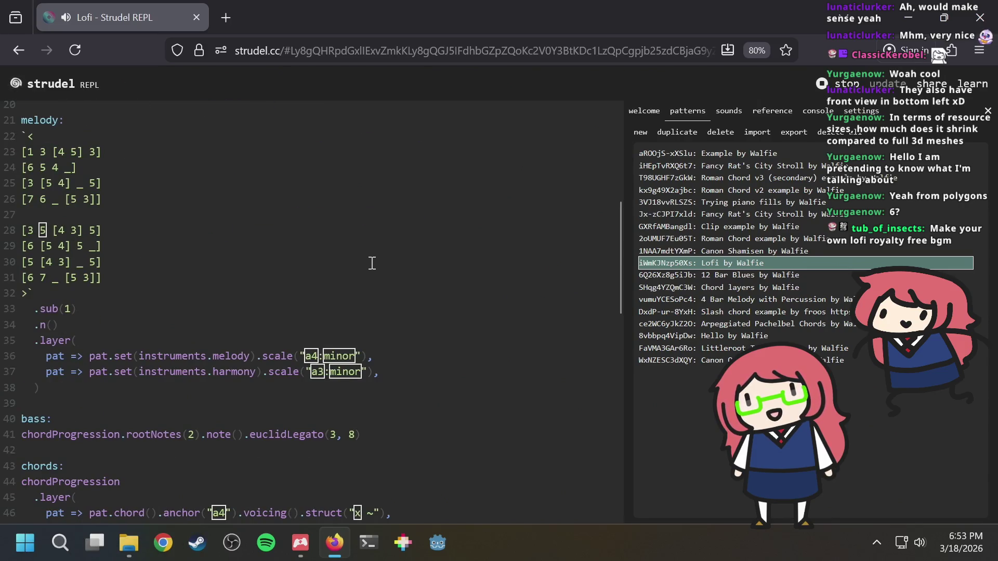
pyautogui.scroll(3, 372, 263)
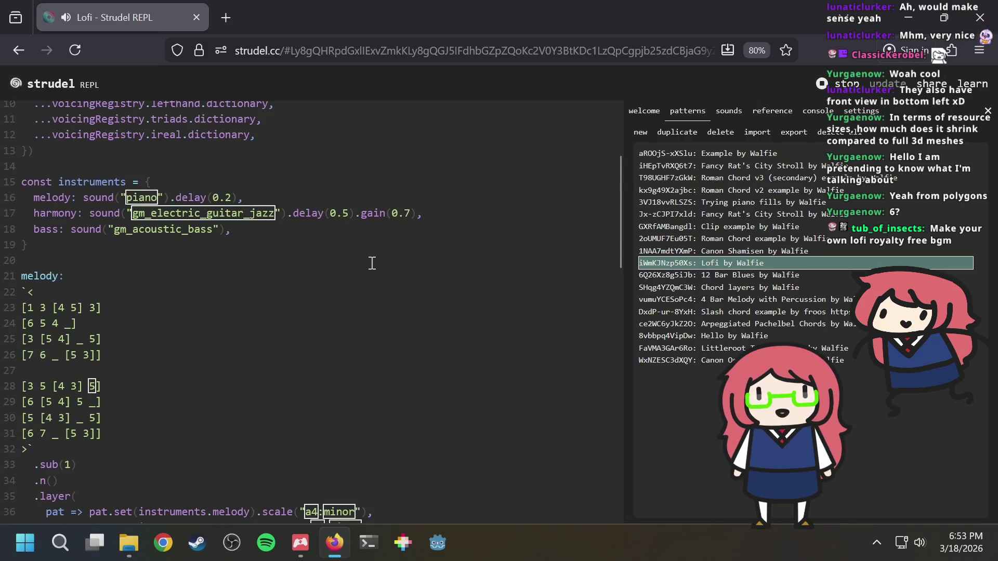
pyautogui.scroll(3, 372, 263)
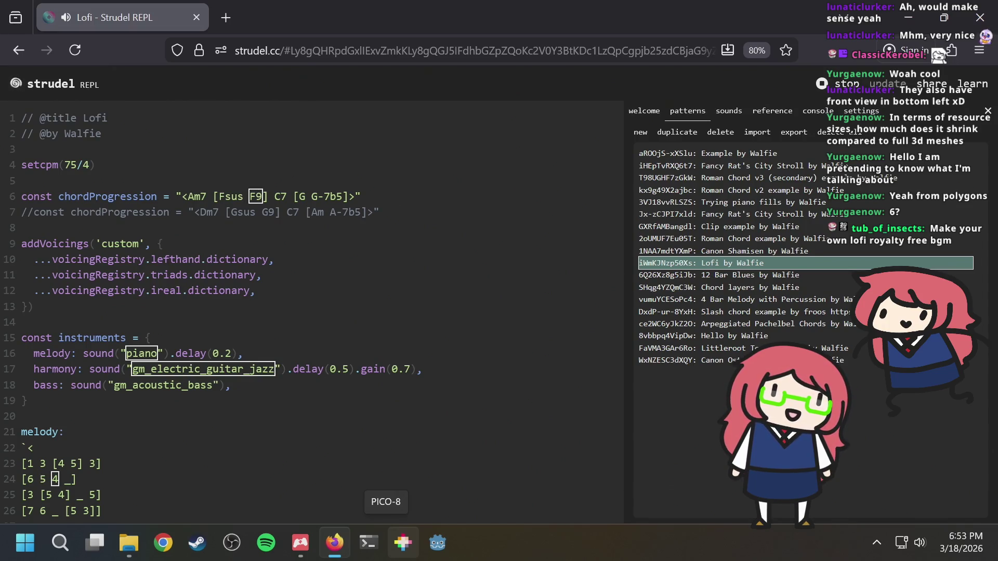
pyautogui.click(725, 150)
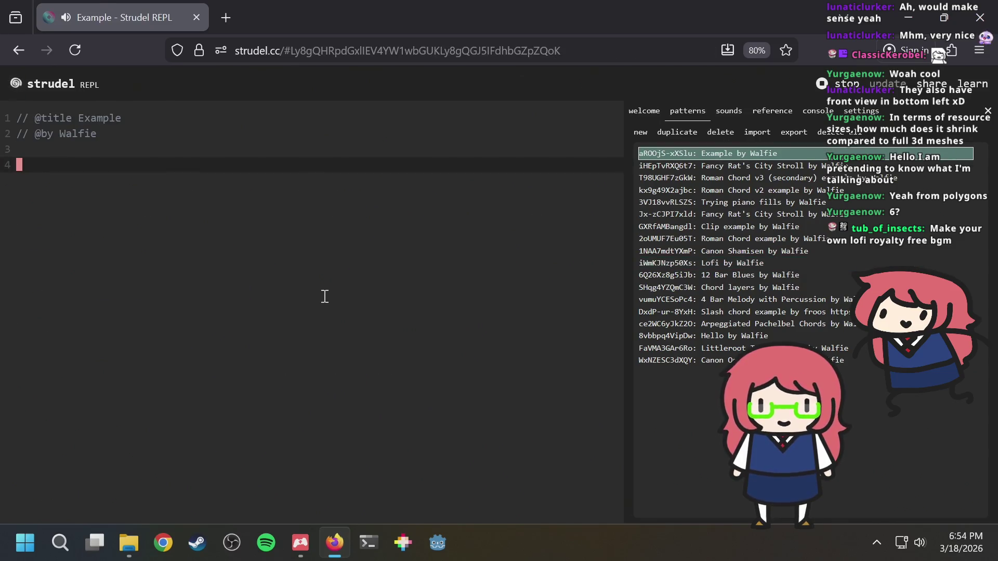
# Set the tempo to setcpm(107/4) and evaluate it.
pyautogui.write('setcpm(')
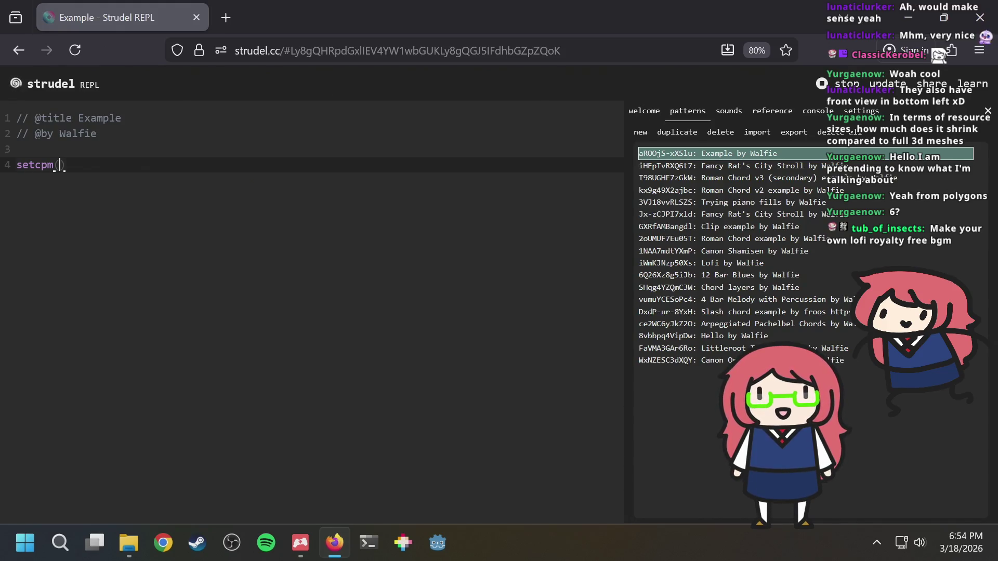
pyautogui.write('07/4')
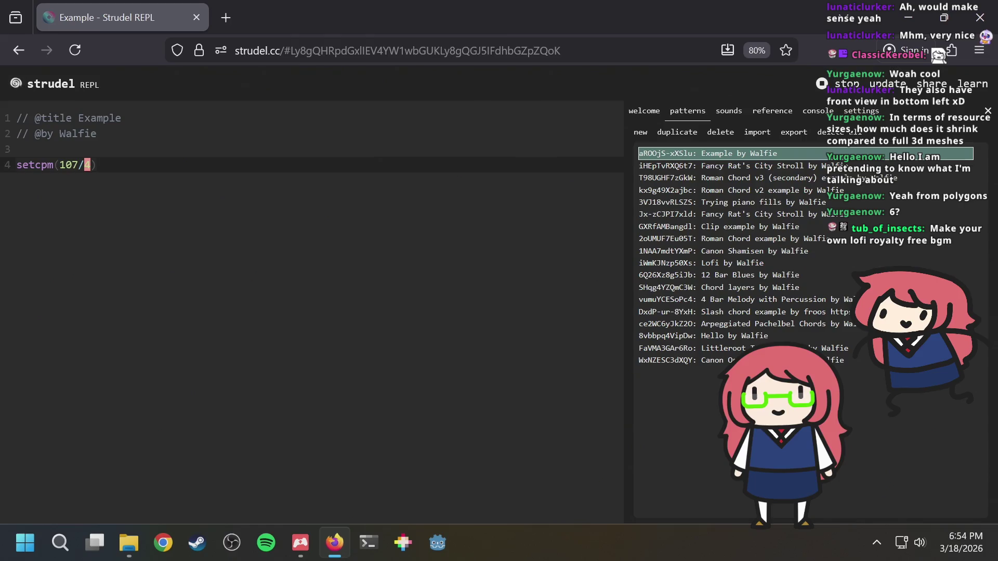
pyautogui.hotkey('ctrl', 'Return')
pyautogui.press('Return')
pyautogui.press('Return')
pyautogui.write('$:')
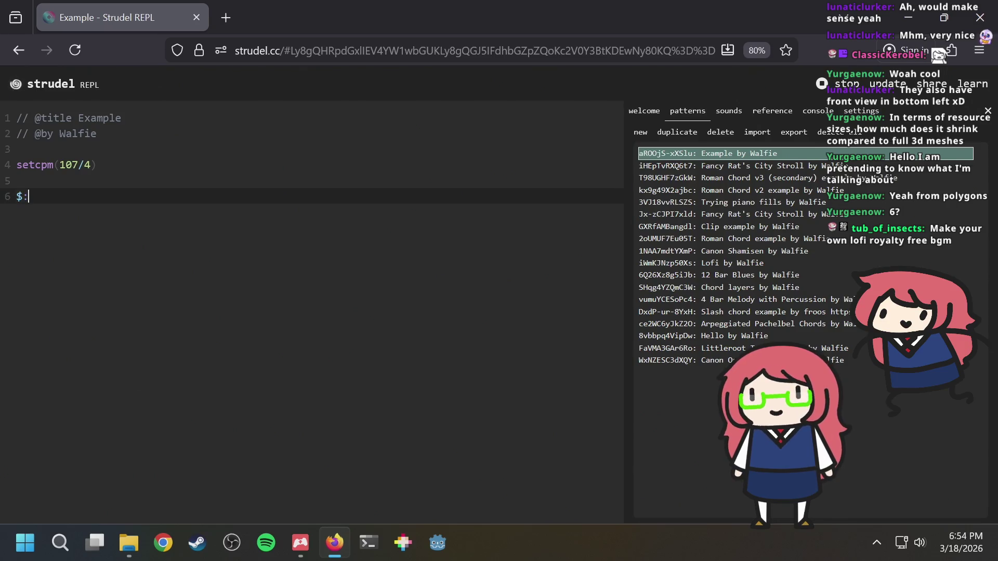
# Add a $: stack containing s("bd").struct("x - - -") and run it to start playback.
pyautogui.press('Return')
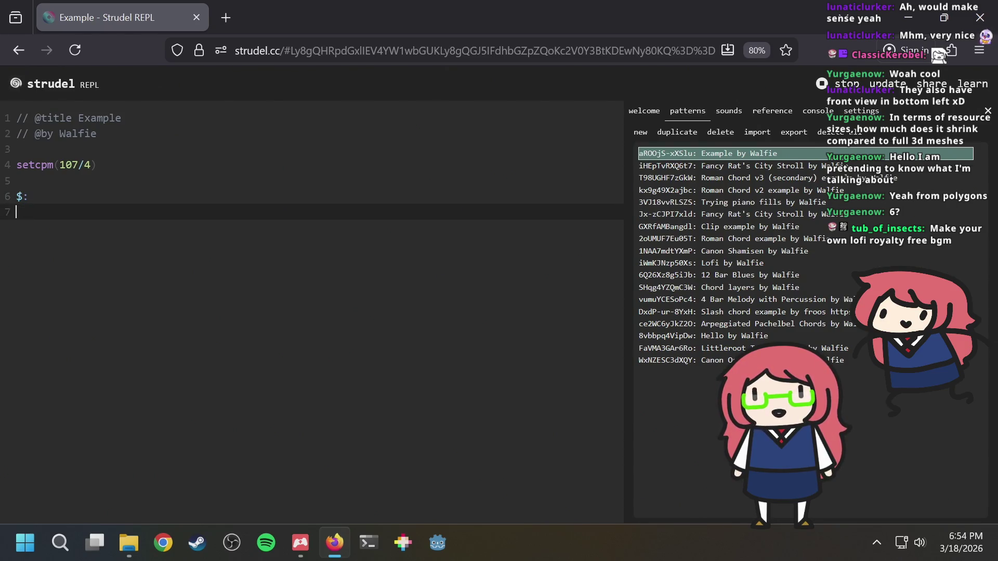
pyautogui.write('stack(')
pyautogui.press('Return')
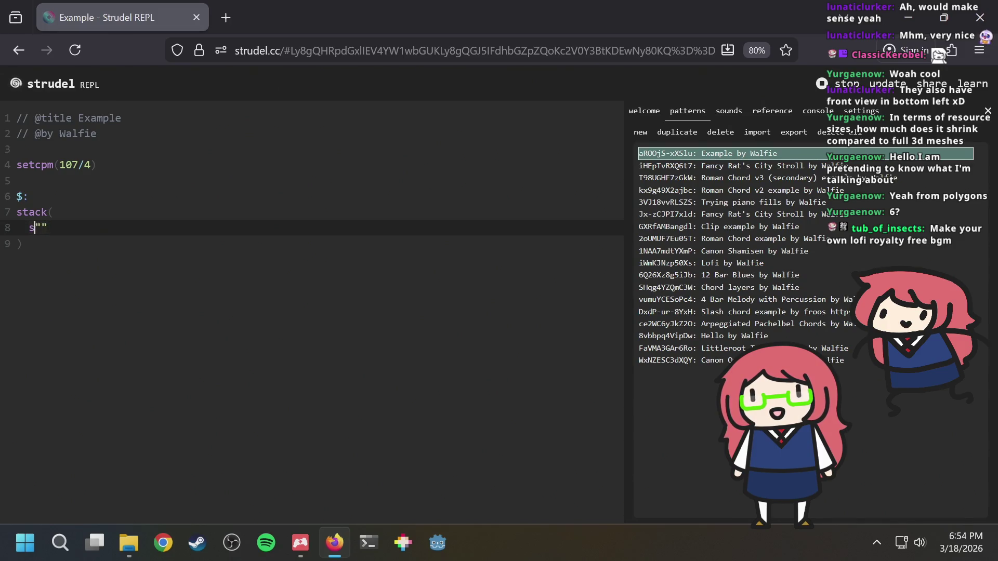
pyautogui.press('Left')
pyautogui.press('Left')
pyautogui.write('bd')
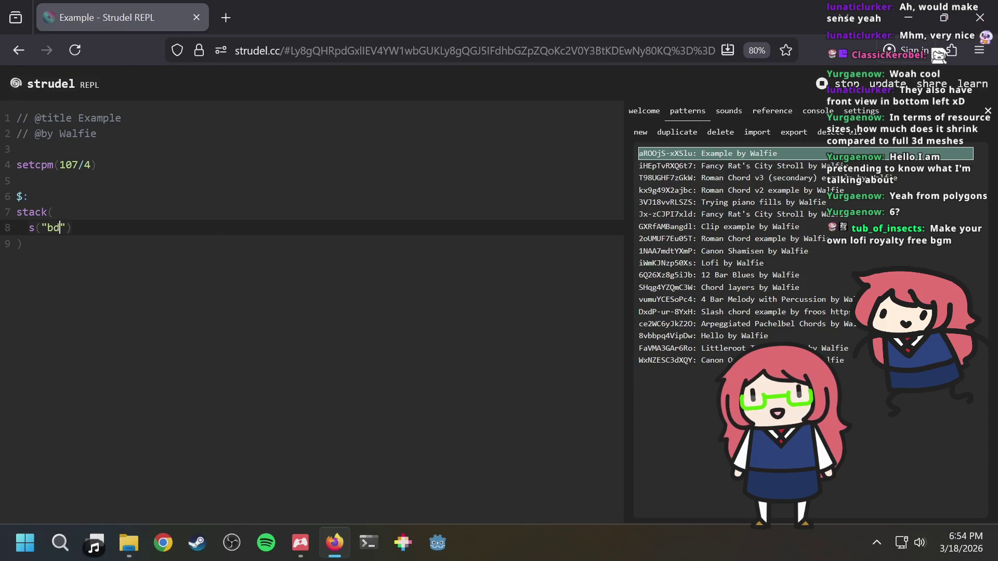
pyautogui.press('Right')
pyautogui.press('Right')
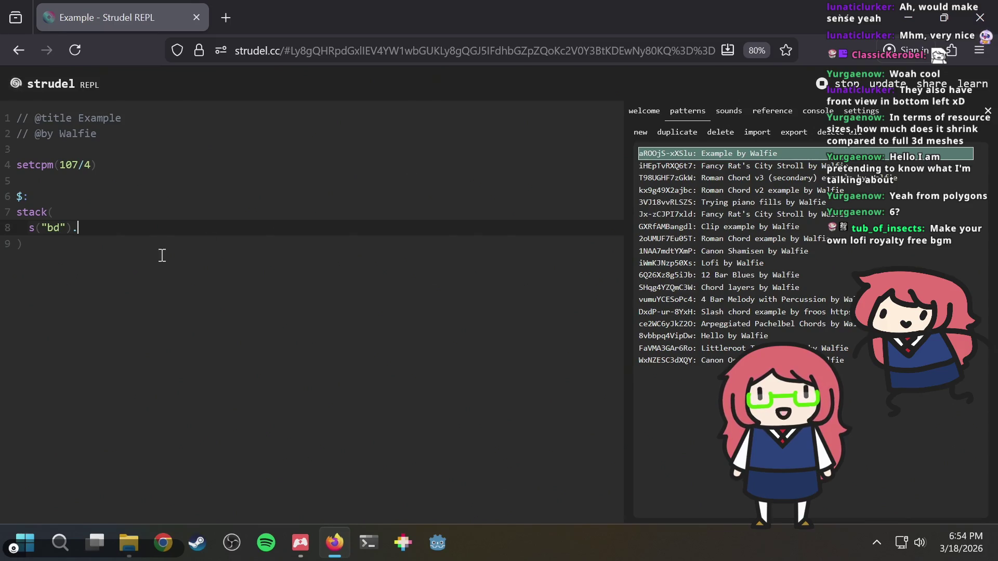
pyautogui.write('s')
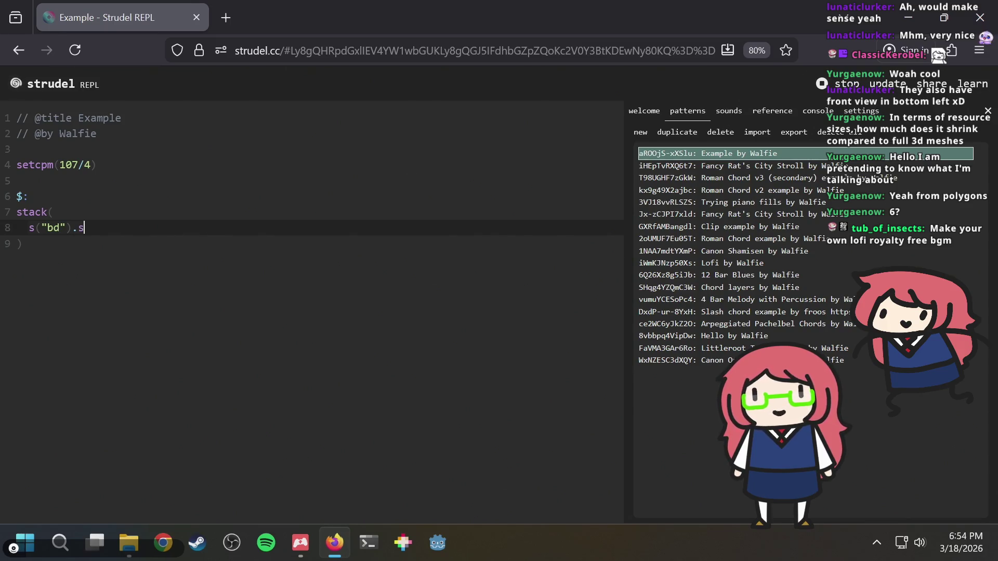
pyautogui.write('truct("')
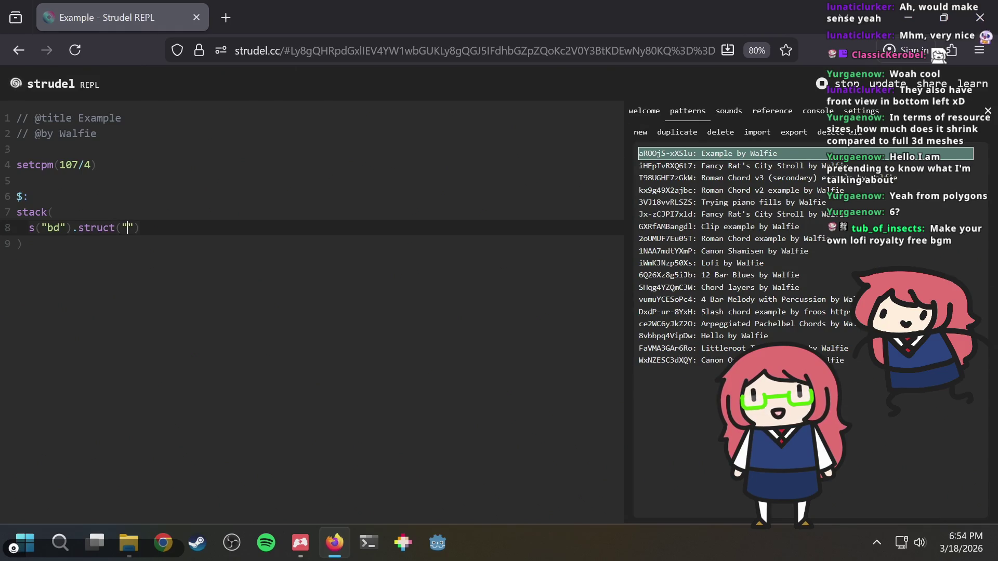
pyautogui.write('- - -')
pyautogui.press('BackSpace')
pyautogui.press('BackSpace')
pyautogui.press('BackSpace')
pyautogui.write('- - -')
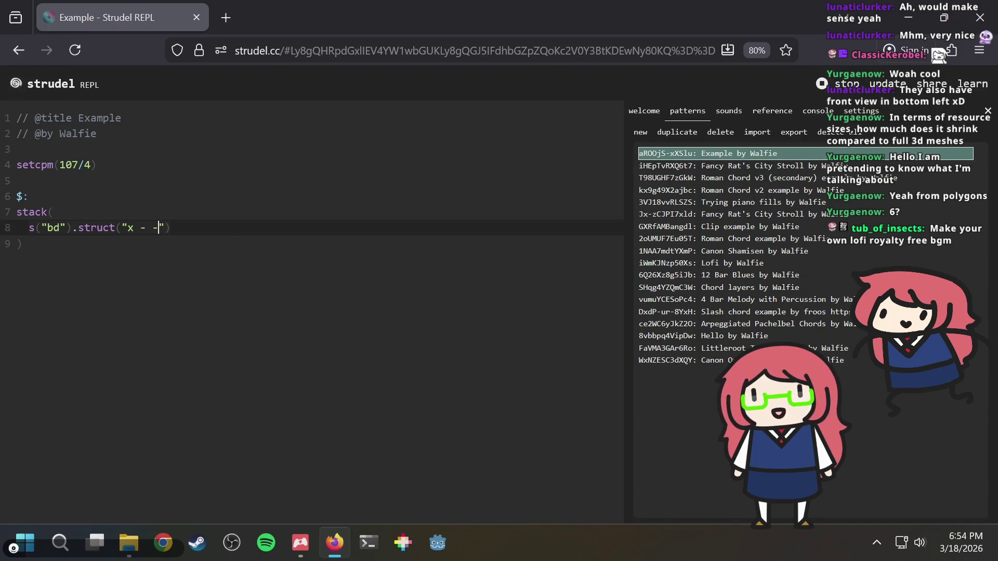
pyautogui.click(181, 228)
pyautogui.hotkey('ctrl', 'Return')
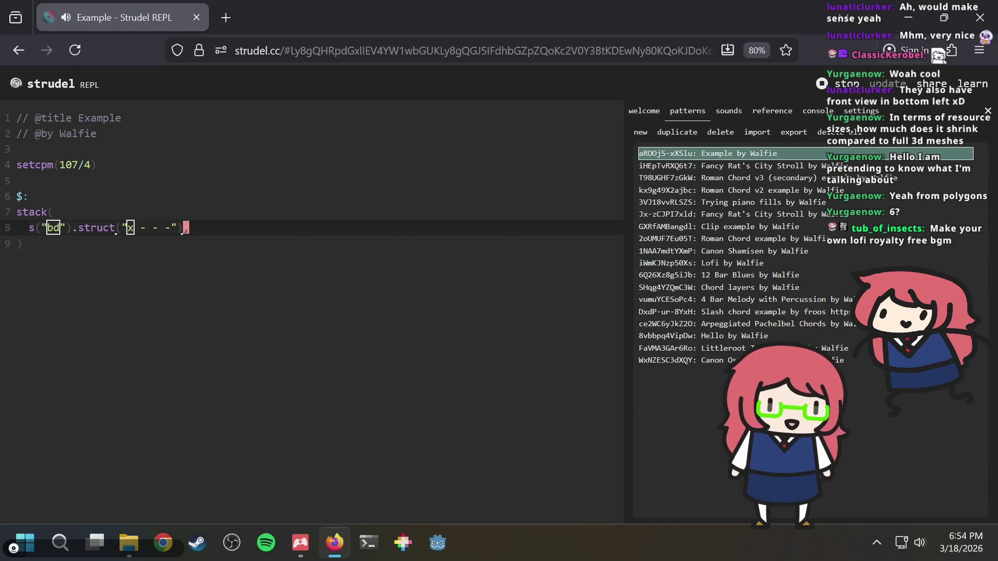
pyautogui.click(771, 111)
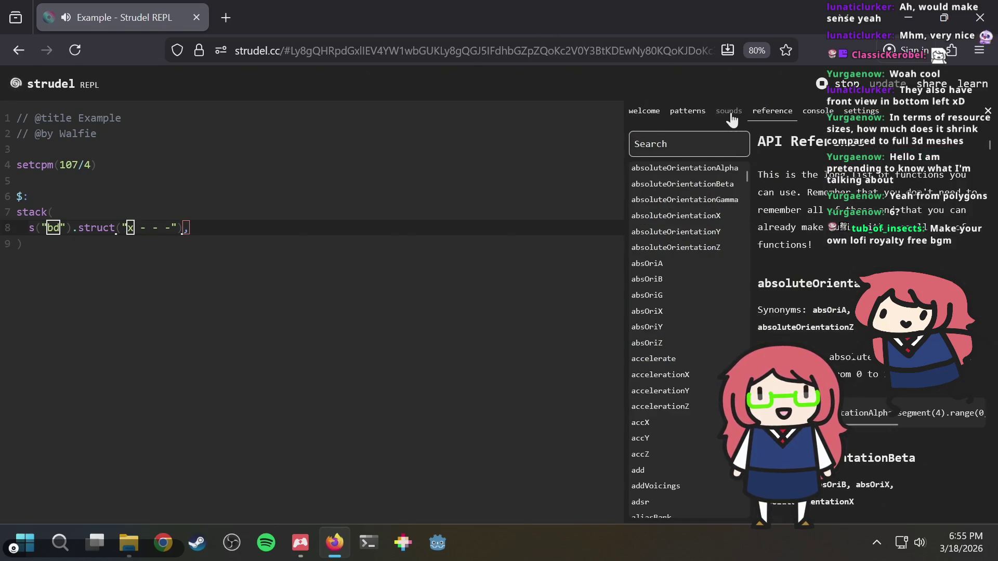
# Search the reference for 'pat', then 'loop', then 'beat', and open the beat entry.
pyautogui.click(679, 141)
pyautogui.write('pat')
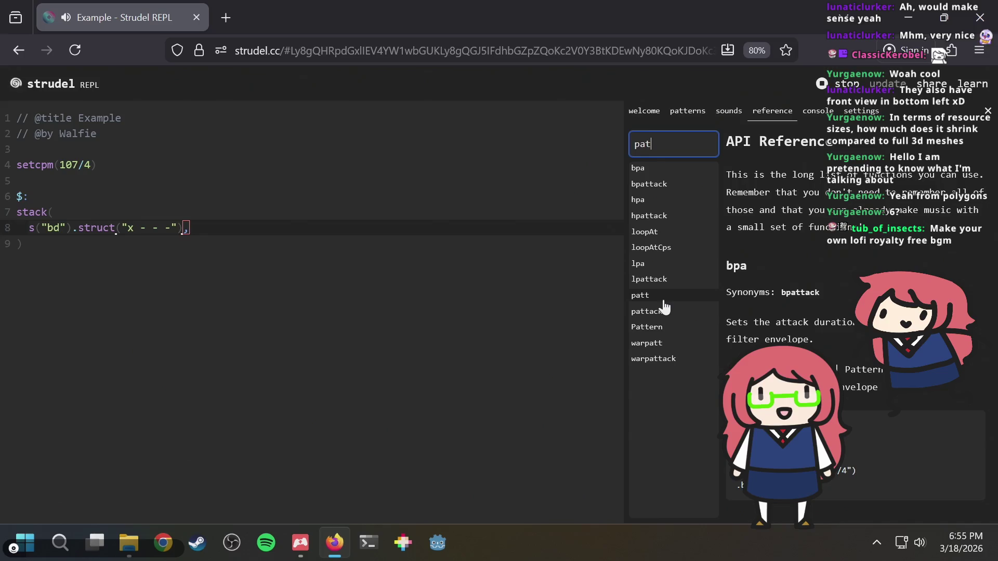
pyautogui.press('BackSpace')
pyautogui.press('BackSpace')
pyautogui.press('BackSpace')
pyautogui.write('loop')
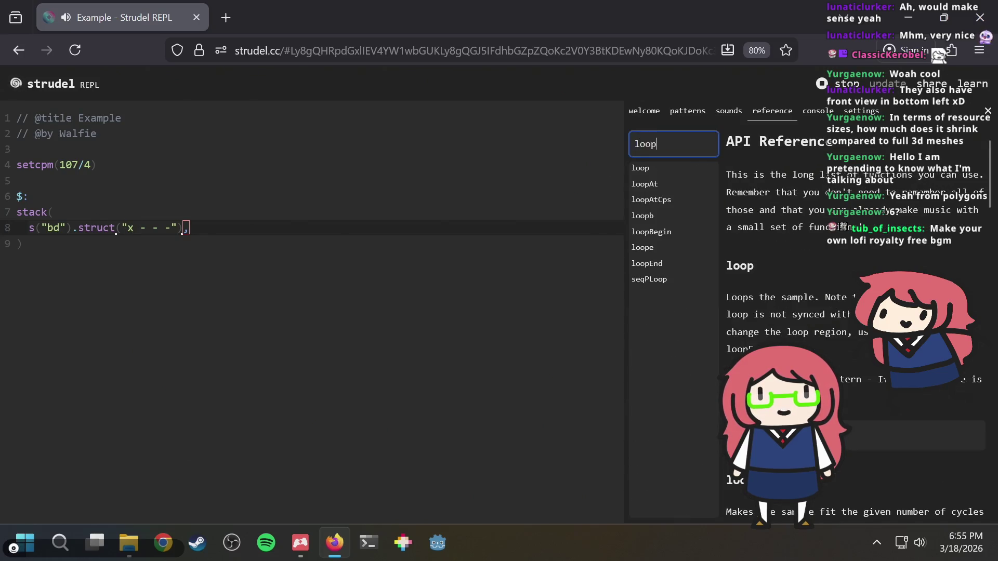
pyautogui.click(644, 168)
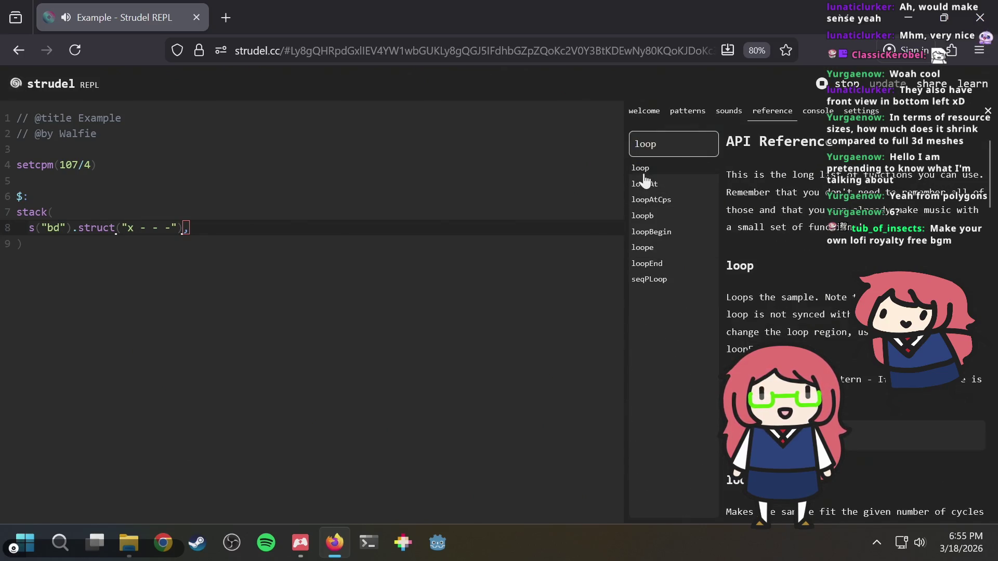
pyautogui.doubleClick(668, 142)
pyautogui.write('beat')
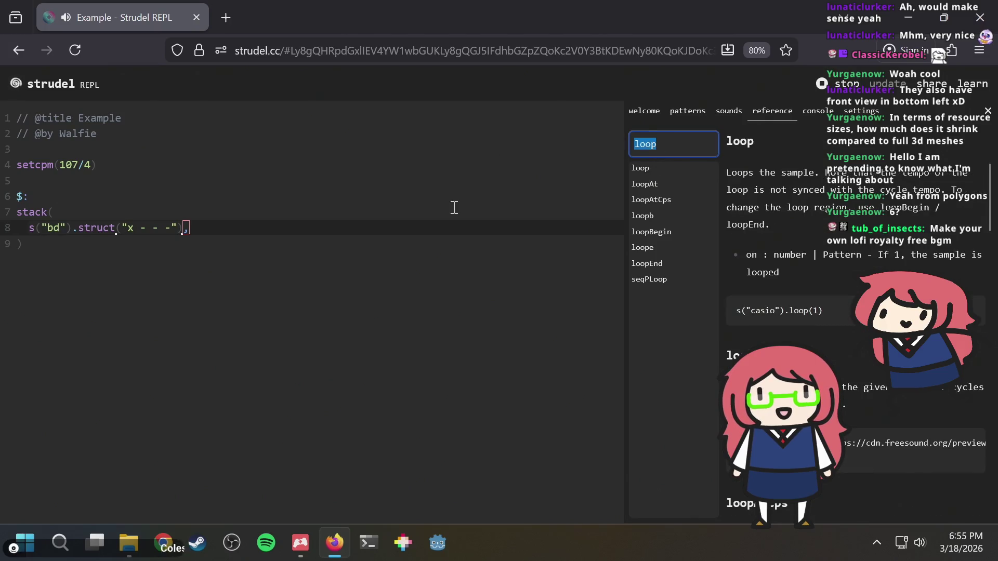
pyautogui.click(646, 201)
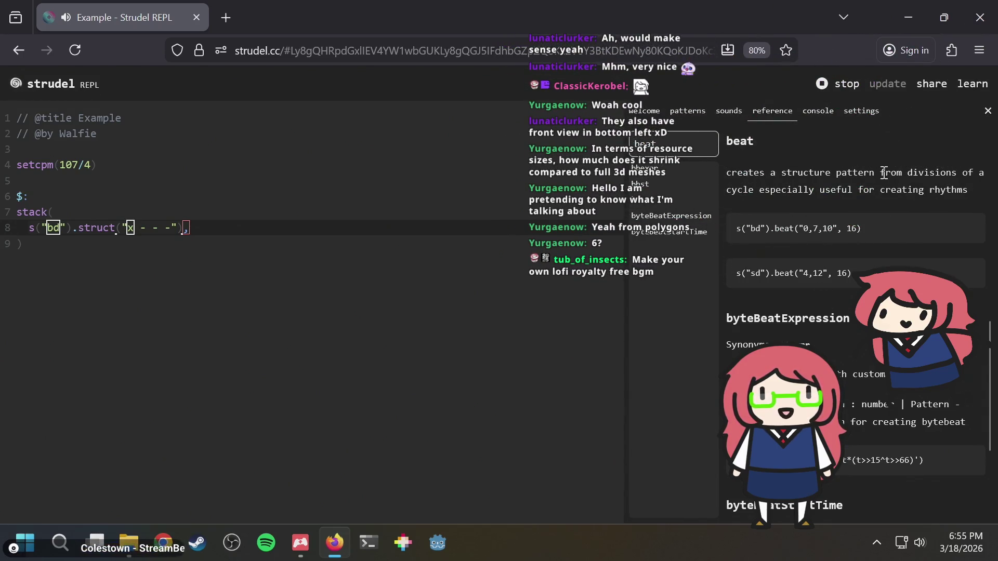
# Study the beat description and its example s("bd").beat("0,7,10", 16).
pyautogui.moveTo(835, 190)
pyautogui.mouseDown()
pyautogui.moveTo(890, 193)
pyautogui.moveTo(867, 184)
pyautogui.mouseUp()
pyautogui.click(890, 192)
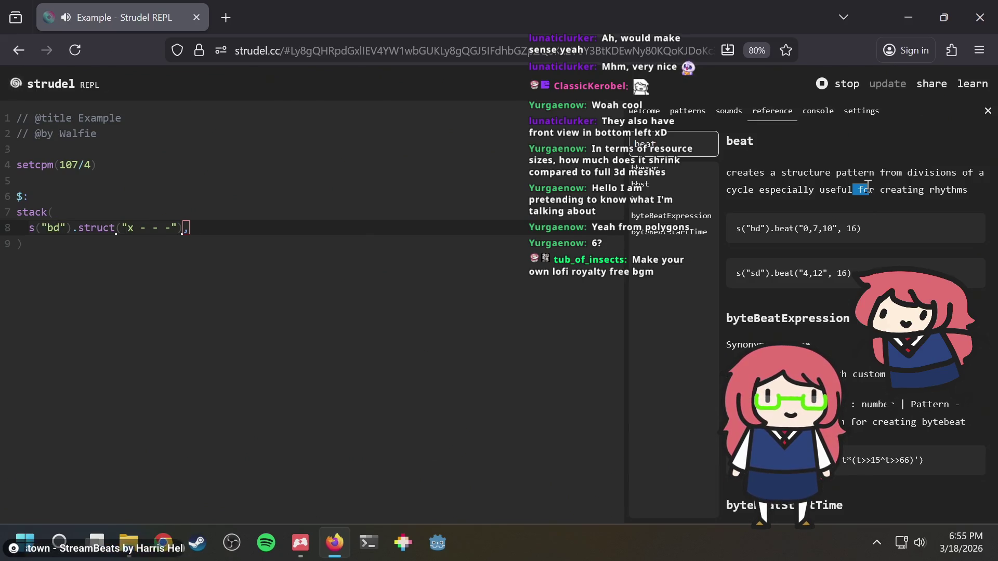
pyautogui.scroll(1, 818, 233)
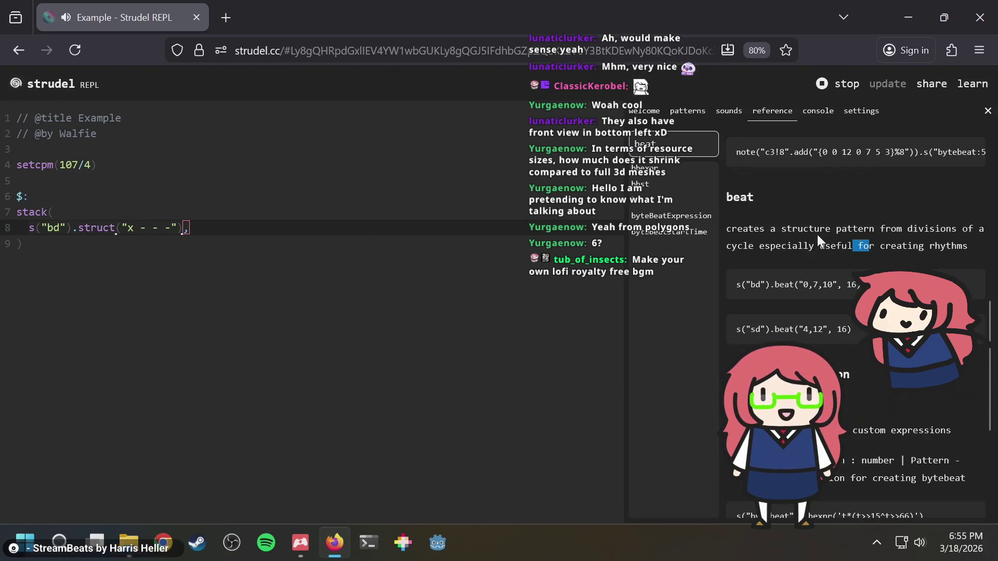
pyautogui.scroll(-1, 817, 234)
pyautogui.moveTo(802, 228)
pyautogui.mouseDown()
pyautogui.moveTo(847, 229)
pyautogui.moveTo(839, 228)
pyautogui.mouseUp()
pyautogui.click(839, 228)
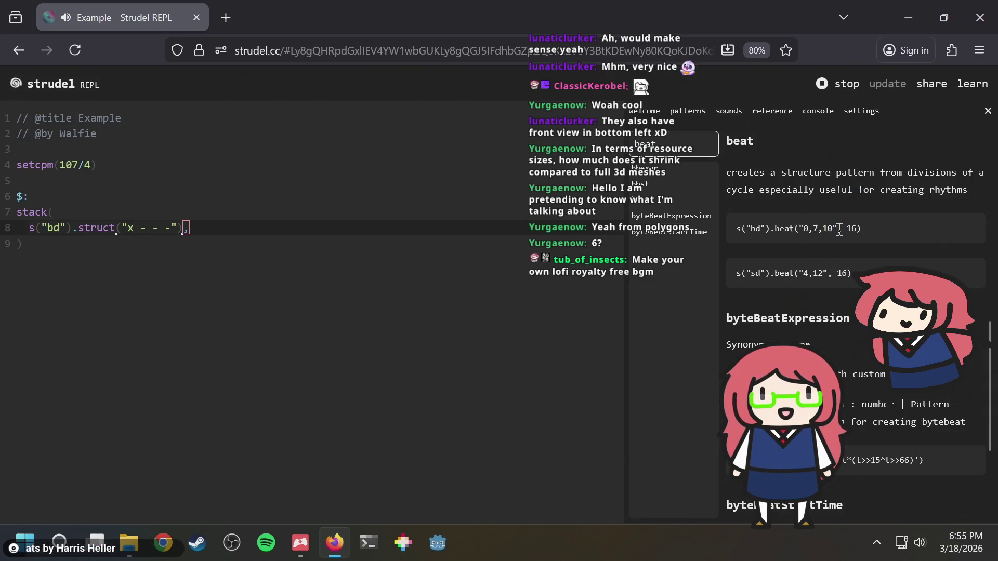
pyautogui.doubleClick(848, 228)
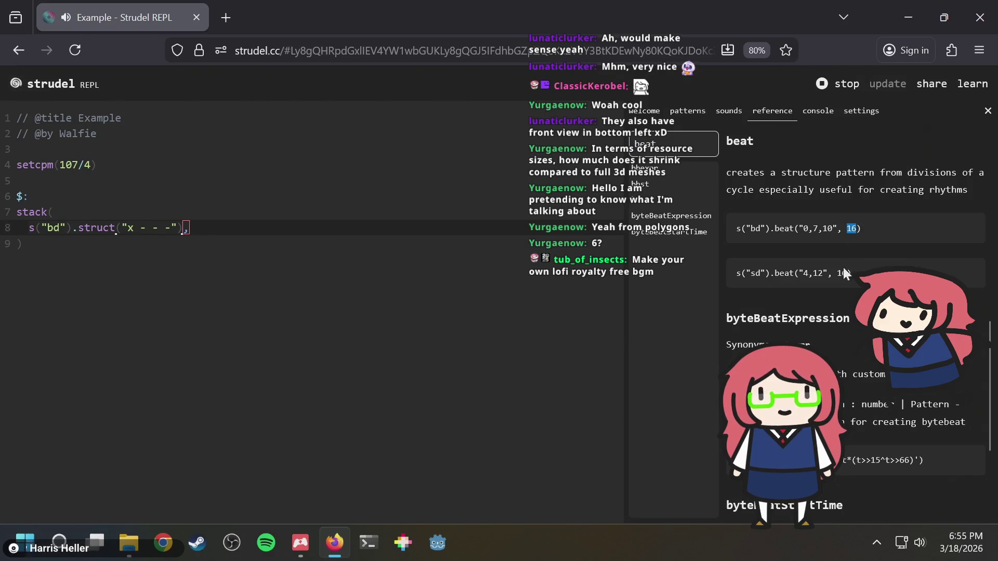
pyautogui.moveTo(804, 229)
pyautogui.mouseDown()
pyautogui.moveTo(828, 229)
pyautogui.moveTo(809, 229)
pyautogui.mouseUp()
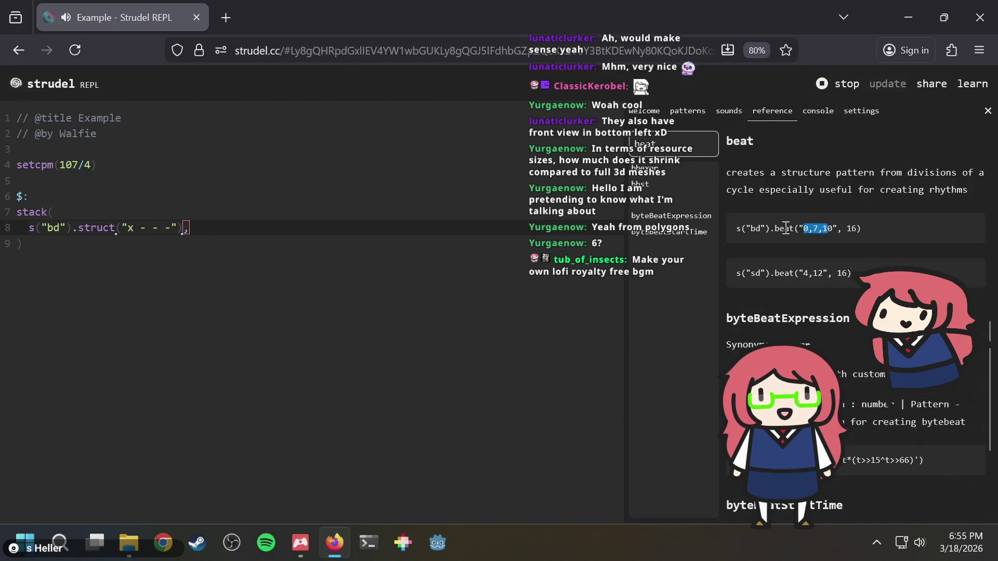
pyautogui.press('Left')
pyautogui.press('Left')
pyautogui.press('Left')
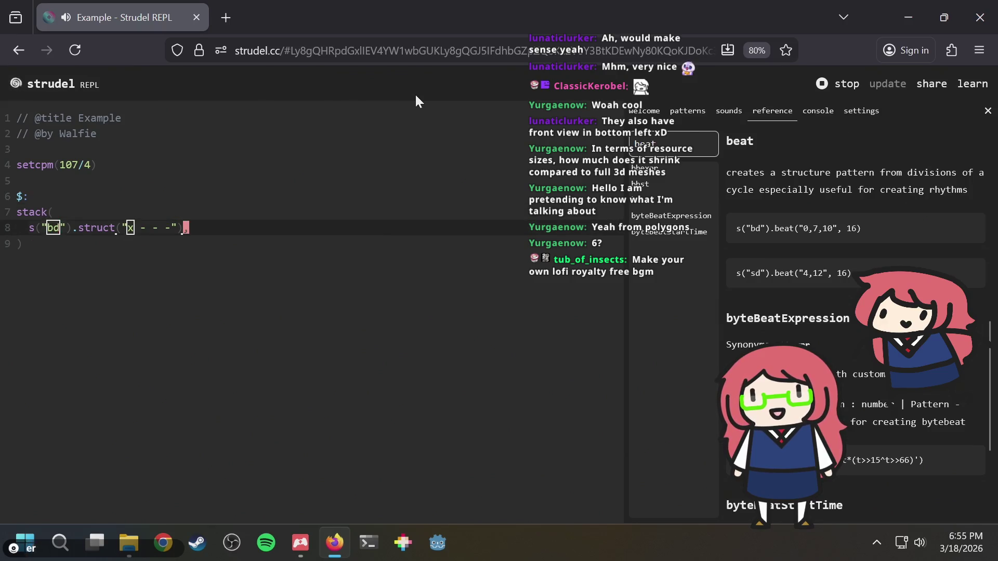
# Replace the kick's x - - - rhythm with a step index and 4 divisions, and re-run.
pyautogui.press('Left')
pyautogui.press('Left')
pyautogui.press('Left')
pyautogui.press('Delete')
pyautogui.press('Delete')
pyautogui.press('Delete')
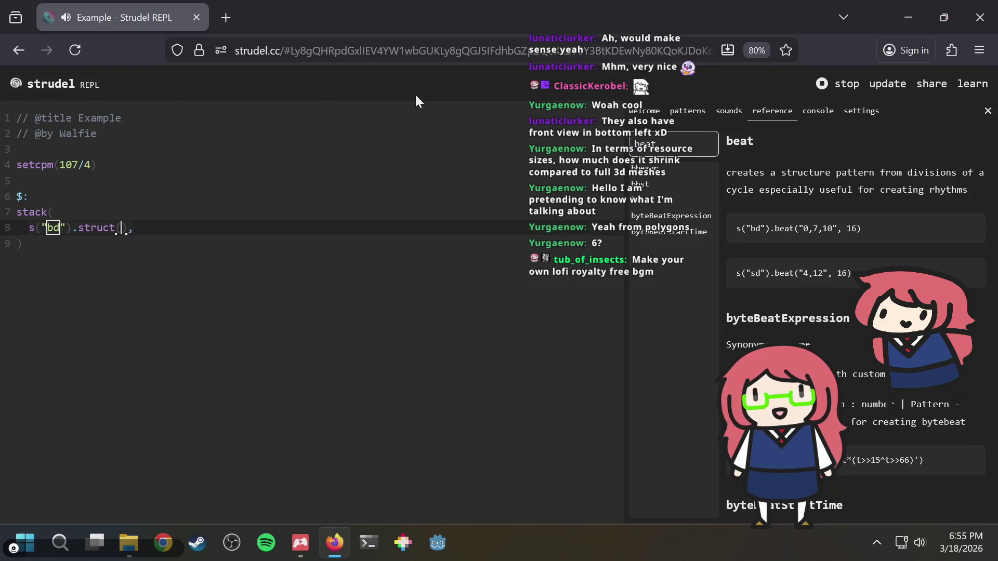
pyautogui.write(', 4')
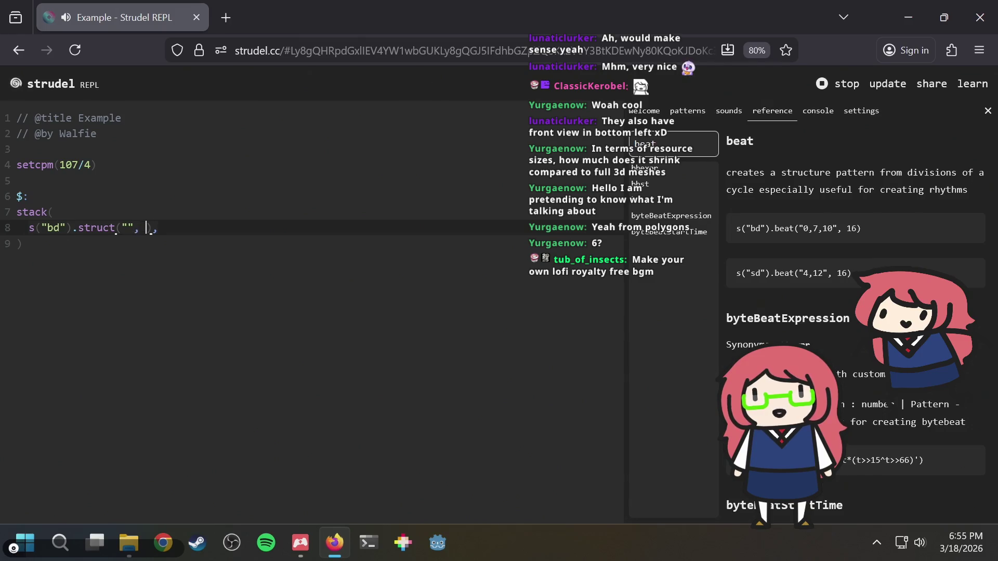
pyautogui.press('Left')
pyautogui.press('Left')
pyautogui.press('Left')
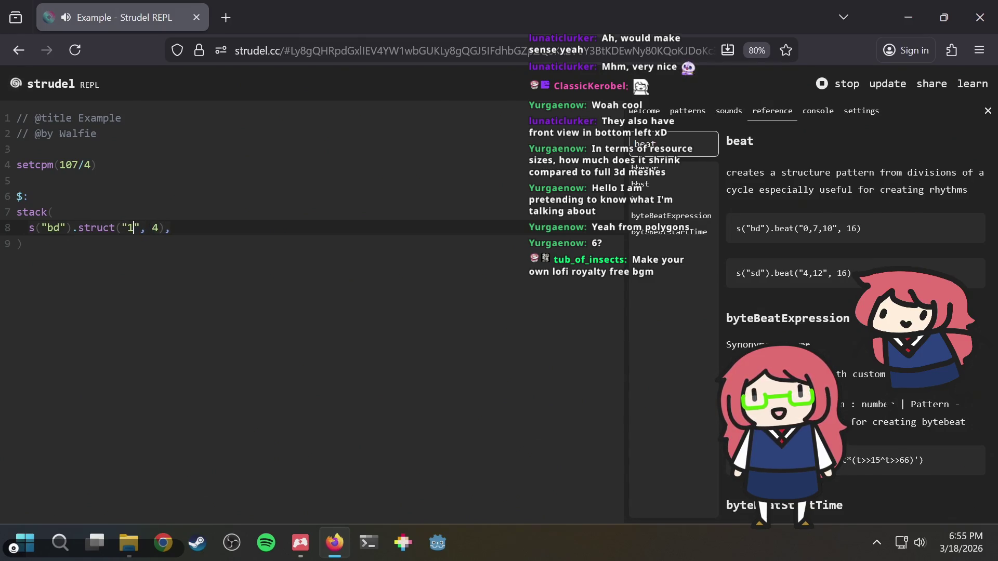
pyautogui.hotkey('ctrl', 'Return')
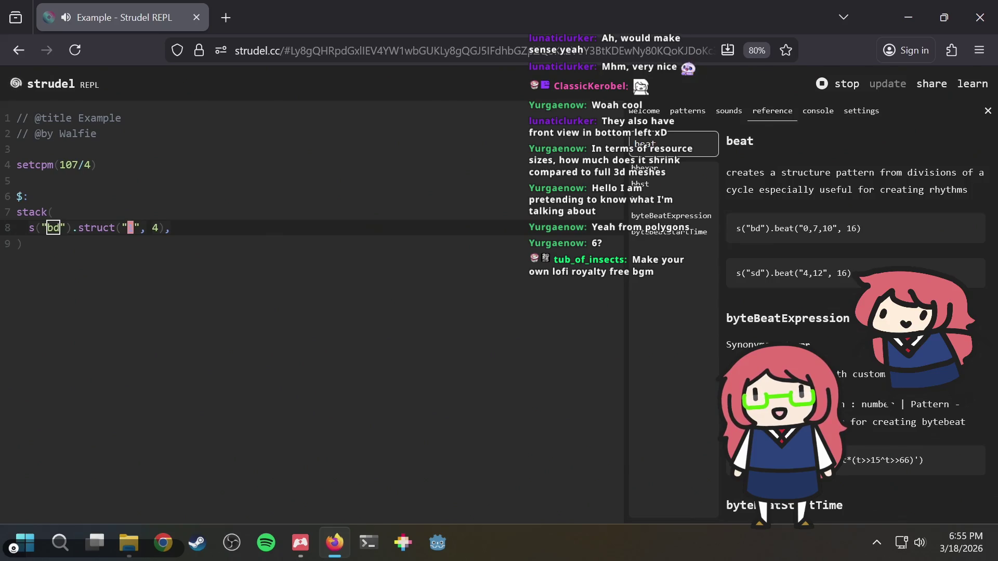
pyautogui.write('x')
pyautogui.hotkey('ctrl', 'Return')
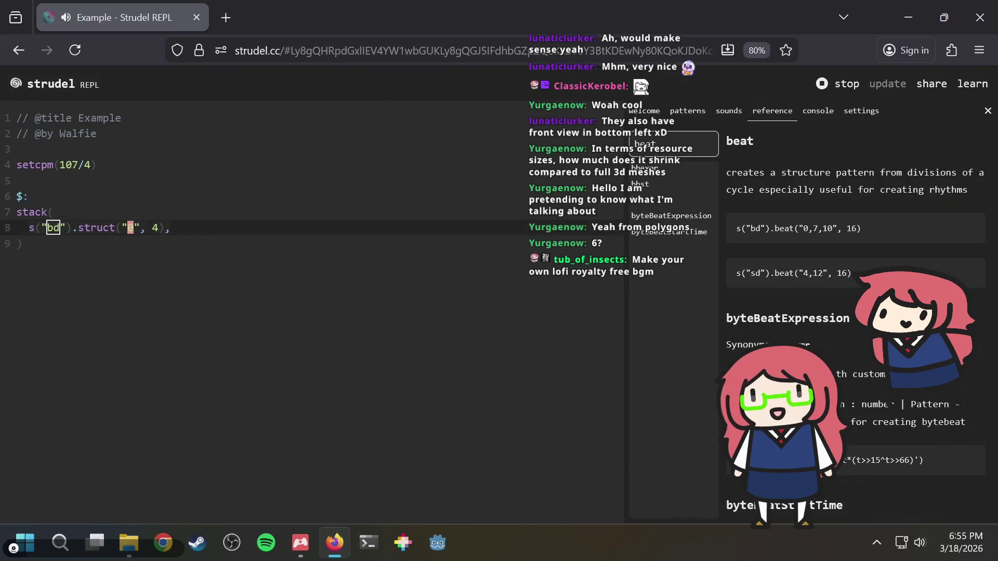
# Duplicate the kick line as an sd snare hitting step 2.
pyautogui.hotkey('shift', 'alt', 'Down')
pyautogui.press('BackSpace')
pyautogui.write('s')
pyautogui.press('Left')
pyautogui.press('Left')
pyautogui.press('Left')
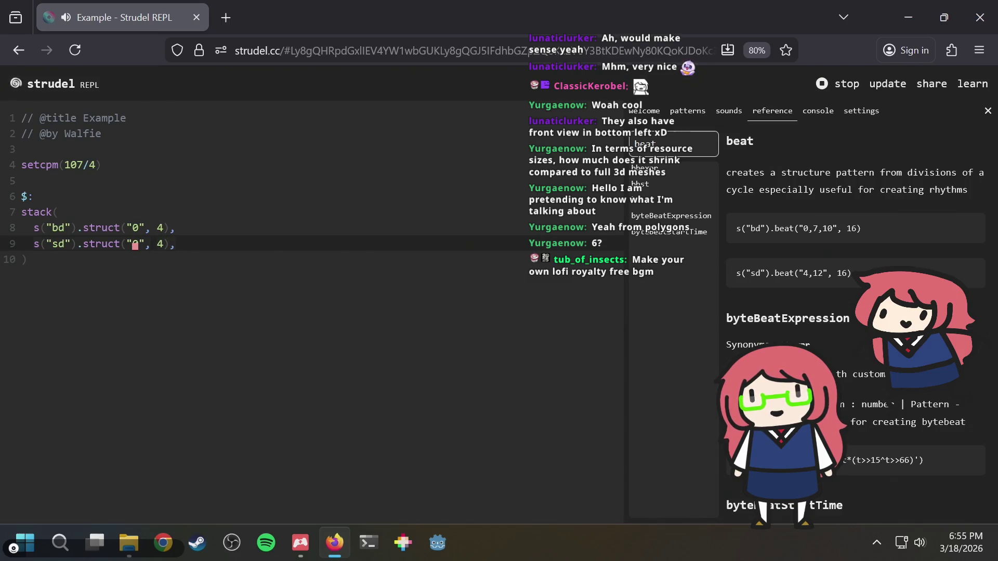
pyautogui.hotkey('ctrl', 'Return')
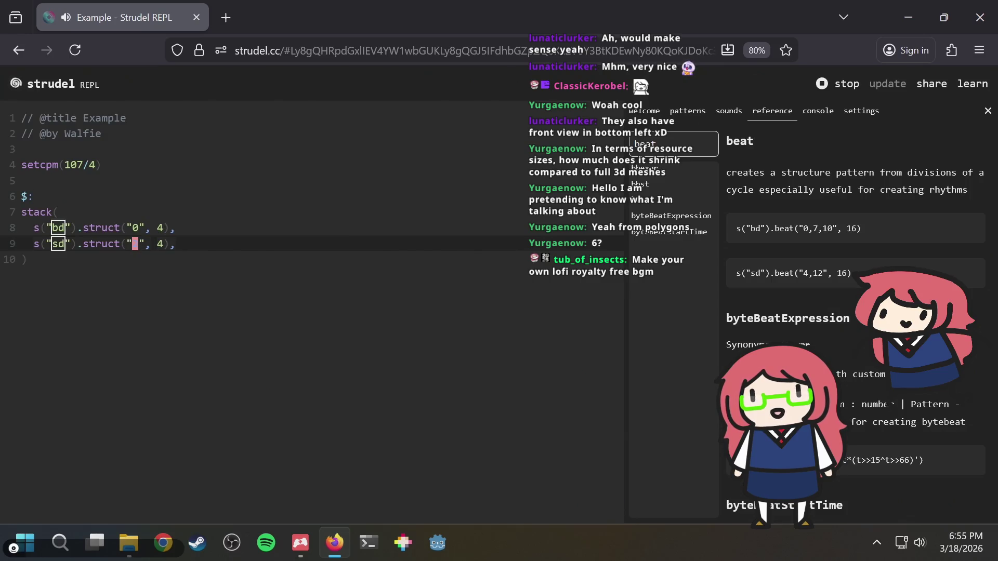
pyautogui.write('2')
pyautogui.press('Up')
pyautogui.press('Up')
pyautogui.press('Up')
# Swap struct for beat on both drum lines and re-evaluate.
pyautogui.press('Down')
pyautogui.press('Down')
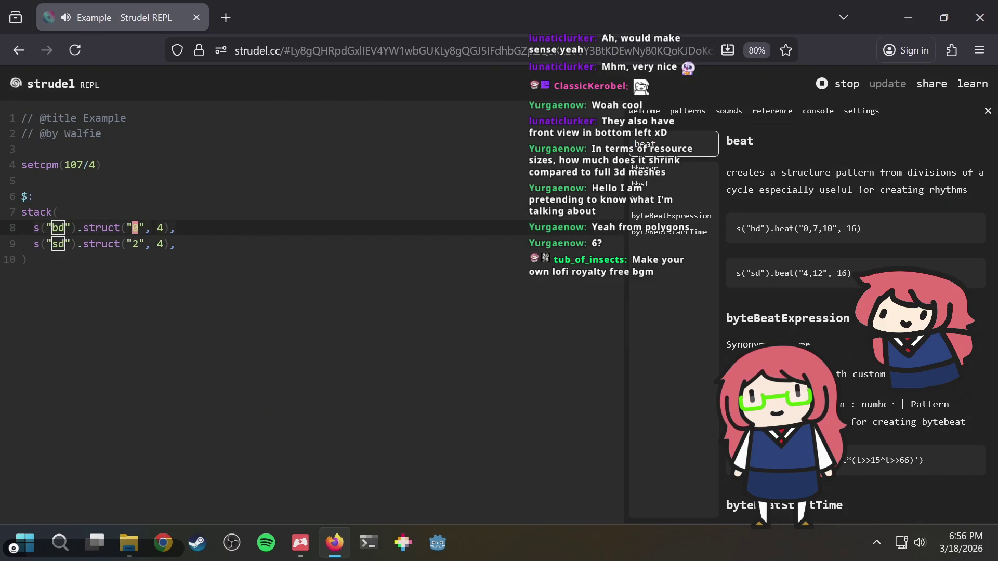
pyautogui.press('Up')
pyautogui.press('Down')
pyautogui.press('Left')
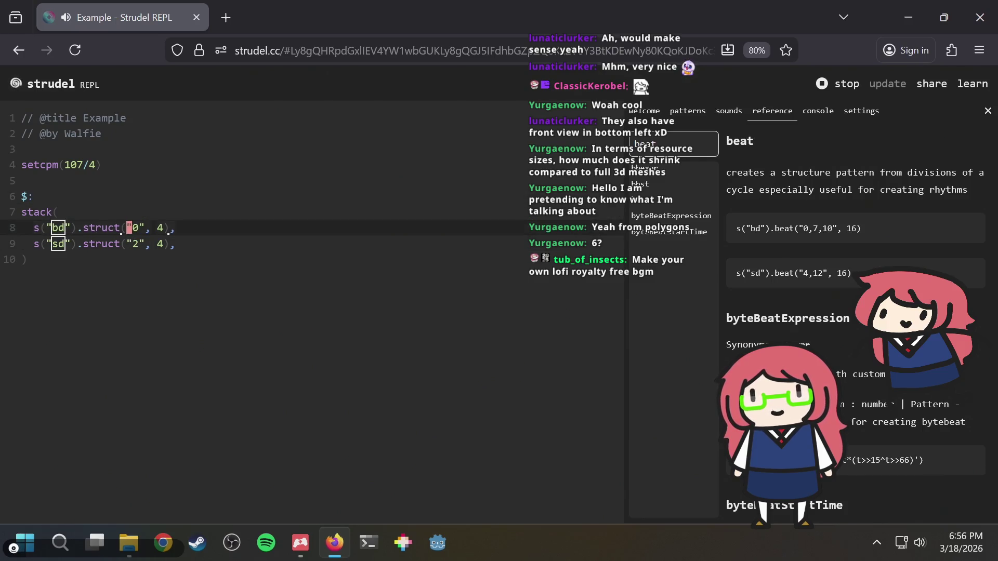
pyautogui.write('ciwbeat')
pyautogui.press('Escape')
pyautogui.press('j')
pyautogui.press('.')
pyautogui.hotkey('ctrl', 'Return')
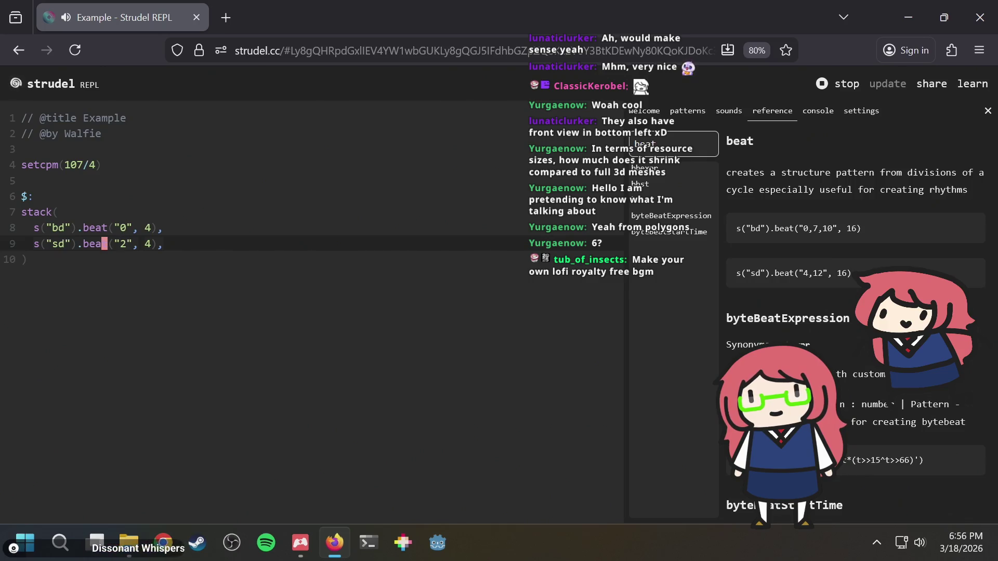
# Duplicate the snare line as an hh hi-hat hitting steps 1 and 3, and re-run.
pyautogui.hotkey('shift', 'alt', 'Down')
pyautogui.click(55, 259)
pyautogui.press('BackSpace')
pyautogui.press('Delete')
pyautogui.write('hh')
pyautogui.press('Right')
pyautogui.press('Right')
pyautogui.press('Right')
pyautogui.press('Left')
pyautogui.press('Delete')
pyautogui.write('13')
pyautogui.write('3')
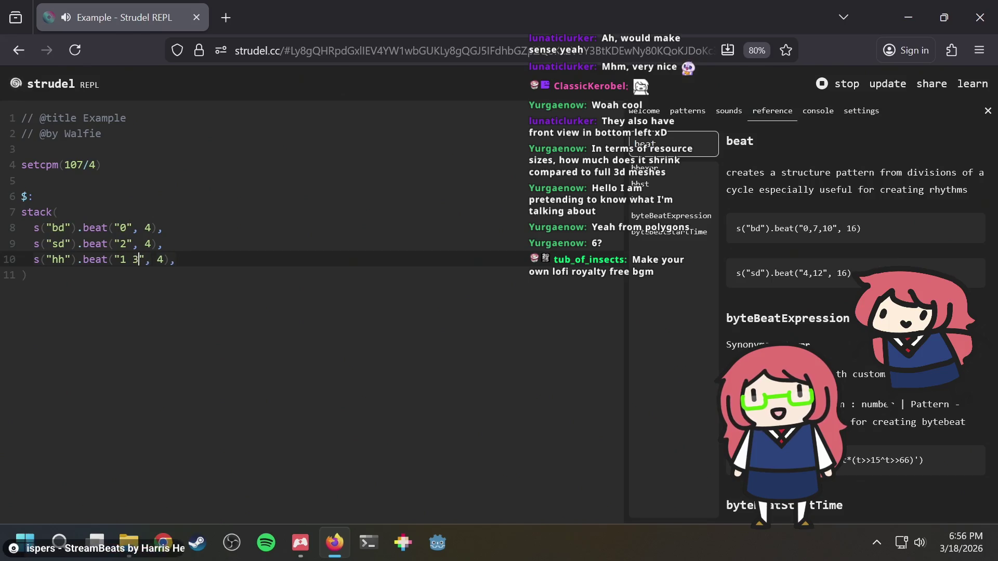
pyautogui.hotkey('ctrl', 'Return')
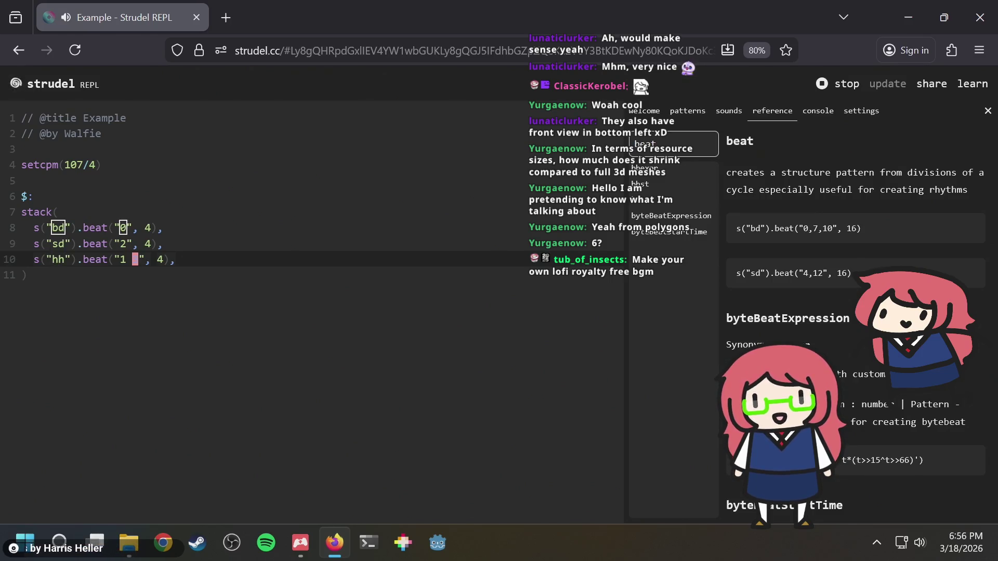
# Try 8 divisions for the hi-hat, then set it back to 4 and re-evaluate.
pyautogui.press('Right')
pyautogui.press('Right')
pyautogui.press('Right')
pyautogui.press('BackSpace')
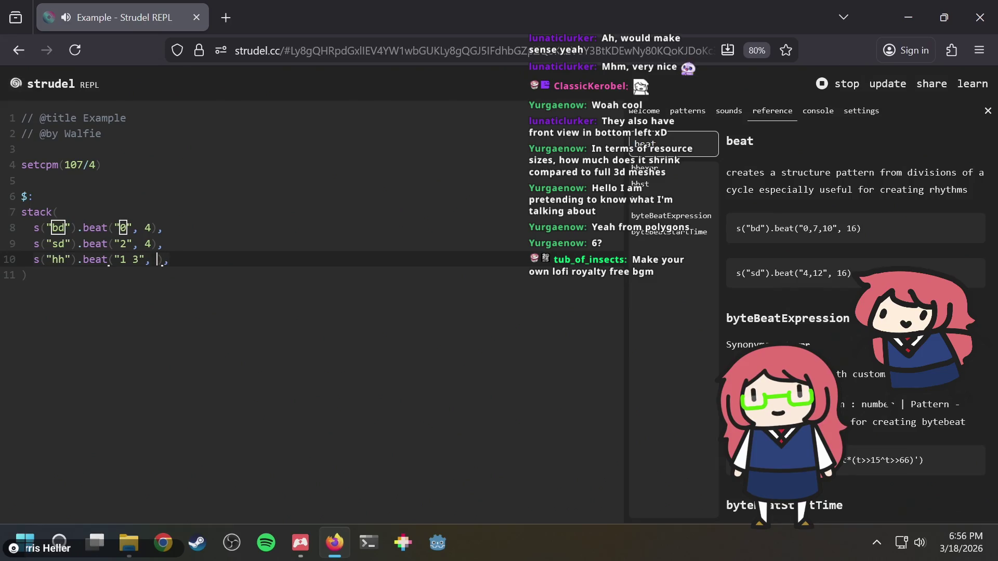
pyautogui.write('8')
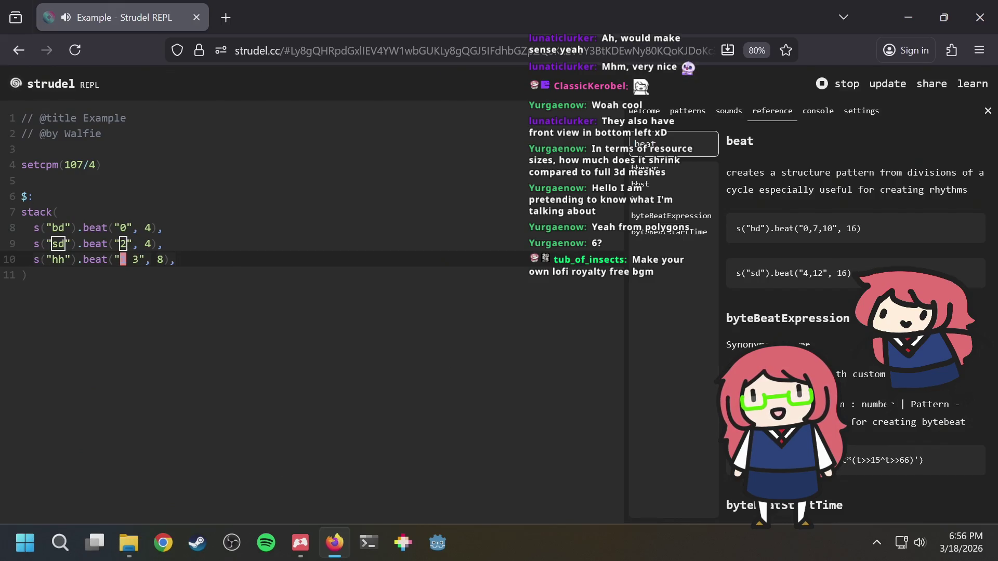
pyautogui.click(160, 260)
pyautogui.write('4')
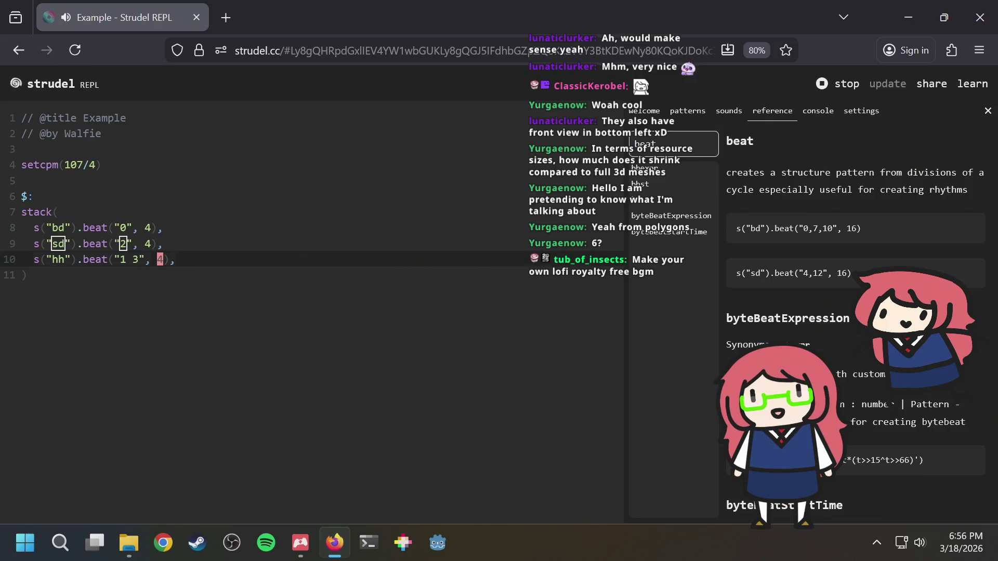
pyautogui.hotkey('ctrl', 'Return')
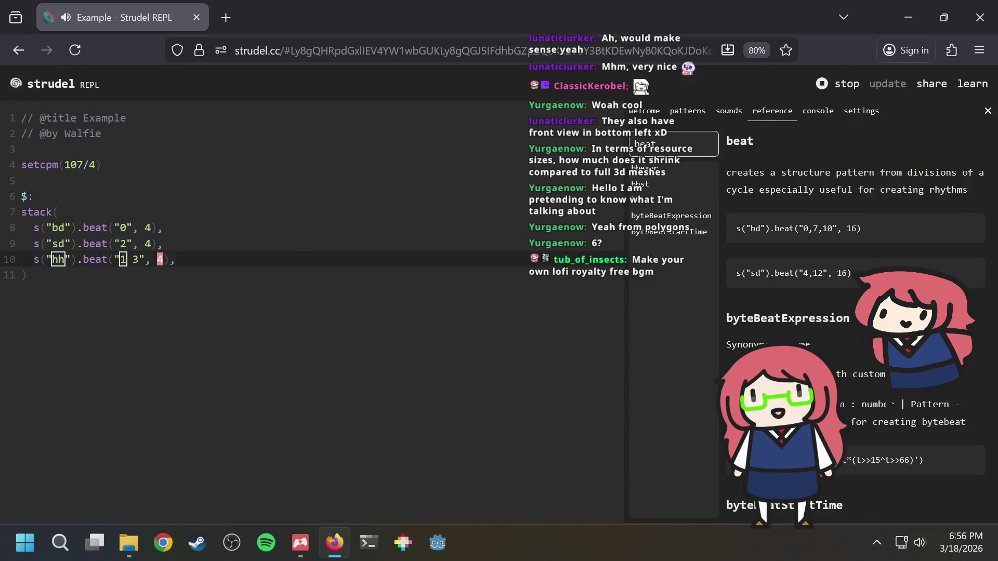
# Insert blank lines below the setcpm tempo line for a new pattern block.
pyautogui.press('Up')
pyautogui.press('Up')
pyautogui.press('Up')
pyautogui.press('Down')
pyautogui.press('Return')
pyautogui.press('Return')
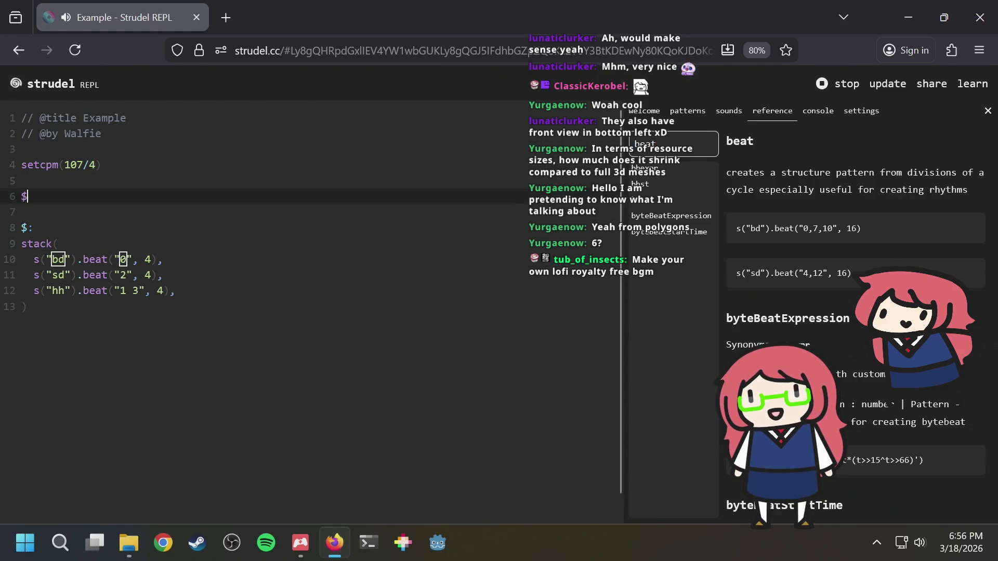
# Start a new $: block with chord("<C7>") cycling in angle brackets.
pyautogui.write(':')
pyautogui.press('Return')
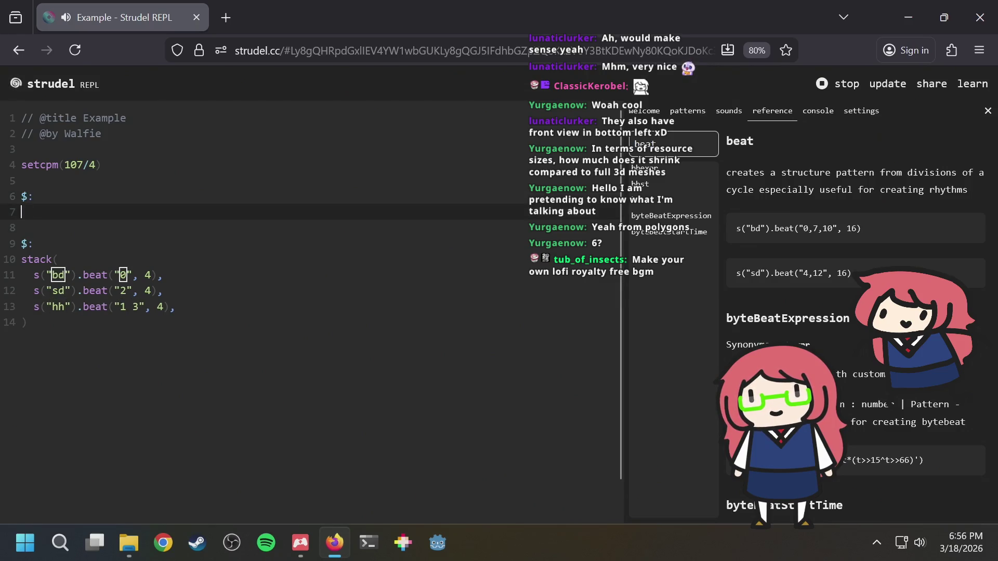
pyautogui.write('chord("')
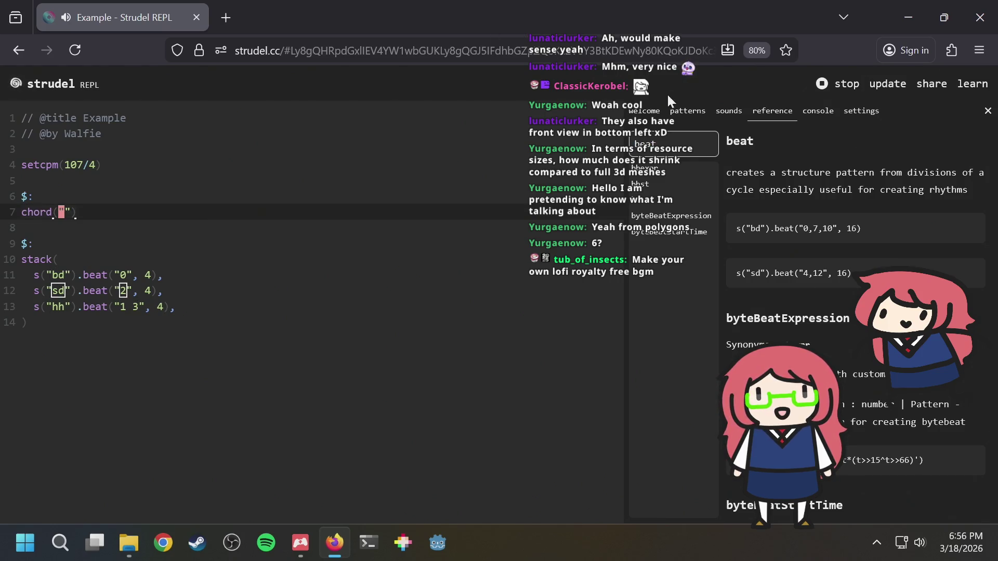
pyautogui.write('I')
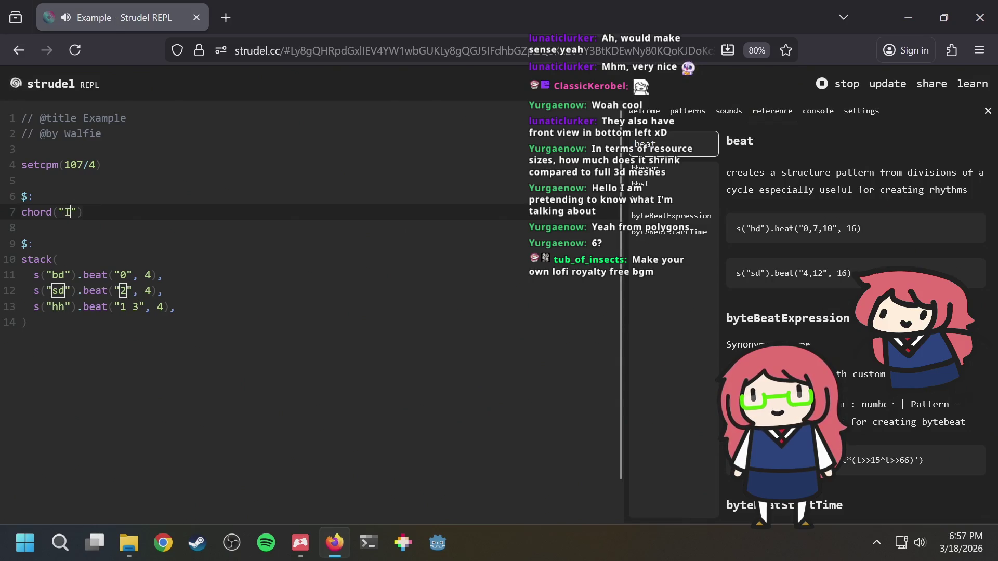
pyautogui.write('V')
pyautogui.press('BackSpace')
pyautogui.press('BackSpace')
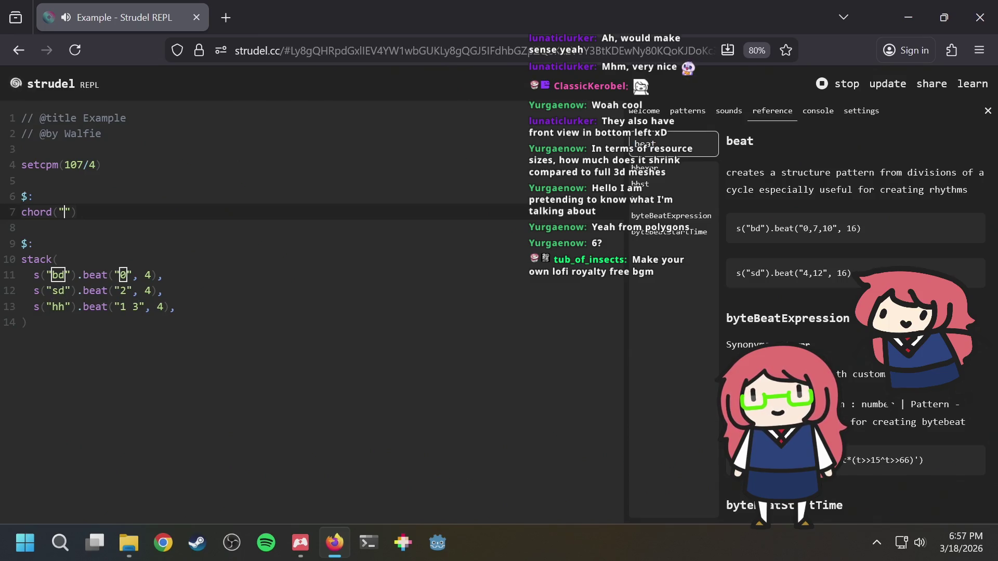
pyautogui.write('<>')
pyautogui.press('Left')
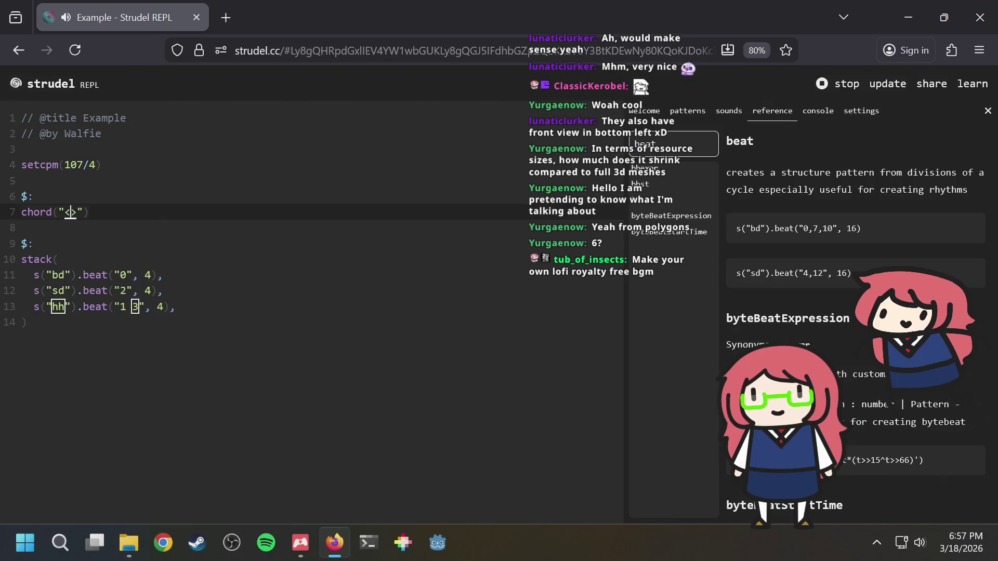
pyautogui.write('C')
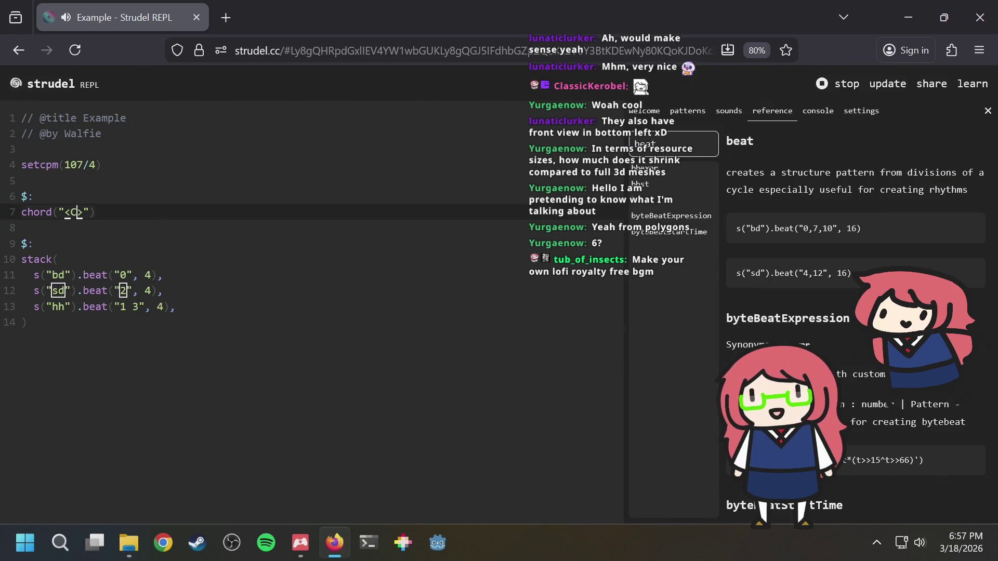
pyautogui.write('7')
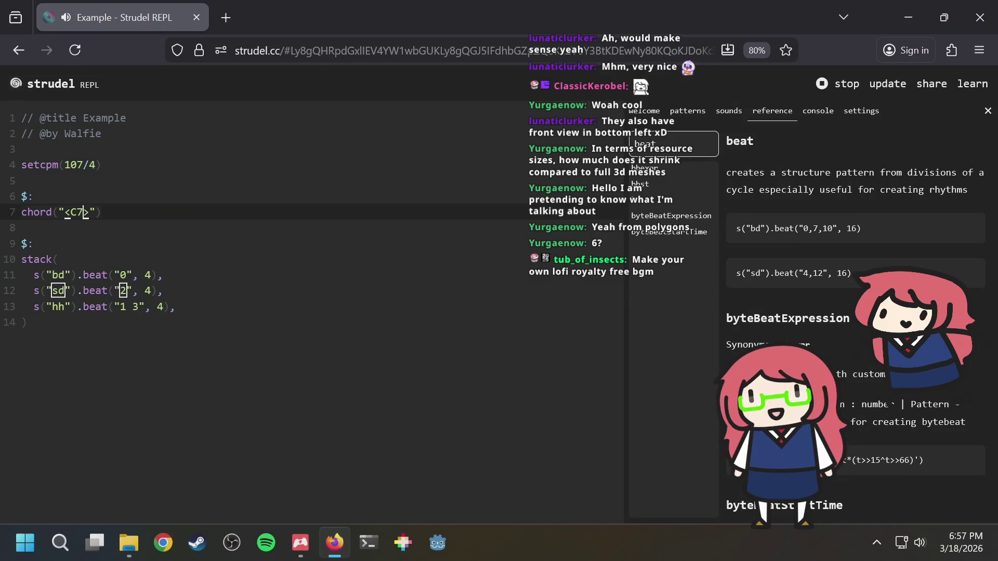
# Add a '// I vi ii V' comment above the chord line.
pyautogui.click(30, 197)
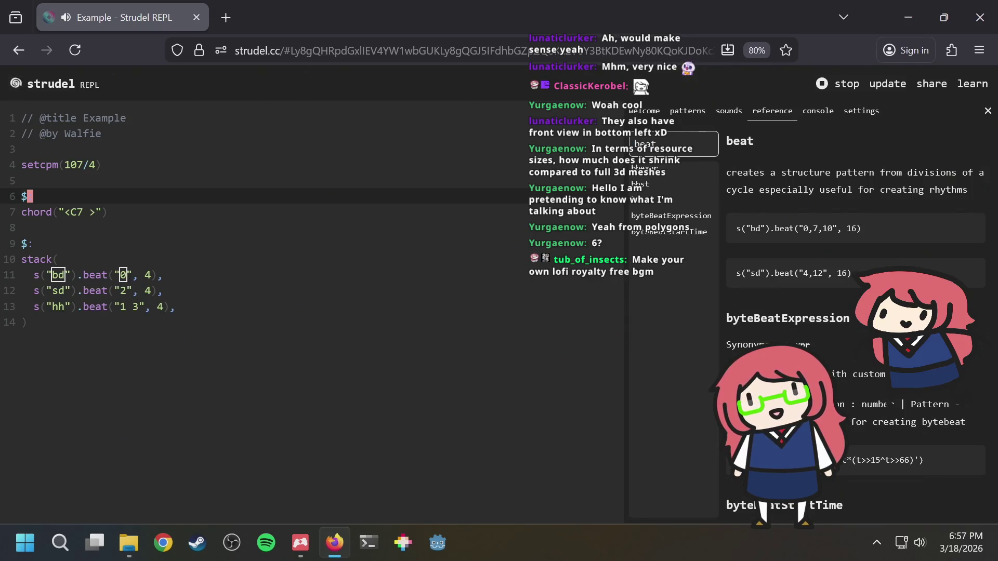
pyautogui.press('Return')
pyautogui.write('// I')
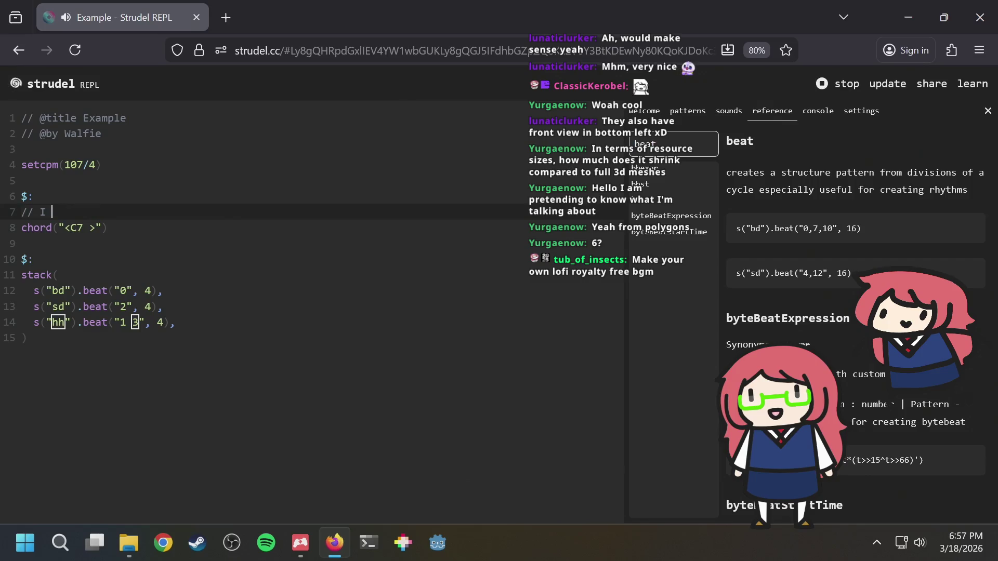
pyautogui.write(' vi ')
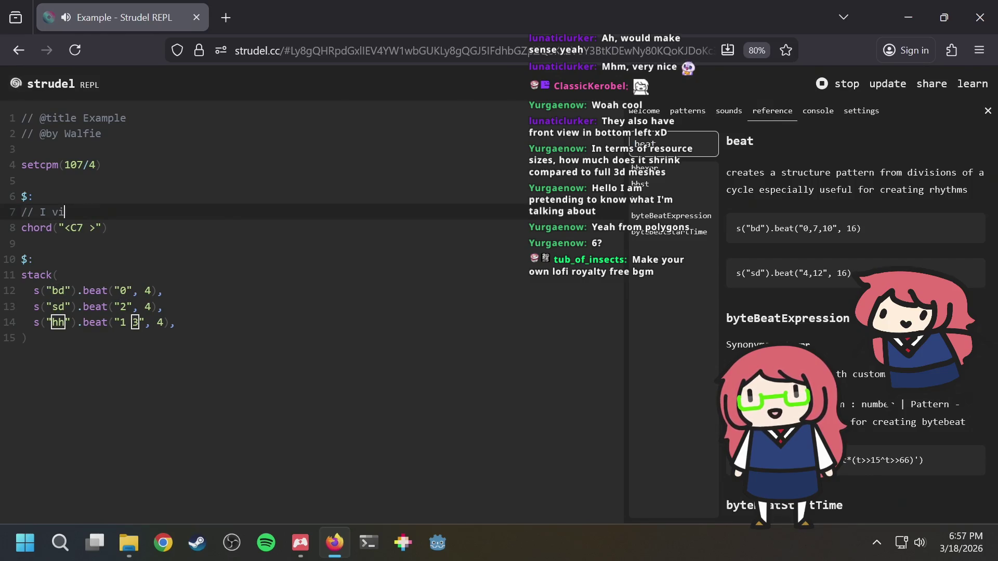
pyautogui.write('ii ')
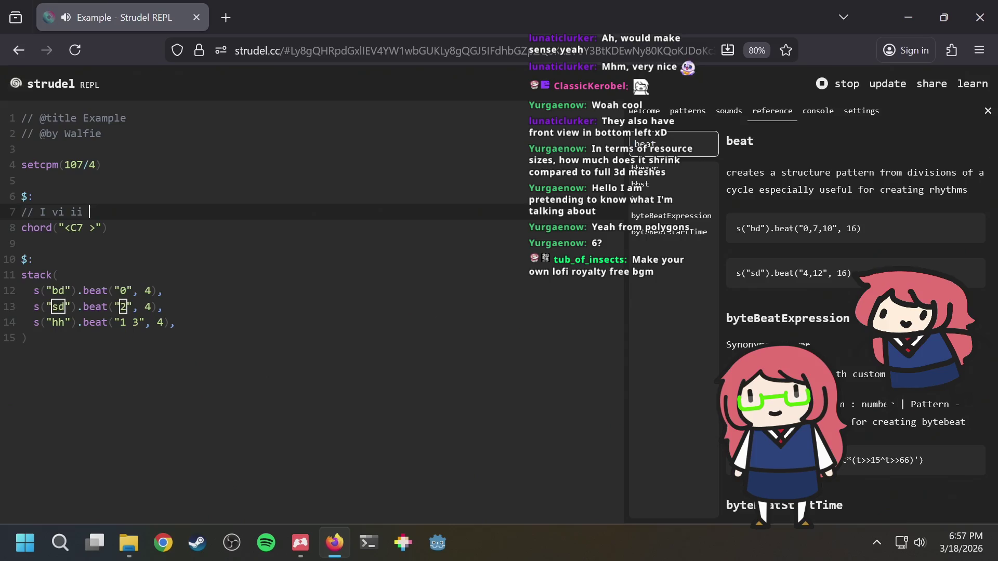
pyautogui.write('V')
pyautogui.click(95, 227)
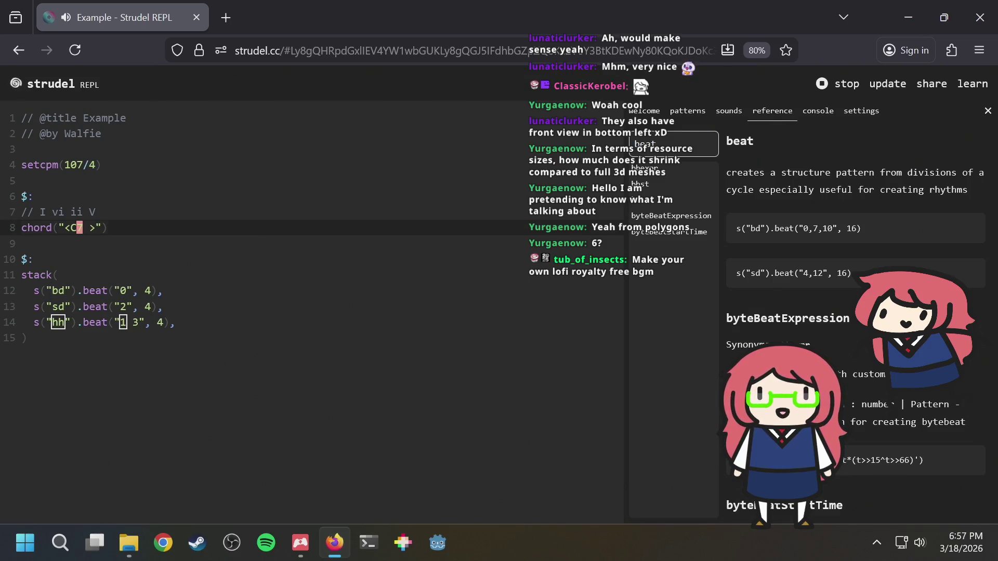
pyautogui.press('Up')
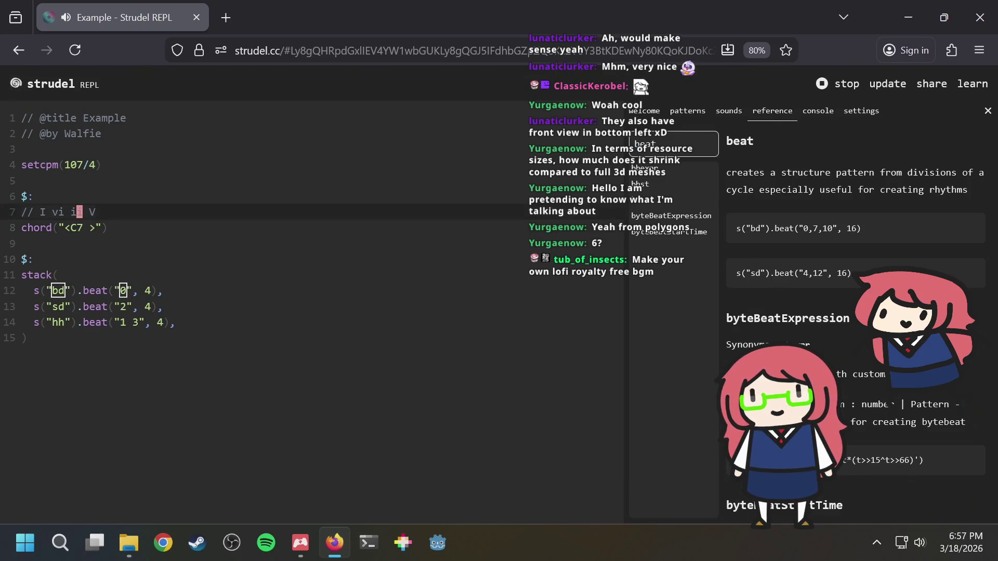
# Extend the chords to C7 A7 D7 G7, append .sound(""), and show the sounds list.
pyautogui.click(79, 227)
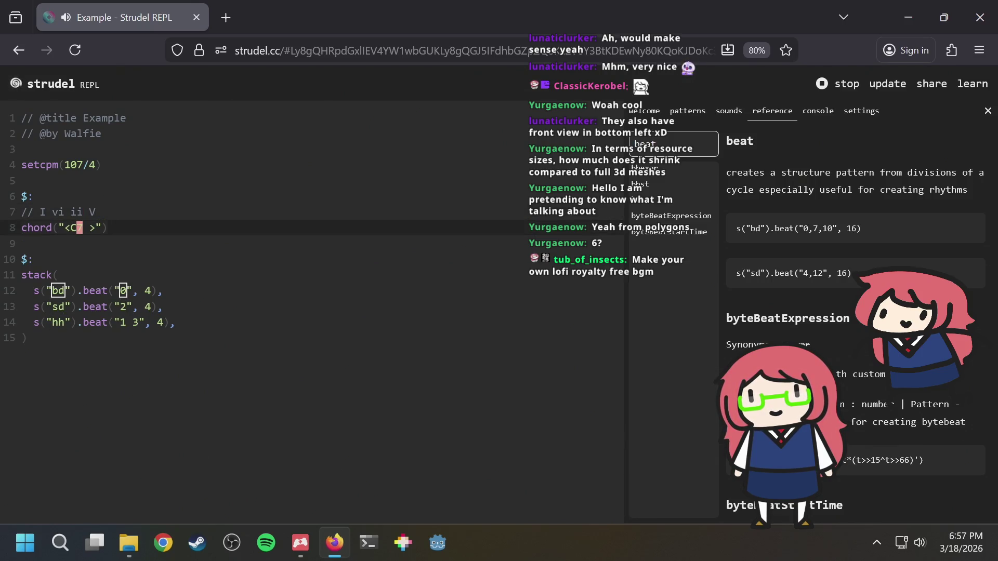
pyautogui.click(86, 227)
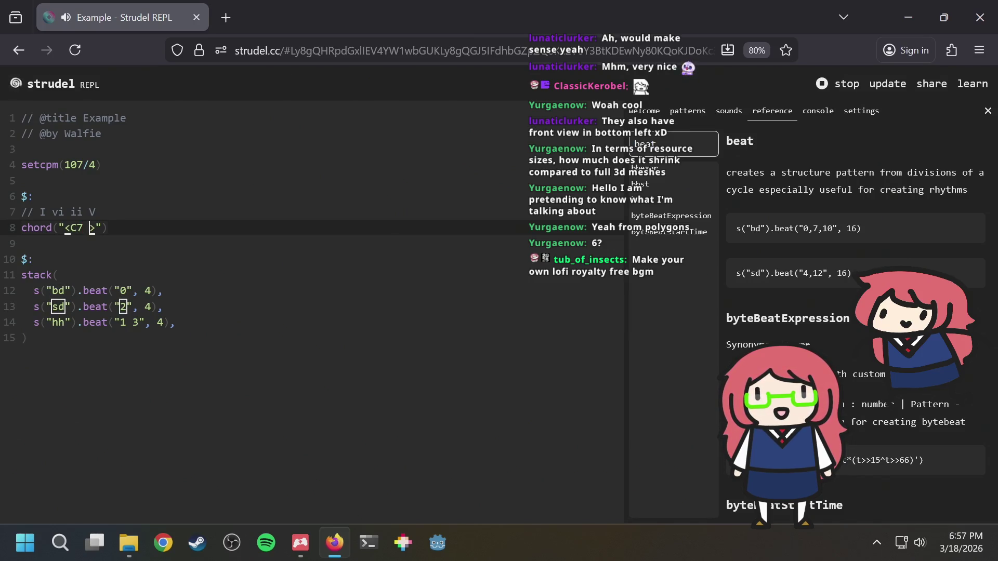
pyautogui.write('A7')
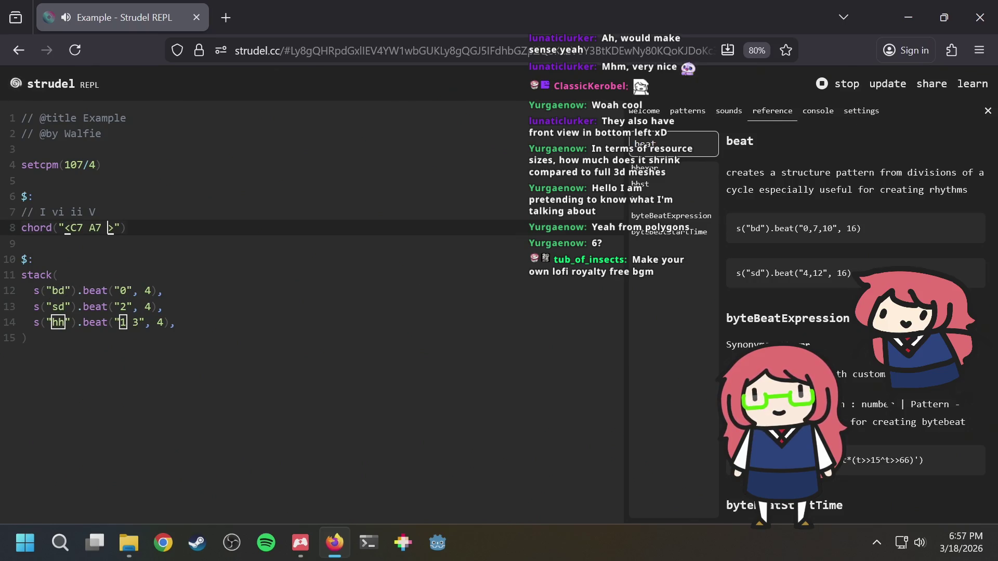
pyautogui.write(' D7 ')
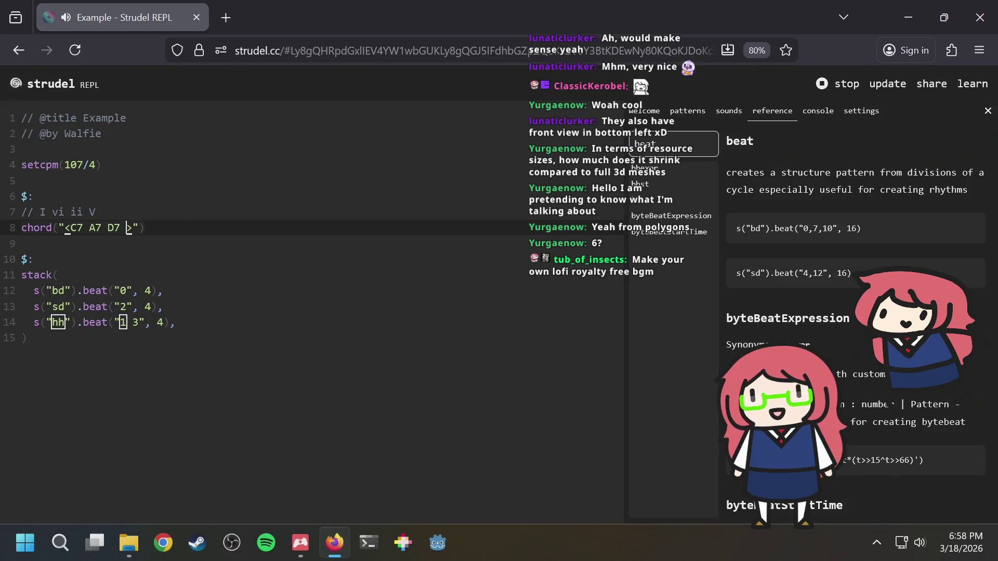
pyautogui.write('G7')
pyautogui.press('End')
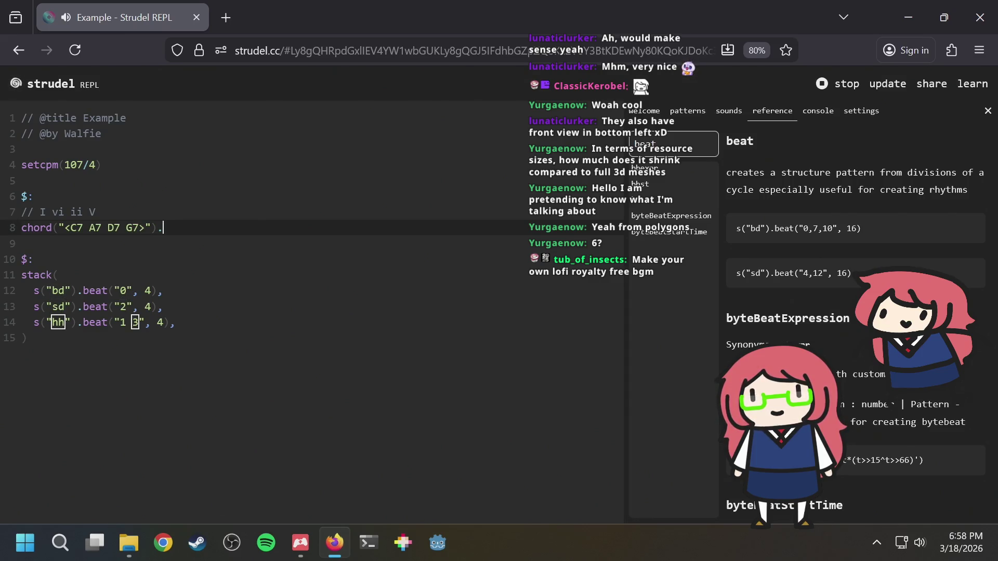
pyautogui.write('sou')
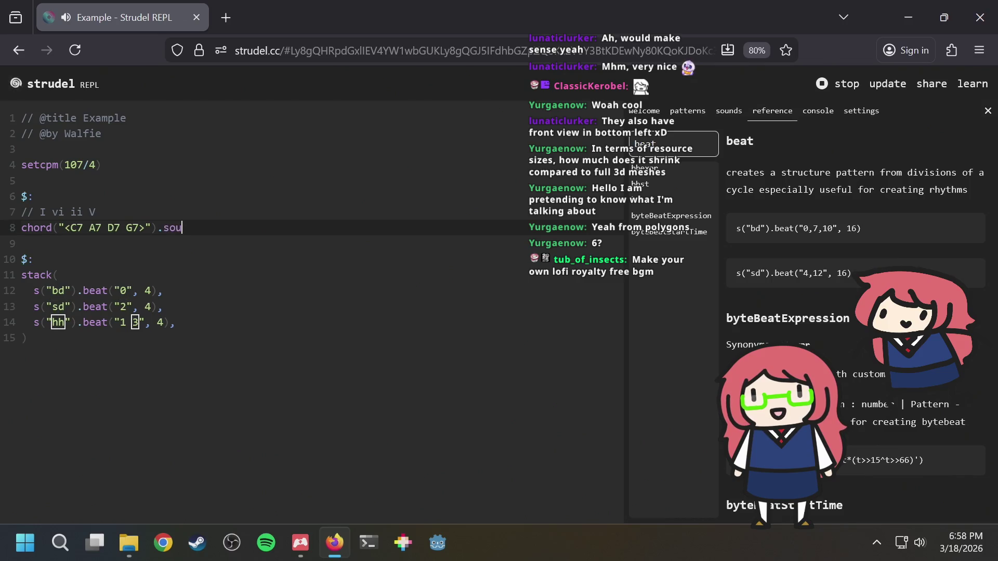
pyautogui.write('nd("')
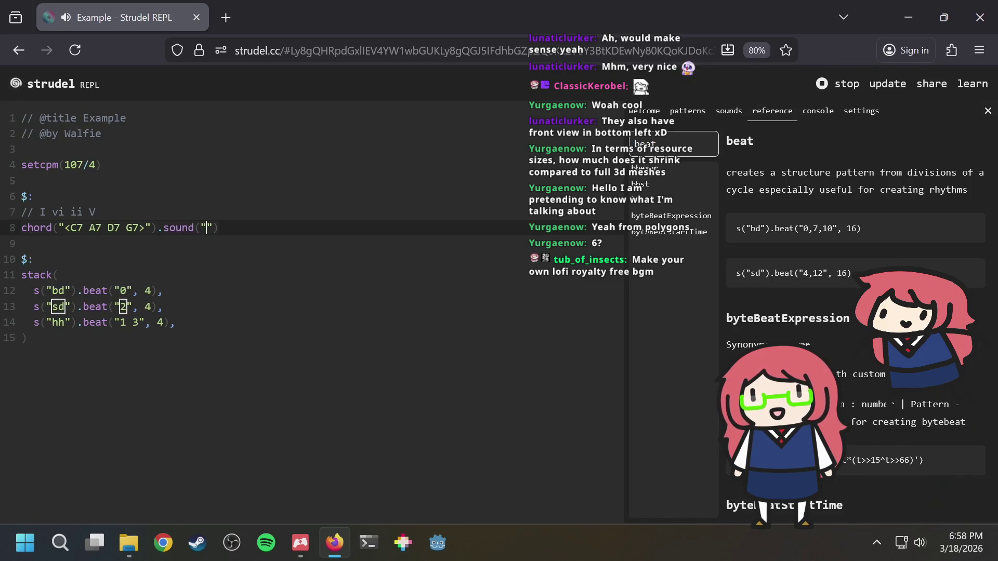
pyautogui.click(729, 111)
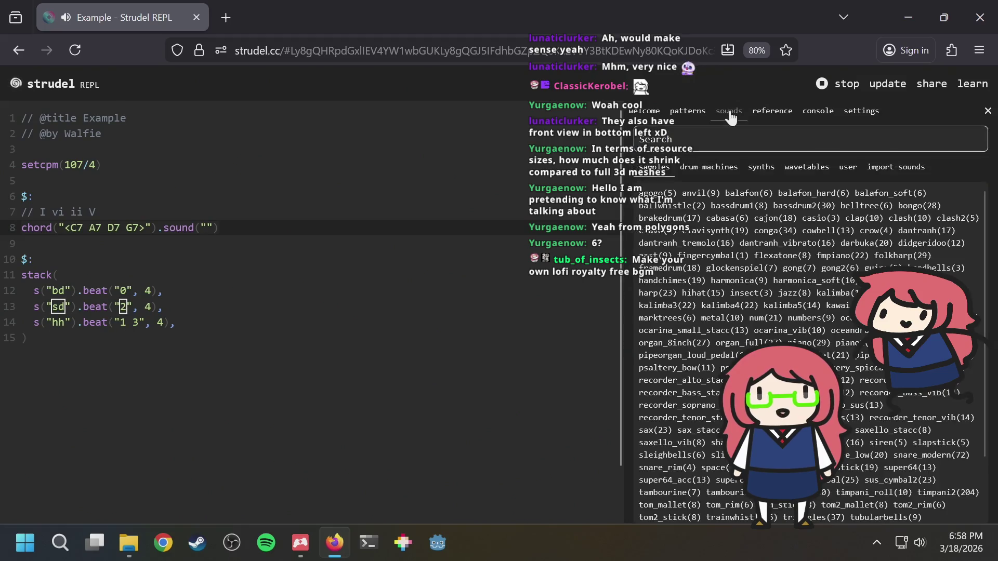
# Make the chord line chord("<C7 A7 D7 G7>").voicing().sound("piano") and re-evaluate it.
pyautogui.write('pi')
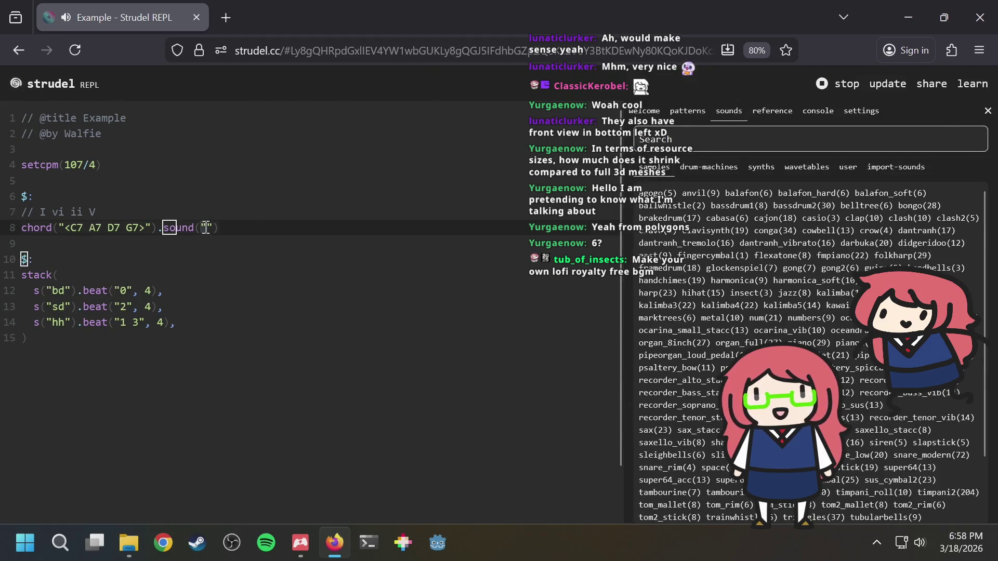
pyautogui.write('ano')
pyautogui.hotkey('ctrl', 'Return')
pyautogui.hotkey('ctrl', 'Return')
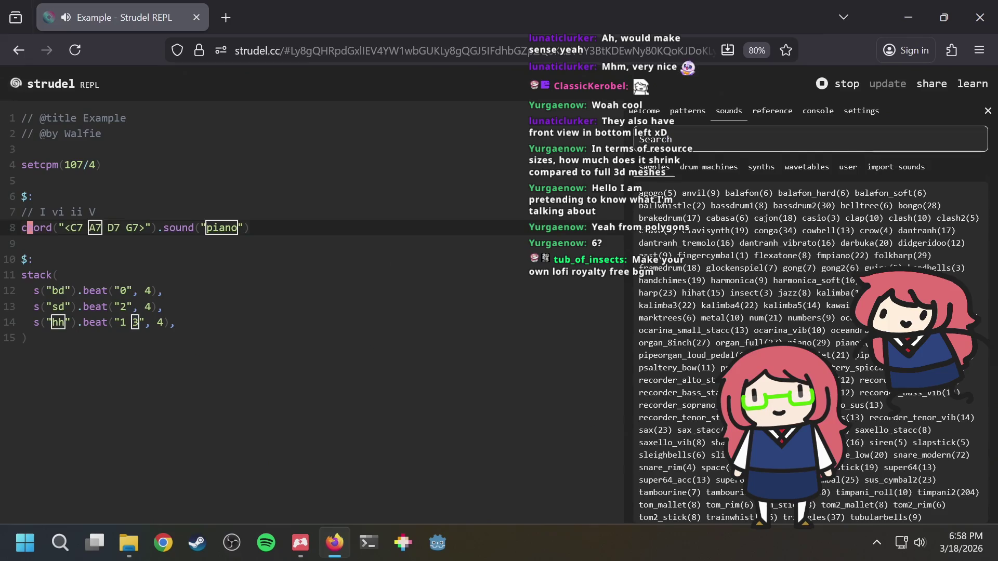
pyautogui.write('.voicing(')
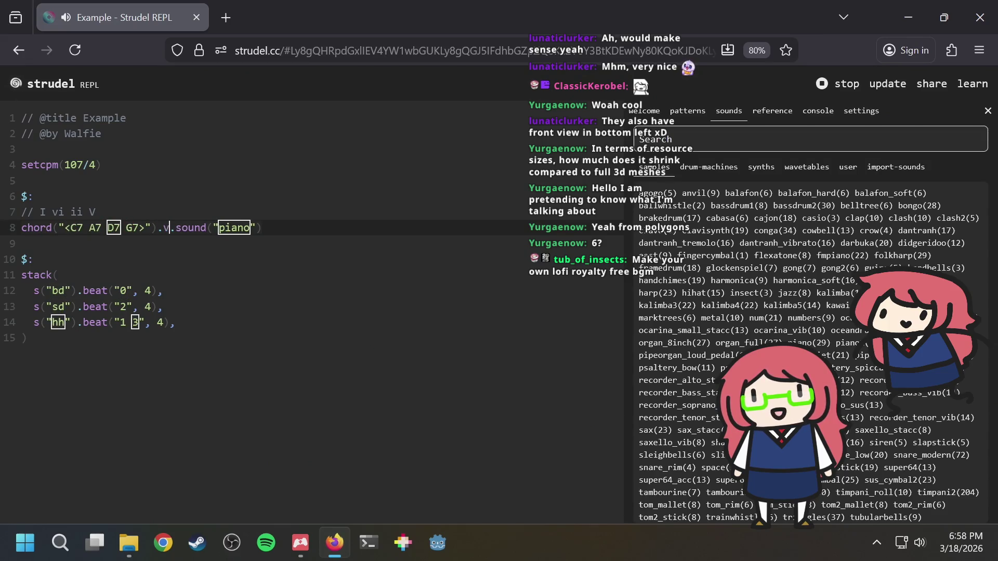
pyautogui.write(')')
pyautogui.hotkey('ctrl', 'Return')
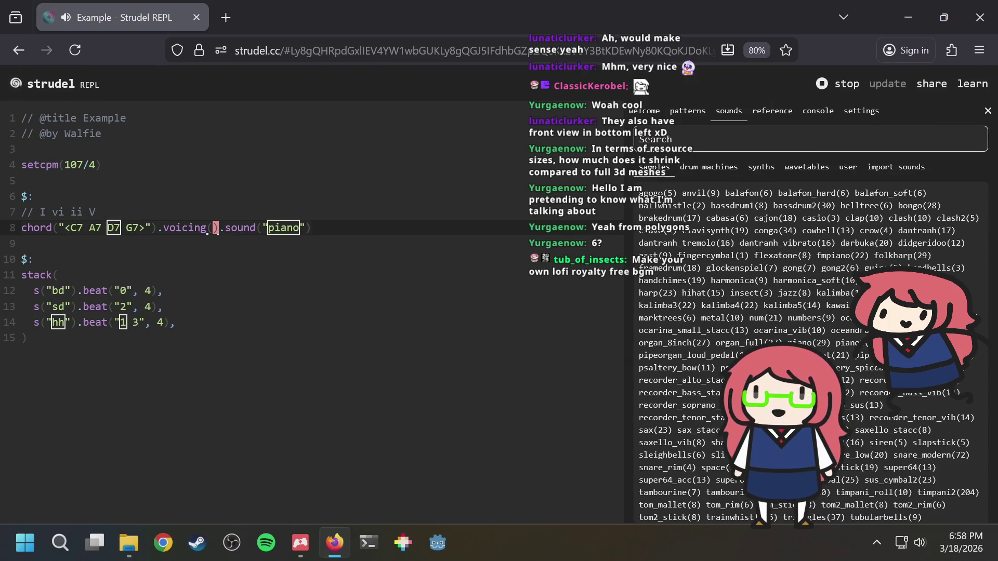
pyautogui.click(104, 227)
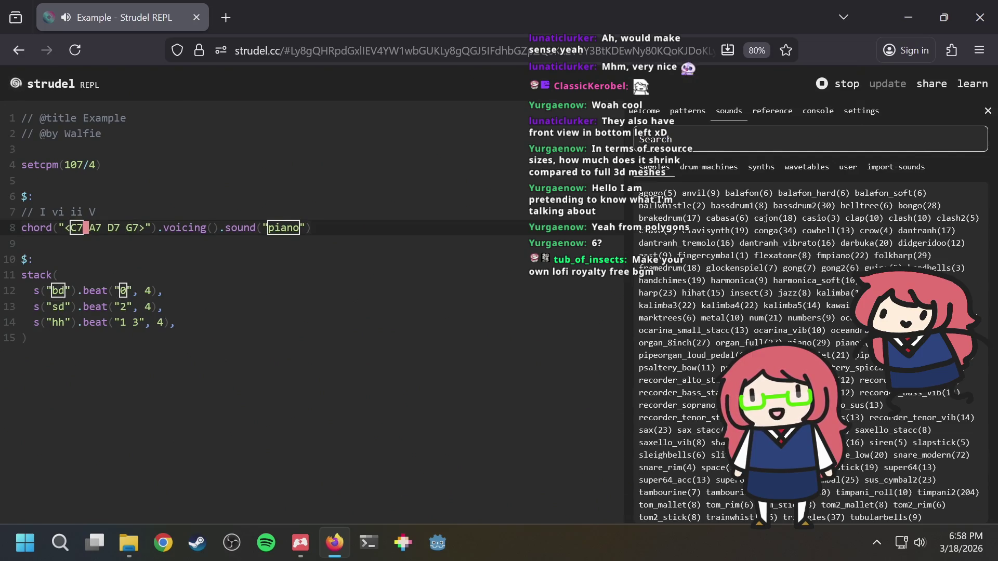
# Turn D7 into the bracketed pair [D7sus D7] and re-evaluate.
pyautogui.click(97, 228)
pyautogui.press('Right')
pyautogui.press('Right')
pyautogui.write('[')
pyautogui.press('Right')
pyautogui.press('Right')
pyautogui.write(']')
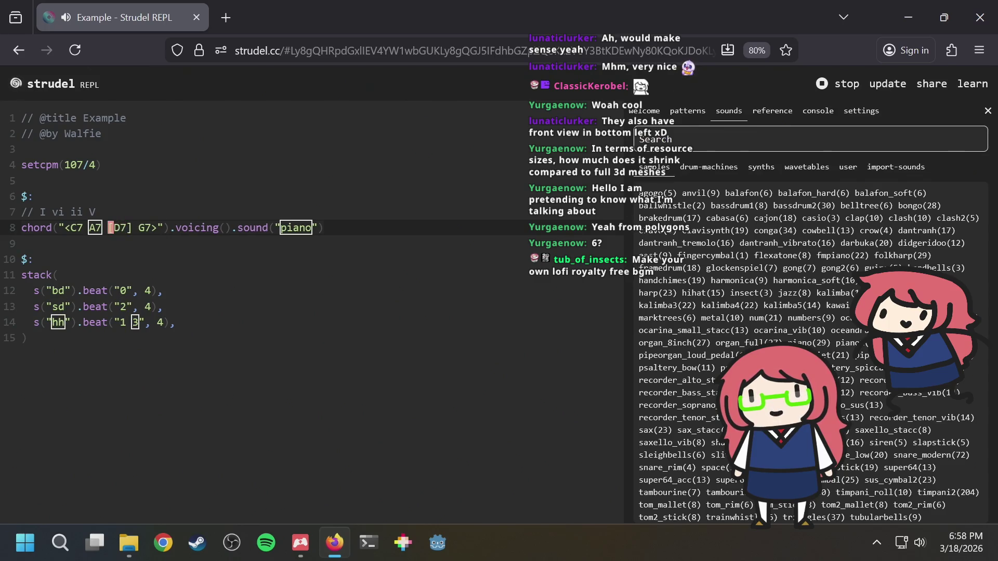
pyautogui.write('D7sus')
pyautogui.hotkey('ctrl', 'Return')
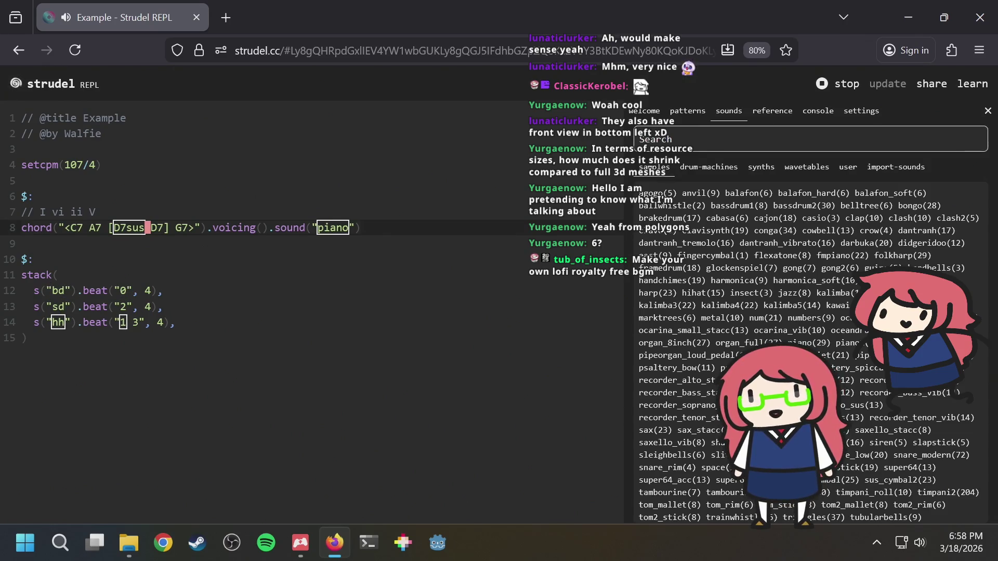
# Turn G7 into the bracketed pair [G7sus G7] and evaluate the progression.
pyautogui.press('Up')
pyautogui.press('Down')
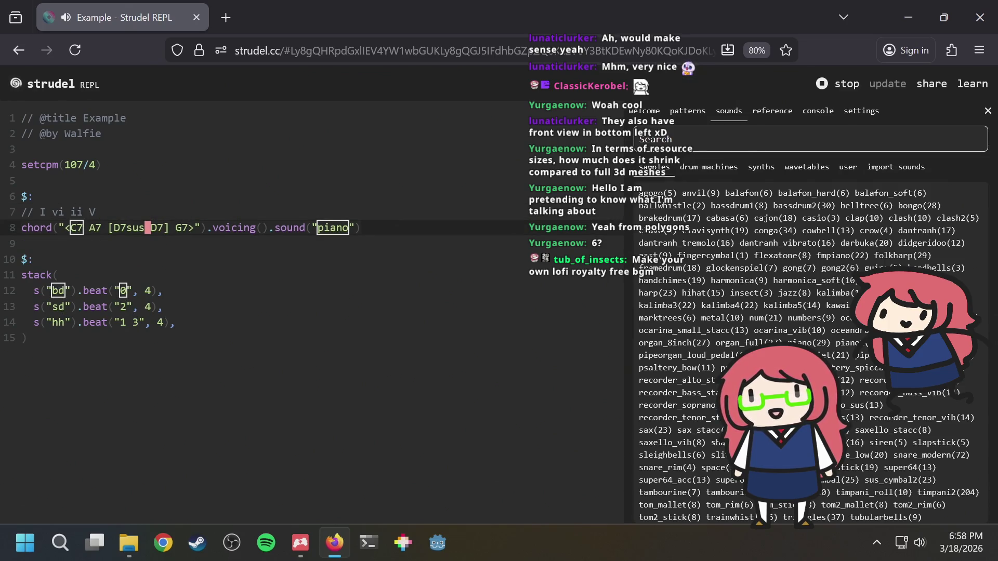
pyautogui.press('Left')
pyautogui.press('Left')
pyautogui.press('Left')
pyautogui.press('Left')
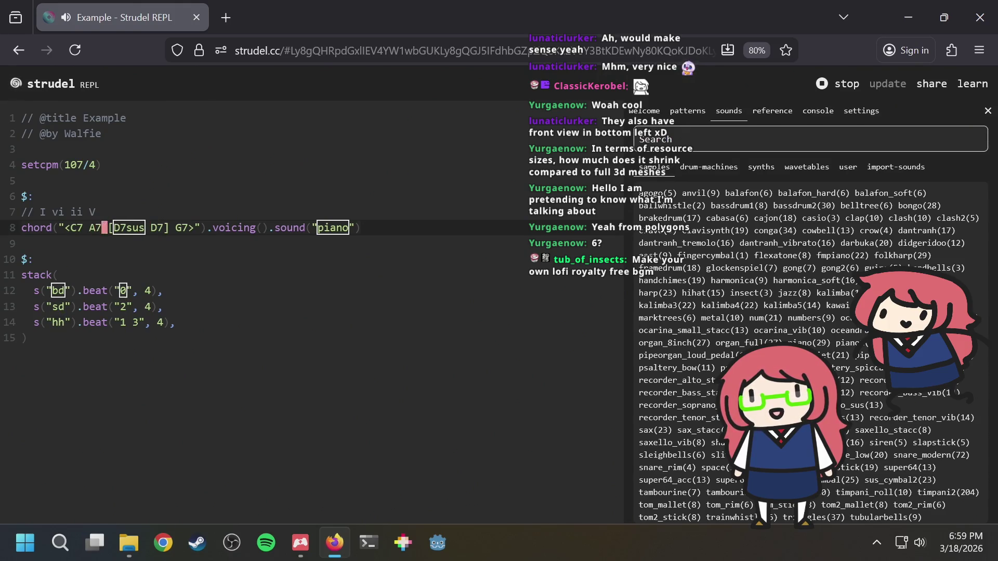
pyautogui.press('Right')
pyautogui.write('[')
pyautogui.press('Right')
pyautogui.press('Right')
pyautogui.write(']')
pyautogui.press('Left')
pyautogui.press('Left')
pyautogui.write('S')
pyautogui.press('BackSpace')
pyautogui.write('G7s')
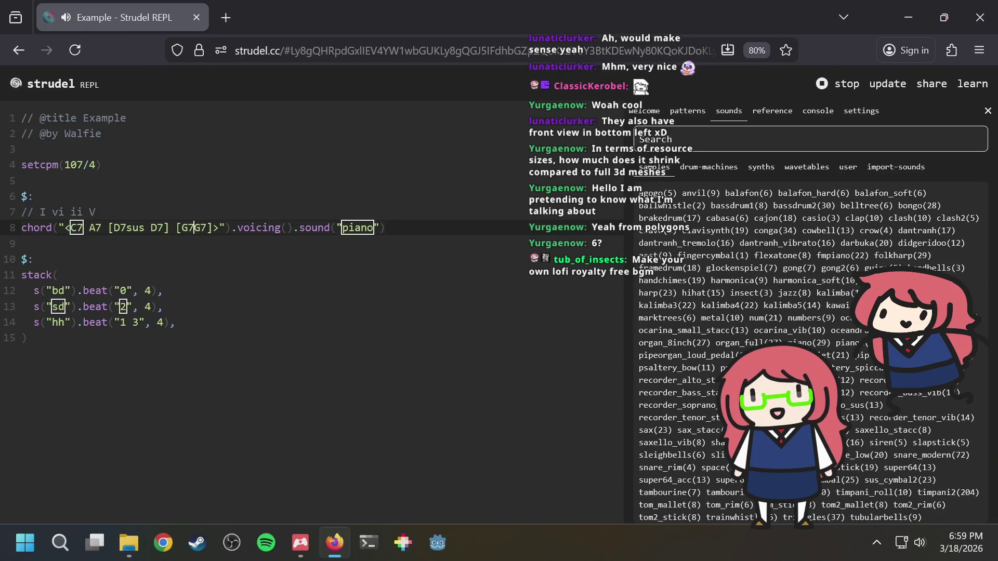
pyautogui.write('us')
pyautogui.press('Return')
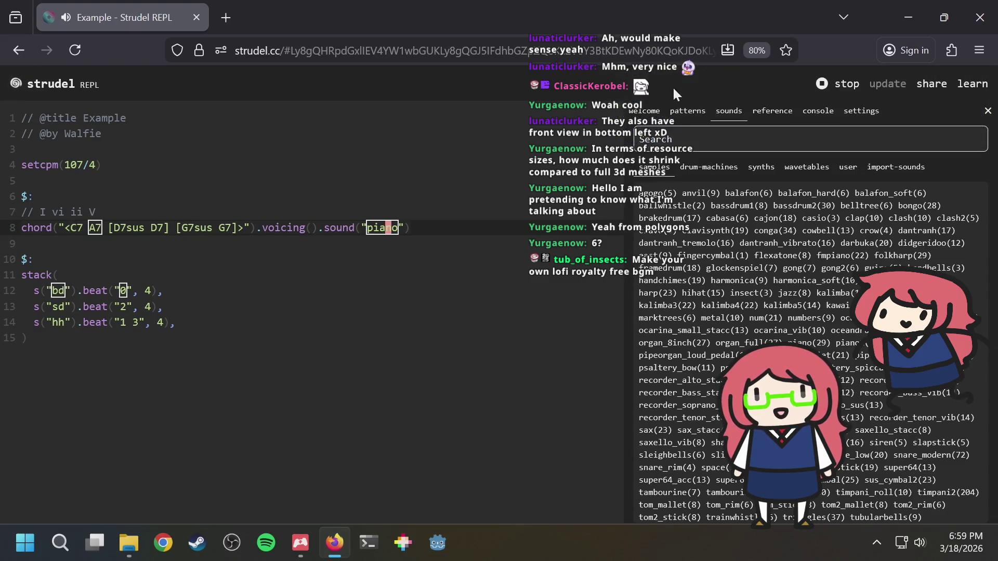
# Search the piano sounds and switch the chord sound to gm_epiano1.
pyautogui.click(691, 136)
pyautogui.write('piano')
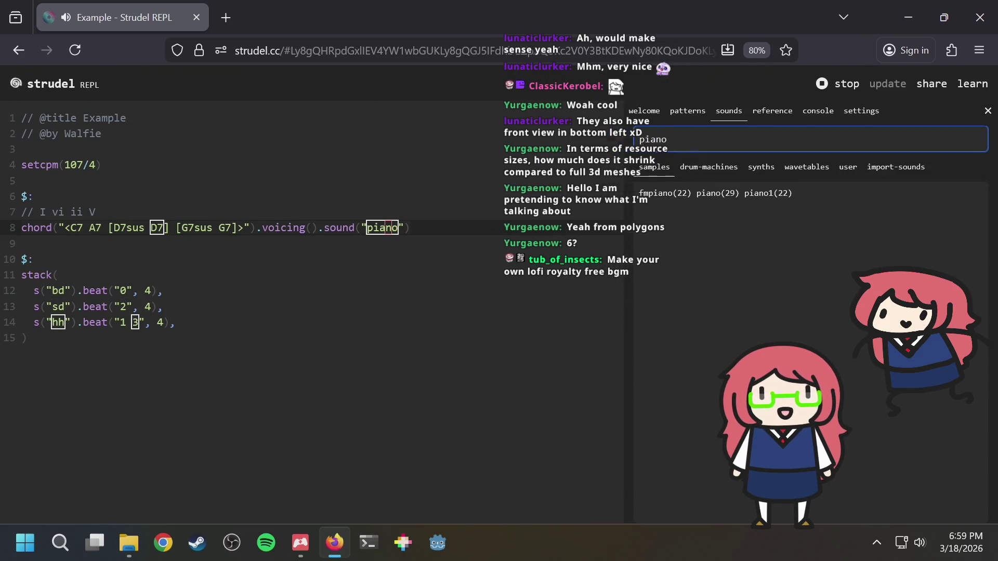
pyautogui.click(761, 168)
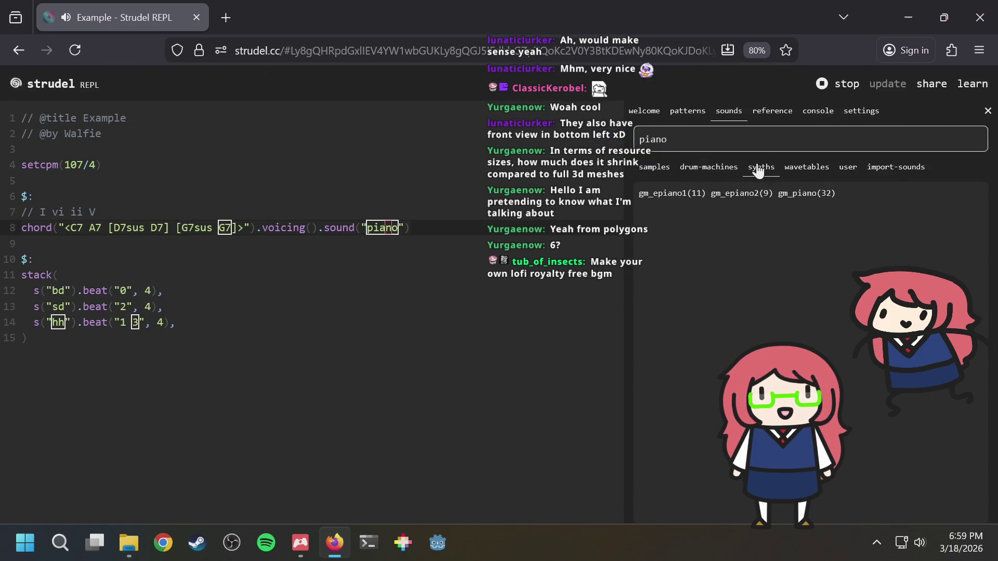
pyautogui.click(380, 228)
pyautogui.write('wg')
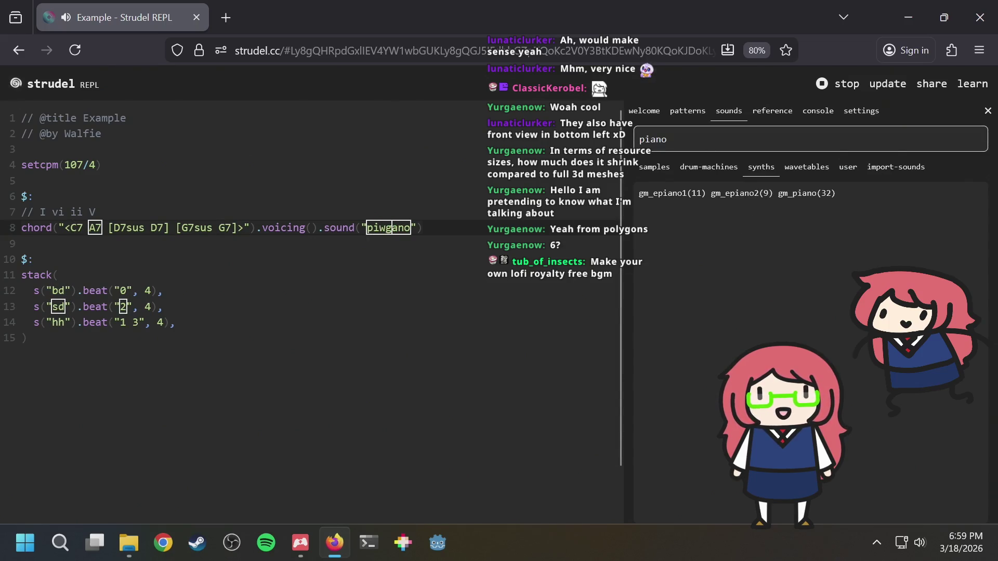
pyautogui.doubleClick(388, 228)
pyautogui.press('BackSpace')
pyautogui.write('gm_epiano2')
pyautogui.hotkey('ctrl', 'Return')
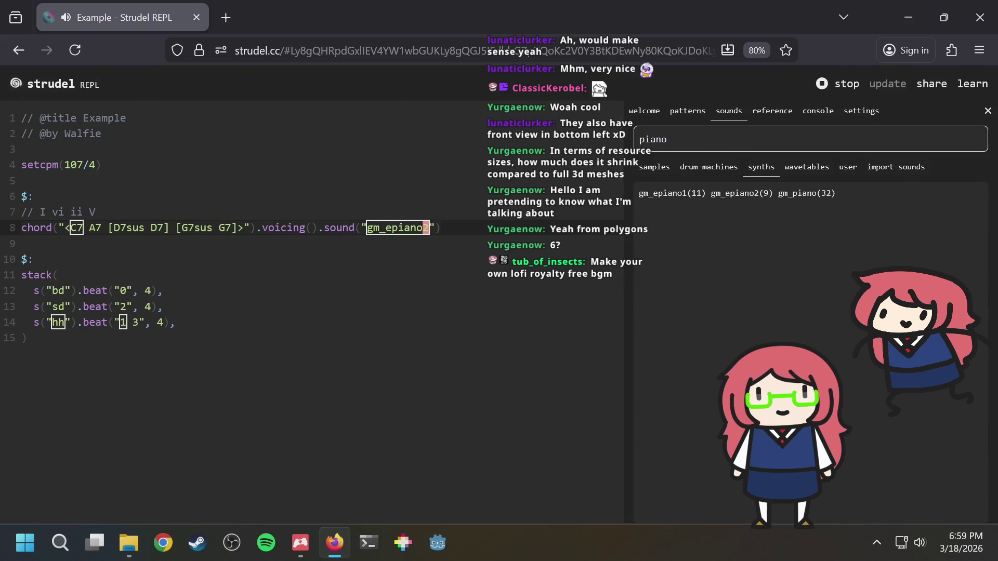
pyautogui.click(425, 227)
pyautogui.write('1')
pyautogui.hotkey('ctrl', 'Return')
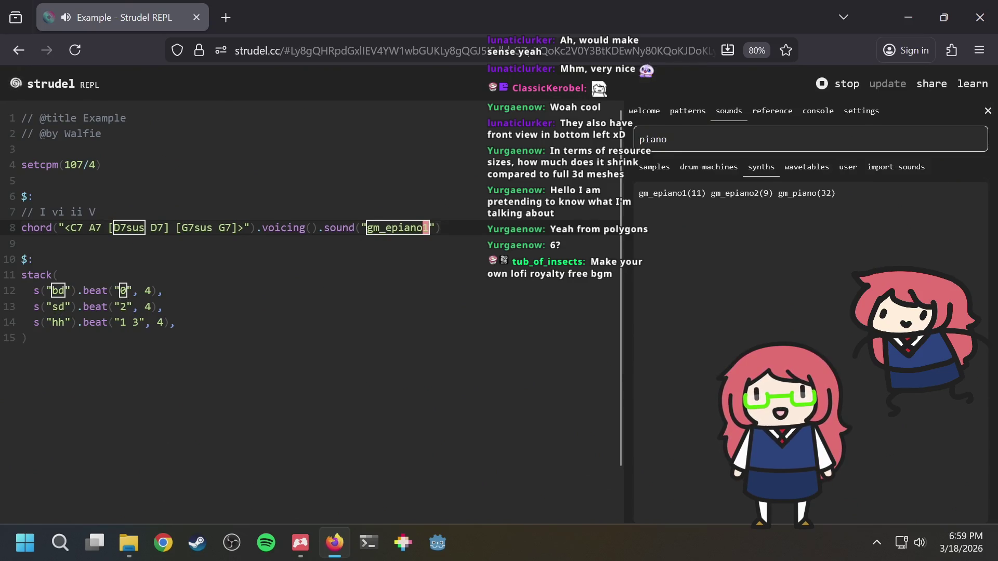
# Add .room(0.4) reverb to the chord line and re-evaluate.
pyautogui.write('.room(0.')
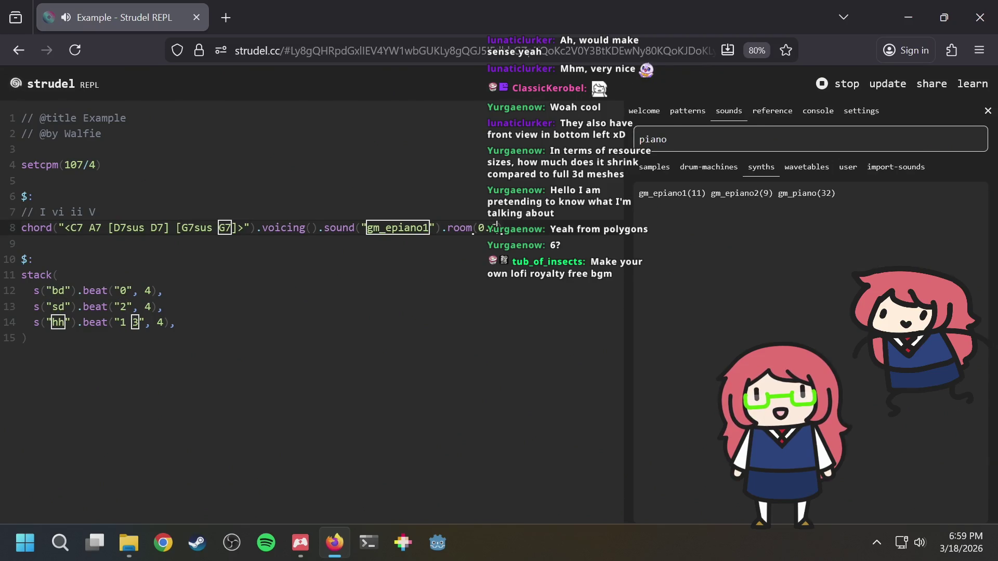
pyautogui.hotkey('ctrl', 'Return')
pyautogui.press('Right')
pyautogui.press('Right')
pyautogui.press('Right')
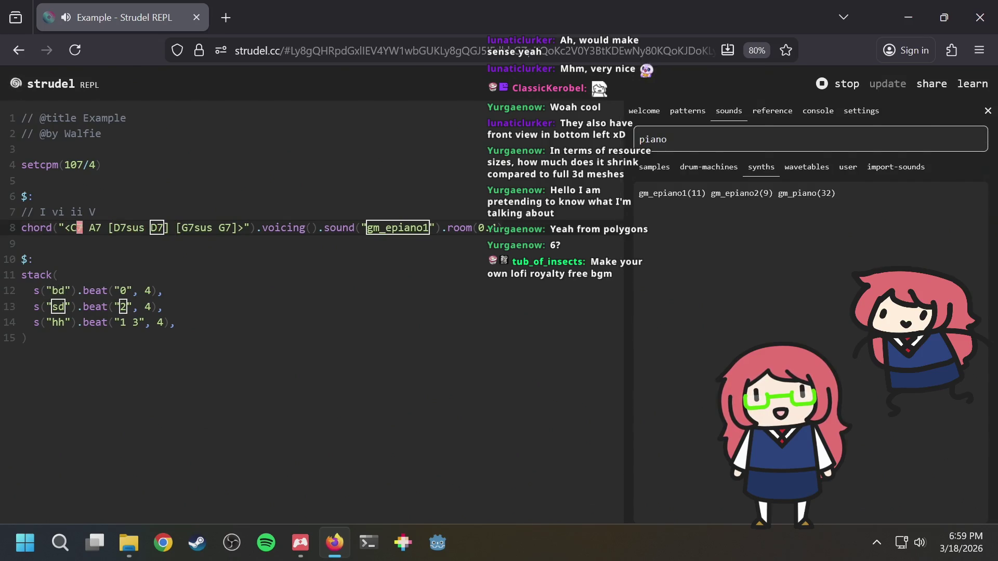
pyautogui.press('Right')
pyautogui.press('Right')
pyautogui.press('Right')
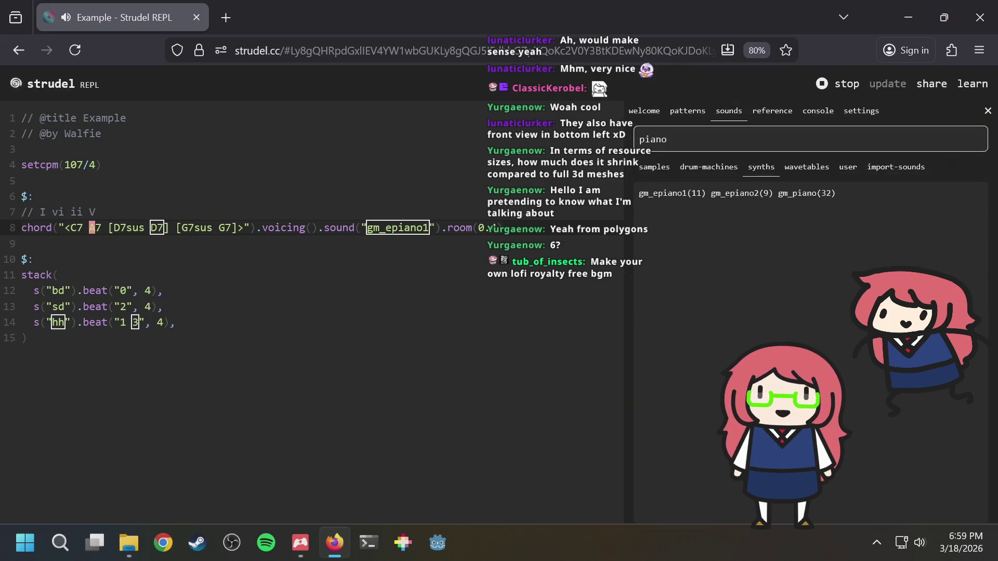
pyautogui.hotkey('ctrl', 'Return')
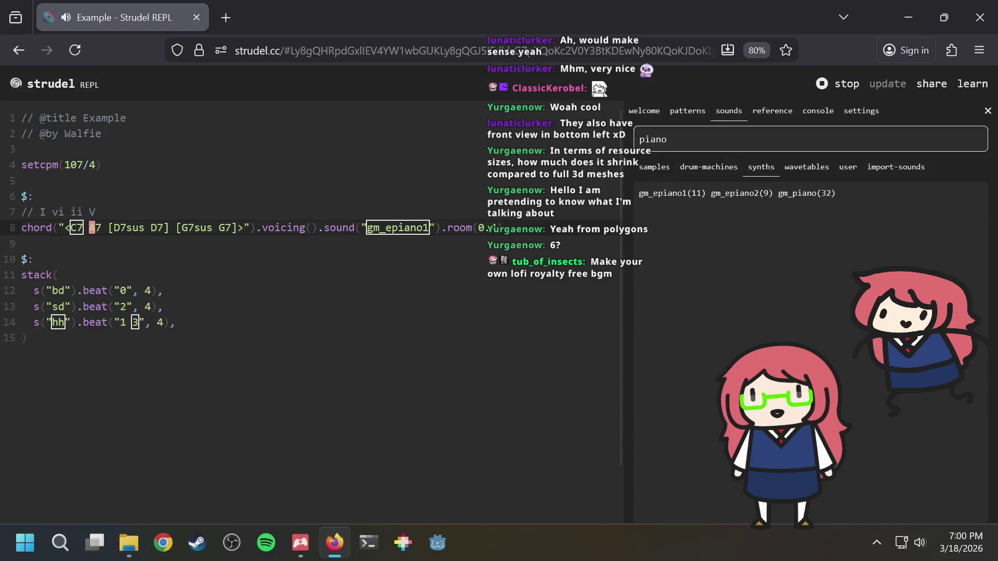
# Open the list of saved patterns.
pyautogui.click(91, 211)
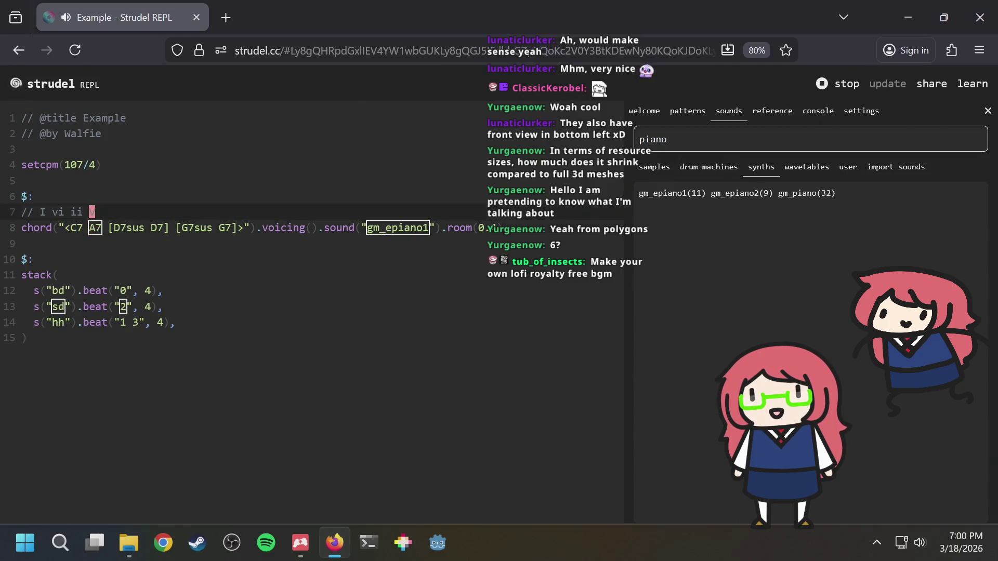
pyautogui.write('V')
pyautogui.press('b')
pyautogui.press('b')
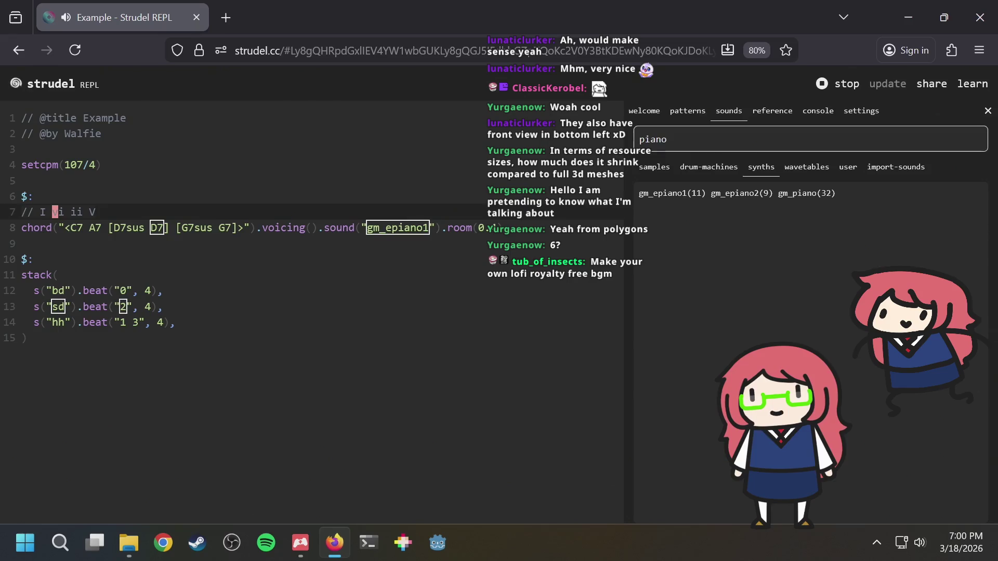
pyautogui.click(686, 110)
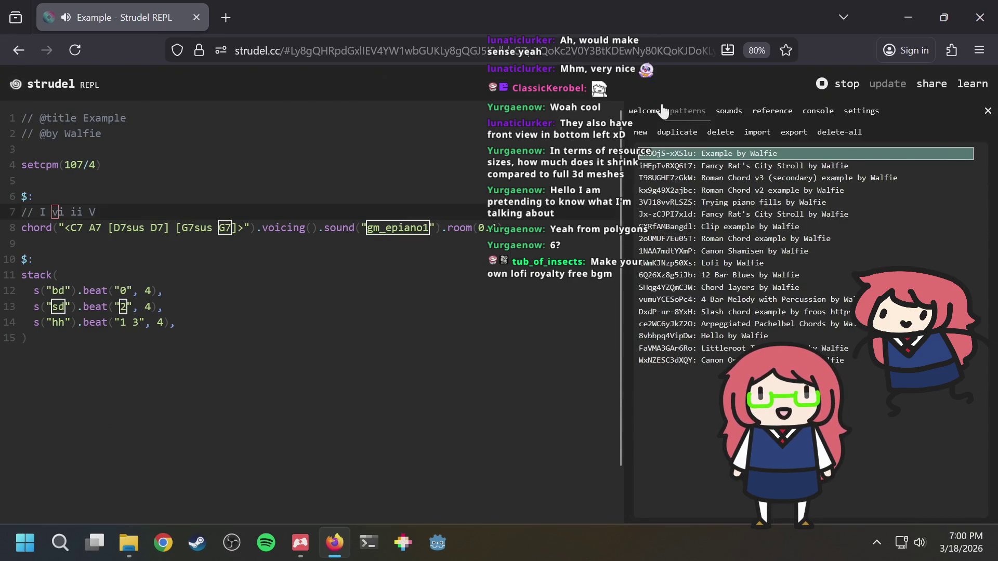
# Copy the romanChord helper from Roman Chord v2 and paste it after setcpm in Example.
pyautogui.click(748, 191)
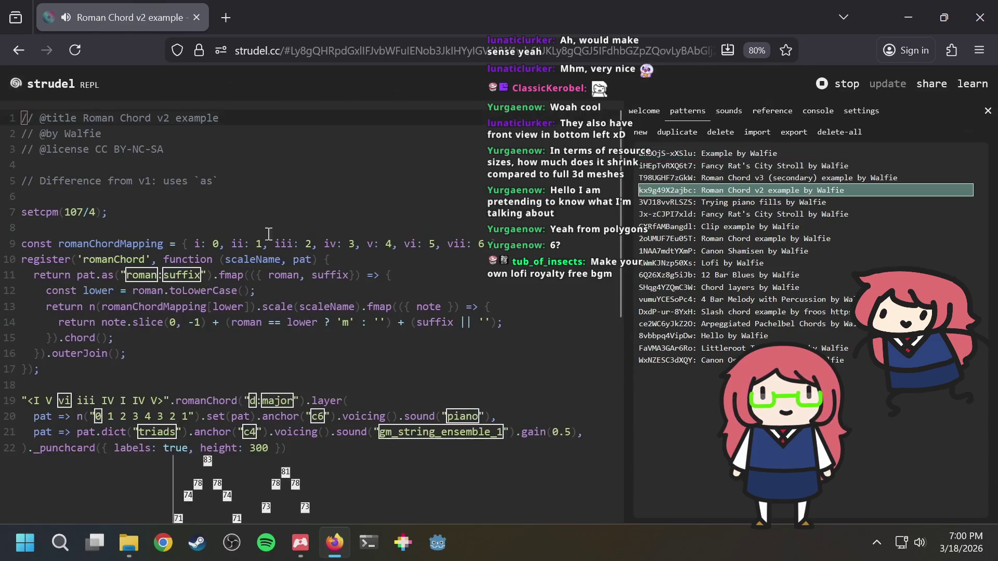
pyautogui.moveTo(41, 369)
pyautogui.mouseDown()
pyautogui.moveTo(57, 322)
pyautogui.moveTo(2, 246)
pyautogui.mouseUp()
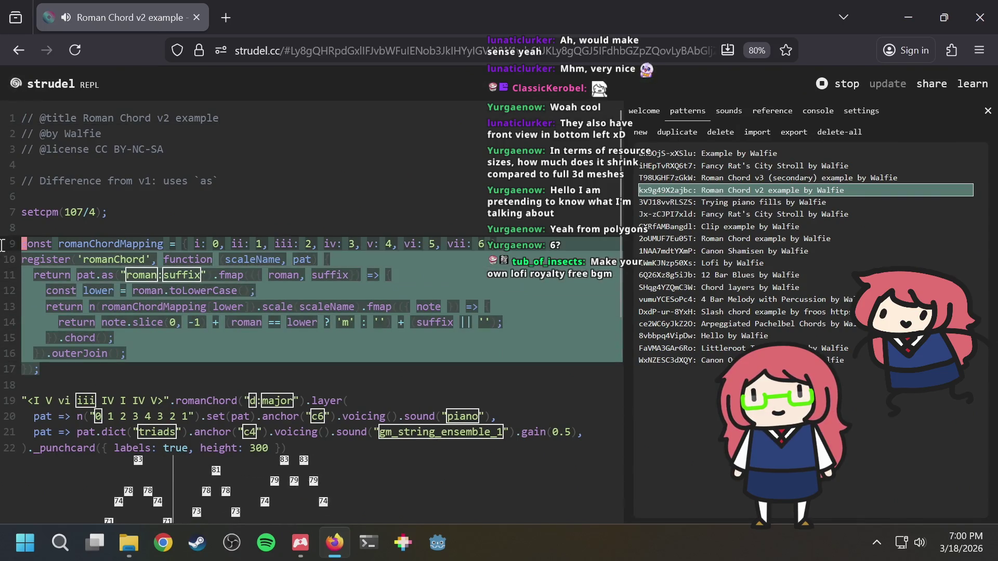
pyautogui.click(675, 154)
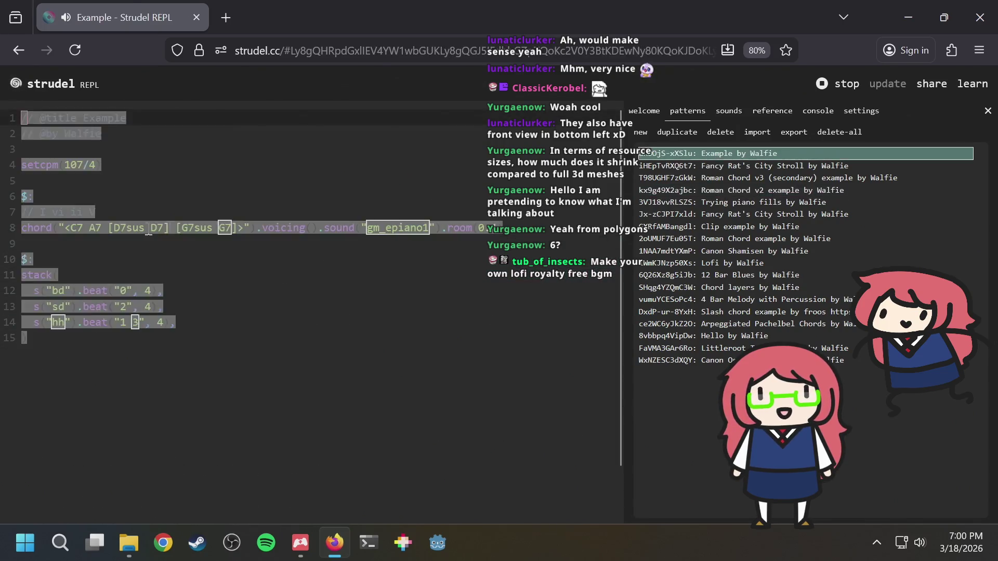
pyautogui.click(210, 193)
pyautogui.press('Home')
pyautogui.press('Return')
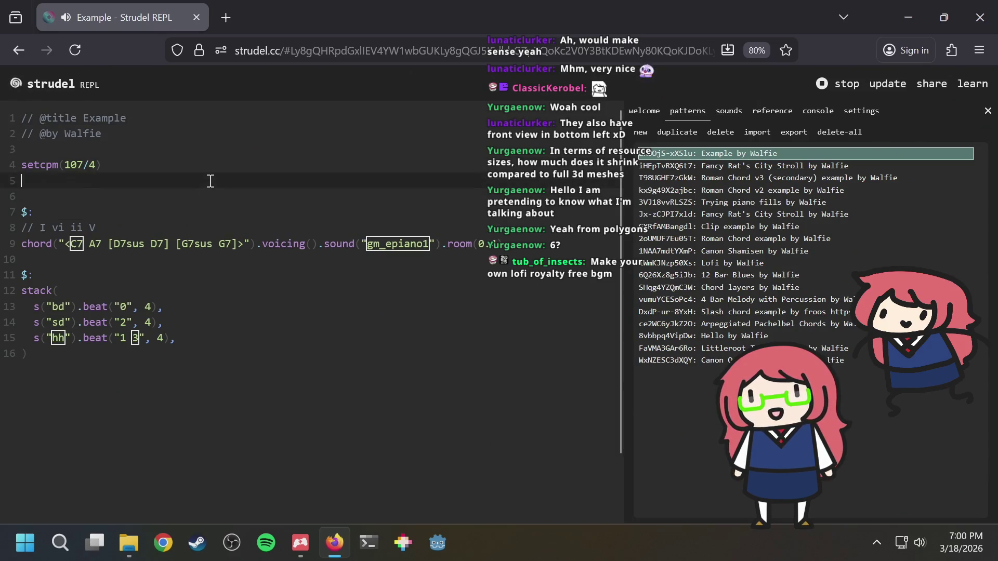
pyautogui.press('Return')
pyautogui.press('Up')
pyautogui.press('Up')
pyautogui.hotkey('ctrl', 'v')
# Start a new line romanChord("I vi ii ") above the chord line.
pyautogui.press('Down')
pyautogui.press('Down')
pyautogui.press('Down')
pyautogui.press('Up')
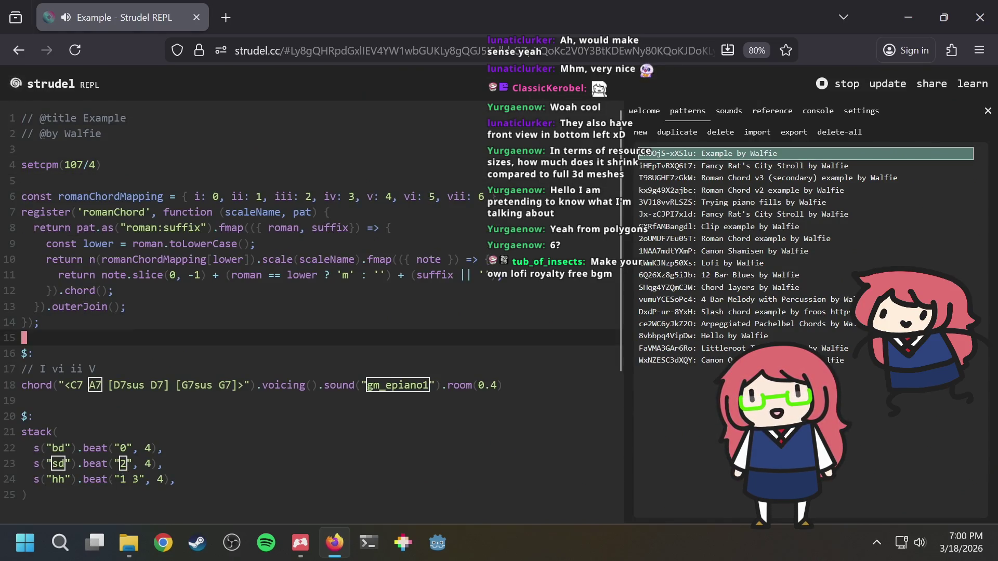
pyautogui.press('End')
pyautogui.press('Return')
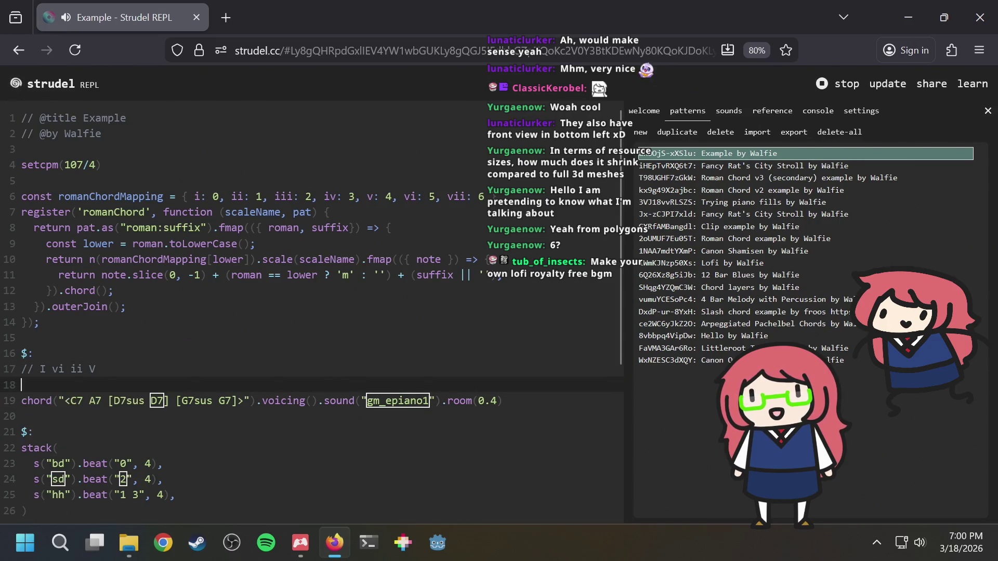
pyautogui.write('romanChord()')
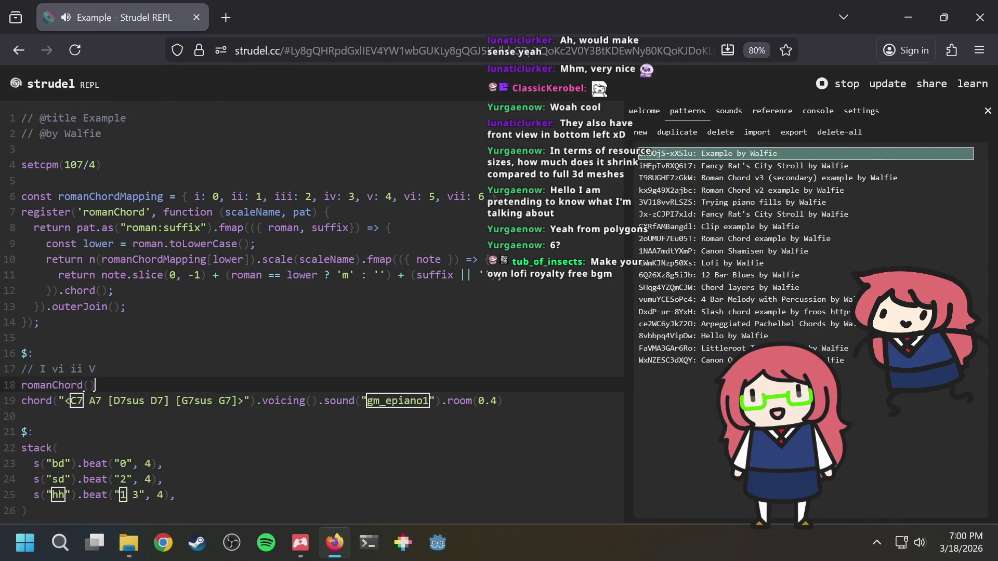
pyautogui.write('I vi"')
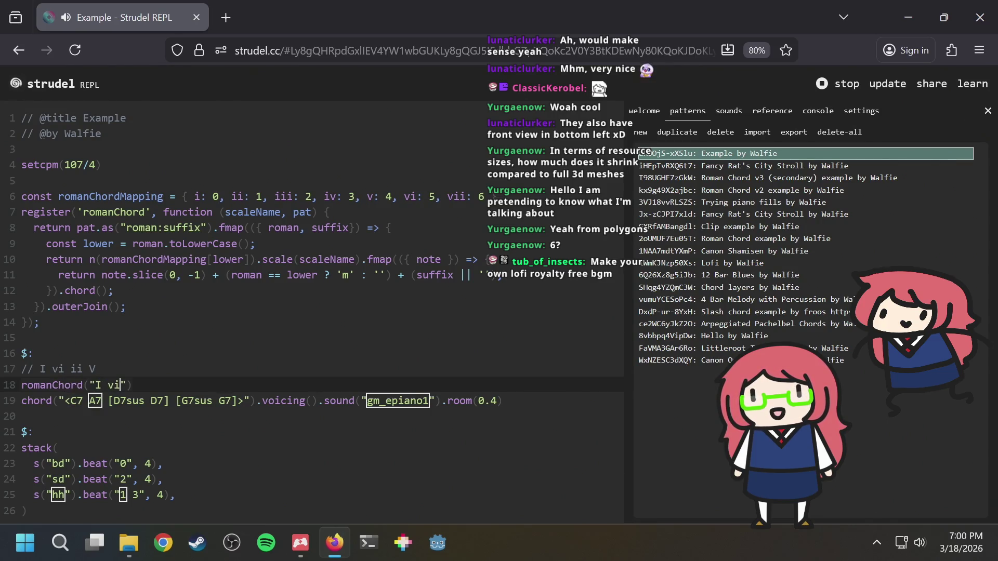
pyautogui.click(100, 385)
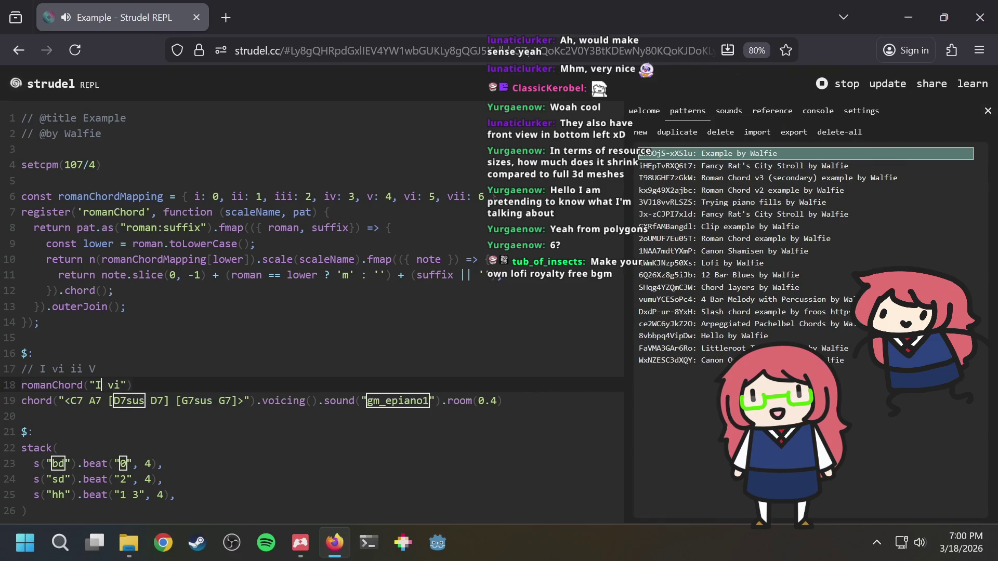
pyautogui.press('Right')
pyautogui.write('ii')
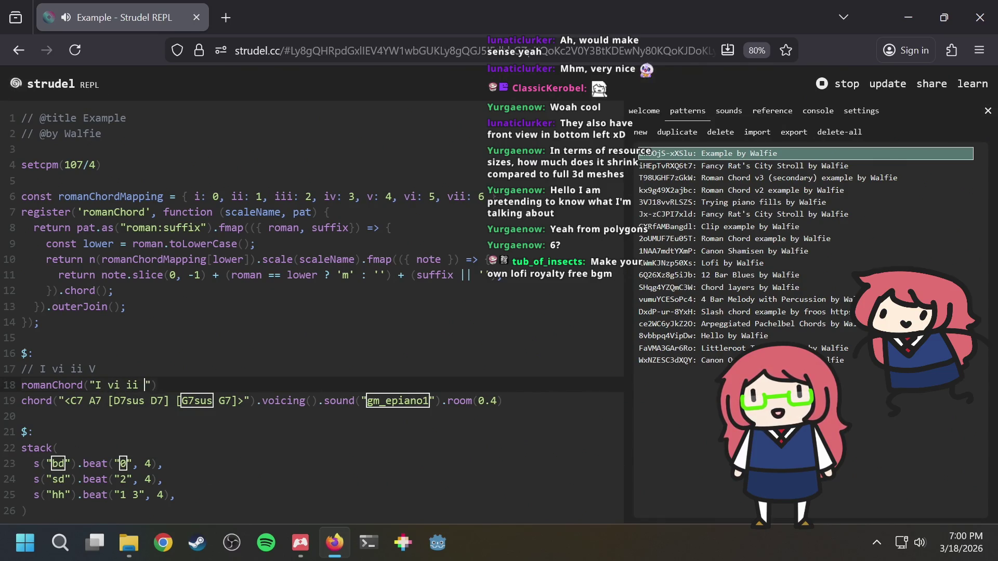